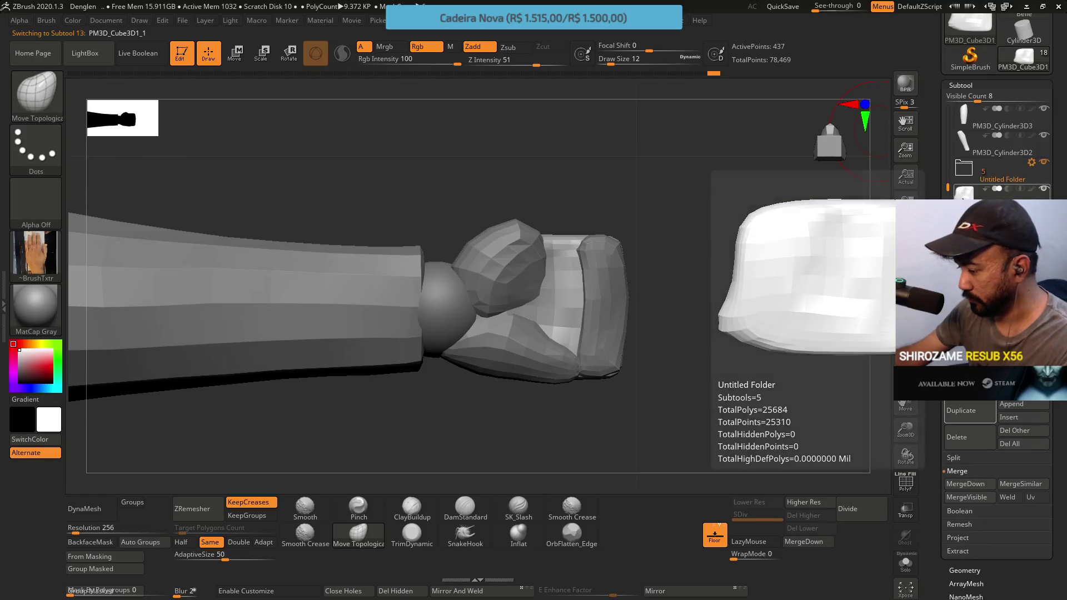
Retopologize the PM3D_Cube3D1_1 block with ZRemesher at Half target polygons.
{"action": "left_click", "coordinate": [199, 543]}
{"action": "left_click", "coordinate": [180, 542]}
{"action": "left_click", "coordinate": [206, 509]}
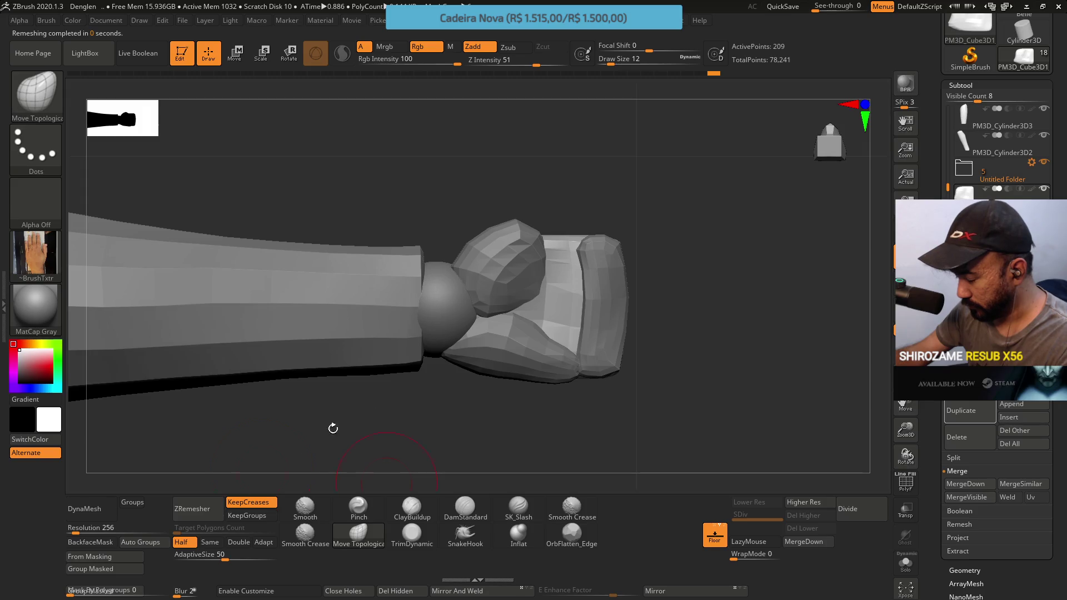
Inspect the new block topology with PolyF from several angles, then turn PolyF off.
{"action": "key", "text": "shift+f"}
{"action": "mouse_move", "coordinate": [639, 323]}
{"action": "left_mouse_down"}
{"action": "mouse_move", "coordinate": [683, 323]}
{"action": "mouse_move", "coordinate": [694, 424]}
{"action": "mouse_move", "coordinate": [614, 391]}
{"action": "mouse_move", "coordinate": [652, 371]}
{"action": "left_mouse_up"}
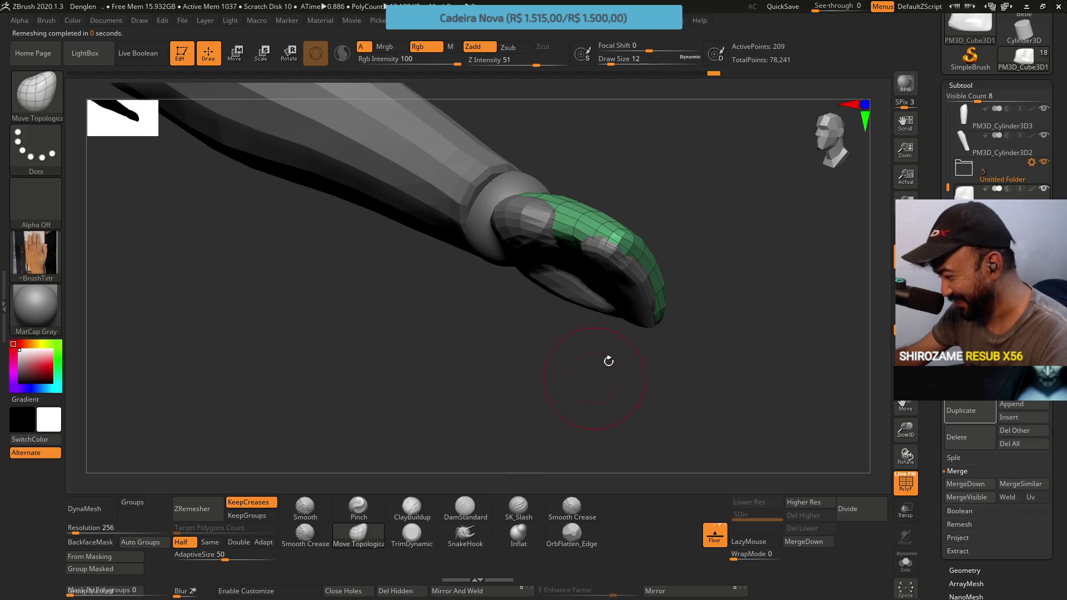
{"action": "left_click_drag", "start_coordinate": [606, 367], "coordinate": [643, 355]}
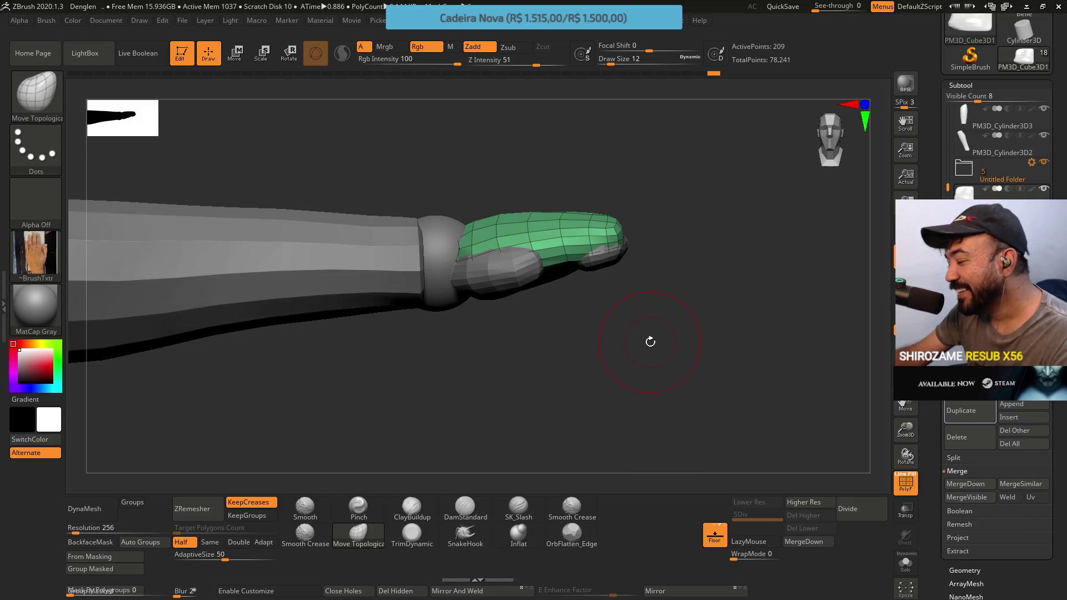
{"action": "mouse_move", "coordinate": [583, 351]}
{"action": "left_mouse_down"}
{"action": "mouse_move", "coordinate": [596, 315]}
{"action": "mouse_move", "coordinate": [567, 216]}
{"action": "mouse_move", "coordinate": [572, 238]}
{"action": "left_mouse_up"}
{"action": "key", "text": "shift+f"}
{"action": "left_click_drag", "start_coordinate": [665, 252], "coordinate": [816, 246]}
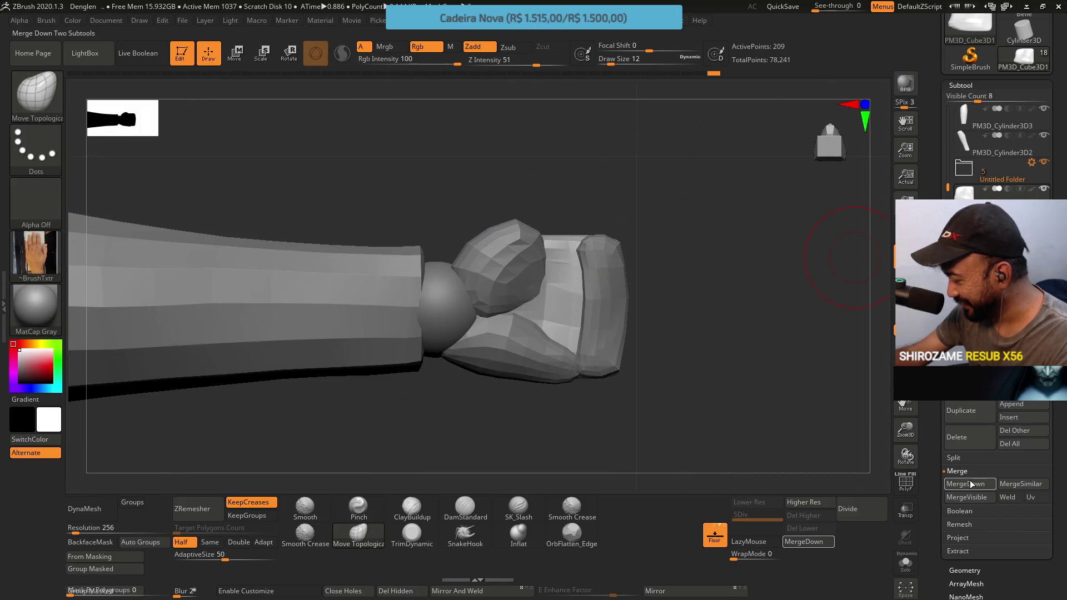
MergeDown the four fist blocks into one subtool, confirming each warning, and show polygroups.
{"action": "left_click", "coordinate": [806, 541]}
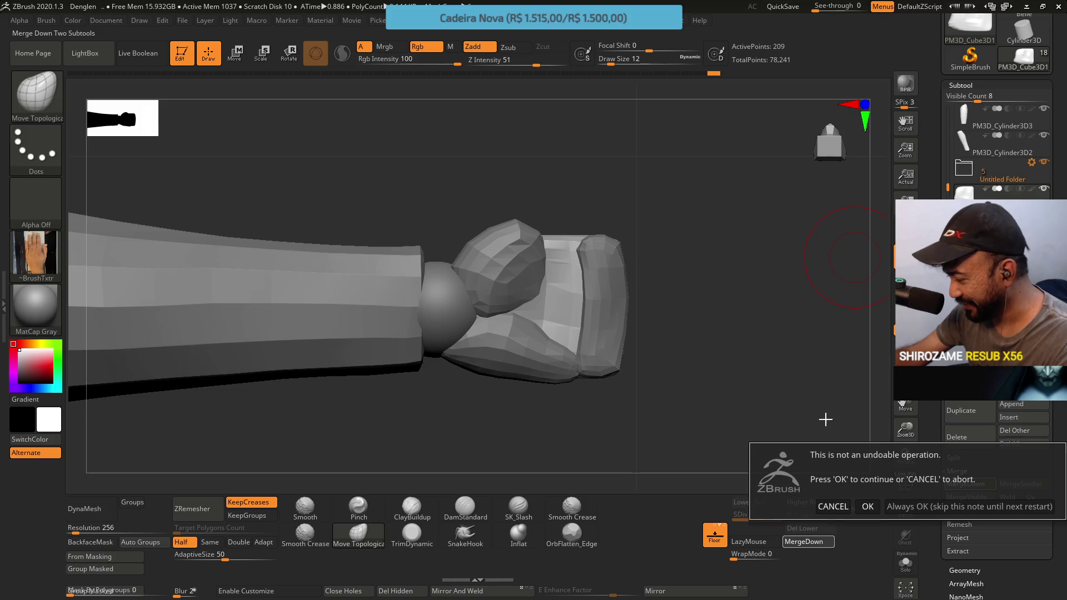
{"action": "left_click", "coordinate": [867, 506]}
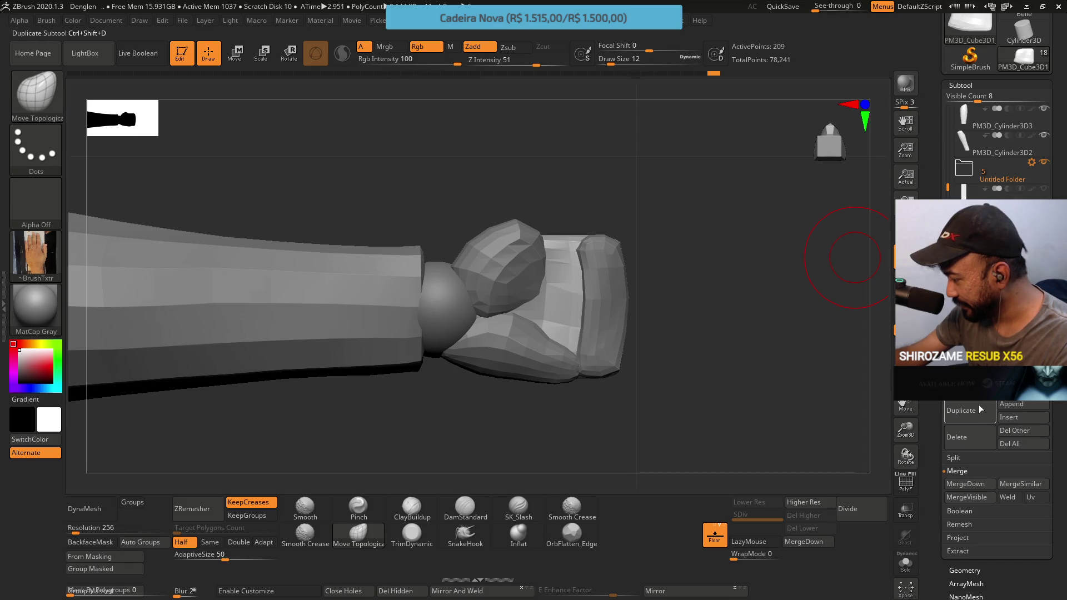
{"action": "left_click", "coordinate": [965, 483]}
{"action": "left_click", "coordinate": [867, 507]}
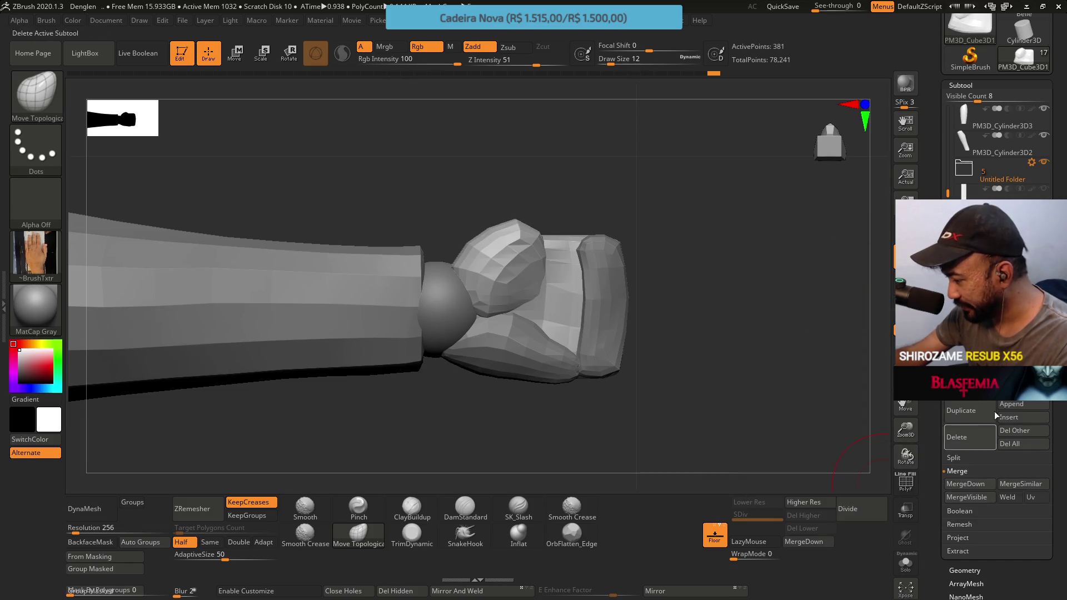
{"action": "left_click", "coordinate": [965, 483]}
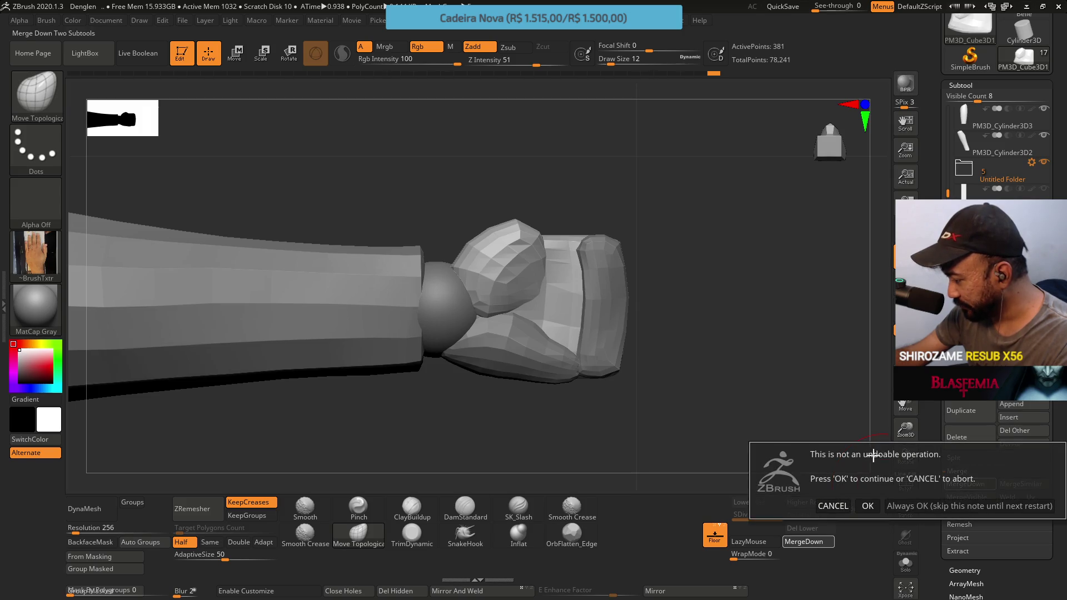
{"action": "left_click", "coordinate": [867, 505]}
{"action": "left_click", "coordinate": [968, 485]}
{"action": "left_click", "coordinate": [867, 505]}
{"action": "key", "text": "shift+f"}
{"action": "mouse_move", "coordinate": [702, 287]}
{"action": "left_mouse_down"}
{"action": "mouse_move", "coordinate": [683, 310]}
{"action": "mouse_move", "coordinate": [712, 350]}
{"action": "mouse_move", "coordinate": [682, 292]}
{"action": "left_mouse_up"}
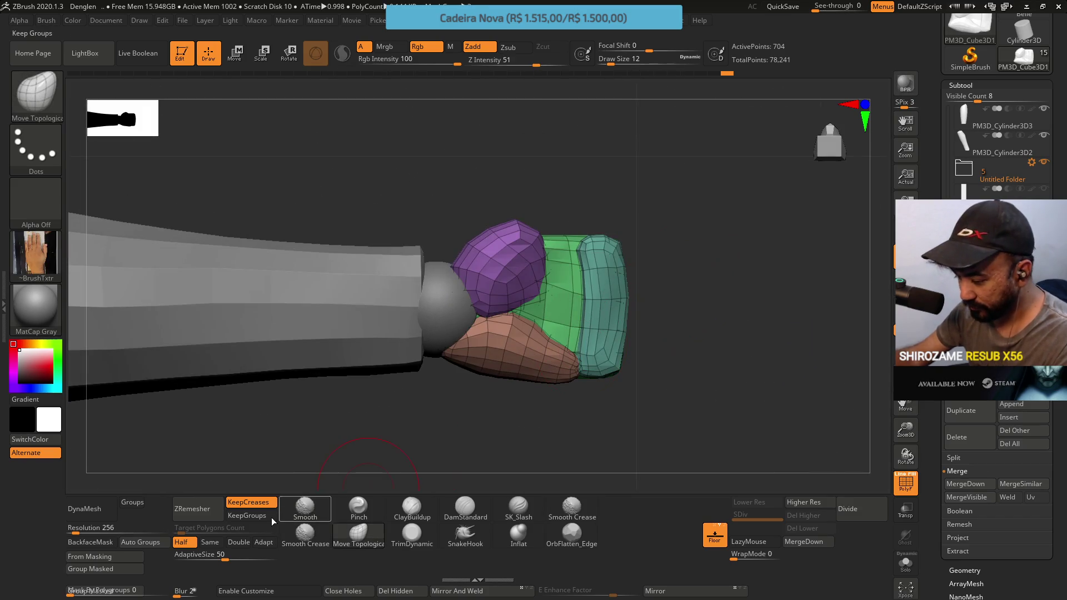
DynaMesh the hand at resolution 880, after undoing two too-coarse attempts.
{"action": "left_click", "coordinate": [106, 514]}
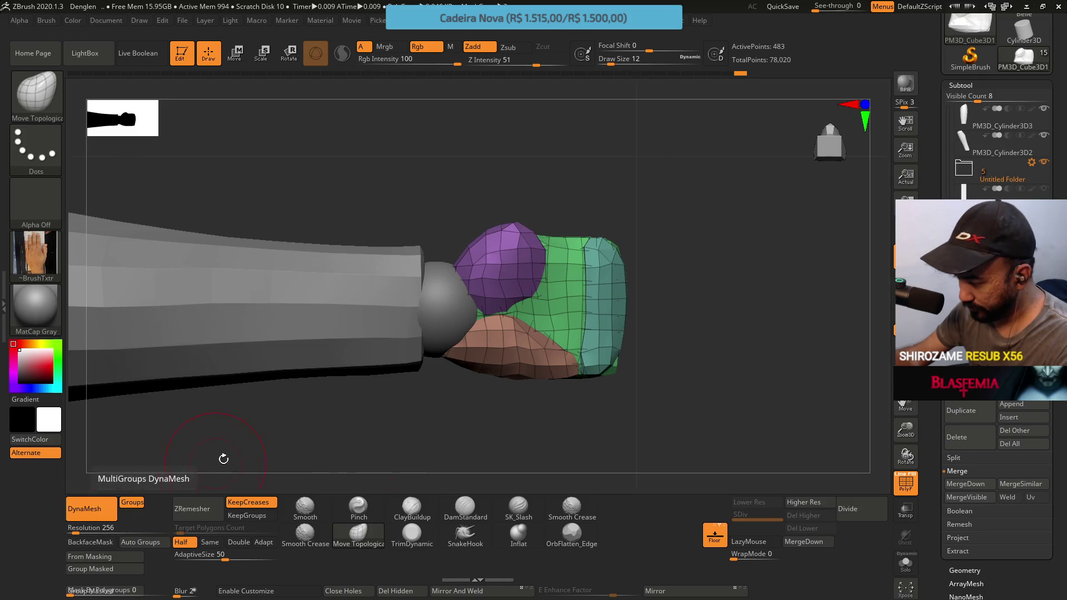
{"action": "mouse_move", "coordinate": [469, 377]}
{"action": "left_mouse_down"}
{"action": "mouse_move", "coordinate": [442, 284]}
{"action": "mouse_move", "coordinate": [438, 419]}
{"action": "left_mouse_up"}
{"action": "key", "text": "ctrl+z"}
{"action": "mouse_move", "coordinate": [551, 403]}
{"action": "left_mouse_down"}
{"action": "mouse_move", "coordinate": [529, 340]}
{"action": "mouse_move", "coordinate": [602, 210]}
{"action": "left_mouse_up"}
{"action": "key", "text": "ctrl"}
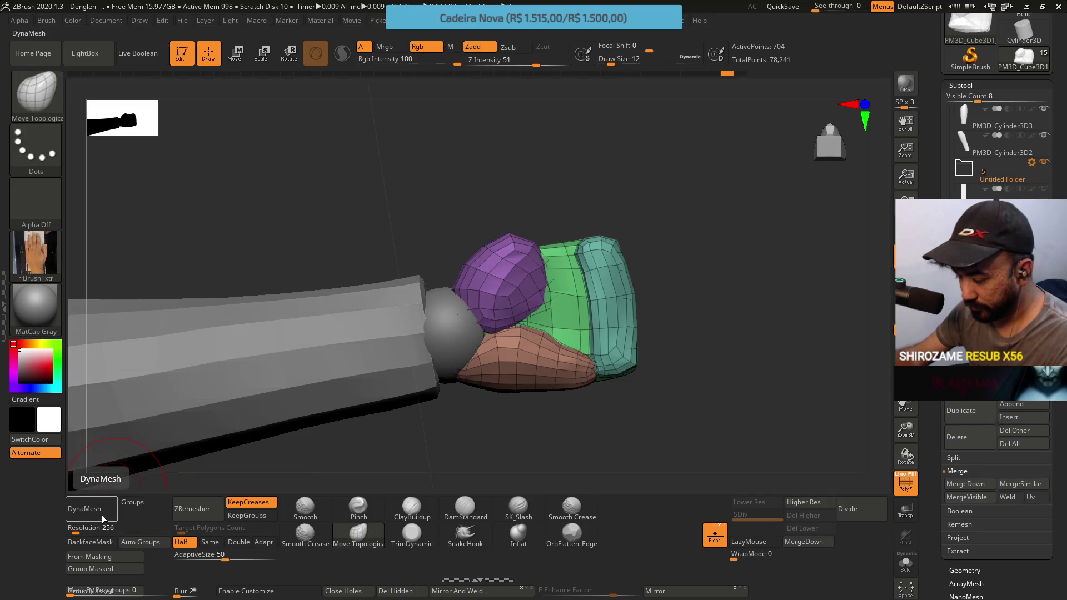
{"action": "left_click", "coordinate": [103, 518]}
{"action": "key", "text": "ctrl+z"}
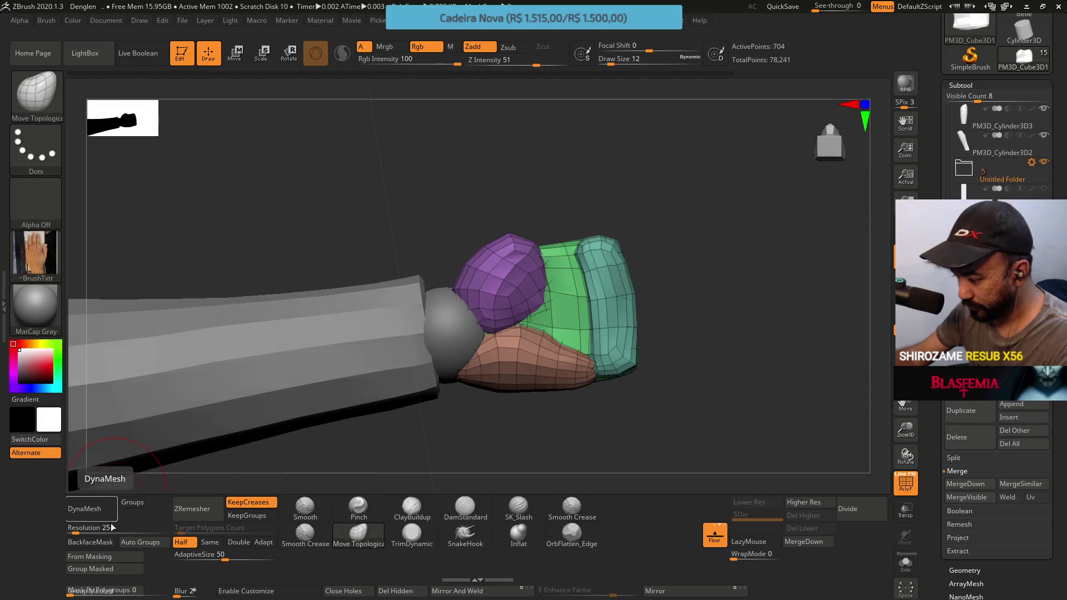
{"action": "left_click_drag", "start_coordinate": [103, 528], "coordinate": [91, 532]}
{"action": "left_click", "coordinate": [105, 508]}
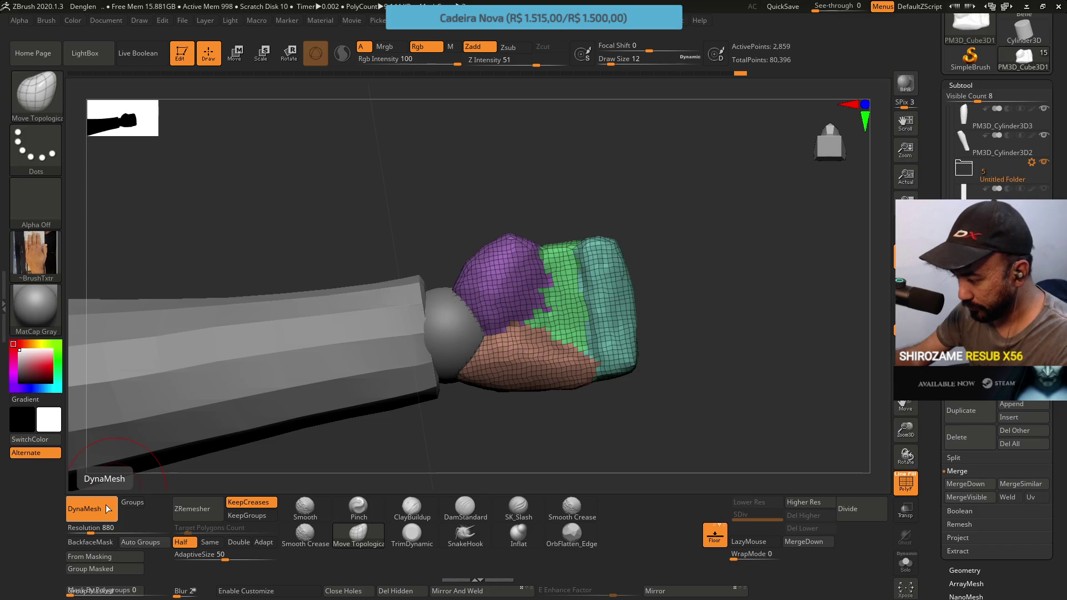
{"action": "key", "text": "ctrl"}
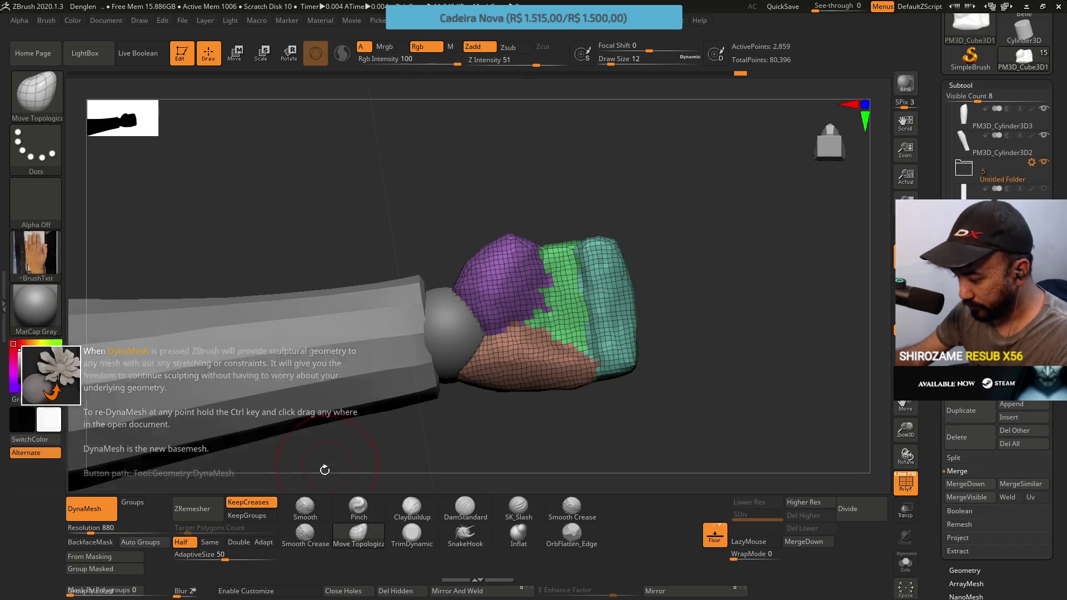
ZRemesh the hand at the Same polygon count with KeepGroups enabled.
{"action": "left_click", "coordinate": [247, 515]}
{"action": "left_click", "coordinate": [210, 542]}
{"action": "left_click", "coordinate": [207, 517]}
{"action": "mouse_move", "coordinate": [500, 226]}
{"action": "left_mouse_down"}
{"action": "mouse_move", "coordinate": [518, 351]}
{"action": "mouse_move", "coordinate": [536, 378]}
{"action": "mouse_move", "coordinate": [493, 381]}
{"action": "mouse_move", "coordinate": [485, 312]}
{"action": "mouse_move", "coordinate": [516, 245]}
{"action": "mouse_move", "coordinate": [502, 231]}
{"action": "left_mouse_up"}
Set Smooth Crease as the smoothing brush and bring up the brush library.
{"action": "key", "text": "shift"}
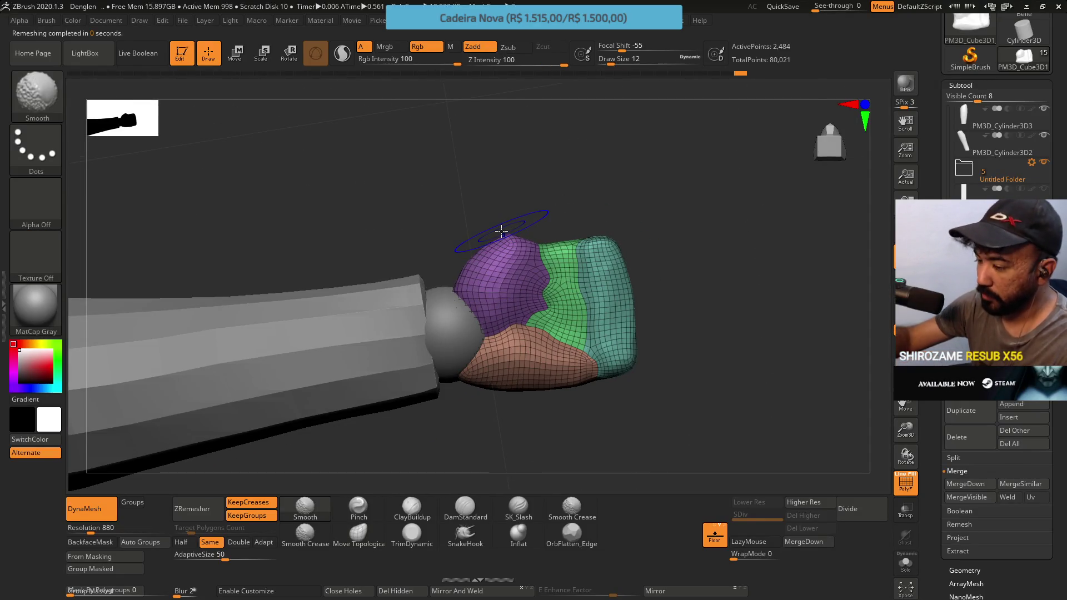
{"action": "left_click", "coordinate": [305, 533], "text": "shift"}
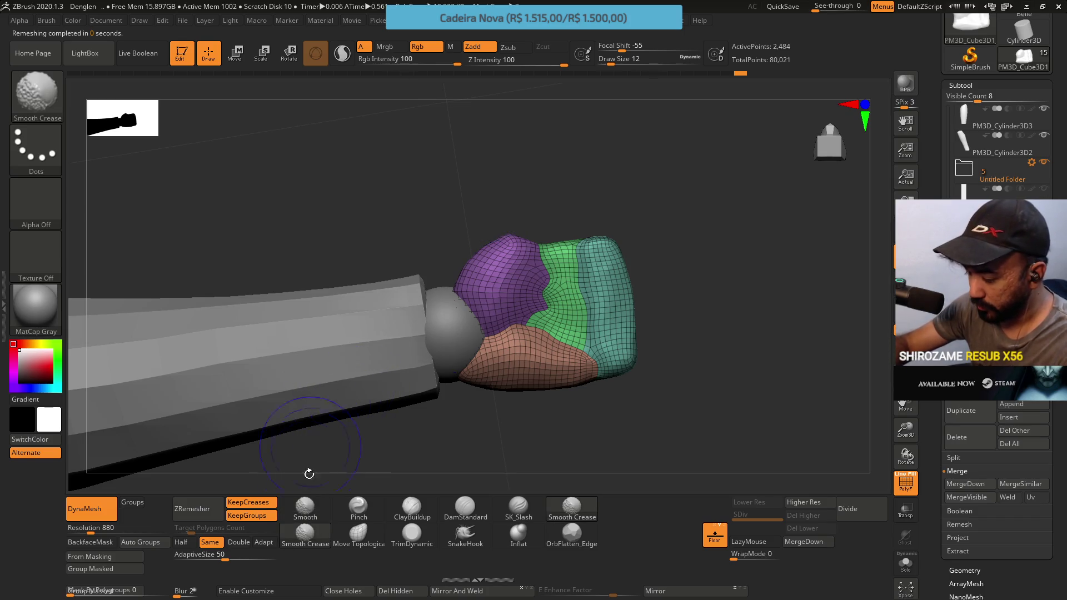
{"action": "key", "text": "b"}
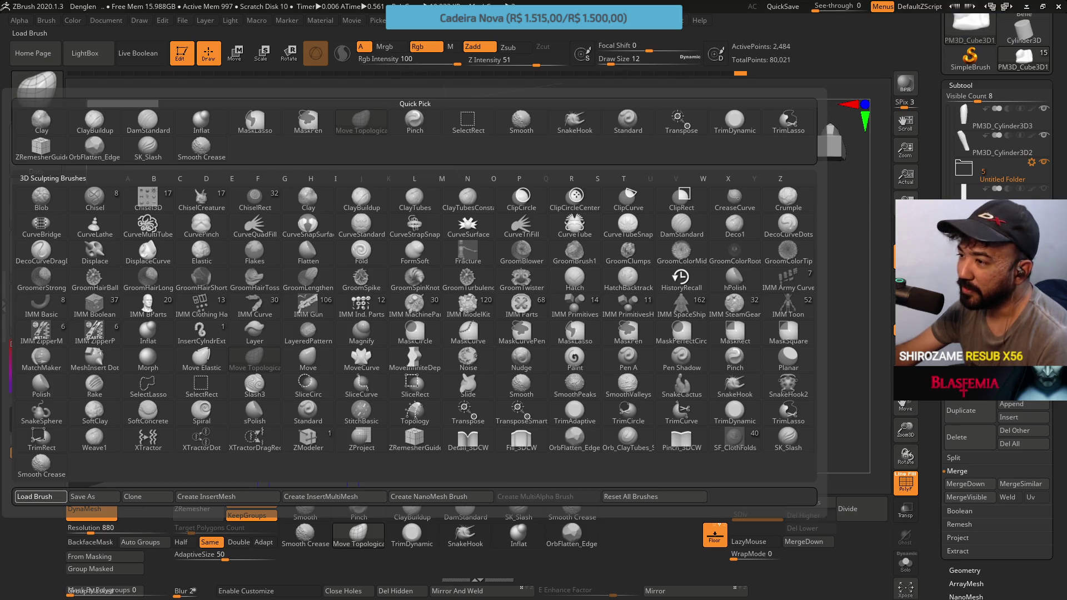
Choose Smooth Groups as the smoothing brush and dismiss the note.
{"action": "left_click", "coordinate": [41, 465]}
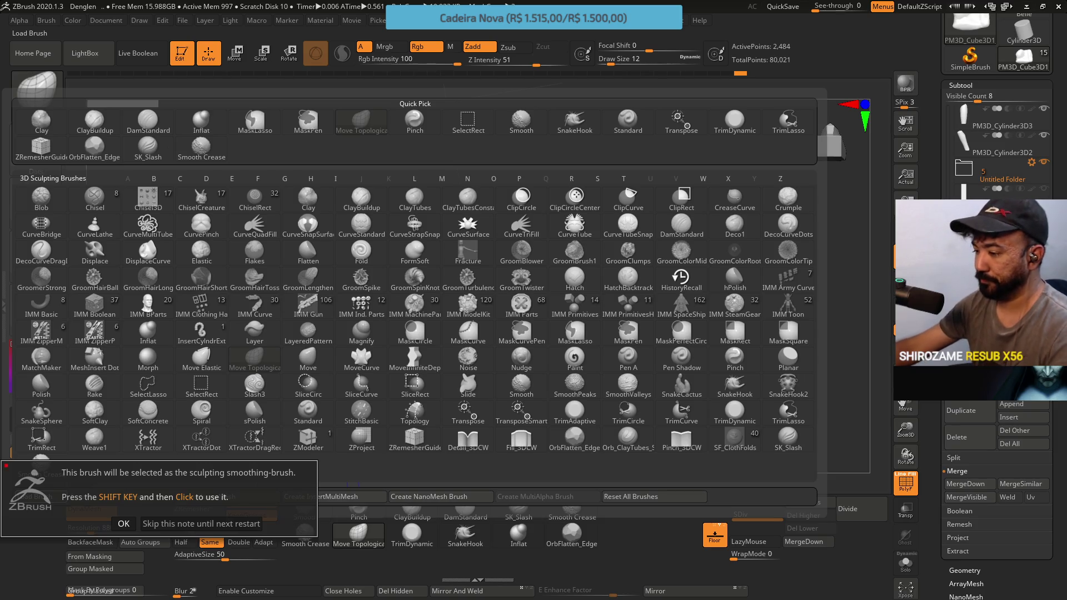
{"action": "left_click", "coordinate": [124, 527]}
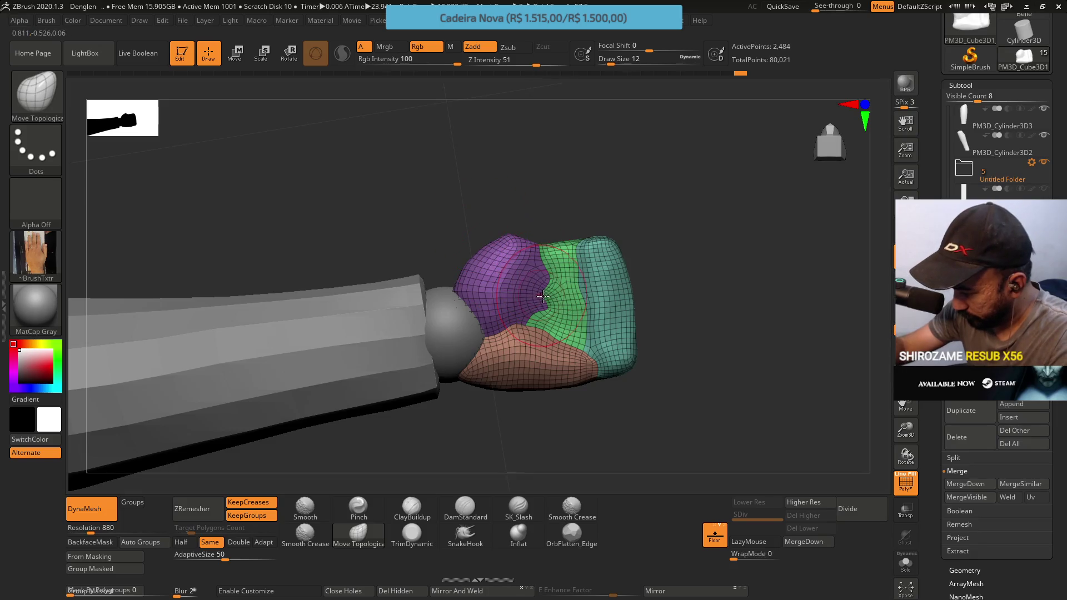
Smooth the purple–green and purple–brown polygroup borders with Smooth Groups, then hide PolyF.
{"action": "key", "text": "shift"}
{"action": "left_click_drag", "start_coordinate": [548, 268], "coordinate": [539, 300], "text": "shift"}
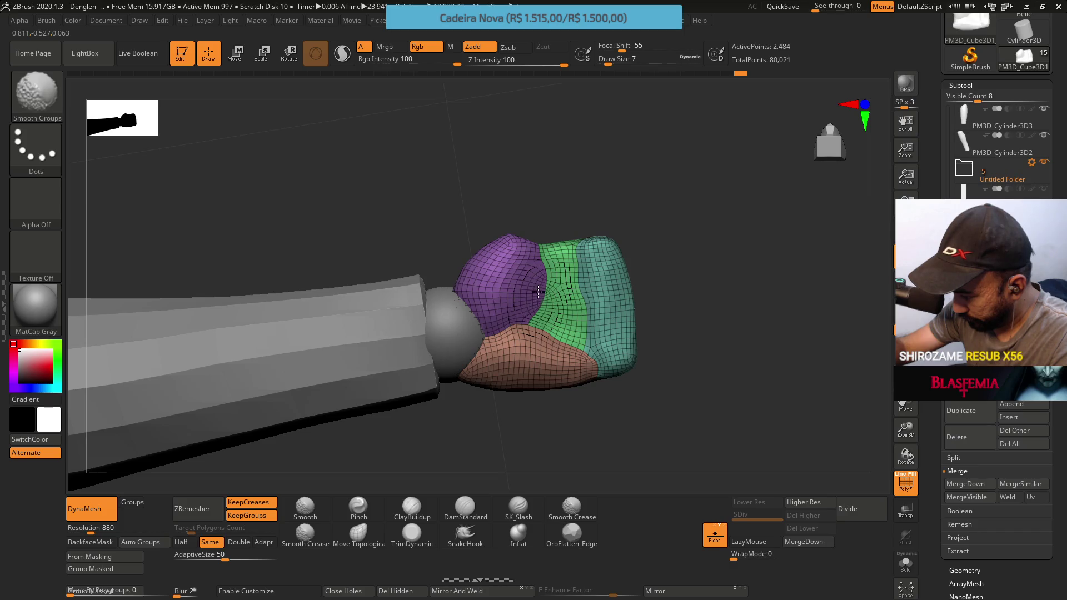
{"action": "mouse_move", "coordinate": [531, 325]}
{"action": "left_mouse_down", "text": "shift"}
{"action": "mouse_move", "coordinate": [514, 339]}
{"action": "mouse_move", "coordinate": [494, 331]}
{"action": "mouse_move", "coordinate": [523, 342]}
{"action": "mouse_move", "coordinate": [542, 319]}
{"action": "mouse_move", "coordinate": [598, 366]}
{"action": "mouse_move", "coordinate": [573, 262]}
{"action": "mouse_move", "coordinate": [582, 290]}
{"action": "left_mouse_up", "text": "shift"}
{"action": "right_click_drag", "start_coordinate": [583, 286], "coordinate": [631, 238]}
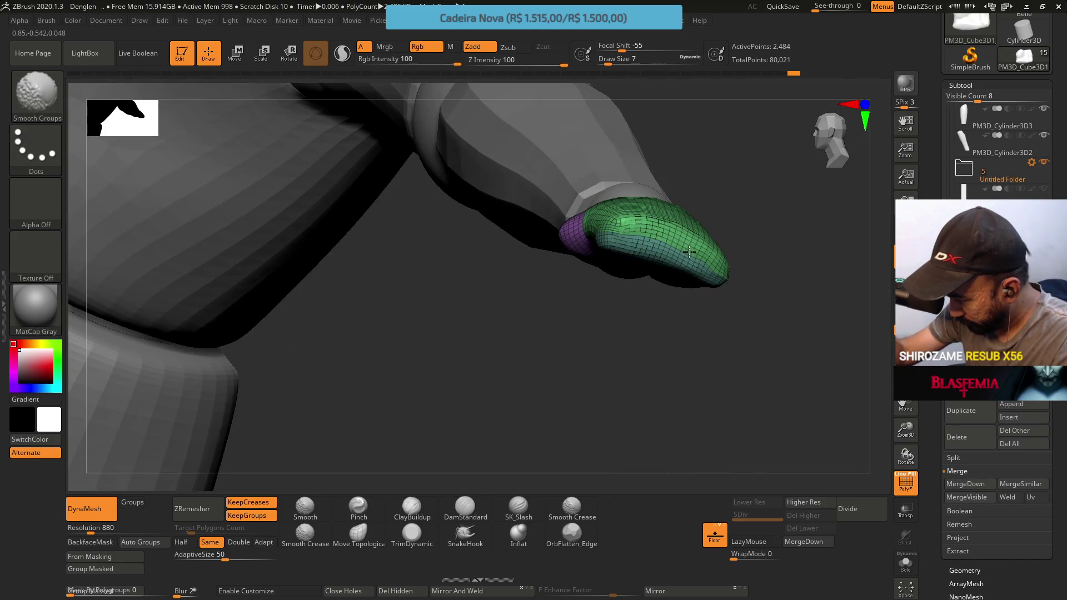
{"action": "key", "text": "shift"}
{"action": "right_click_drag", "start_coordinate": [677, 238], "coordinate": [685, 226]}
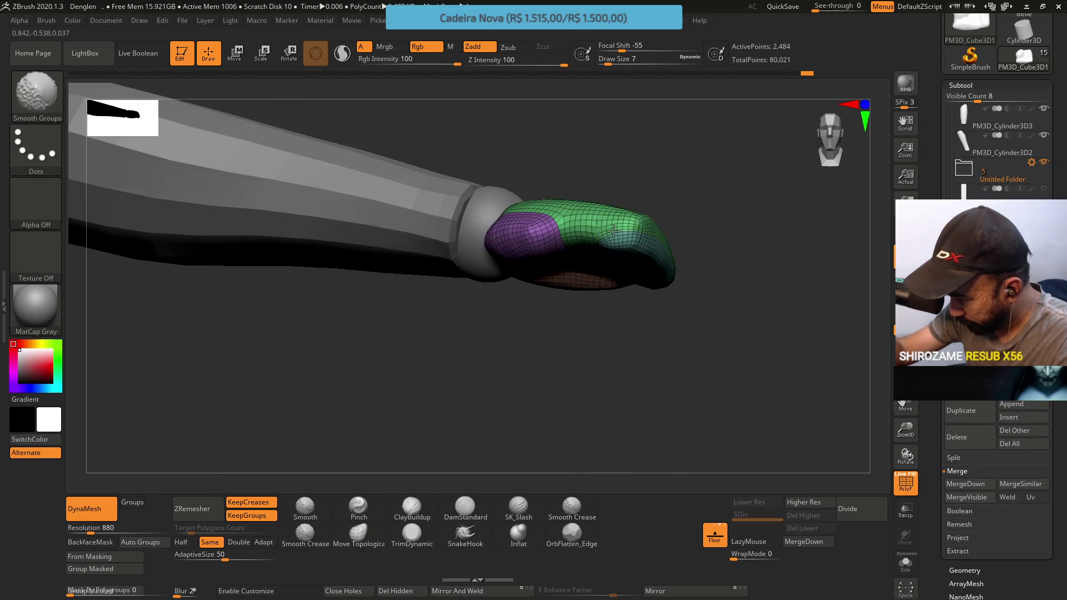
{"action": "mouse_move", "coordinate": [611, 229]}
{"action": "right_mouse_down"}
{"action": "mouse_move", "coordinate": [625, 168]}
{"action": "mouse_move", "coordinate": [614, 172]}
{"action": "mouse_move", "coordinate": [621, 348]}
{"action": "mouse_move", "coordinate": [644, 335]}
{"action": "mouse_move", "coordinate": [633, 349]}
{"action": "mouse_move", "coordinate": [601, 345]}
{"action": "right_mouse_up"}
{"action": "key", "text": "shift+f"}
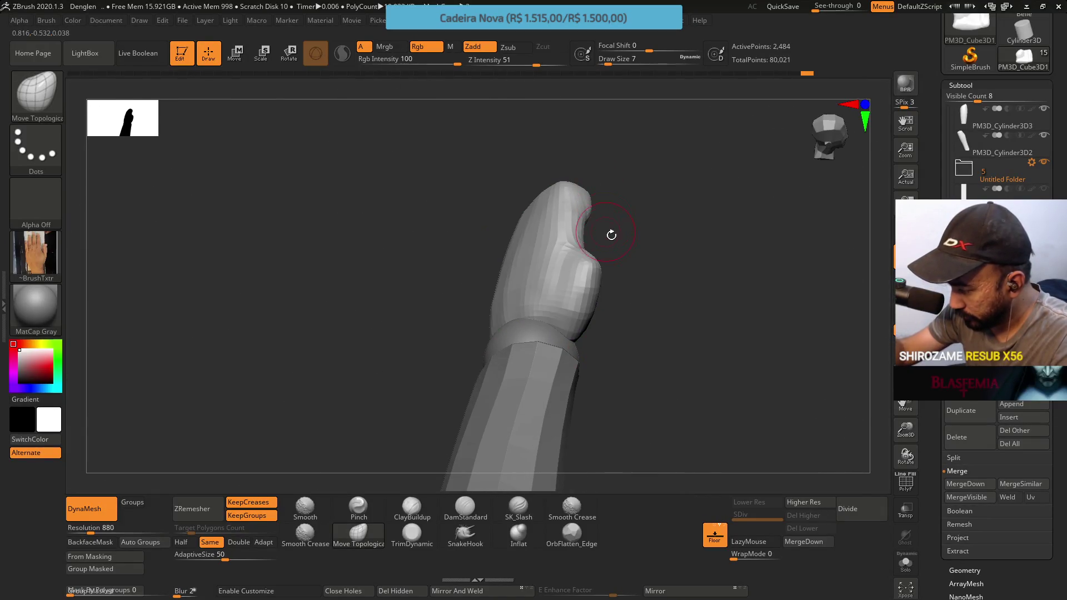
ZRemesh the fist at Half target polygons to 1,132 points, undoing the extra passes.
{"action": "left_click", "coordinate": [192, 509]}
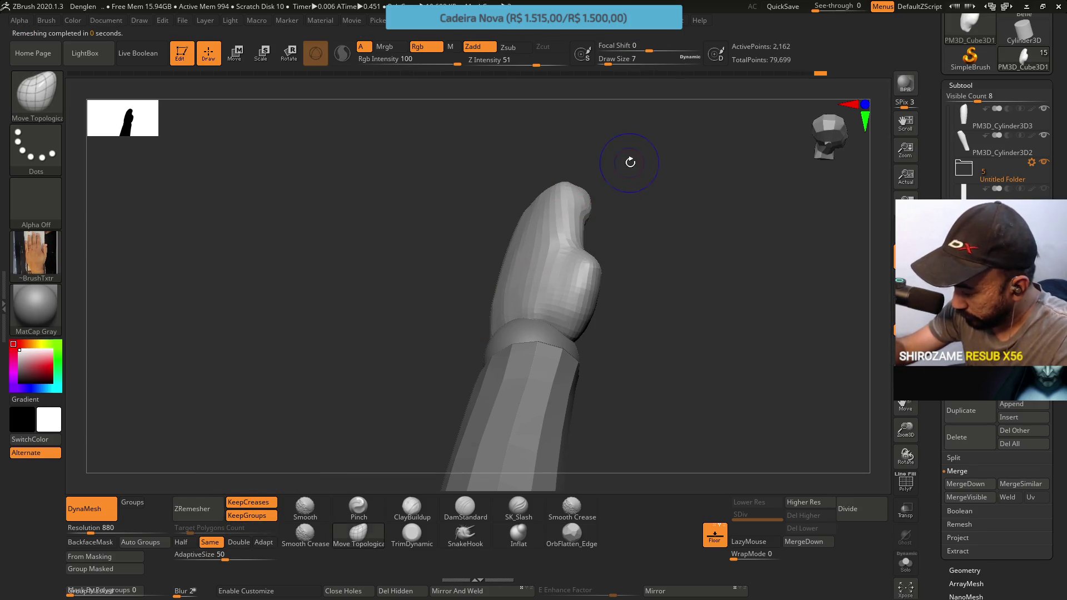
{"action": "key", "text": "shift+f"}
{"action": "key", "text": "ctrl+z"}
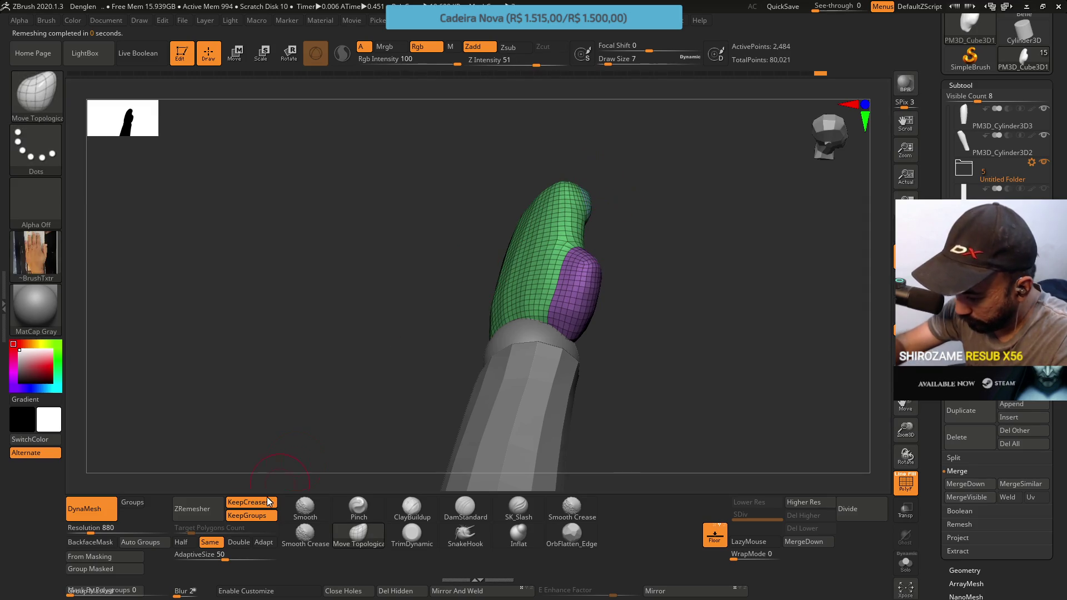
{"action": "left_click", "coordinate": [185, 542]}
{"action": "left_click", "coordinate": [206, 507]}
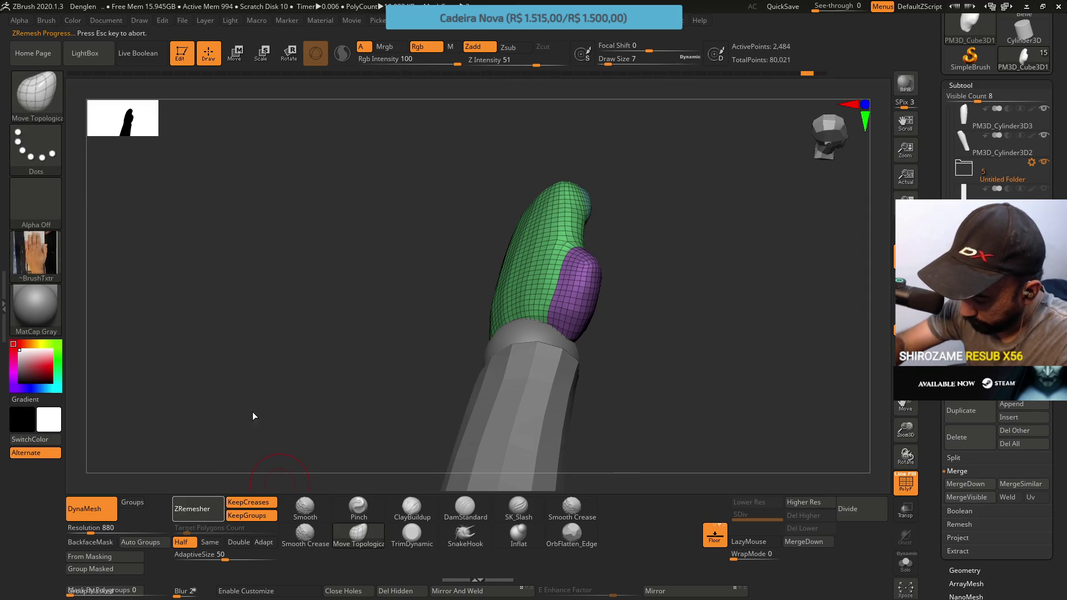
{"action": "left_click", "coordinate": [194, 508]}
{"action": "mouse_move", "coordinate": [634, 214]}
{"action": "left_mouse_down"}
{"action": "mouse_move", "coordinate": [582, 166]}
{"action": "mouse_move", "coordinate": [691, 202]}
{"action": "mouse_move", "coordinate": [709, 182]}
{"action": "mouse_move", "coordinate": [671, 138]}
{"action": "left_mouse_up"}
{"action": "key", "text": "ctrl+z"}
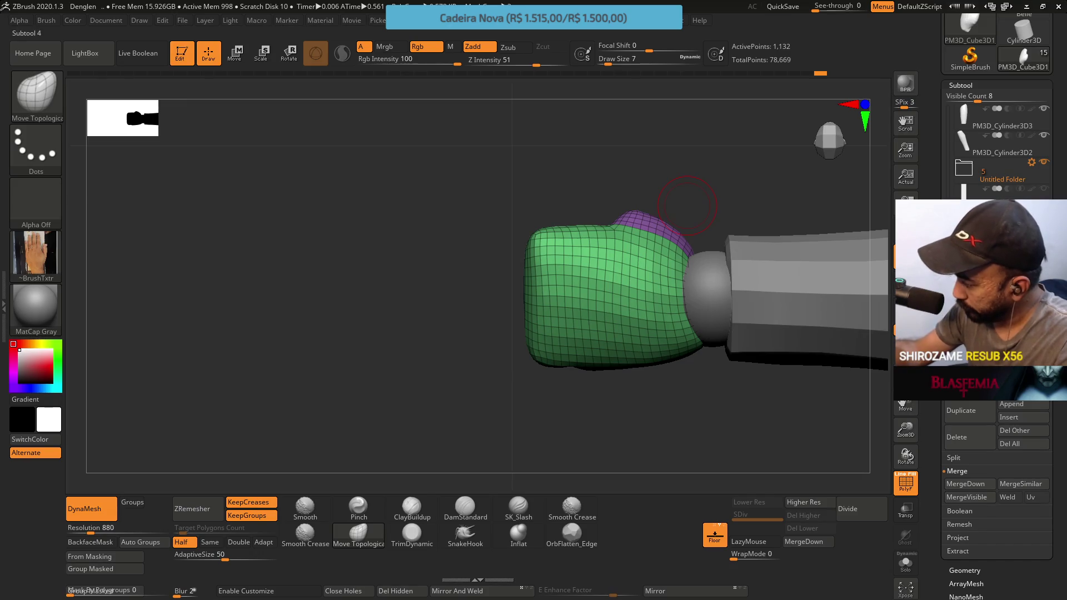
Isolate the fist, reposition it, and set the brush size to 13.
{"action": "left_click", "coordinate": [687, 206], "text": "ctrl+shift"}
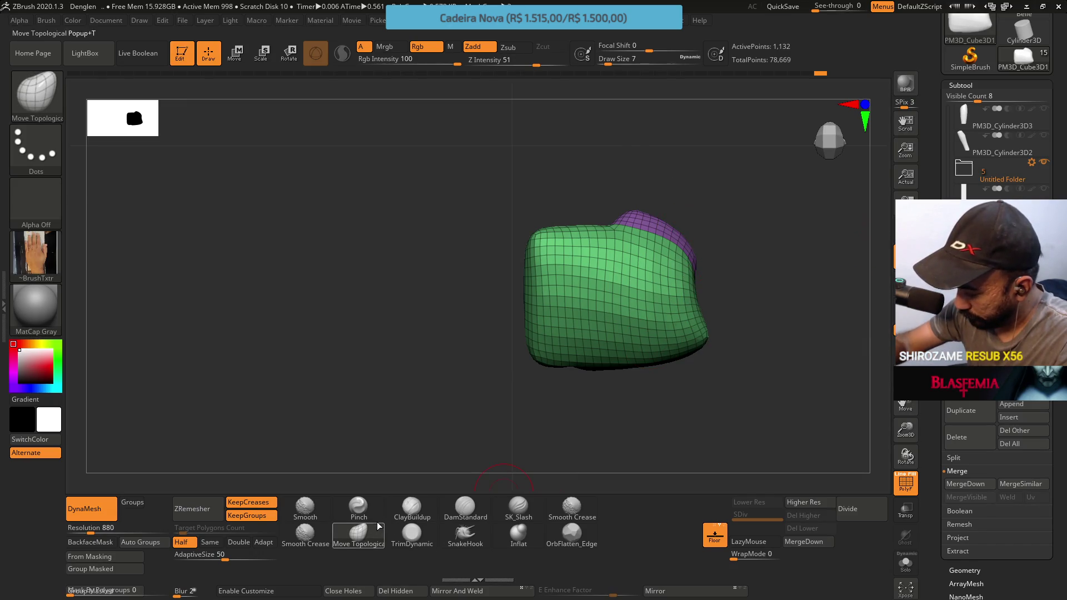
{"action": "key", "text": "space"}
{"action": "mouse_move", "coordinate": [706, 222]}
{"action": "left_mouse_down"}
{"action": "mouse_move", "coordinate": [636, 352]}
{"action": "mouse_move", "coordinate": [643, 334]}
{"action": "left_mouse_up"}
{"action": "key", "text": "s"}
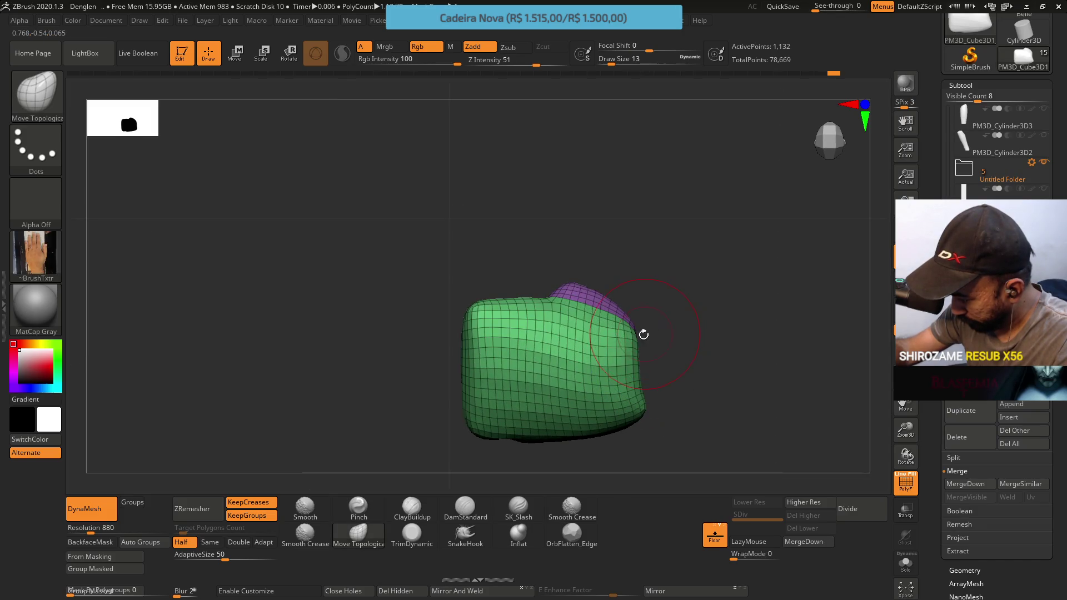
Undo the last stroke and push the block's right end outward with Move Topological.
{"action": "key", "text": "ctrl+z"}
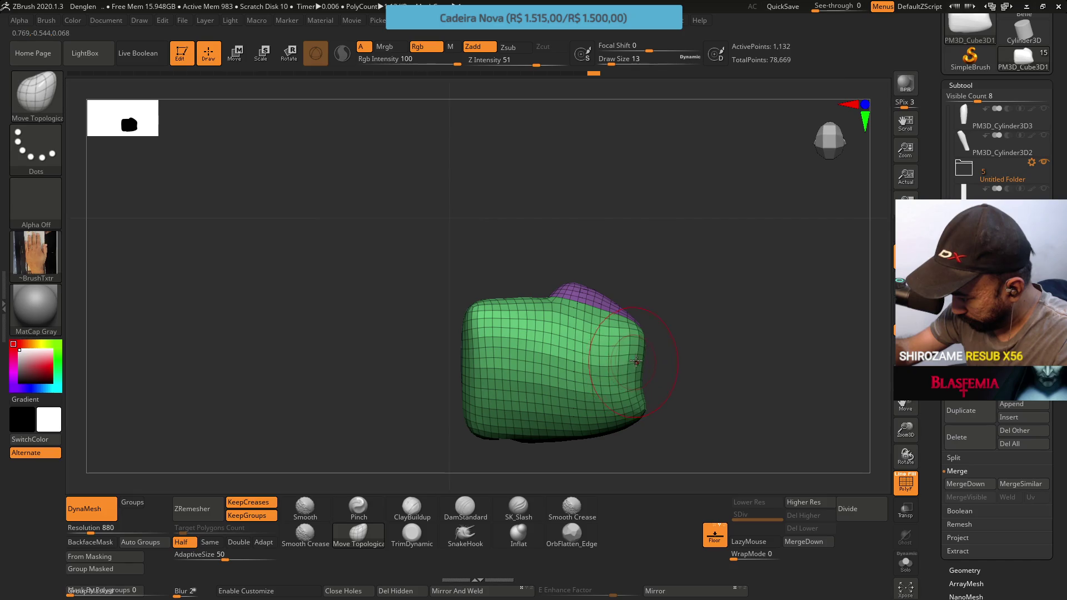
{"action": "left_click_drag", "start_coordinate": [526, 359], "coordinate": [550, 356]}
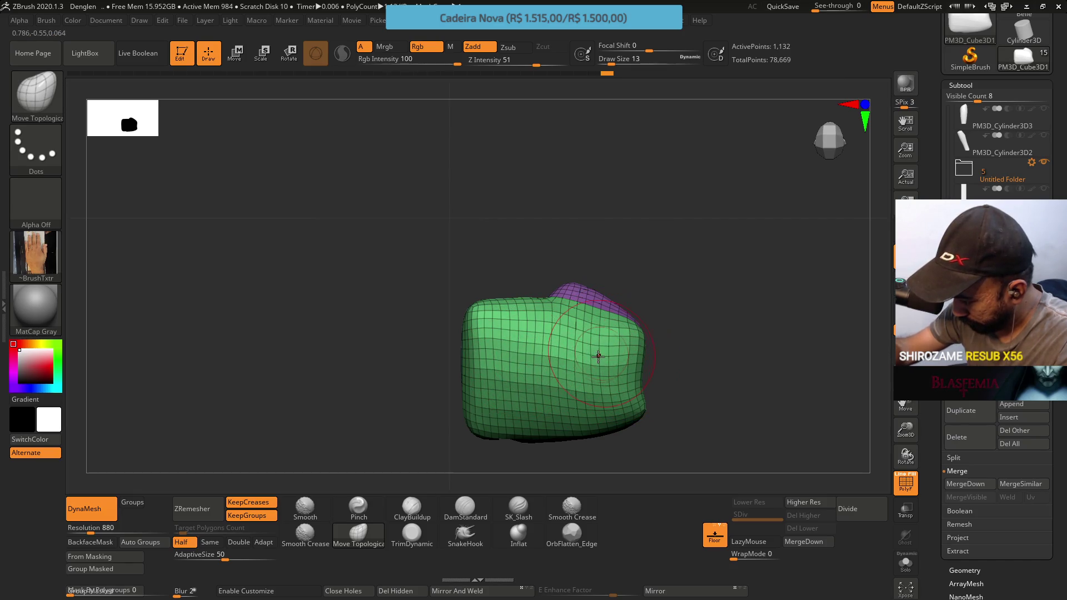
{"action": "left_click_drag", "start_coordinate": [549, 356], "coordinate": [531, 356]}
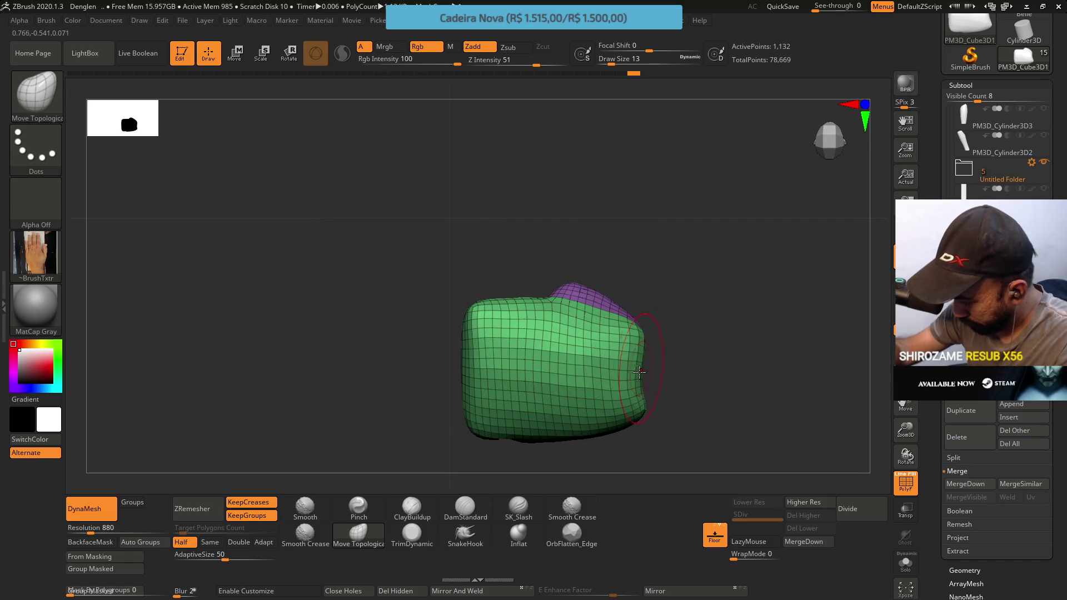
{"action": "mouse_move", "coordinate": [648, 358]}
{"action": "left_mouse_down"}
{"action": "mouse_move", "coordinate": [637, 272]}
{"action": "mouse_move", "coordinate": [569, 318]}
{"action": "left_mouse_up"}
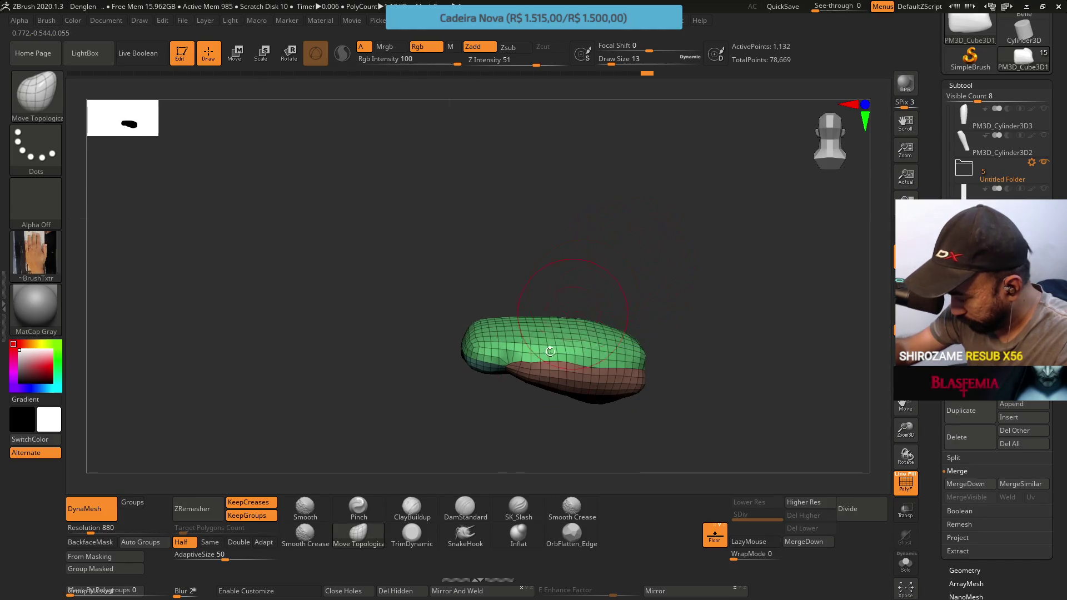
Trim the block's front face flatter with TrimDynamic, set draw size 31, and restore PolyF.
{"action": "left_click_drag", "start_coordinate": [615, 286], "coordinate": [617, 295]}
{"action": "key", "text": "shift+f"}
{"action": "key", "text": "alt"}
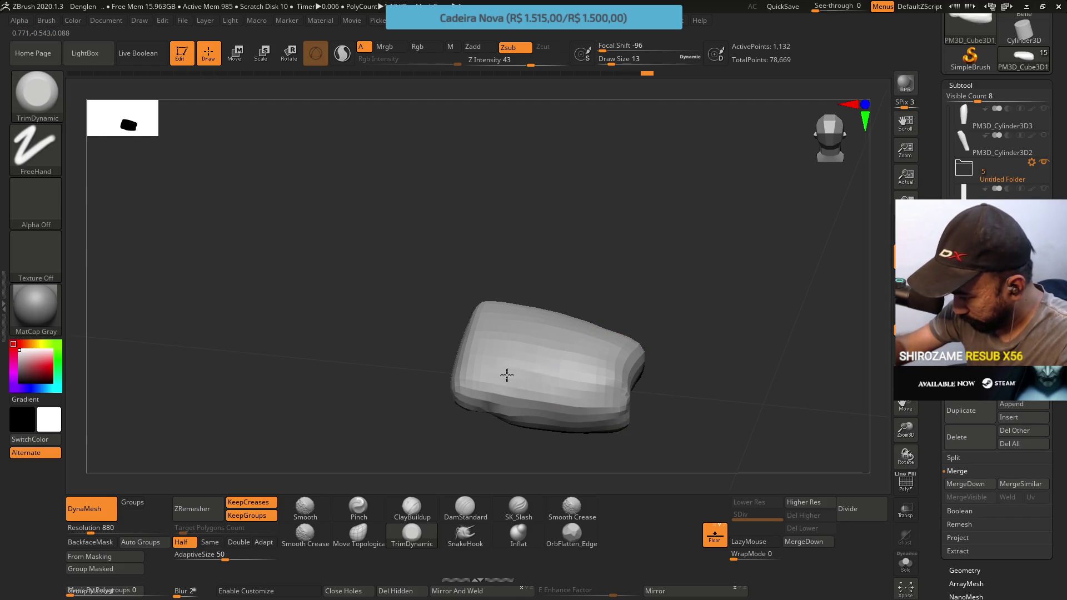
{"action": "mouse_move", "coordinate": [550, 386]}
{"action": "left_mouse_down", "text": "alt"}
{"action": "mouse_move", "coordinate": [604, 374]}
{"action": "mouse_move", "coordinate": [569, 341]}
{"action": "mouse_move", "coordinate": [607, 363]}
{"action": "left_mouse_up", "text": "alt"}
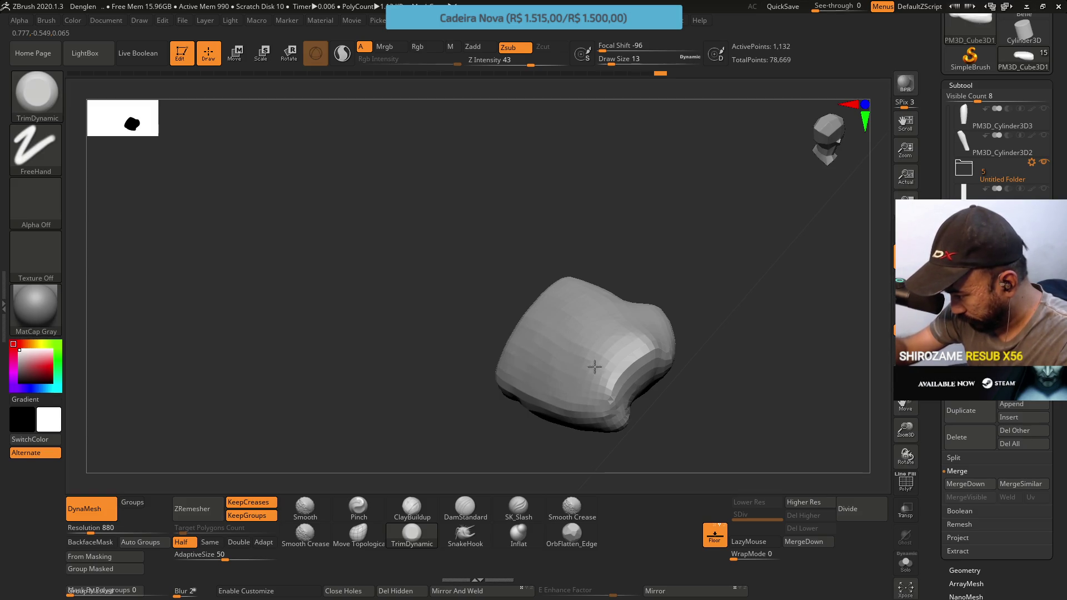
{"action": "mouse_move", "coordinate": [584, 305]}
{"action": "right_mouse_down"}
{"action": "mouse_move", "coordinate": [603, 281]}
{"action": "mouse_move", "coordinate": [602, 321]}
{"action": "mouse_move", "coordinate": [620, 332]}
{"action": "right_mouse_up"}
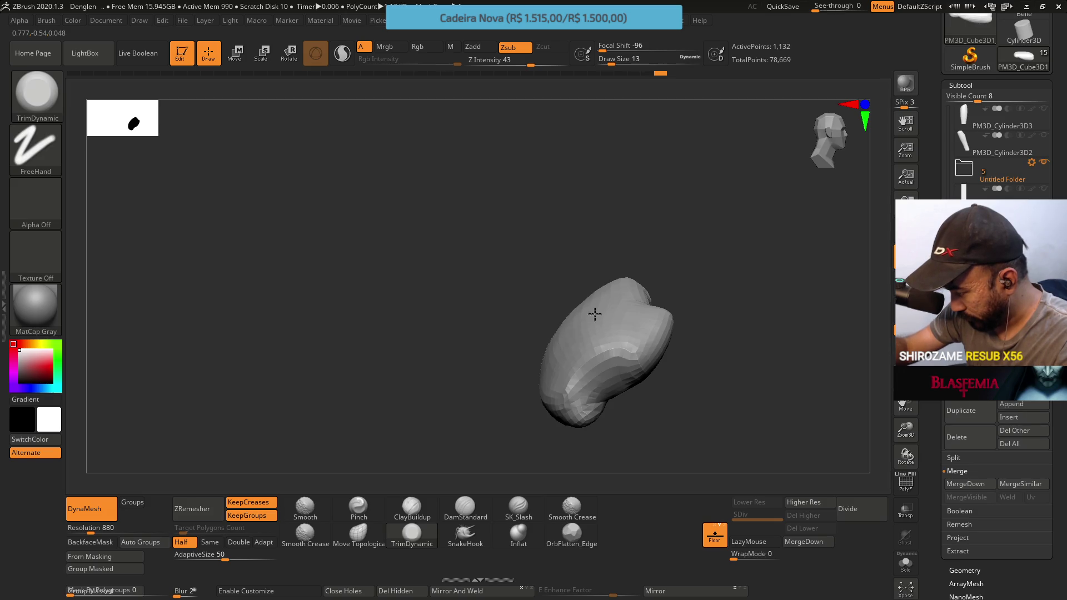
{"action": "mouse_move", "coordinate": [600, 331]}
{"action": "right_mouse_down"}
{"action": "mouse_move", "coordinate": [656, 295]}
{"action": "mouse_move", "coordinate": [672, 300]}
{"action": "mouse_move", "coordinate": [549, 327]}
{"action": "mouse_move", "coordinate": [554, 226]}
{"action": "mouse_move", "coordinate": [564, 324]}
{"action": "mouse_move", "coordinate": [551, 339]}
{"action": "right_mouse_up"}
{"action": "type", "text": "s31"}
{"action": "key", "text": "Return"}
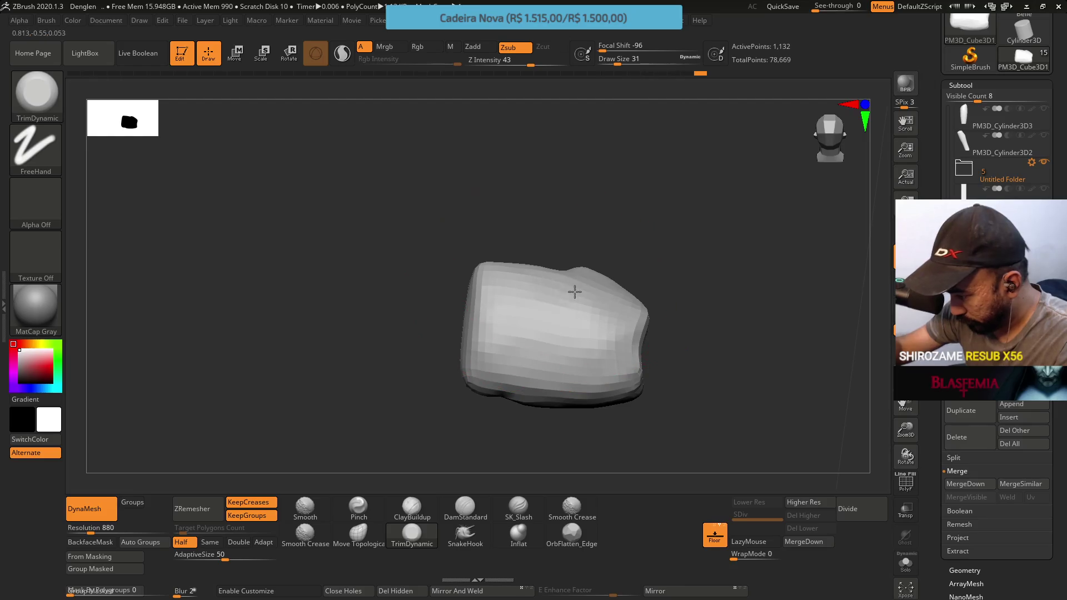
{"action": "mouse_move", "coordinate": [500, 244]}
{"action": "left_mouse_down"}
{"action": "mouse_move", "coordinate": [562, 243]}
{"action": "mouse_move", "coordinate": [595, 289]}
{"action": "mouse_move", "coordinate": [603, 247]}
{"action": "left_mouse_up"}
{"action": "key", "text": "shift+f"}
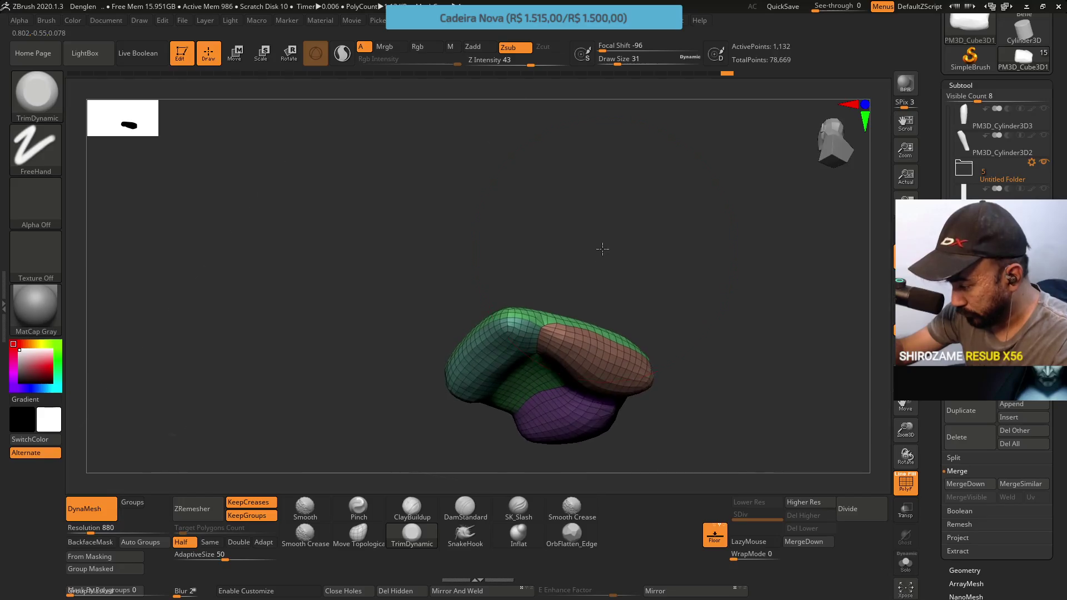
Shrink the brush size to 4 and snap to a straight side view.
{"action": "left_click_drag", "start_coordinate": [595, 297], "coordinate": [561, 347], "text": "alt"}
{"action": "key", "text": "s"}
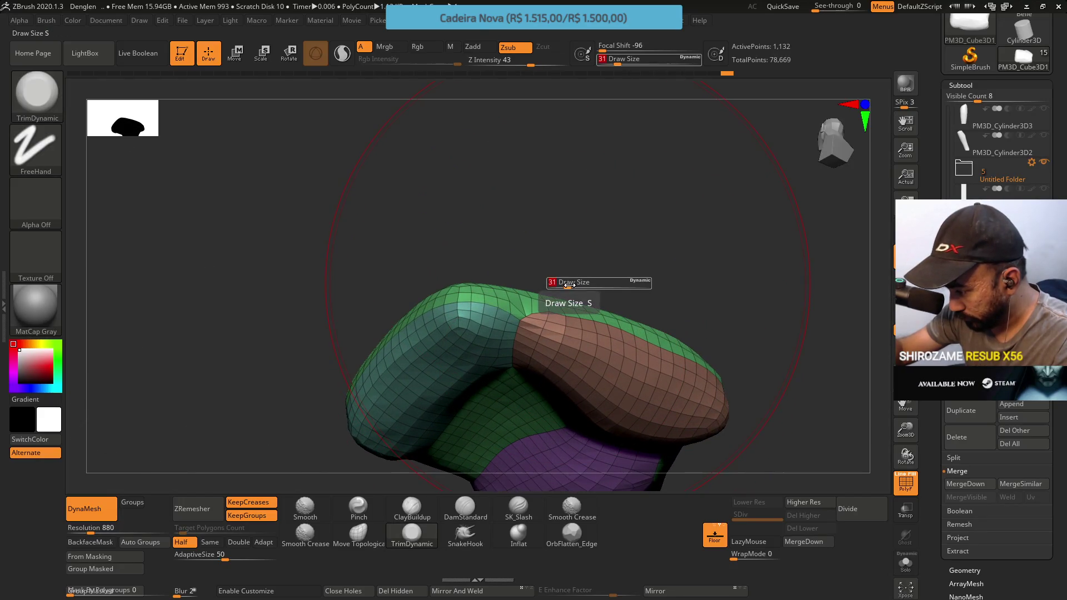
{"action": "key", "text": "s"}
{"action": "left_click_drag", "start_coordinate": [559, 284], "coordinate": [552, 282]}
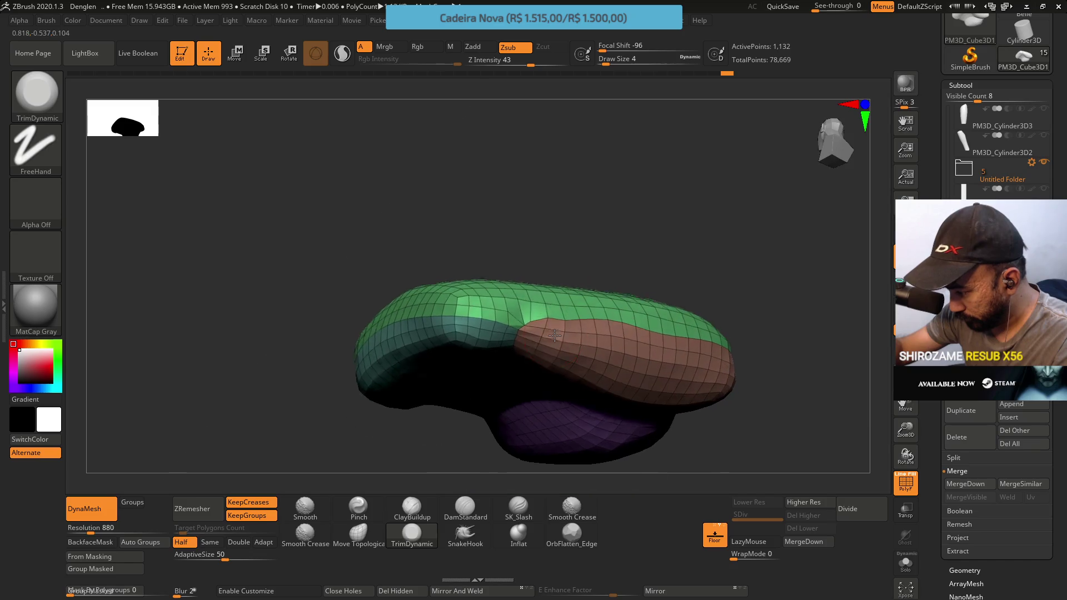
{"action": "right_click_drag", "start_coordinate": [555, 334], "coordinate": [529, 319], "text": "shift"}
{"action": "key", "text": "ctrl"}
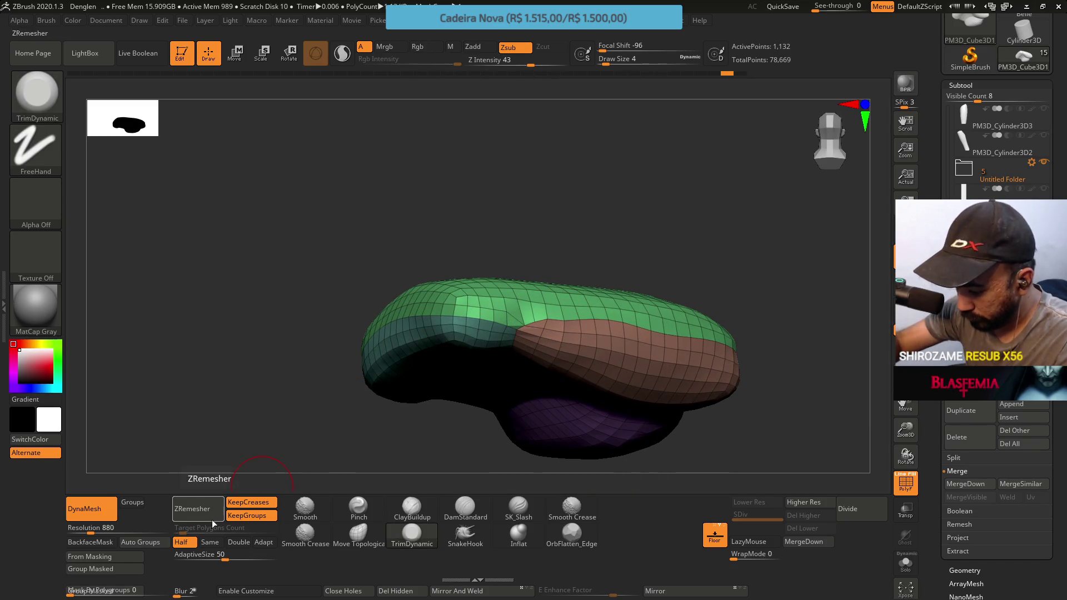
ZRemesh at Same, undo, smooth the brown surface, then ZRemesh again to 994 points.
{"action": "left_click", "coordinate": [209, 541]}
{"action": "left_click", "coordinate": [194, 509]}
{"action": "mouse_move", "coordinate": [530, 267]}
{"action": "left_mouse_down"}
{"action": "mouse_move", "coordinate": [536, 202]}
{"action": "mouse_move", "coordinate": [528, 231]}
{"action": "mouse_move", "coordinate": [549, 313]}
{"action": "mouse_move", "coordinate": [522, 268]}
{"action": "mouse_move", "coordinate": [556, 314]}
{"action": "left_mouse_up"}
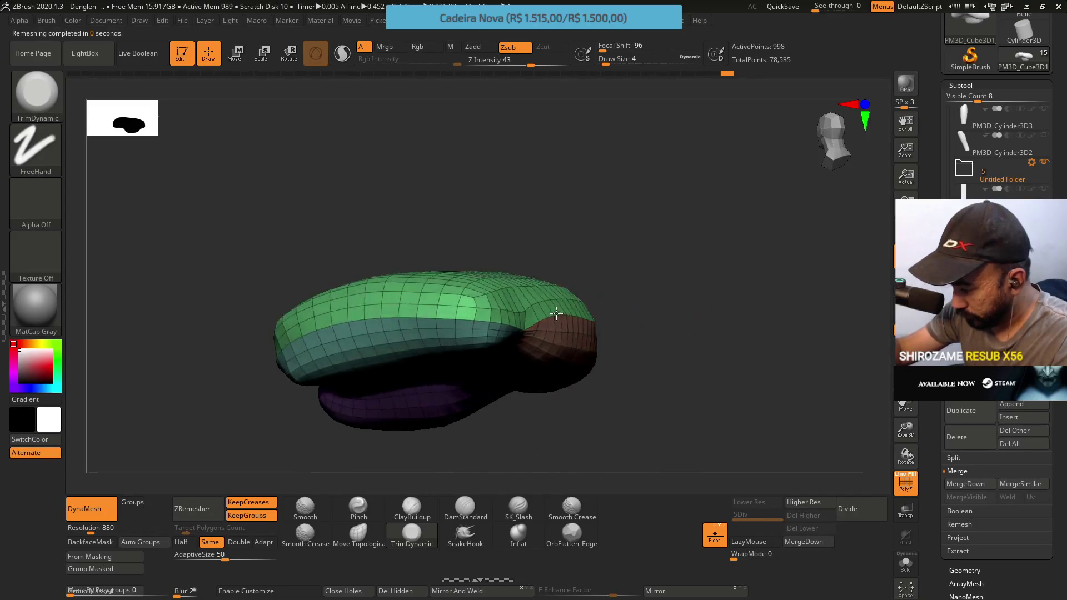
{"action": "key", "text": "ctrl+z"}
{"action": "mouse_move", "coordinate": [529, 255]}
{"action": "left_mouse_down"}
{"action": "mouse_move", "coordinate": [509, 255]}
{"action": "mouse_move", "coordinate": [561, 289]}
{"action": "mouse_move", "coordinate": [511, 305]}
{"action": "left_mouse_up"}
{"action": "left_click_drag", "start_coordinate": [630, 347], "coordinate": [674, 357], "text": "shift"}
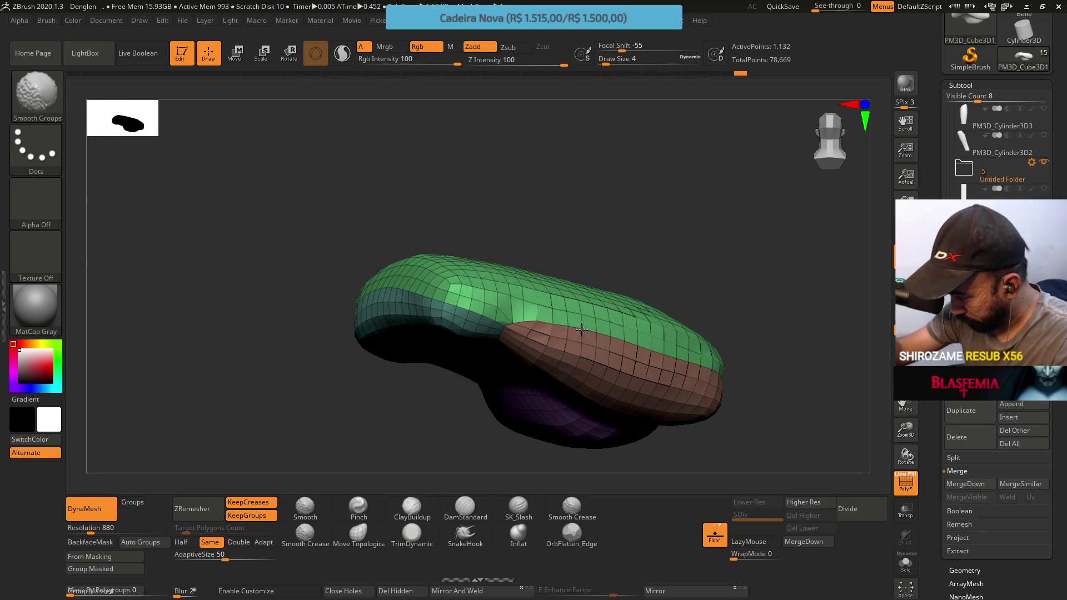
{"action": "left_click", "coordinate": [213, 519]}
{"action": "mouse_move", "coordinate": [534, 244]}
{"action": "left_mouse_down"}
{"action": "mouse_move", "coordinate": [602, 187]}
{"action": "mouse_move", "coordinate": [572, 195]}
{"action": "mouse_move", "coordinate": [571, 172]}
{"action": "mouse_move", "coordinate": [550, 184]}
{"action": "left_mouse_up"}
{"action": "key", "text": "ctrl"}
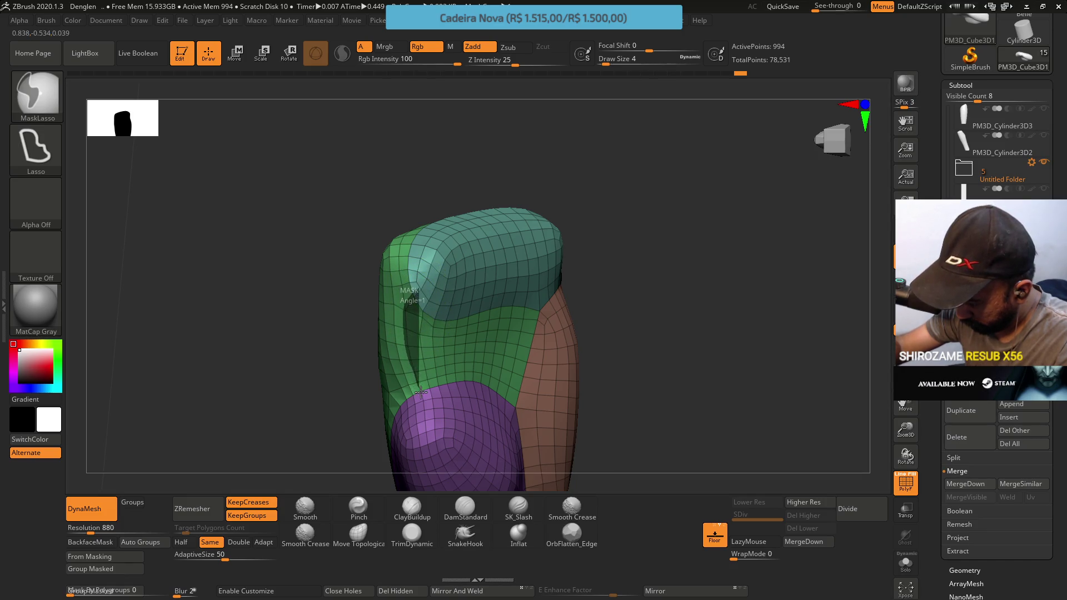
Mask across the block, invert it, and group the masked middle into a new blue polygroup.
{"action": "left_click_drag", "start_coordinate": [511, 408], "coordinate": [541, 327]}
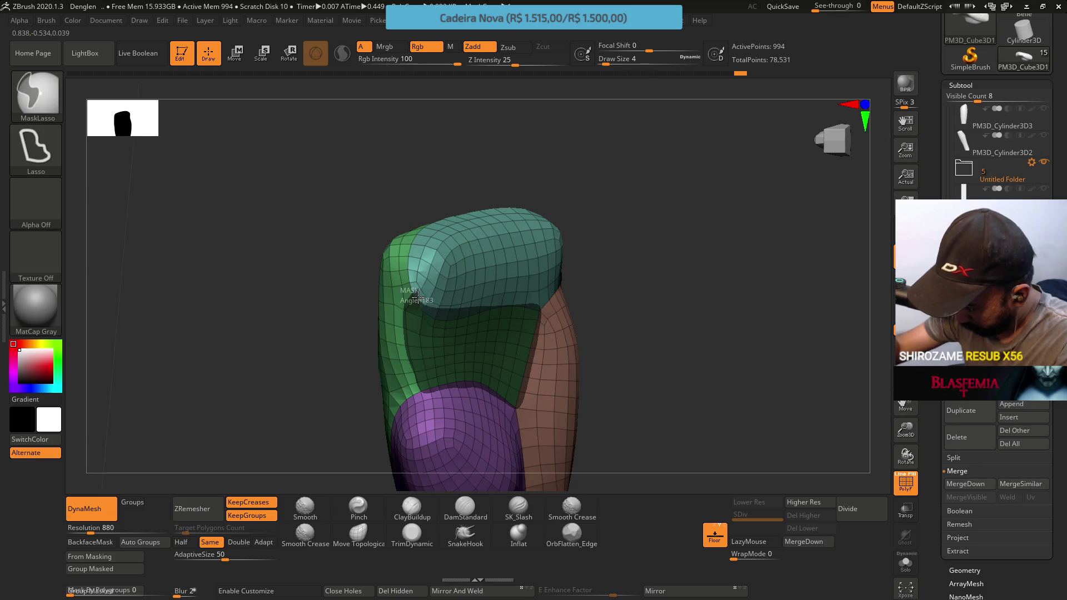
{"action": "left_click_drag", "start_coordinate": [417, 298], "coordinate": [417, 298]}
{"action": "left_click", "coordinate": [412, 533]}
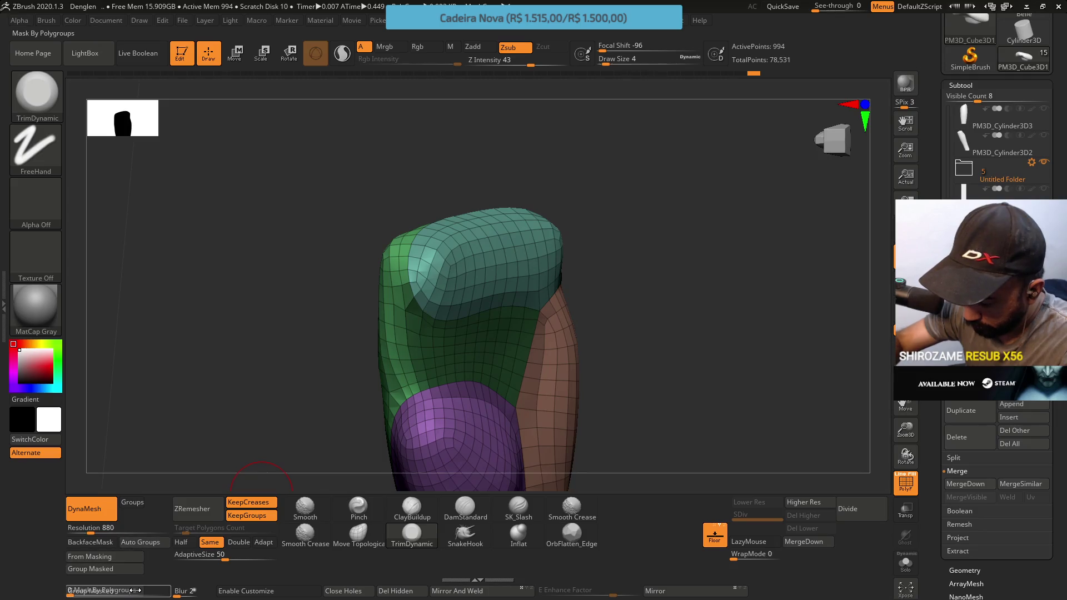
{"action": "left_click", "coordinate": [92, 569]}
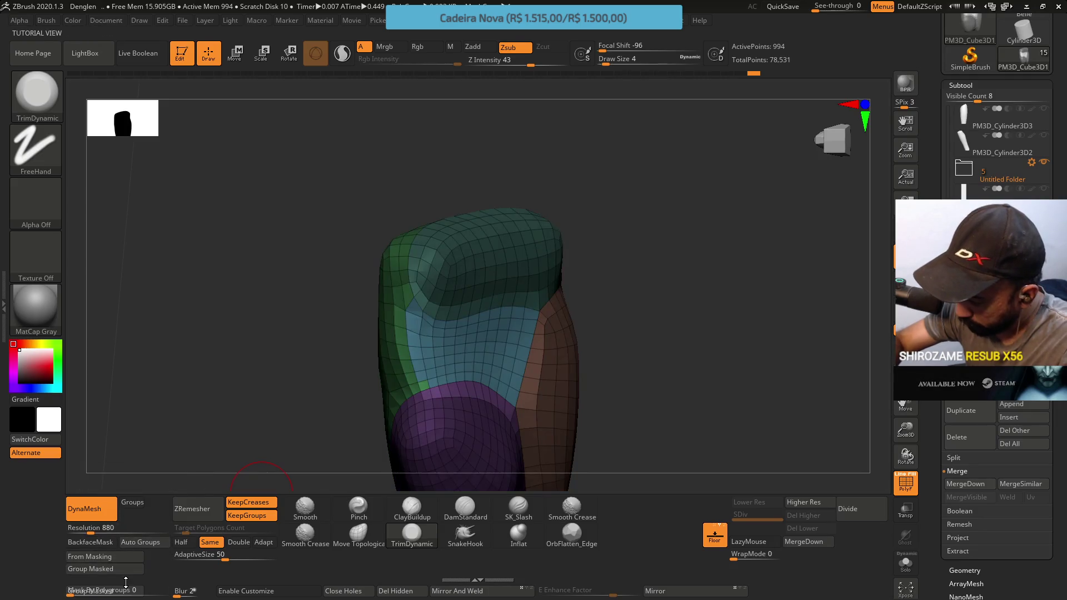
{"action": "key", "text": "ctrl+i"}
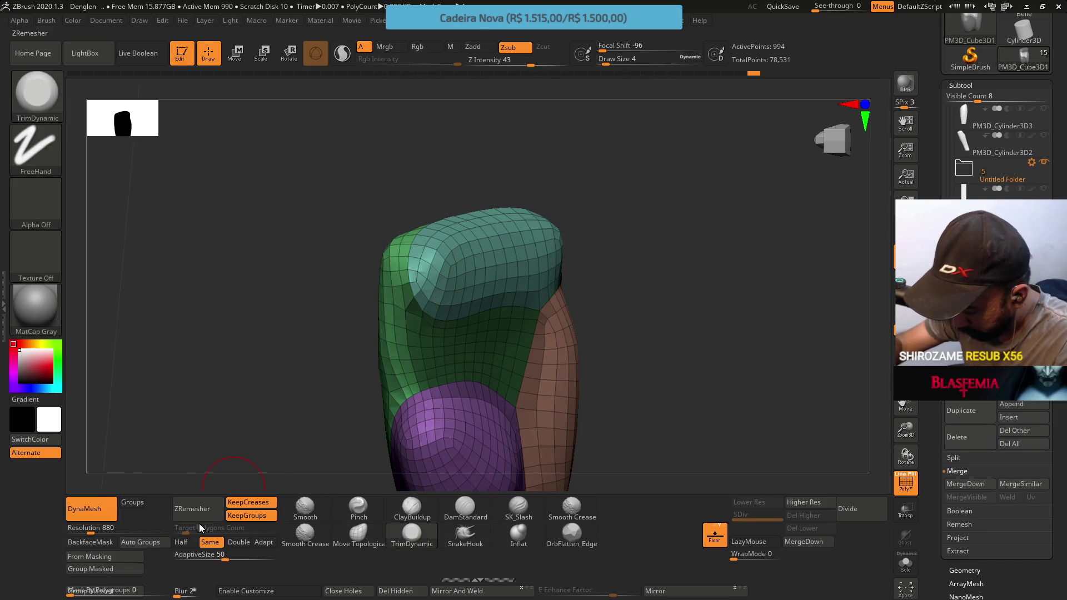
{"action": "left_click", "coordinate": [125, 568]}
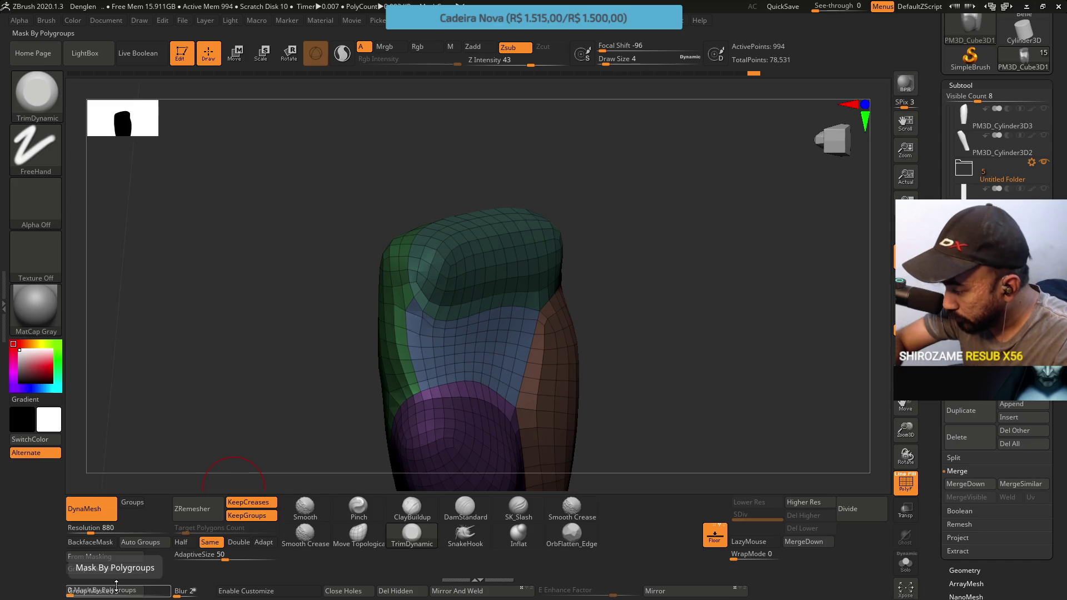
{"action": "mouse_move", "coordinate": [584, 231]}
{"action": "left_mouse_down"}
{"action": "mouse_move", "coordinate": [610, 201]}
{"action": "mouse_move", "coordinate": [598, 262]}
{"action": "mouse_move", "coordinate": [575, 281]}
{"action": "mouse_move", "coordinate": [599, 272]}
{"action": "mouse_move", "coordinate": [603, 226]}
{"action": "mouse_move", "coordinate": [243, 470]}
{"action": "left_mouse_up"}
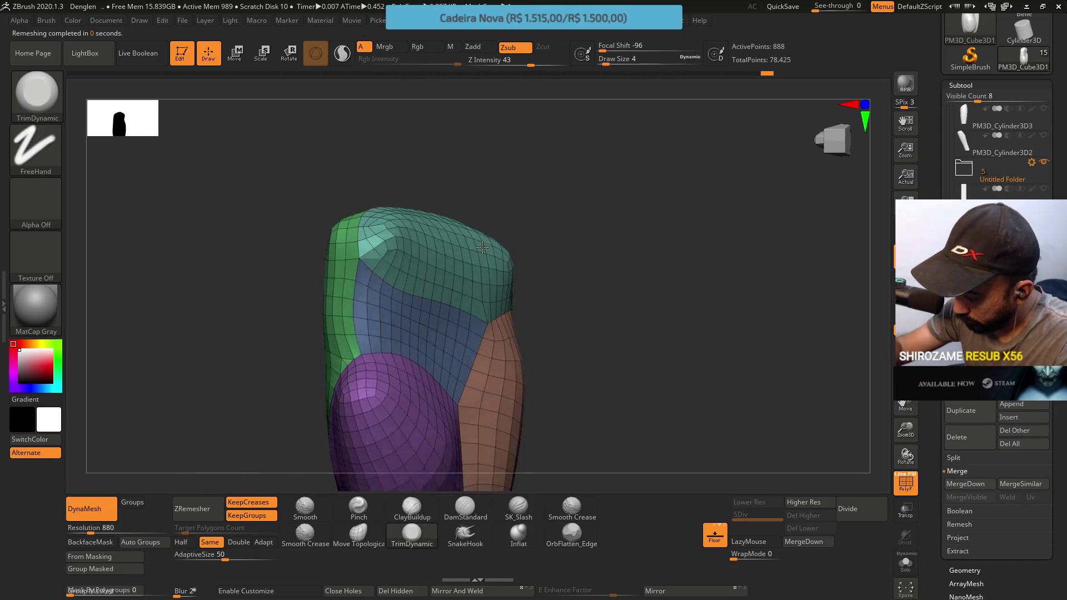
{"action": "mouse_move", "coordinate": [467, 248]}
{"action": "right_mouse_down"}
{"action": "mouse_move", "coordinate": [508, 247]}
{"action": "mouse_move", "coordinate": [494, 259]}
{"action": "mouse_move", "coordinate": [462, 257]}
{"action": "right_mouse_up"}
Nudge the block's upper left edge rounder with Move Topological.
{"action": "key", "text": "ctrl"}
{"action": "right_click_drag", "start_coordinate": [483, 295], "coordinate": [481, 286]}
{"action": "key", "text": "shift"}
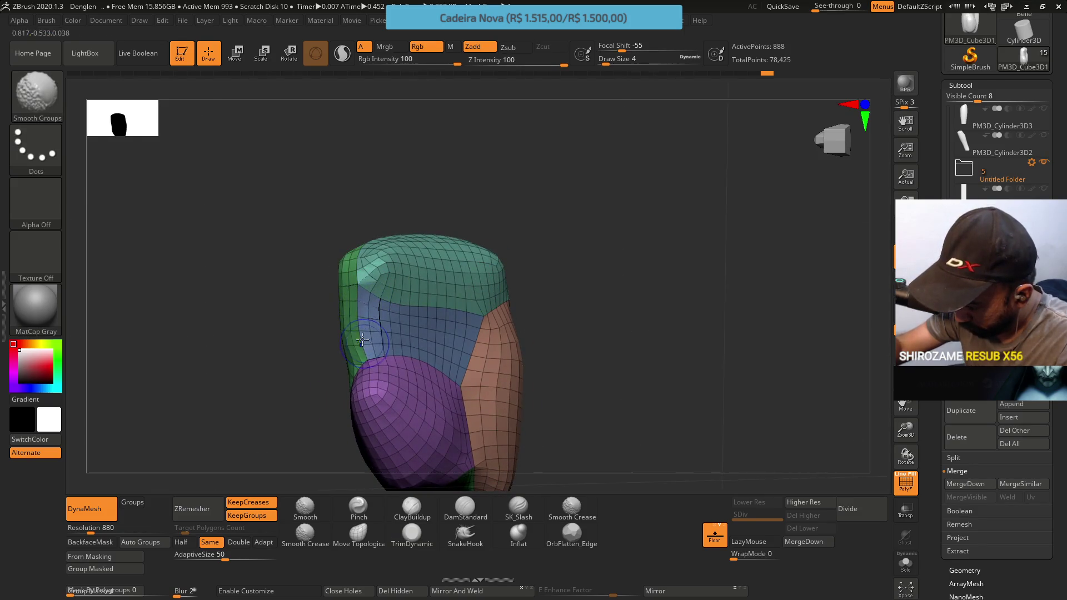
{"action": "left_click", "coordinate": [350, 539]}
{"action": "right_click_drag", "start_coordinate": [345, 334], "coordinate": [362, 332]}
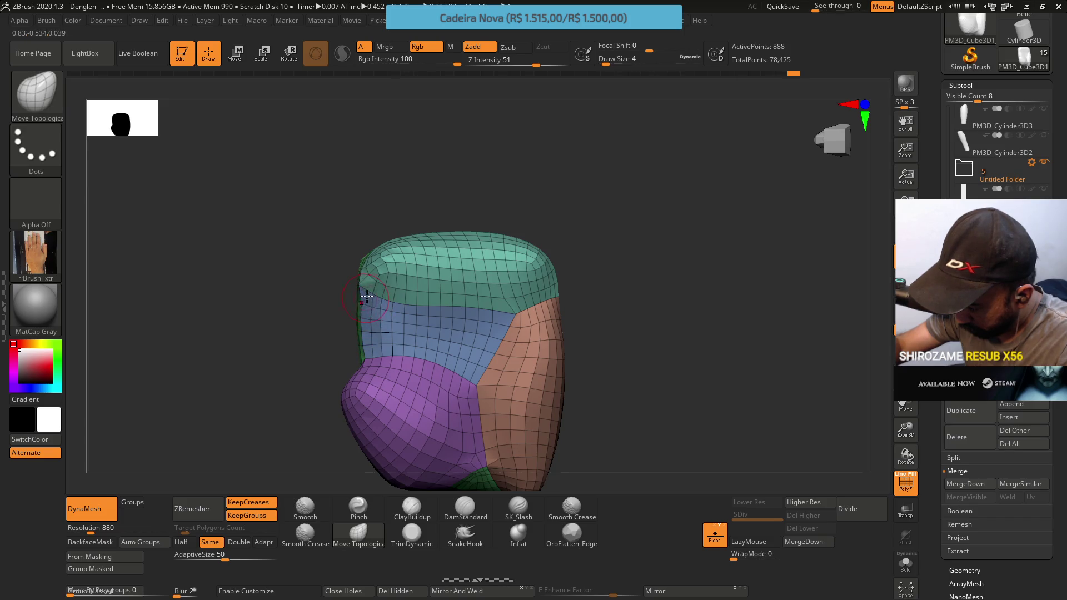
{"action": "mouse_move", "coordinate": [372, 297]}
{"action": "right_mouse_down"}
{"action": "mouse_move", "coordinate": [490, 252]}
{"action": "mouse_move", "coordinate": [459, 281]}
{"action": "mouse_move", "coordinate": [447, 319]}
{"action": "mouse_move", "coordinate": [496, 292]}
{"action": "right_mouse_up"}
Switch to TrimDynamic at draw size 8 and turn PolyFrame off.
{"action": "left_click", "coordinate": [418, 535]}
{"action": "key", "text": "s"}
{"action": "type", "text": "s8"}
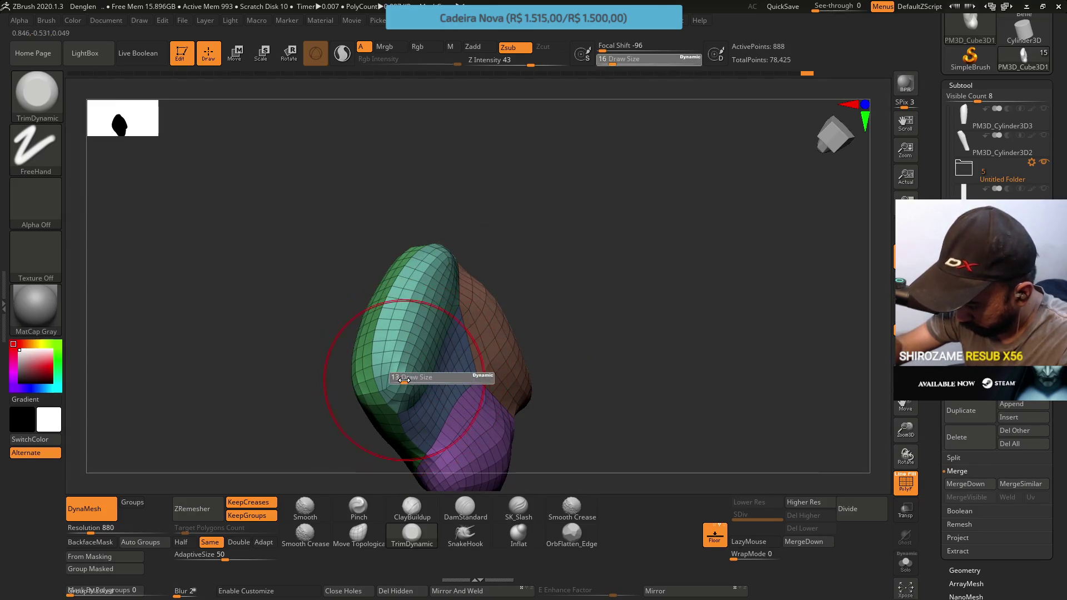
{"action": "key", "text": "Return"}
{"action": "key", "text": "shift+f"}
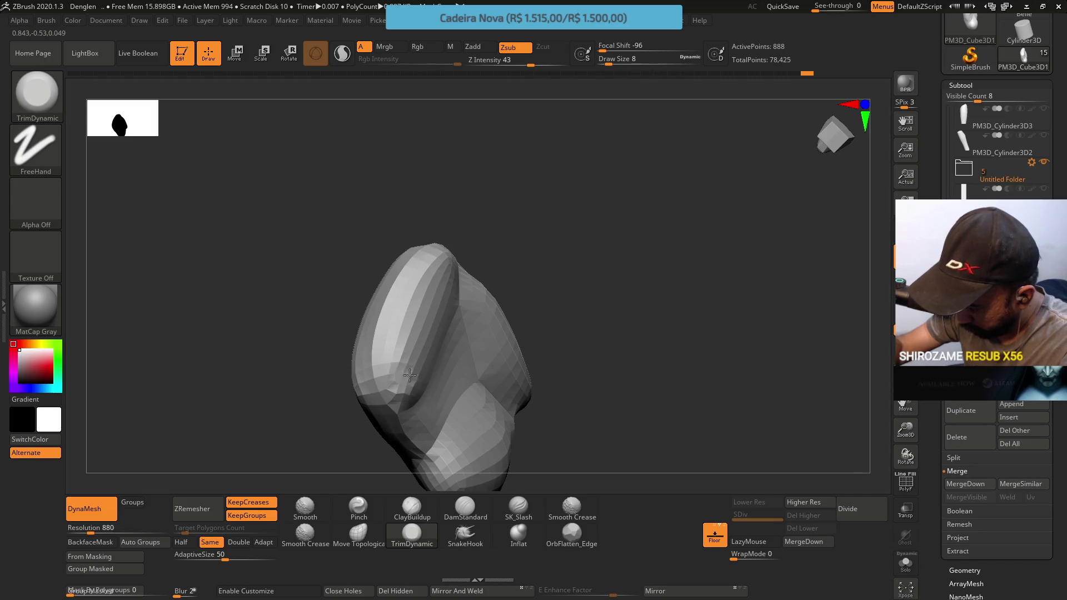
Trim the fist block's edges into crisper planes with TrimDynamic at draw size 9.
{"action": "right_click_drag", "start_coordinate": [410, 370], "coordinate": [417, 345]}
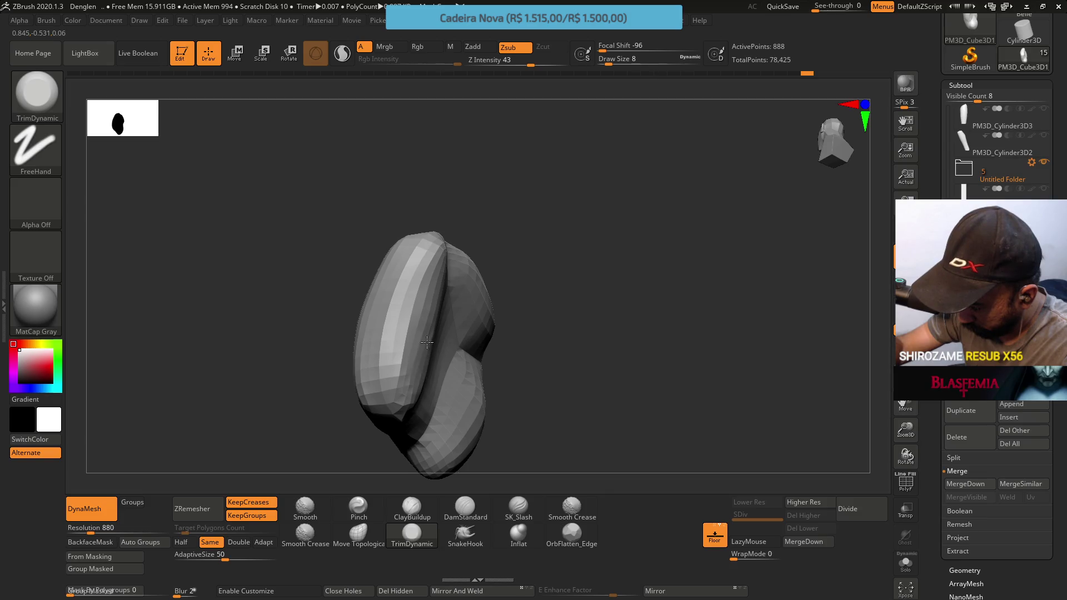
{"action": "mouse_move", "coordinate": [428, 331]}
{"action": "right_mouse_down"}
{"action": "mouse_move", "coordinate": [443, 314]}
{"action": "mouse_move", "coordinate": [395, 338]}
{"action": "right_mouse_up"}
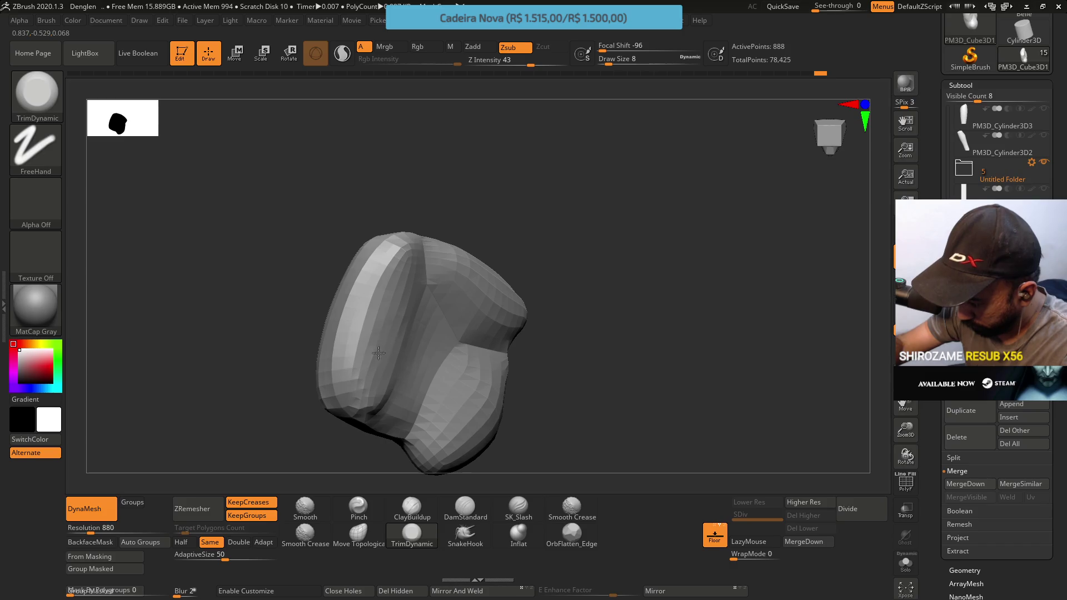
{"action": "right_click_drag", "start_coordinate": [430, 285], "coordinate": [398, 299]}
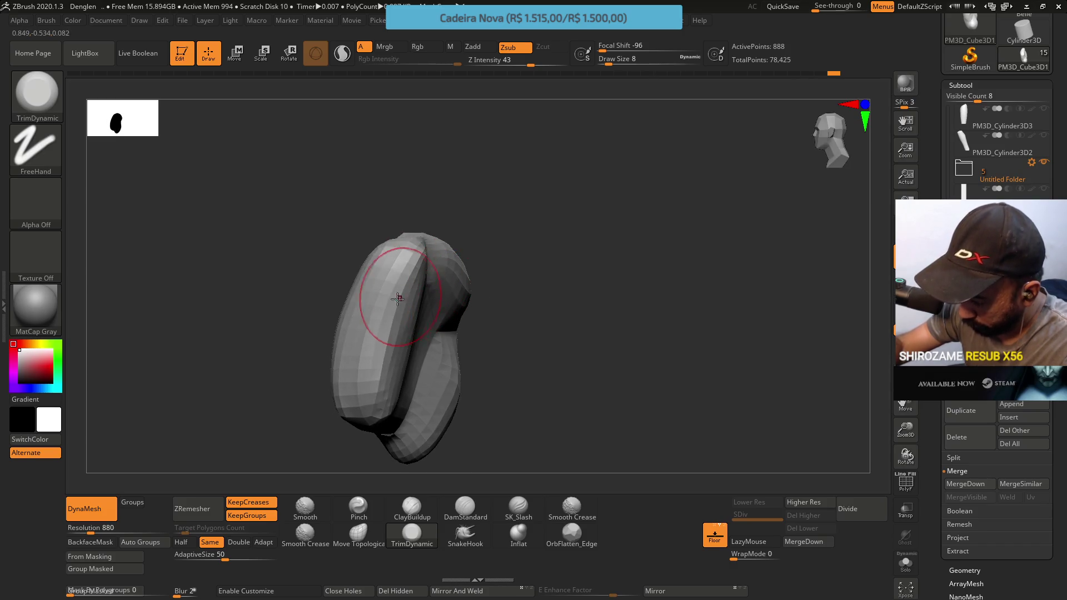
{"action": "mouse_move", "coordinate": [381, 343]}
{"action": "right_mouse_down"}
{"action": "mouse_move", "coordinate": [419, 252]}
{"action": "mouse_move", "coordinate": [419, 291]}
{"action": "mouse_move", "coordinate": [366, 348]}
{"action": "right_mouse_up"}
{"action": "key", "text": "s"}
{"action": "left_click", "coordinate": [361, 344]}
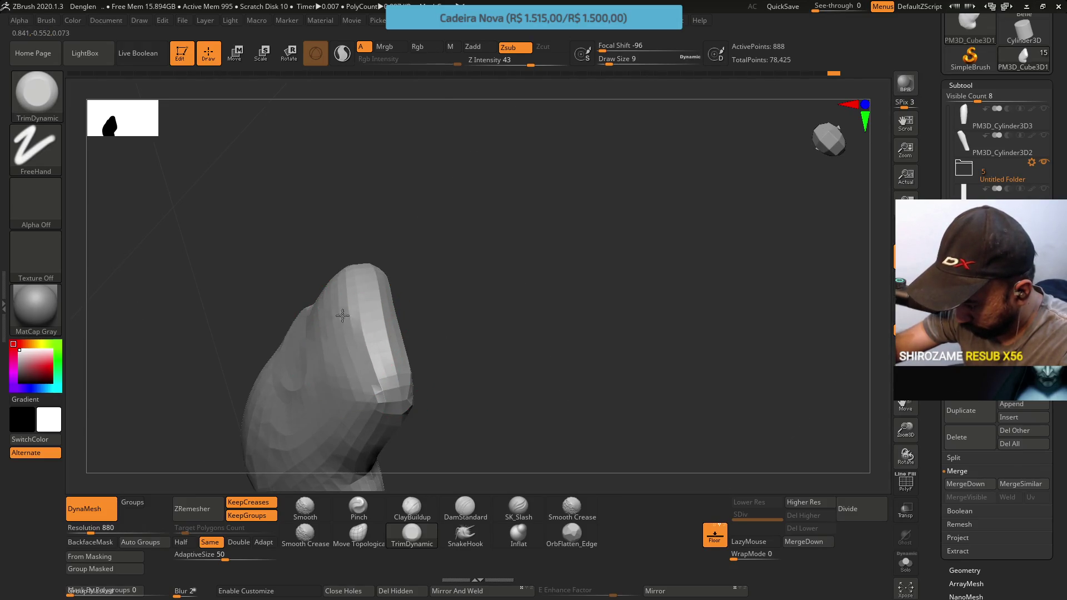
Turn PolyFrame back on to show the polygroup colours, ready for MaskLasso.
{"action": "mouse_move", "coordinate": [322, 343]}
{"action": "right_mouse_down"}
{"action": "mouse_move", "coordinate": [367, 345]}
{"action": "mouse_move", "coordinate": [355, 333]}
{"action": "mouse_move", "coordinate": [357, 236]}
{"action": "mouse_move", "coordinate": [409, 322]}
{"action": "mouse_move", "coordinate": [373, 316]}
{"action": "right_mouse_up"}
{"action": "key", "text": "shift+f"}
{"action": "key", "text": "ctrl"}
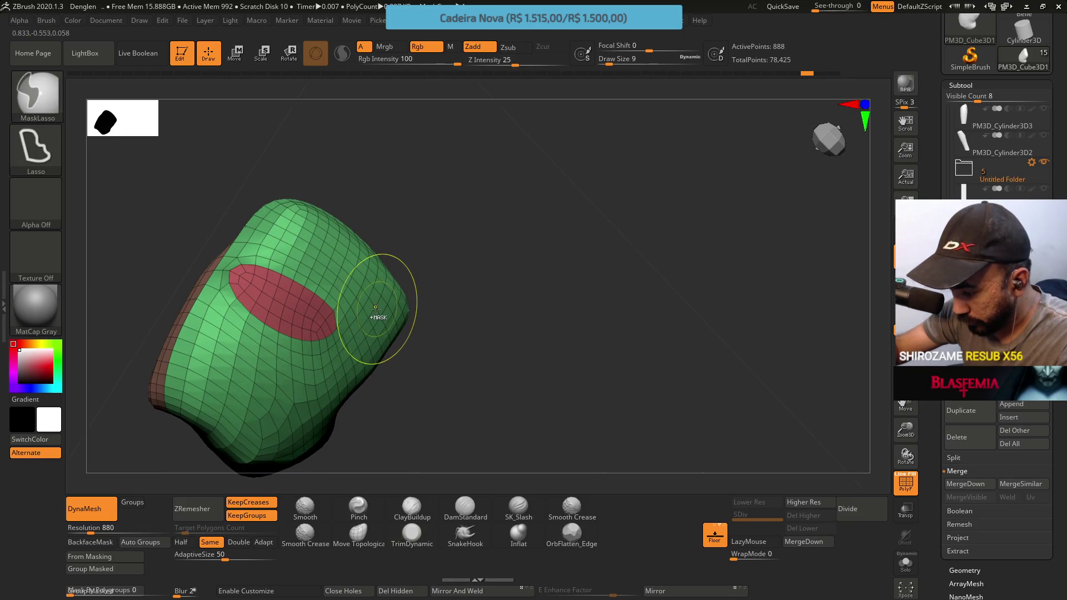
{"action": "left_click", "coordinate": [376, 307], "text": "ctrl"}
{"action": "mouse_move", "coordinate": [376, 319]}
{"action": "right_mouse_down"}
{"action": "mouse_move", "coordinate": [424, 298]}
{"action": "mouse_move", "coordinate": [362, 336]}
{"action": "right_mouse_up"}
{"action": "key", "text": "ctrl"}
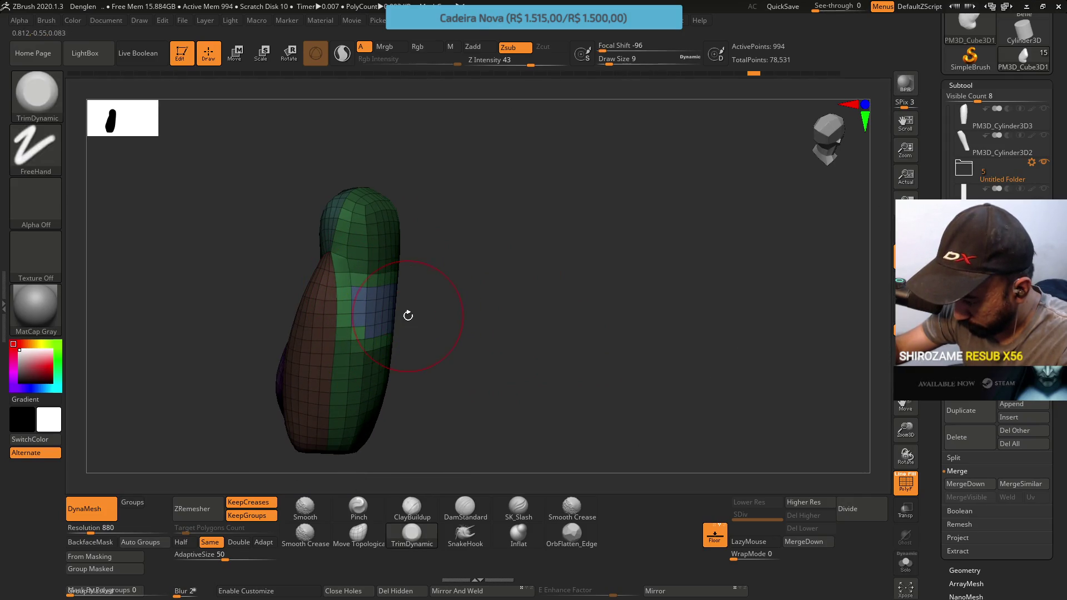
{"action": "left_click", "coordinate": [381, 272], "text": "ctrl+shift"}
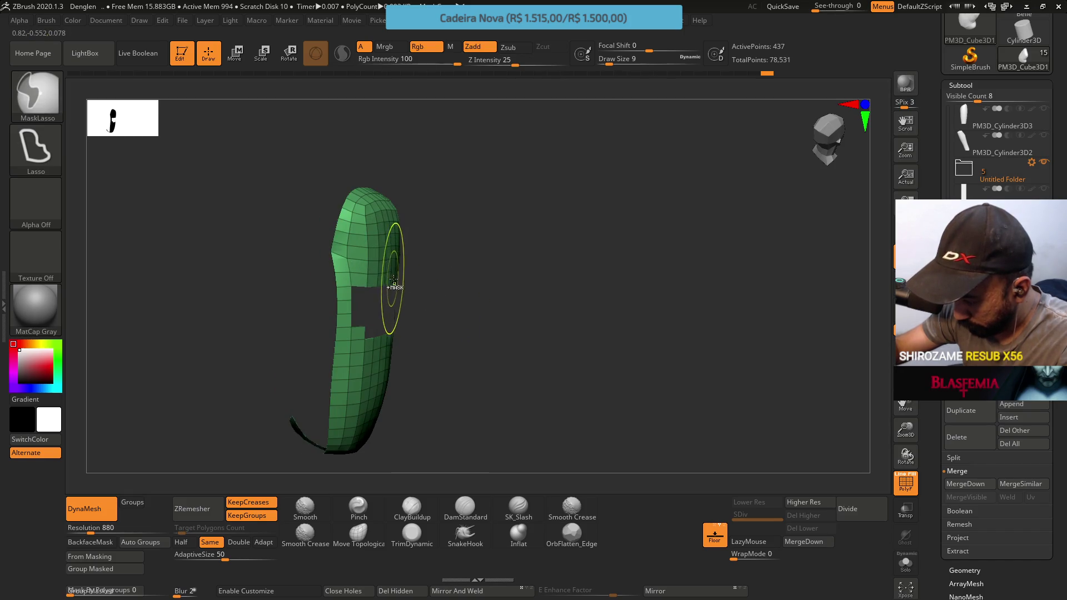
{"action": "left_click", "coordinate": [383, 278], "text": "ctrl+shift"}
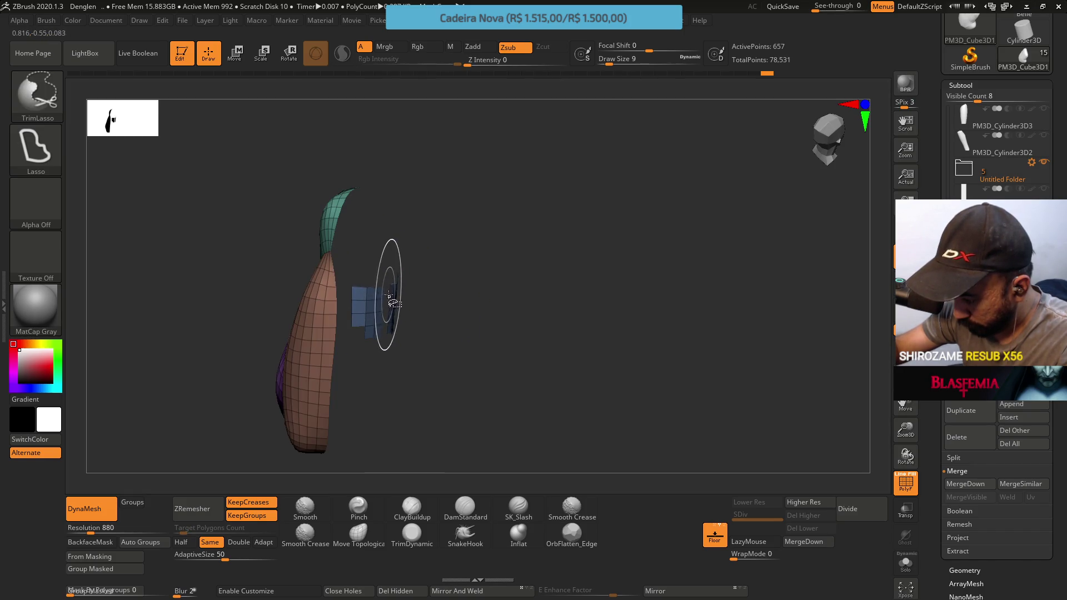
{"action": "left_click", "coordinate": [484, 294], "text": "ctrl+shift"}
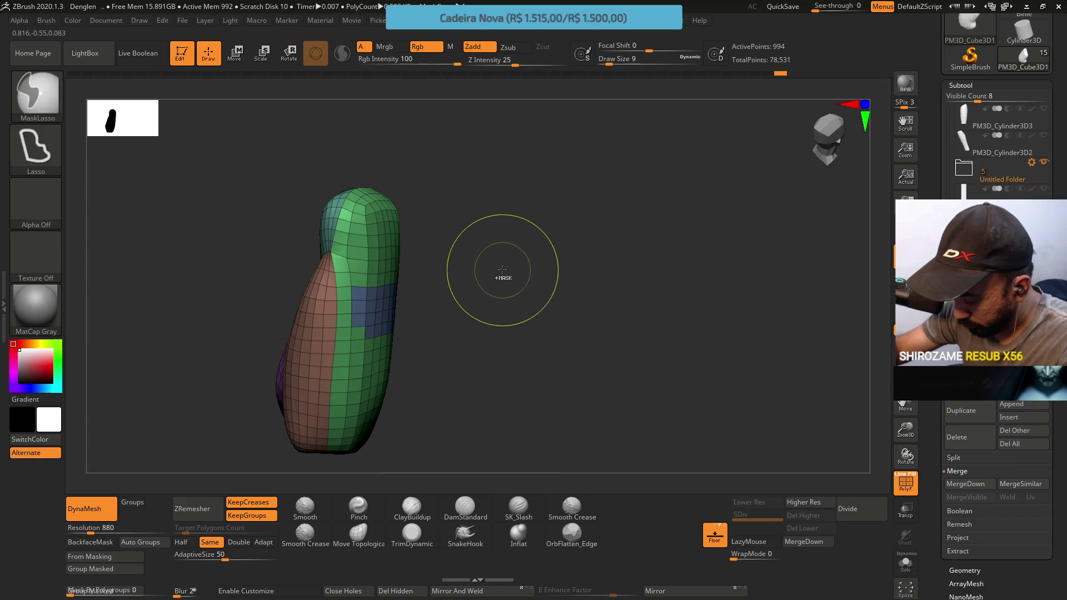
{"action": "left_click_drag", "start_coordinate": [421, 262], "coordinate": [404, 283]}
{"action": "left_click", "coordinate": [333, 339], "text": "ctrl+shift"}
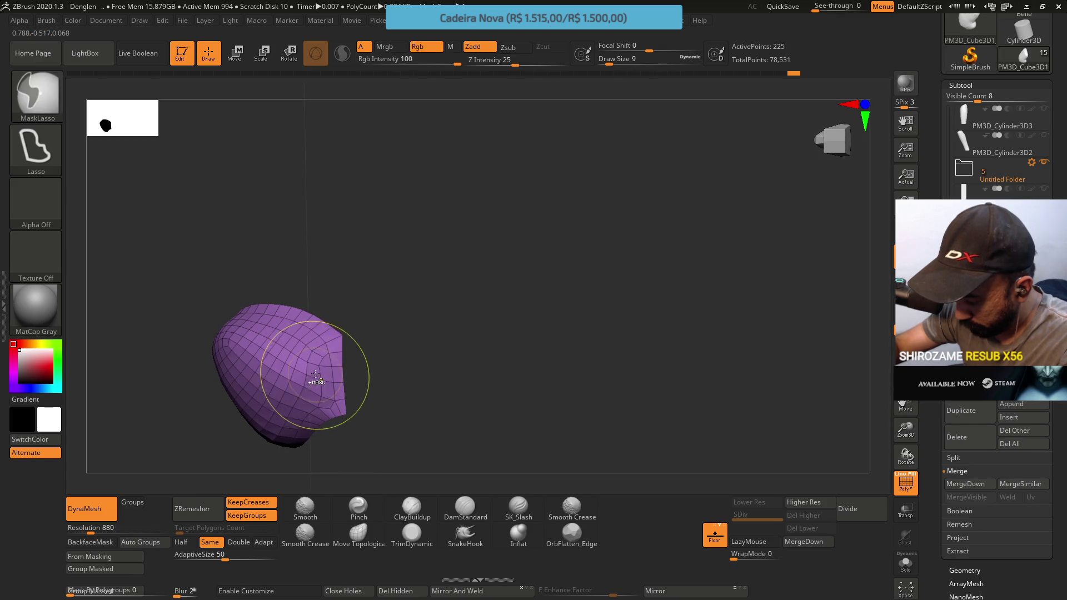
{"action": "left_click", "coordinate": [307, 360], "text": "ctrl+shift"}
{"action": "left_click", "coordinate": [314, 351], "text": "ctrl+shift"}
{"action": "left_click", "coordinate": [316, 352], "text": "ctrl+shift"}
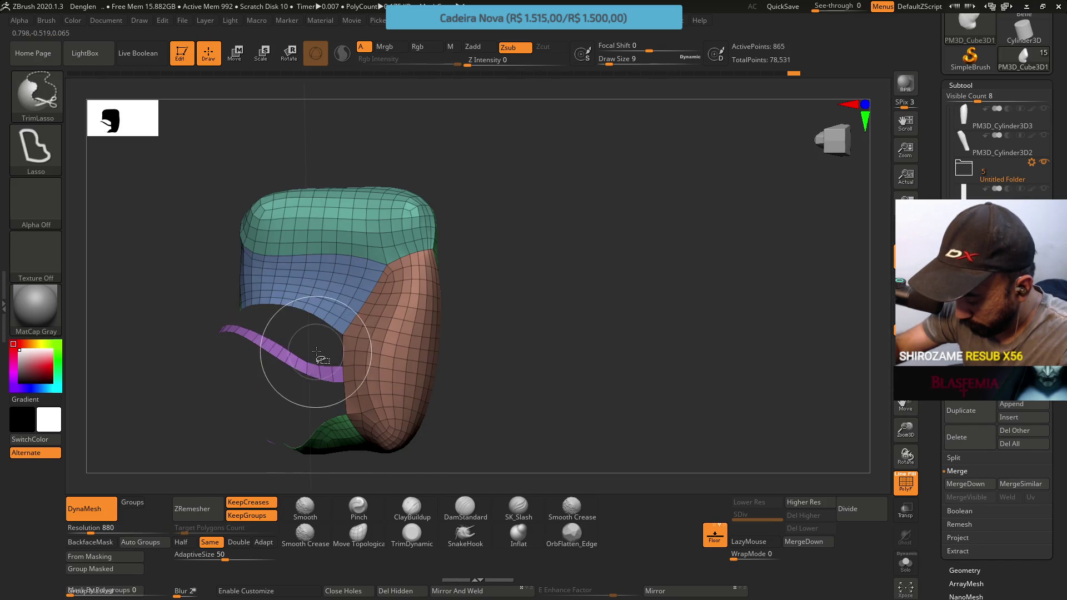
{"action": "left_click", "coordinate": [312, 346], "text": "ctrl+shift"}
{"action": "left_click", "coordinate": [304, 311], "text": "ctrl+shift"}
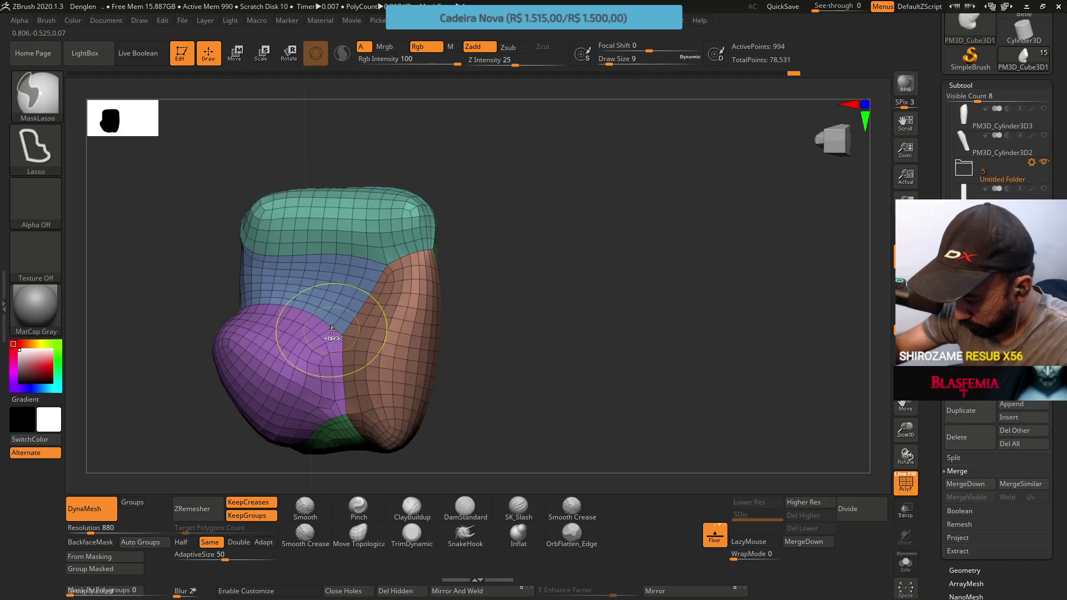
{"action": "left_click", "coordinate": [327, 340], "text": "ctrl+shift"}
{"action": "left_click", "coordinate": [331, 336], "text": "ctrl+shift"}
{"action": "left_click", "coordinate": [332, 333], "text": "ctrl+shift"}
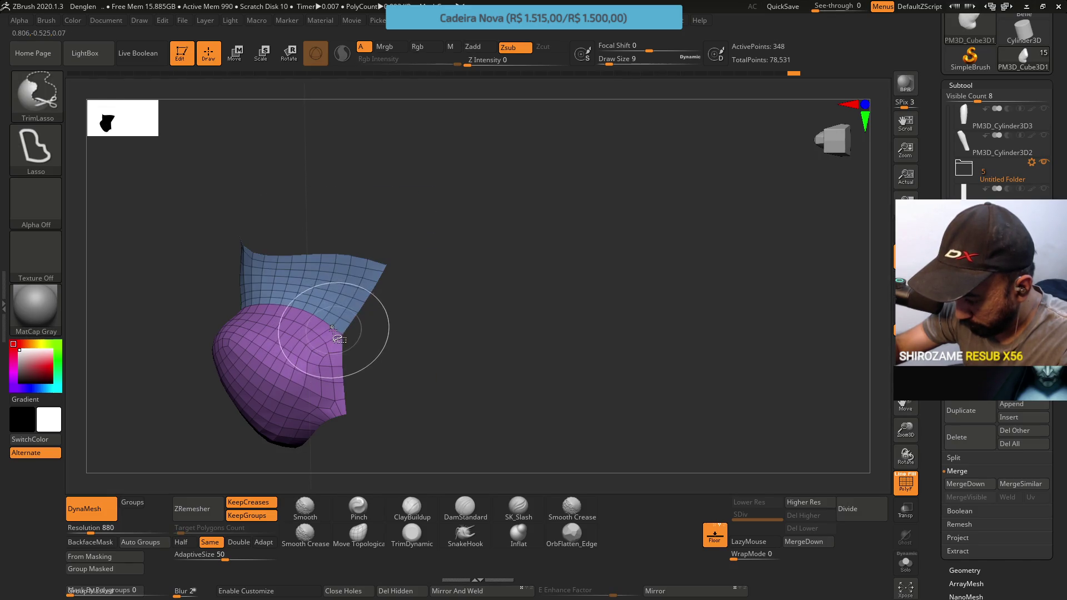
{"action": "left_click", "coordinate": [336, 328], "text": "ctrl+shift"}
{"action": "left_click", "coordinate": [407, 290], "text": "ctrl+shift"}
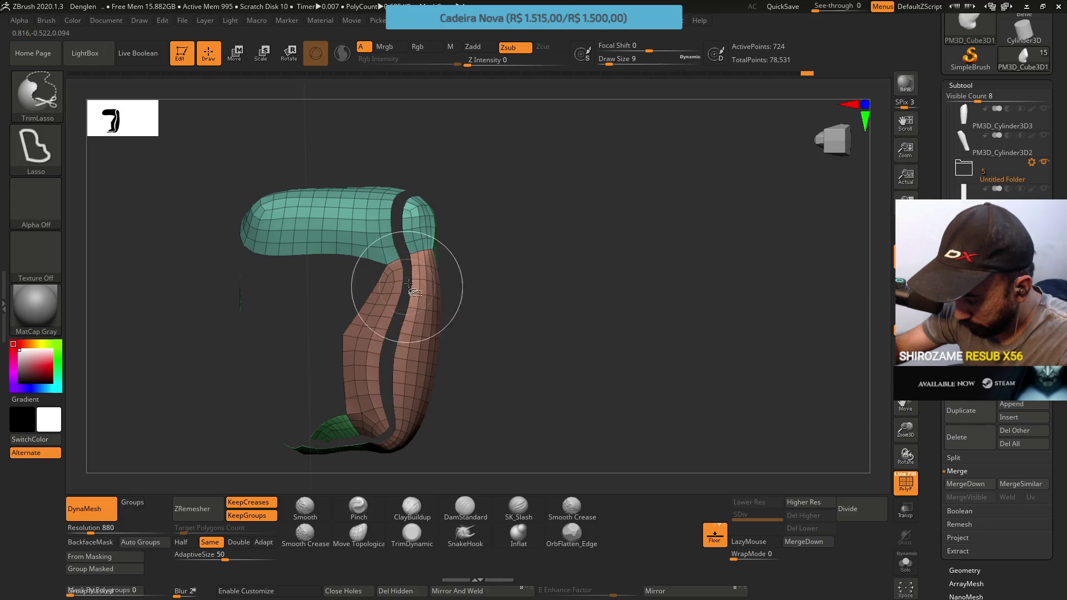
{"action": "left_click", "coordinate": [387, 304], "text": "ctrl+shift"}
{"action": "left_click", "coordinate": [391, 308], "text": "ctrl+shift"}
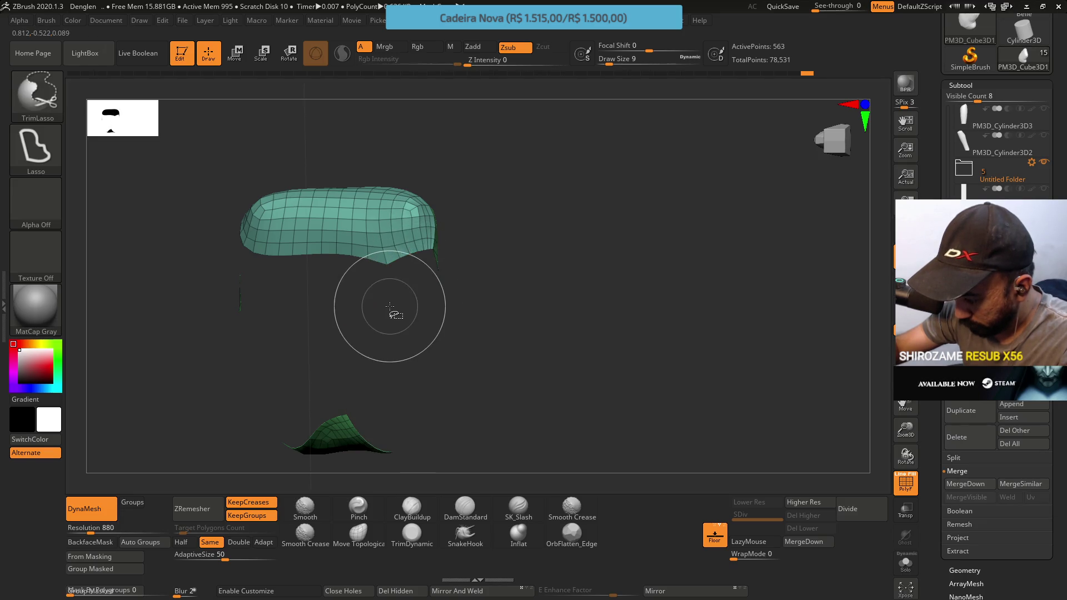
{"action": "left_click", "coordinate": [393, 251], "text": "ctrl+shift"}
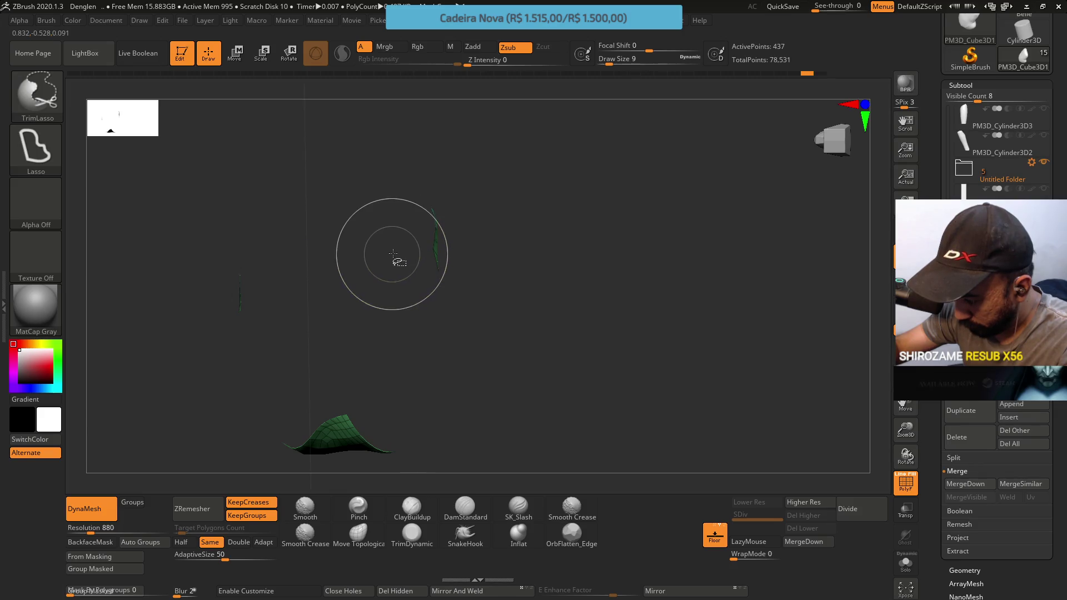
{"action": "left_click", "coordinate": [461, 199], "text": "ctrl+shift"}
{"action": "mouse_move", "coordinate": [461, 199]}
{"action": "left_mouse_down"}
{"action": "mouse_move", "coordinate": [357, 219]}
{"action": "mouse_move", "coordinate": [400, 240]}
{"action": "left_mouse_up"}
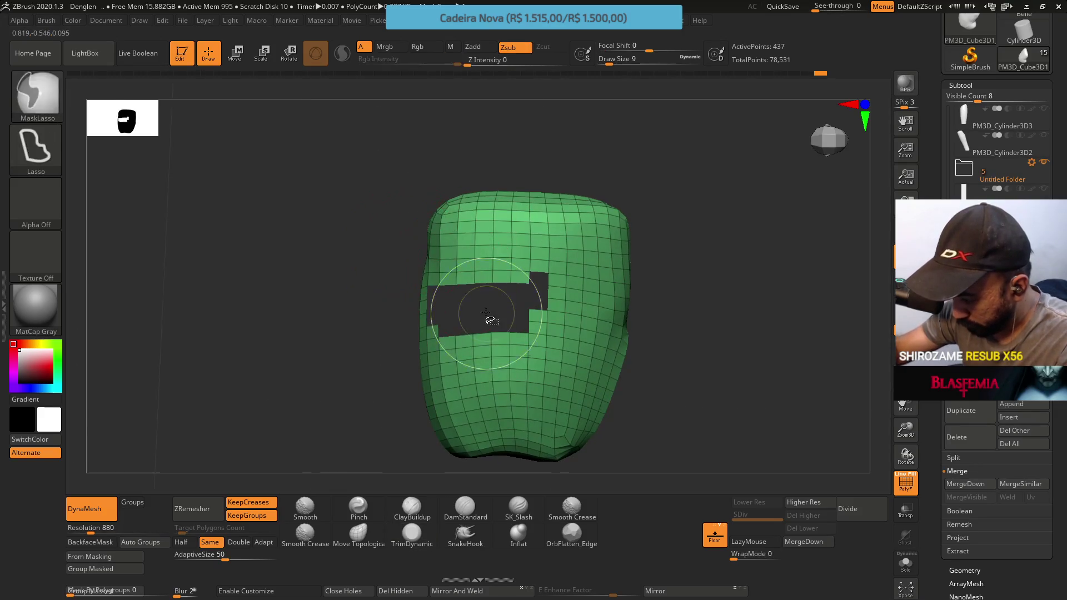
{"action": "mouse_move", "coordinate": [508, 187]}
{"action": "left_mouse_down"}
{"action": "mouse_move", "coordinate": [519, 183]}
{"action": "mouse_move", "coordinate": [555, 326]}
{"action": "mouse_move", "coordinate": [581, 306]}
{"action": "mouse_move", "coordinate": [550, 267]}
{"action": "mouse_move", "coordinate": [564, 255]}
{"action": "mouse_move", "coordinate": [456, 188]}
{"action": "left_mouse_up"}
Isolate the green, then blue and brown polygroups, unhide all, and try Auto Groups then undo.
{"action": "key", "text": "shift"}
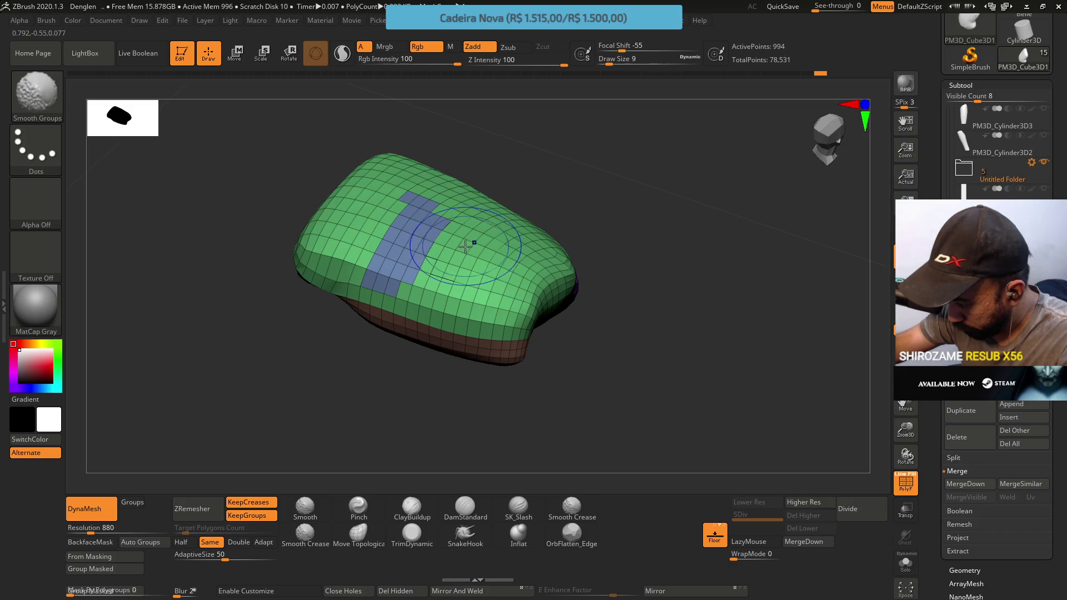
{"action": "left_click", "coordinate": [464, 244], "text": "ctrl+shift"}
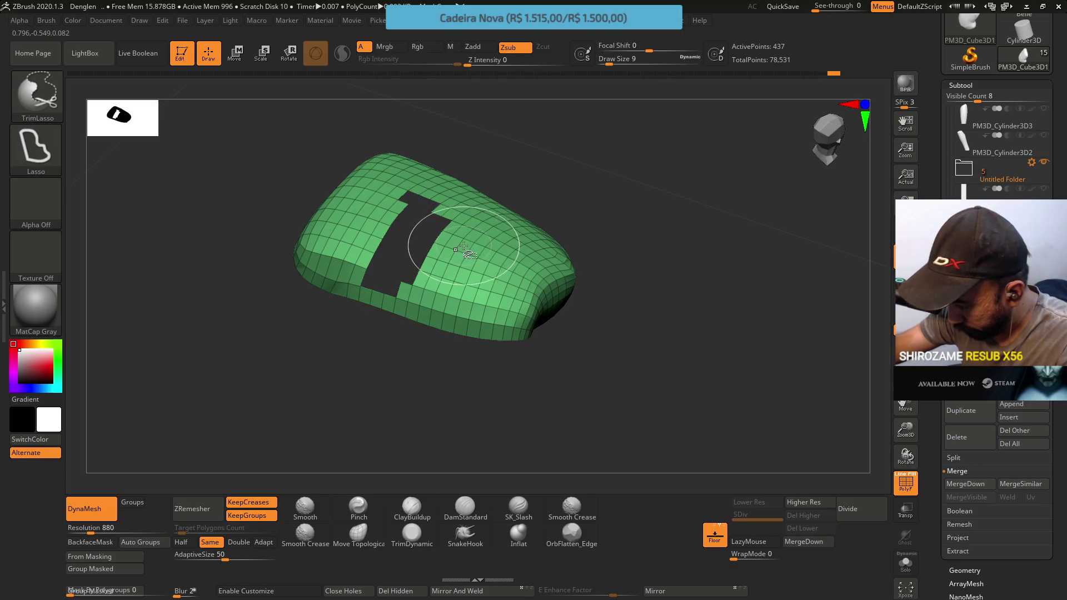
{"action": "left_click", "coordinate": [464, 245], "text": "ctrl+shift"}
{"action": "key", "text": "ctrl"}
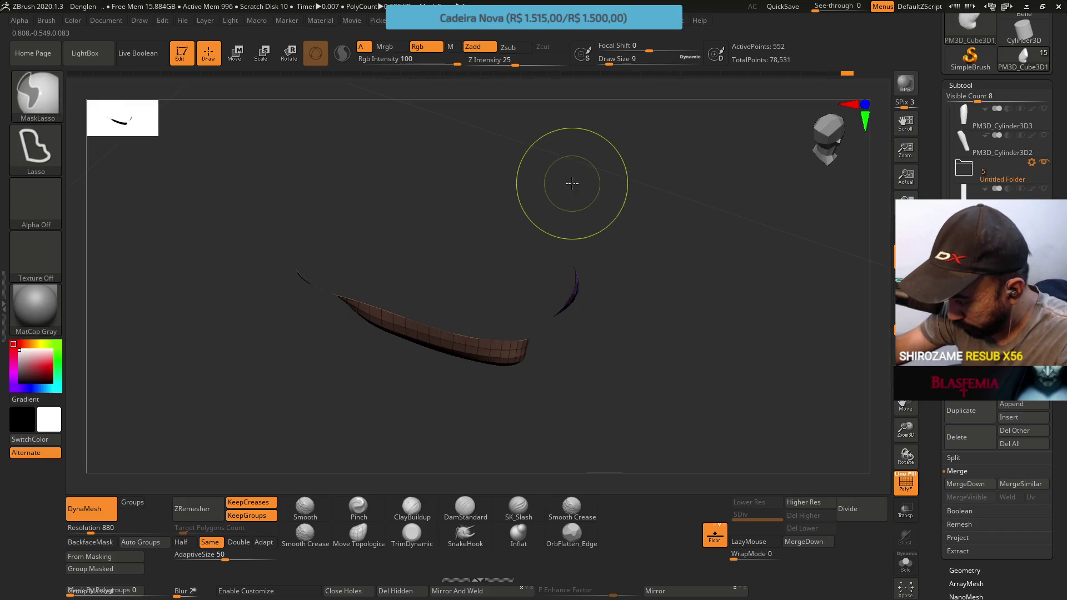
{"action": "left_click", "coordinate": [592, 193], "text": "ctrl+shift"}
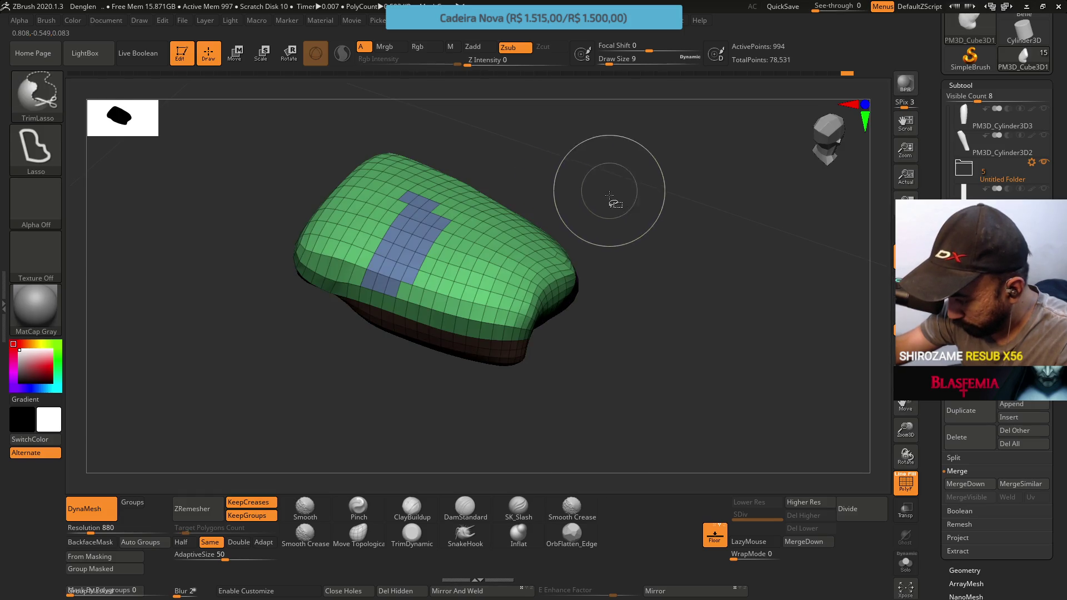
{"action": "mouse_move", "coordinate": [589, 234]}
{"action": "left_mouse_down"}
{"action": "mouse_move", "coordinate": [546, 157]}
{"action": "mouse_move", "coordinate": [519, 207]}
{"action": "mouse_move", "coordinate": [583, 201]}
{"action": "mouse_move", "coordinate": [507, 213]}
{"action": "left_mouse_up"}
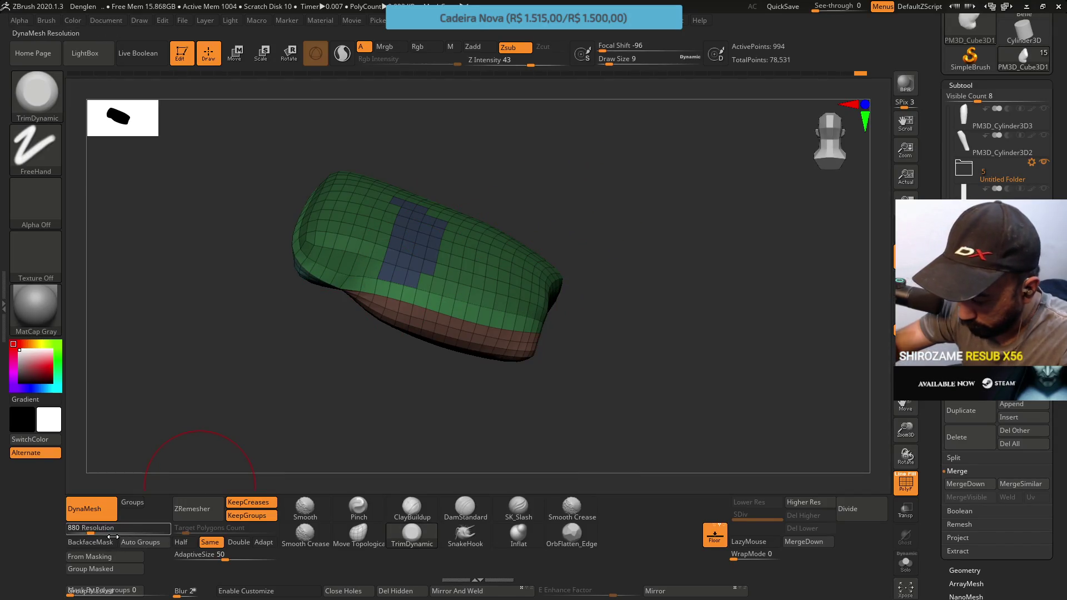
{"action": "left_click", "coordinate": [140, 541]}
{"action": "mouse_move", "coordinate": [433, 423]}
{"action": "left_mouse_down"}
{"action": "mouse_move", "coordinate": [475, 190]}
{"action": "mouse_move", "coordinate": [471, 169]}
{"action": "mouse_move", "coordinate": [464, 185]}
{"action": "mouse_move", "coordinate": [452, 174]}
{"action": "mouse_move", "coordinate": [452, 222]}
{"action": "mouse_move", "coordinate": [467, 167]}
{"action": "left_mouse_up"}
{"action": "key", "text": "ctrl+z"}
Trim away the split part with a TrimLasso, then mask a region and clear the mask.
{"action": "mouse_move", "coordinate": [452, 238]}
{"action": "left_mouse_down"}
{"action": "mouse_move", "coordinate": [522, 192]}
{"action": "mouse_move", "coordinate": [567, 134]}
{"action": "mouse_move", "coordinate": [486, 240]}
{"action": "left_mouse_up"}
{"action": "mouse_move", "coordinate": [486, 240]}
{"action": "right_mouse_down"}
{"action": "mouse_move", "coordinate": [518, 200]}
{"action": "mouse_move", "coordinate": [475, 254]}
{"action": "right_mouse_up"}
{"action": "key", "text": "ctrl+shift"}
{"action": "left_click_drag", "start_coordinate": [475, 254], "coordinate": [452, 238], "text": "ctrl+shift"}
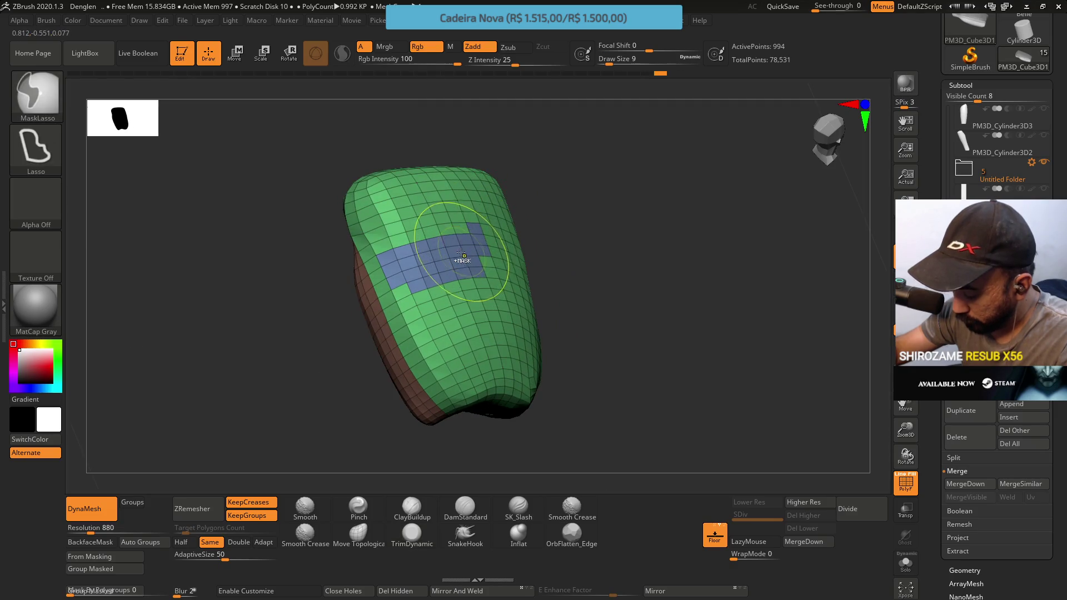
{"action": "mouse_move", "coordinate": [509, 148]}
{"action": "left_mouse_down"}
{"action": "mouse_move", "coordinate": [528, 176]}
{"action": "mouse_move", "coordinate": [617, 143]}
{"action": "mouse_move", "coordinate": [593, 150]}
{"action": "left_mouse_up"}
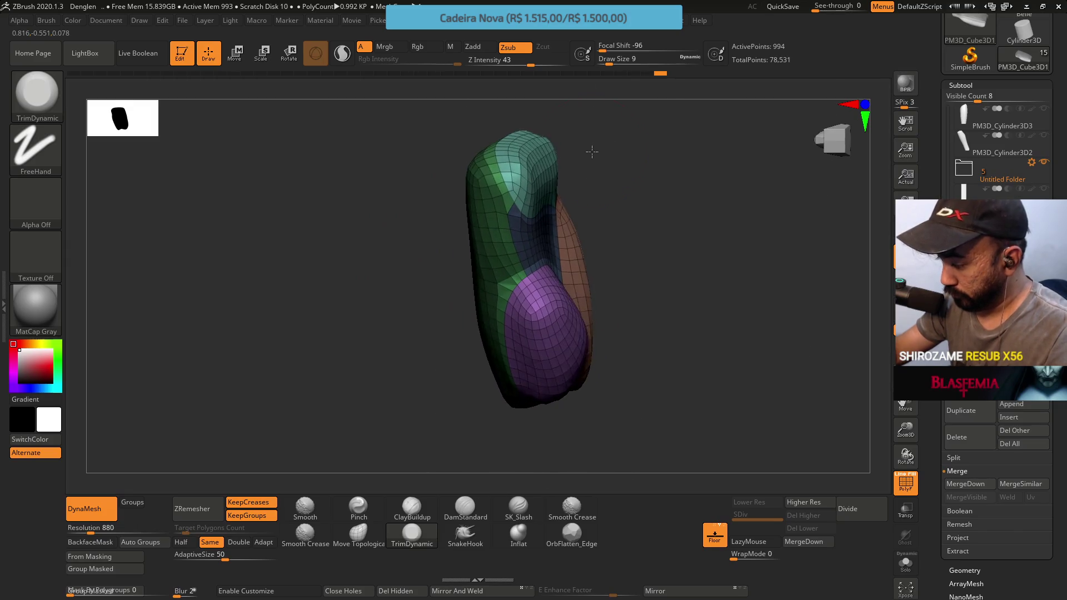
{"action": "key", "text": "ctrl"}
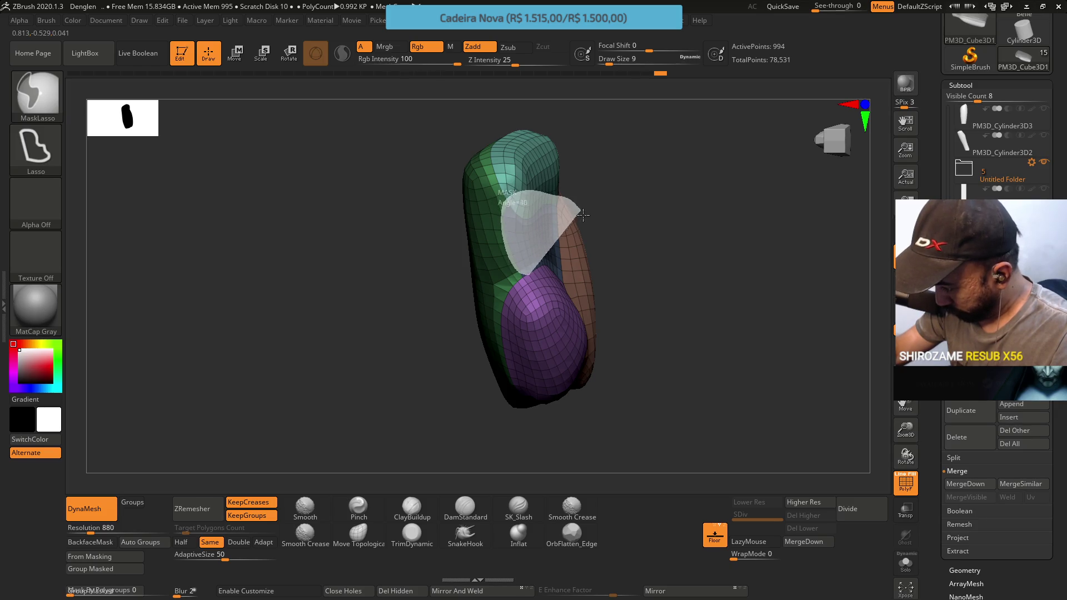
{"action": "left_click_drag", "start_coordinate": [568, 271], "coordinate": [573, 267], "text": "ctrl"}
{"action": "mouse_move", "coordinate": [623, 239]}
{"action": "left_mouse_down"}
{"action": "mouse_move", "coordinate": [626, 124]}
{"action": "mouse_move", "coordinate": [648, 114]}
{"action": "mouse_move", "coordinate": [652, 123]}
{"action": "mouse_move", "coordinate": [620, 135]}
{"action": "left_mouse_up"}
{"action": "left_click", "coordinate": [643, 209], "text": "ctrl"}
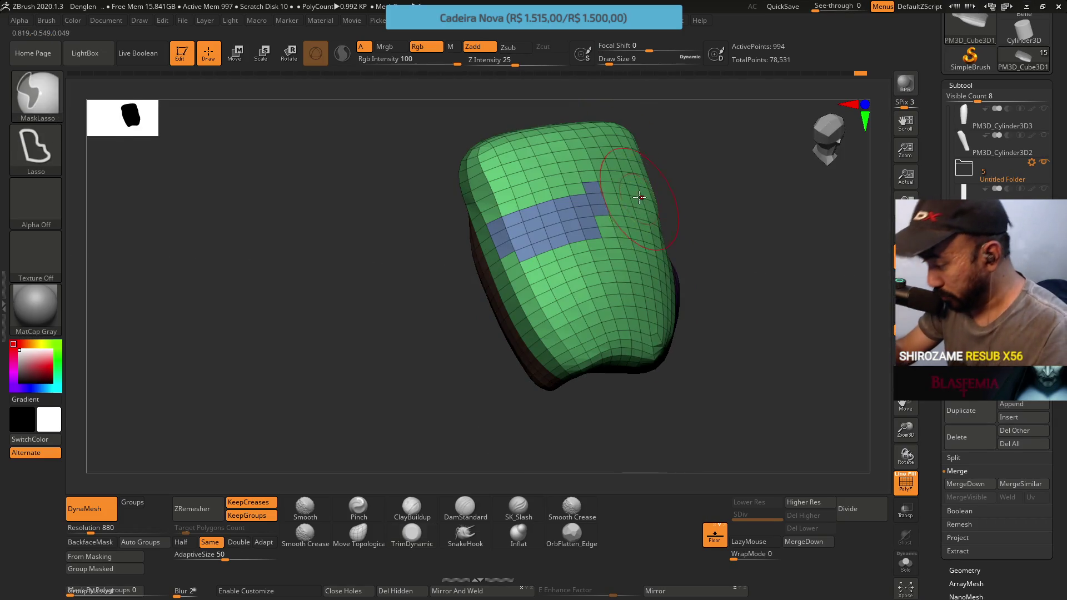
{"action": "mouse_move", "coordinate": [633, 211]}
{"action": "right_mouse_down"}
{"action": "mouse_move", "coordinate": [706, 178]}
{"action": "mouse_move", "coordinate": [714, 160]}
{"action": "right_mouse_up"}
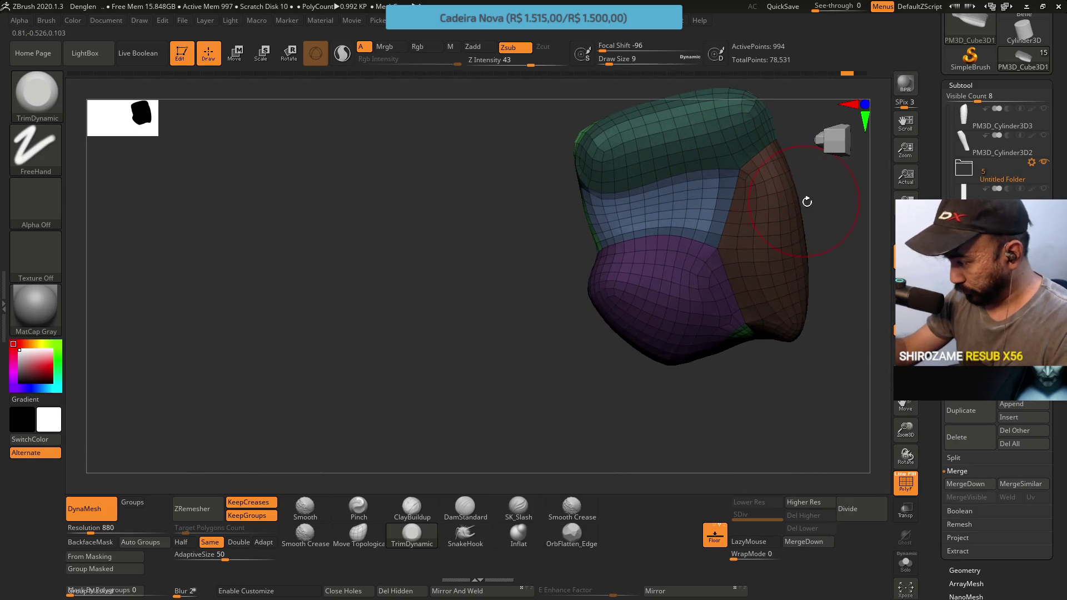
Rotate the fist block to a tilted top-down view showing more of its green side.
{"action": "key", "text": "shift"}
{"action": "mouse_move", "coordinate": [678, 181]}
{"action": "right_mouse_down"}
{"action": "mouse_move", "coordinate": [593, 321]}
{"action": "mouse_move", "coordinate": [619, 219]}
{"action": "mouse_move", "coordinate": [630, 209]}
{"action": "mouse_move", "coordinate": [629, 245]}
{"action": "mouse_move", "coordinate": [657, 174]}
{"action": "mouse_move", "coordinate": [602, 243]}
{"action": "mouse_move", "coordinate": [601, 323]}
{"action": "mouse_move", "coordinate": [595, 257]}
{"action": "mouse_move", "coordinate": [616, 212]}
{"action": "mouse_move", "coordinate": [606, 261]}
{"action": "mouse_move", "coordinate": [602, 248]}
{"action": "right_mouse_up"}
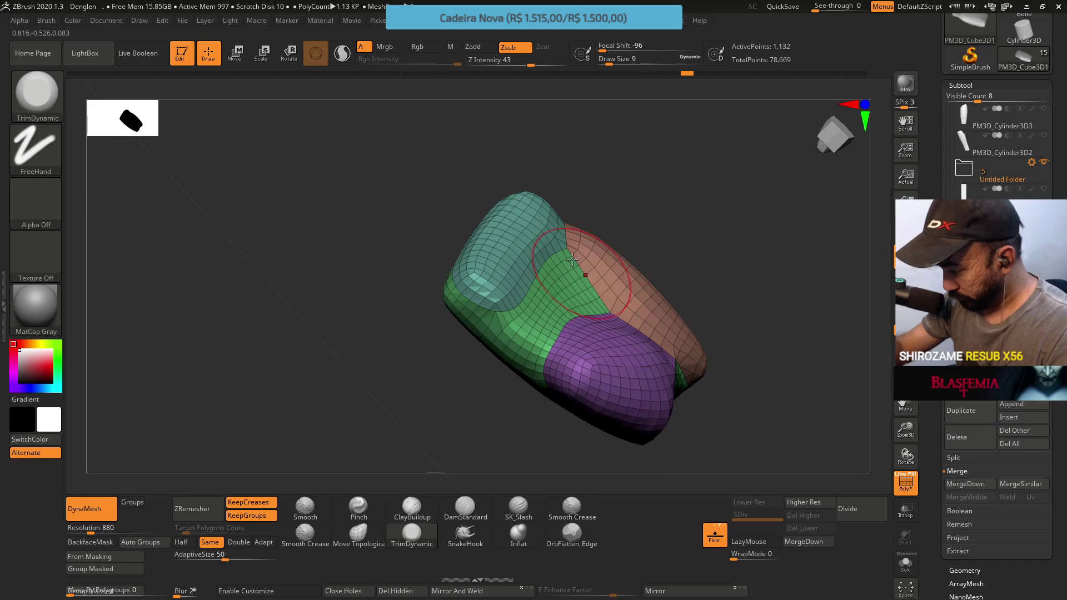
{"action": "mouse_move", "coordinate": [525, 289]}
{"action": "right_mouse_down"}
{"action": "mouse_move", "coordinate": [542, 281]}
{"action": "mouse_move", "coordinate": [509, 291]}
{"action": "right_mouse_up"}
{"action": "key", "text": "ctrl"}
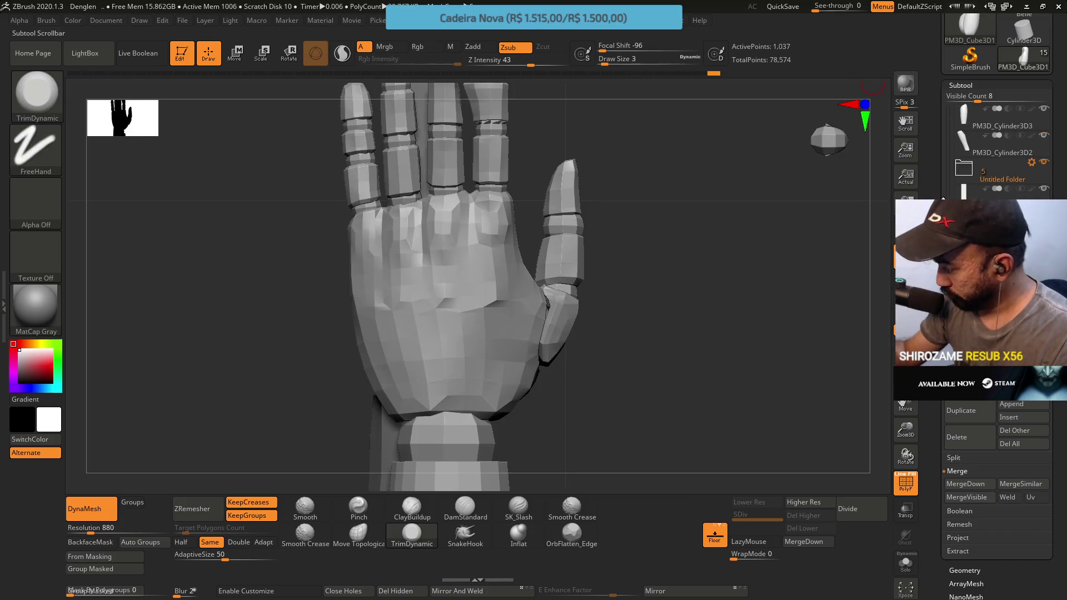
Hide the reference hand, pick Move Topological, and turn off the PolyFrame wireframe.
{"action": "left_click_drag", "start_coordinate": [952, 110], "coordinate": [952, 103]}
{"action": "left_click", "coordinate": [1040, 111]}
{"action": "mouse_move", "coordinate": [538, 255]}
{"action": "left_mouse_down"}
{"action": "mouse_move", "coordinate": [578, 220]}
{"action": "mouse_move", "coordinate": [602, 231]}
{"action": "mouse_move", "coordinate": [643, 221]}
{"action": "mouse_move", "coordinate": [583, 288]}
{"action": "mouse_move", "coordinate": [565, 275]}
{"action": "mouse_move", "coordinate": [535, 281]}
{"action": "mouse_move", "coordinate": [547, 302]}
{"action": "left_mouse_up"}
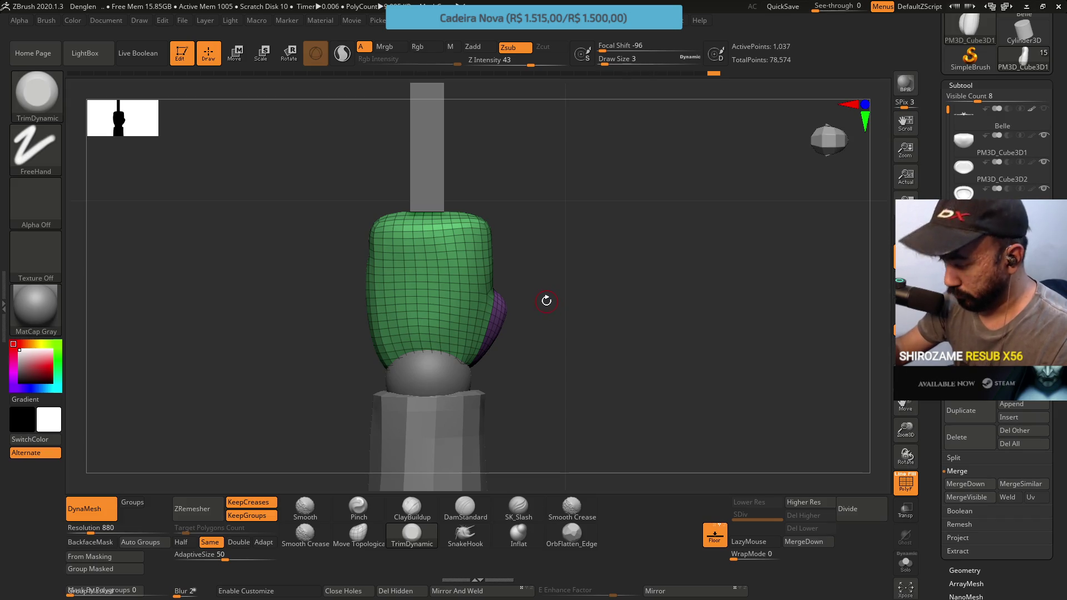
{"action": "left_click", "coordinate": [359, 533]}
{"action": "key", "text": "s"}
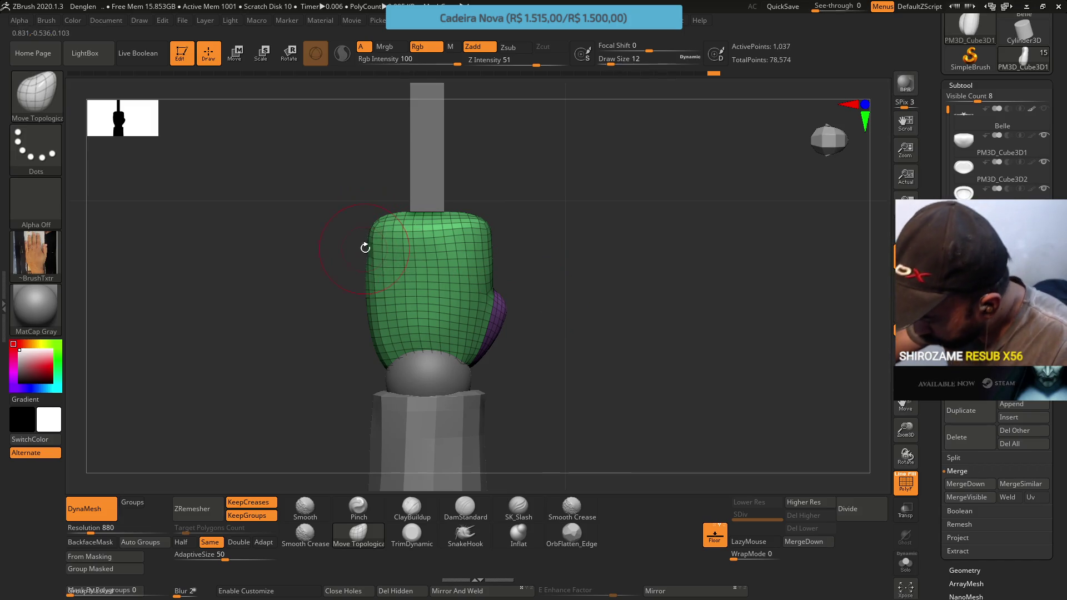
{"action": "mouse_move", "coordinate": [375, 239]}
{"action": "right_mouse_down"}
{"action": "mouse_move", "coordinate": [362, 264]}
{"action": "mouse_move", "coordinate": [530, 180]}
{"action": "mouse_move", "coordinate": [531, 245]}
{"action": "mouse_move", "coordinate": [474, 198]}
{"action": "mouse_move", "coordinate": [478, 283]}
{"action": "mouse_move", "coordinate": [434, 311]}
{"action": "mouse_move", "coordinate": [461, 382]}
{"action": "mouse_move", "coordinate": [452, 233]}
{"action": "mouse_move", "coordinate": [453, 298]}
{"action": "mouse_move", "coordinate": [466, 312]}
{"action": "mouse_move", "coordinate": [442, 275]}
{"action": "mouse_move", "coordinate": [467, 239]}
{"action": "right_mouse_up"}
{"action": "key", "text": "shift+f"}
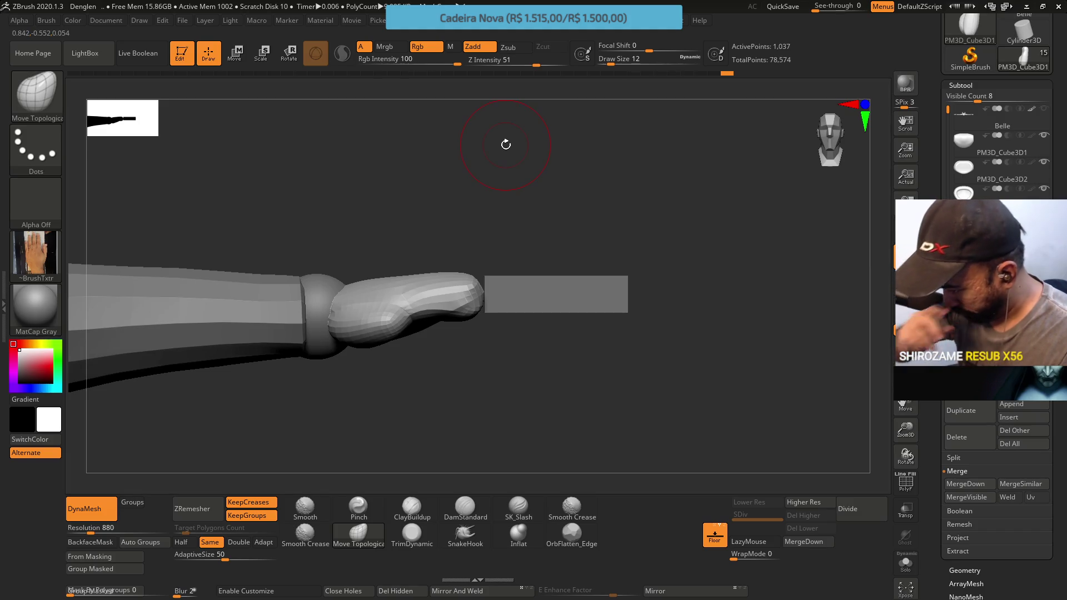
Select ClayBuildup at Z Intensity 20 and Focal Shift -56.
{"action": "mouse_move", "coordinate": [328, 211]}
{"action": "right_mouse_down"}
{"action": "mouse_move", "coordinate": [336, 243]}
{"action": "mouse_move", "coordinate": [400, 218]}
{"action": "right_mouse_up"}
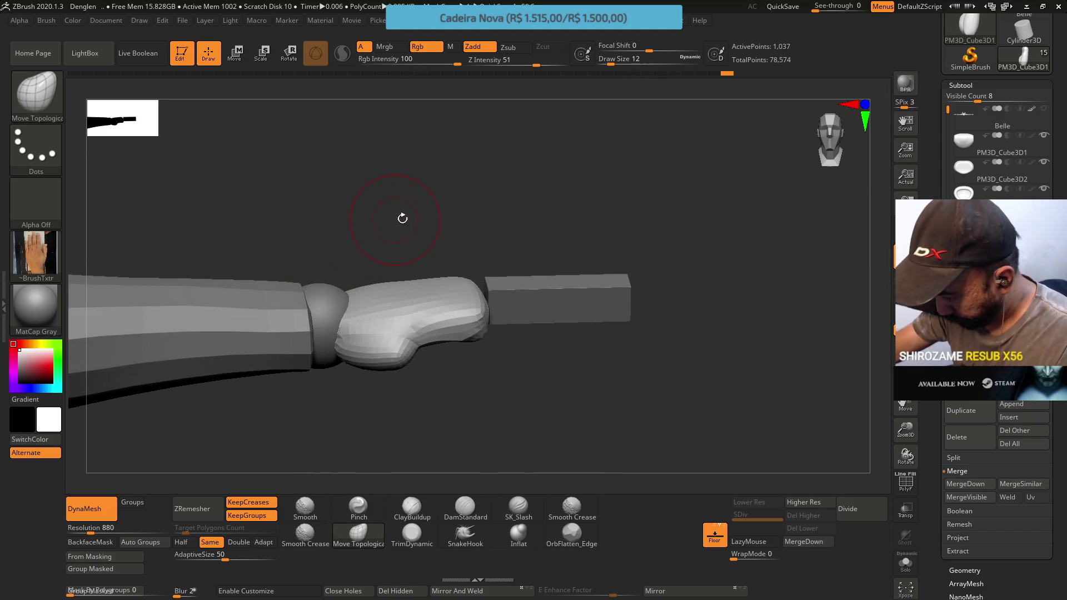
{"action": "left_click", "coordinate": [404, 517]}
{"action": "mouse_move", "coordinate": [401, 366]}
{"action": "right_mouse_down"}
{"action": "mouse_move", "coordinate": [398, 327]}
{"action": "mouse_move", "coordinate": [340, 283]}
{"action": "right_mouse_up"}
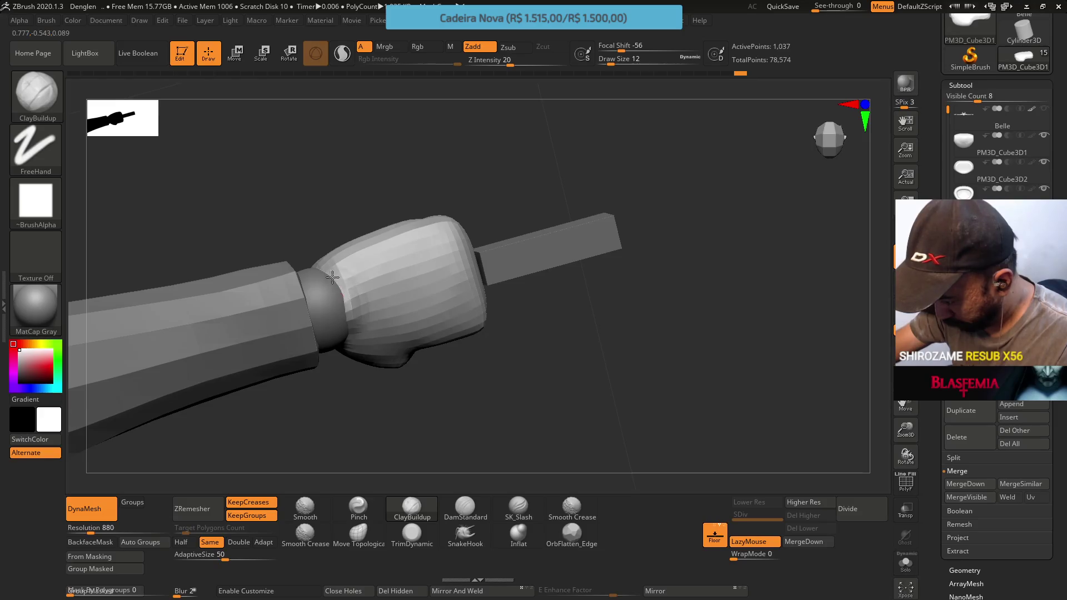
Build up clay near the wrist, then turn the fist to a straight front view.
{"action": "left_click_drag", "start_coordinate": [418, 289], "coordinate": [355, 310]}
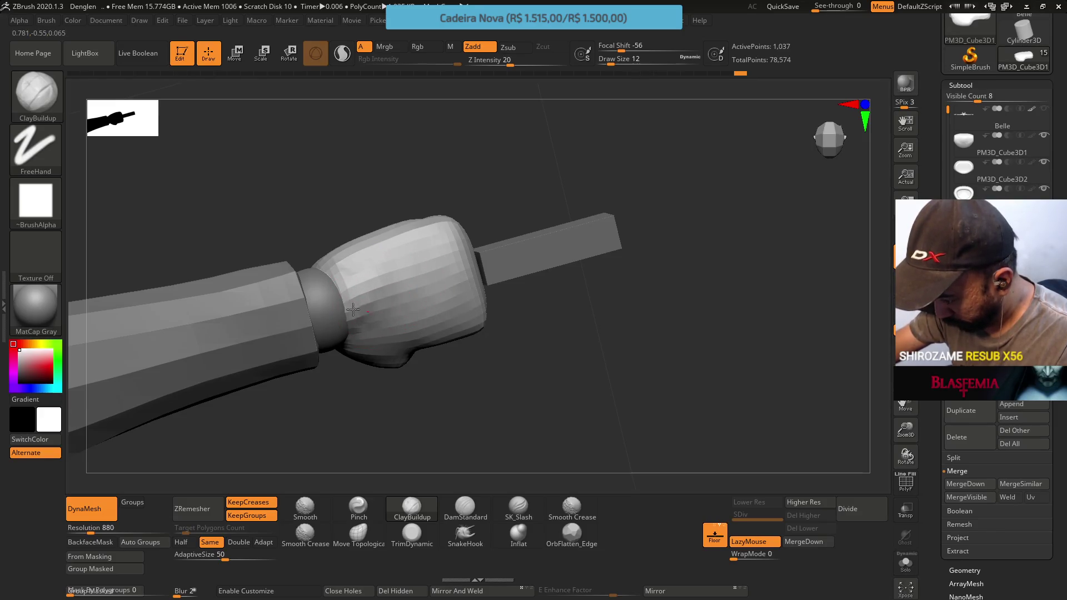
{"action": "right_click_drag", "start_coordinate": [345, 333], "coordinate": [349, 221]}
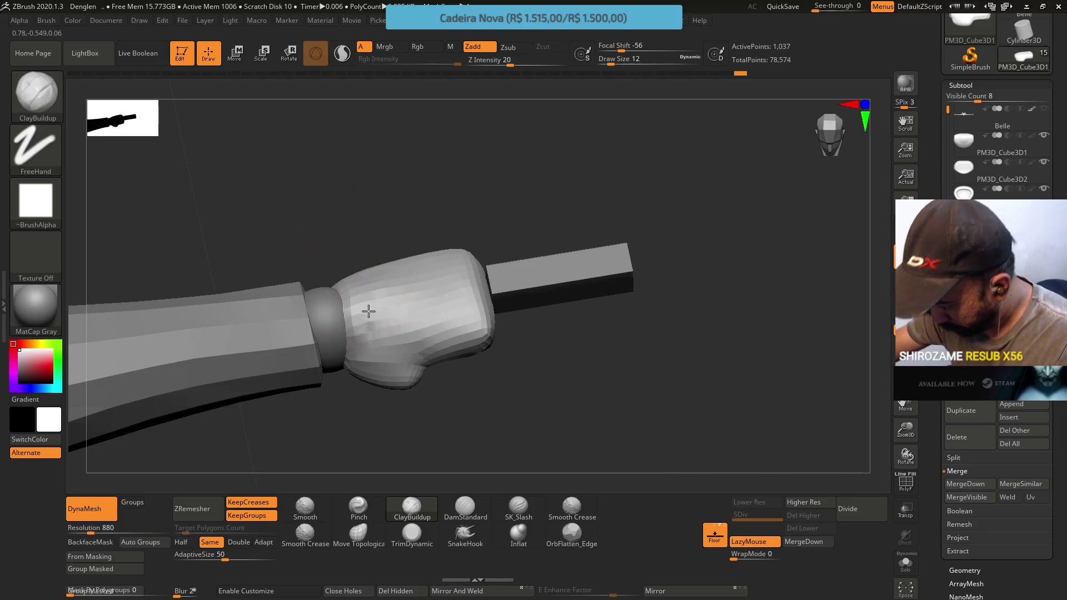
{"action": "right_click_drag", "start_coordinate": [409, 279], "coordinate": [371, 273]}
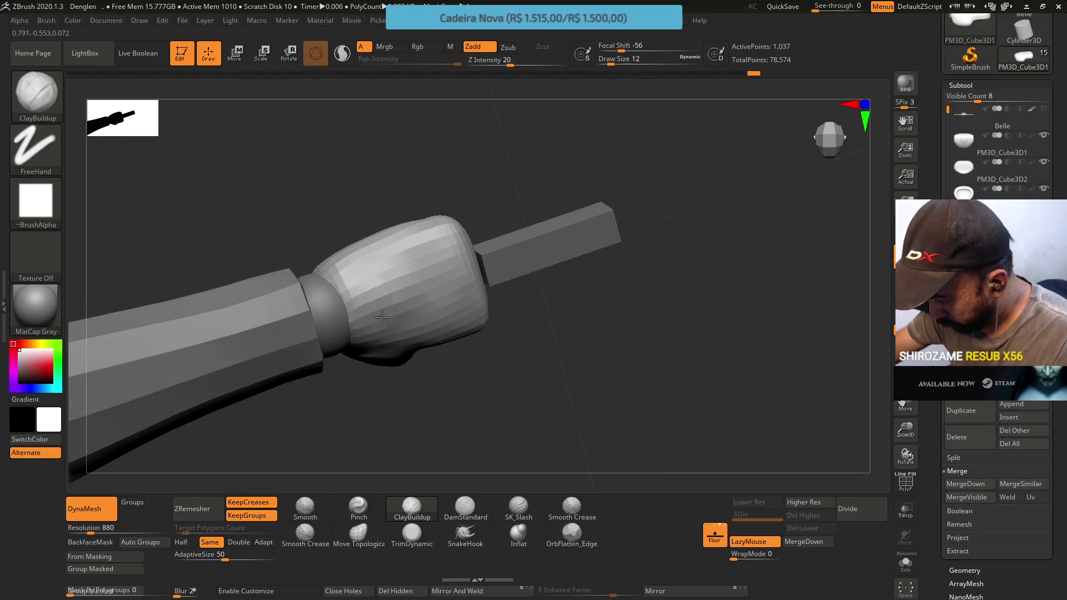
{"action": "mouse_move", "coordinate": [351, 333]}
{"action": "right_mouse_down"}
{"action": "mouse_move", "coordinate": [352, 231]}
{"action": "mouse_move", "coordinate": [369, 262]}
{"action": "mouse_move", "coordinate": [358, 215]}
{"action": "mouse_move", "coordinate": [371, 294]}
{"action": "mouse_move", "coordinate": [426, 211]}
{"action": "mouse_move", "coordinate": [440, 309]}
{"action": "mouse_move", "coordinate": [431, 262]}
{"action": "right_mouse_up"}
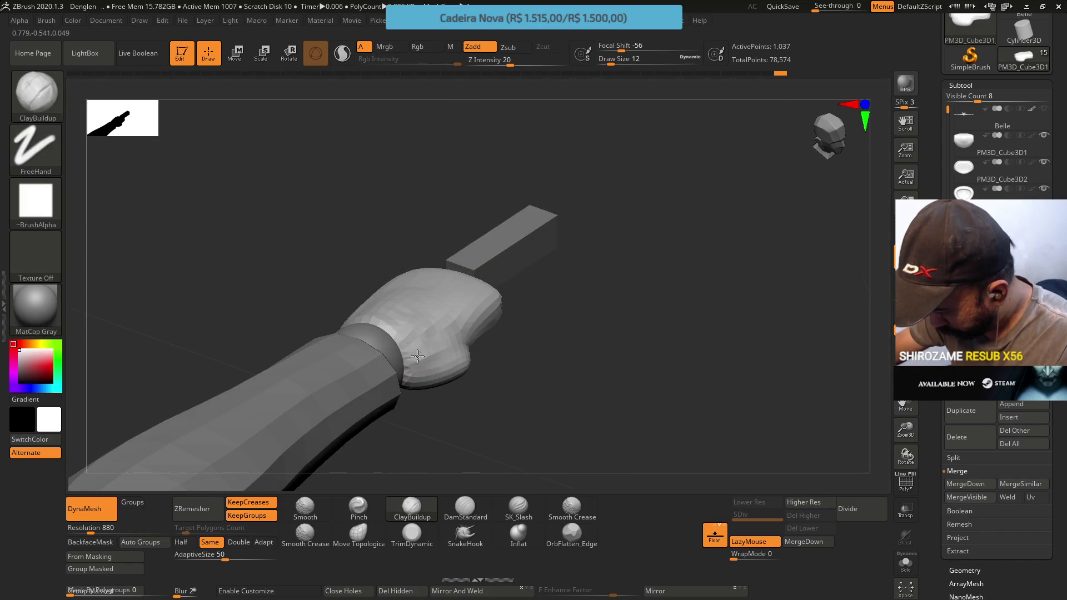
{"action": "mouse_move", "coordinate": [434, 346]}
{"action": "right_mouse_down"}
{"action": "mouse_move", "coordinate": [441, 323]}
{"action": "mouse_move", "coordinate": [448, 332]}
{"action": "right_mouse_up"}
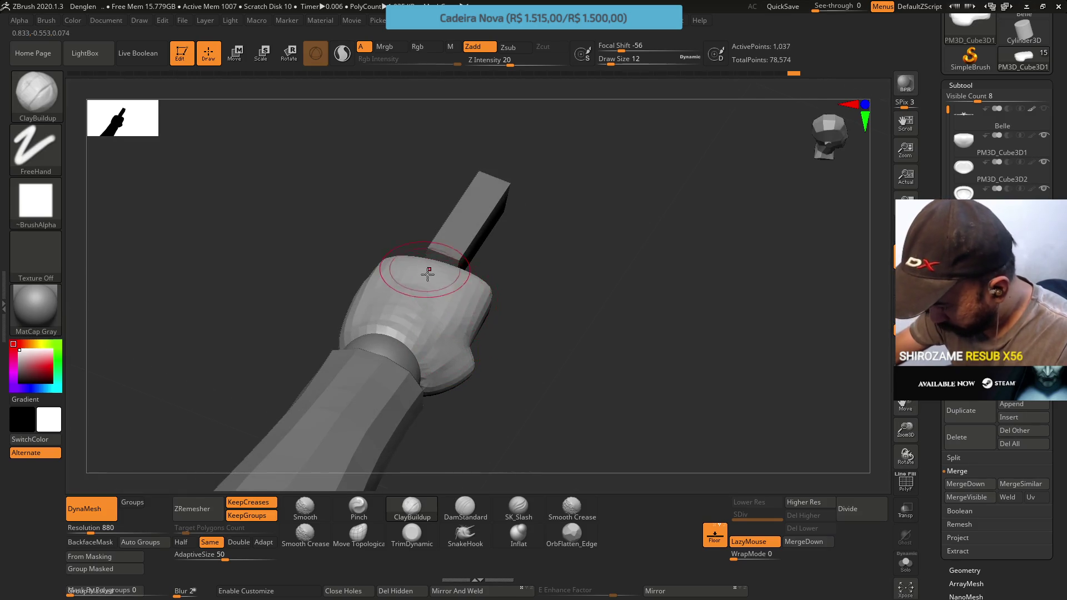
{"action": "right_click_drag", "start_coordinate": [425, 271], "coordinate": [414, 283]}
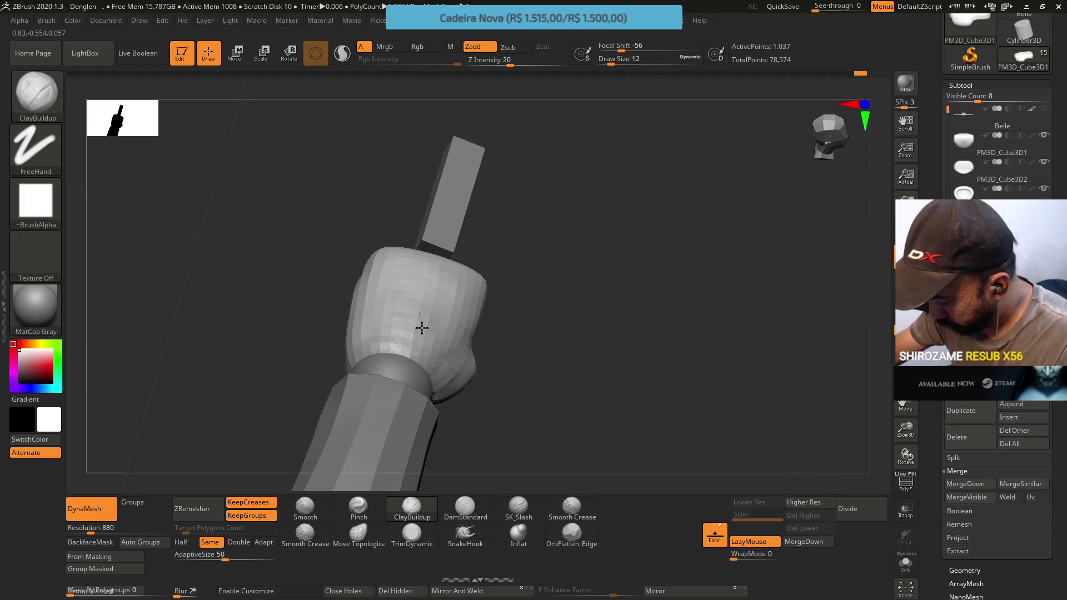
{"action": "right_click_drag", "start_coordinate": [419, 329], "coordinate": [441, 289], "text": "shift"}
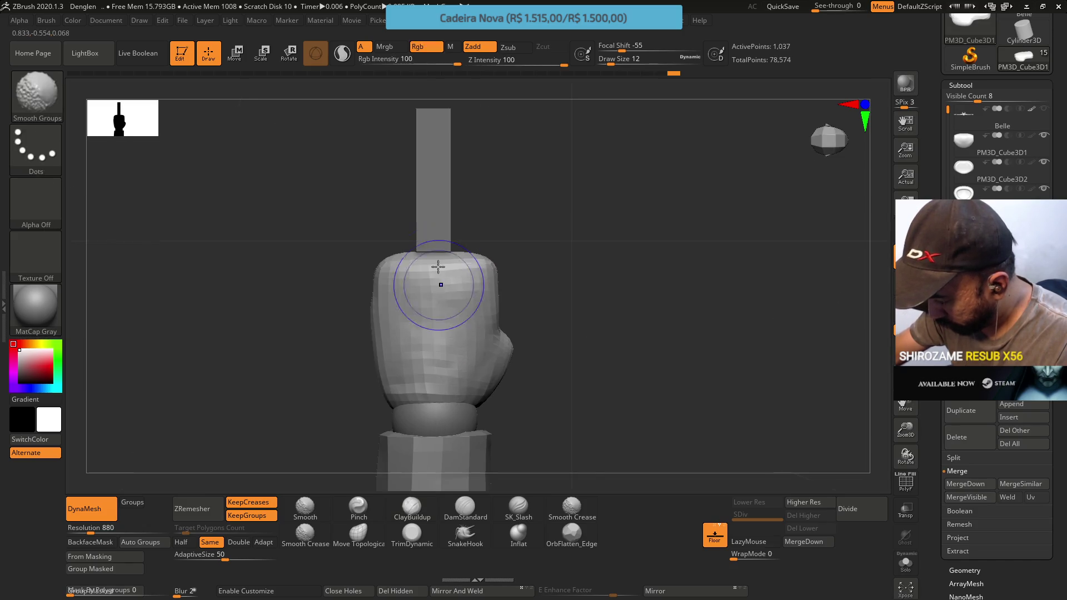
Stroke ClayBuildup across the front of the fist block.
{"action": "left_click", "coordinate": [355, 543]}
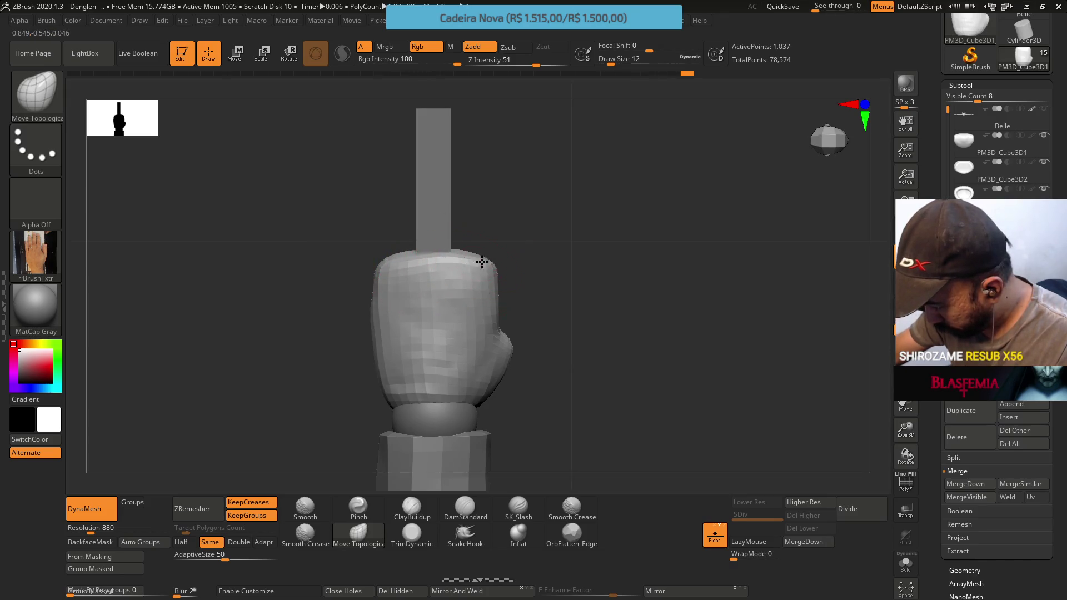
{"action": "left_click", "coordinate": [417, 505]}
{"action": "mouse_move", "coordinate": [401, 331]}
{"action": "left_mouse_down"}
{"action": "mouse_move", "coordinate": [441, 321]}
{"action": "mouse_move", "coordinate": [428, 380]}
{"action": "mouse_move", "coordinate": [410, 381]}
{"action": "mouse_move", "coordinate": [419, 238]}
{"action": "mouse_move", "coordinate": [459, 367]}
{"action": "left_mouse_up"}
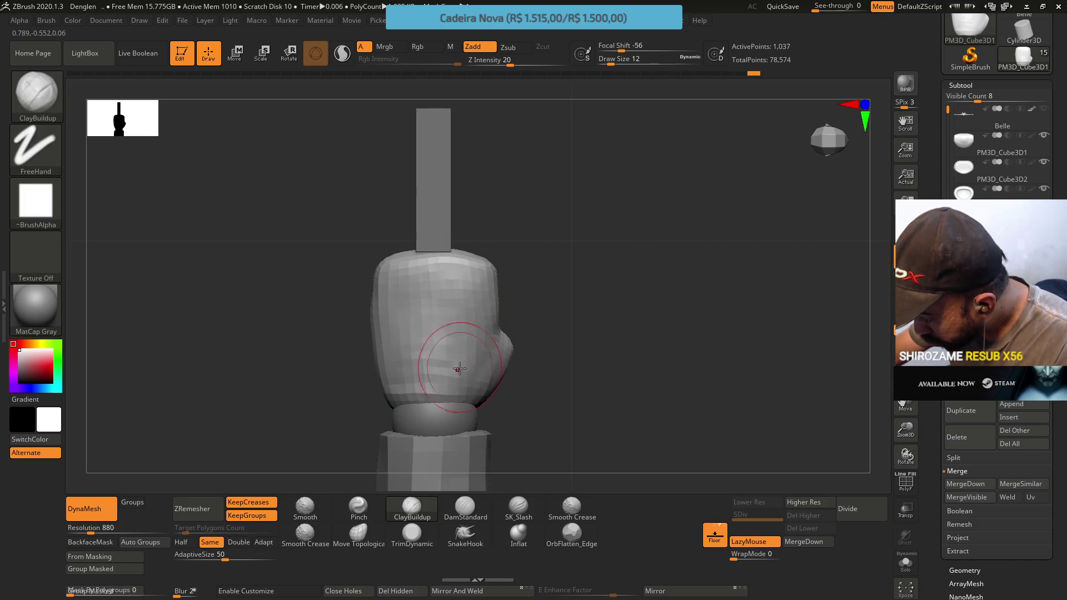
{"action": "left_click", "coordinate": [412, 533]}
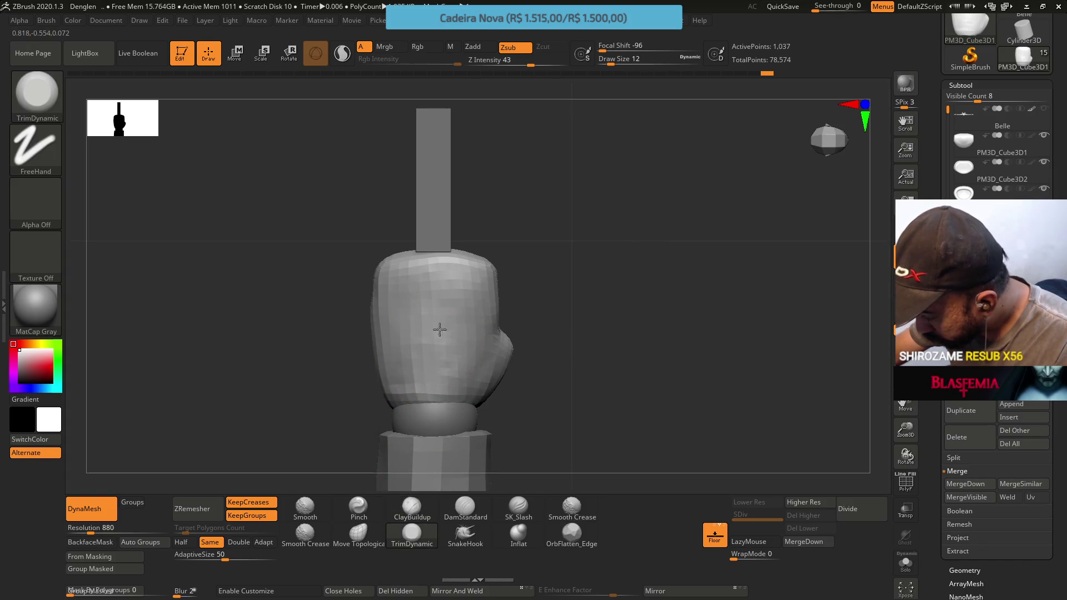
Flatten the fist's right side, upper right, left side and top area with TrimDynamic.
{"action": "mouse_move", "coordinate": [454, 373]}
{"action": "left_mouse_down"}
{"action": "mouse_move", "coordinate": [465, 281]}
{"action": "mouse_move", "coordinate": [484, 378]}
{"action": "left_mouse_up"}
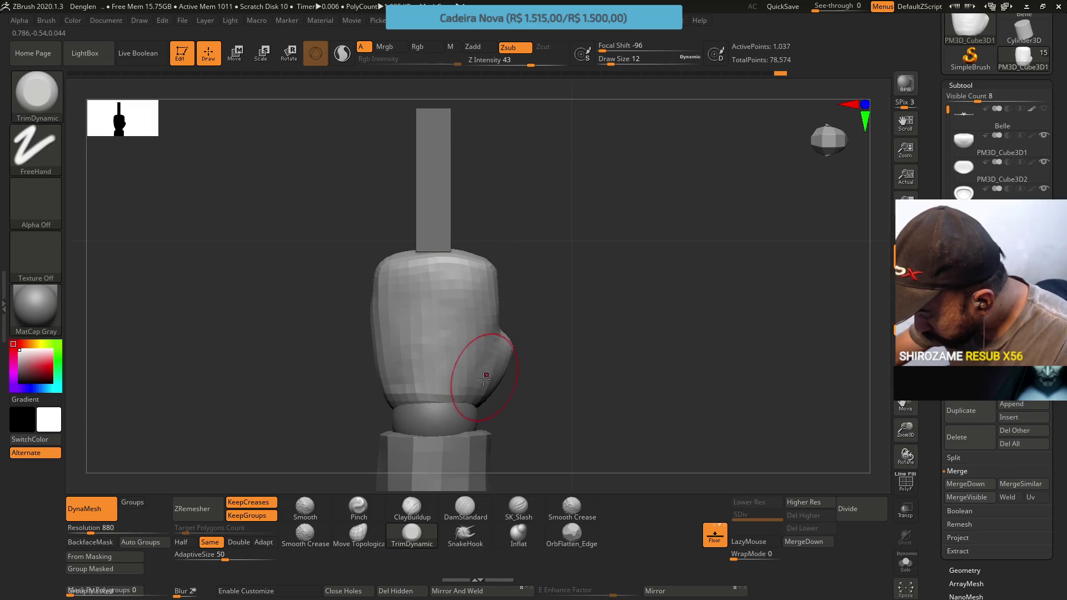
{"action": "left_click_drag", "start_coordinate": [474, 321], "coordinate": [470, 277]}
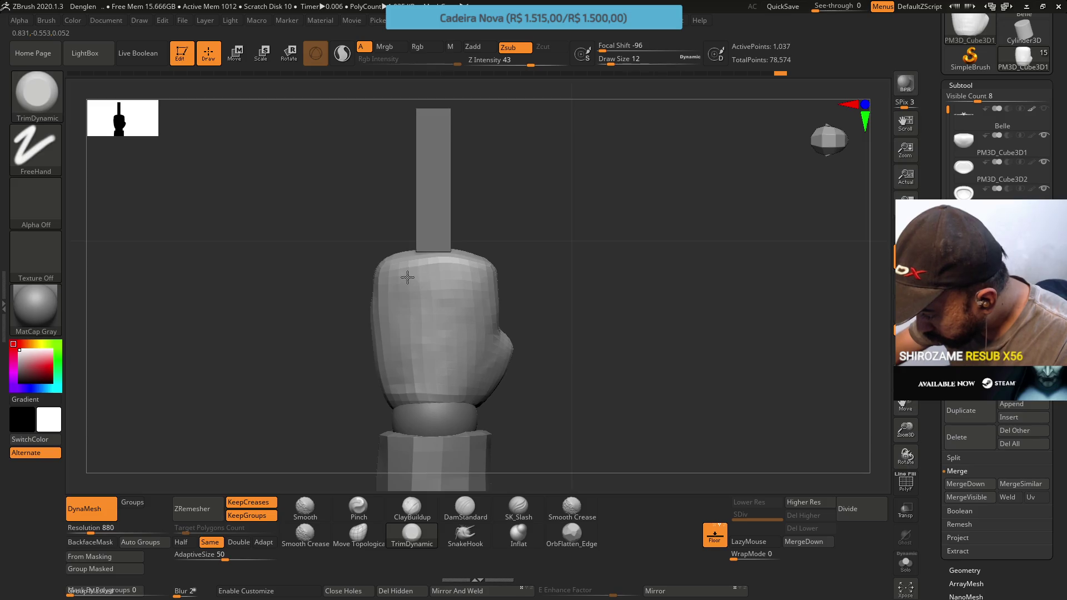
{"action": "mouse_move", "coordinate": [394, 307]}
{"action": "left_mouse_down"}
{"action": "mouse_move", "coordinate": [403, 369]}
{"action": "mouse_move", "coordinate": [431, 321]}
{"action": "mouse_move", "coordinate": [457, 304]}
{"action": "mouse_move", "coordinate": [441, 301]}
{"action": "left_mouse_up"}
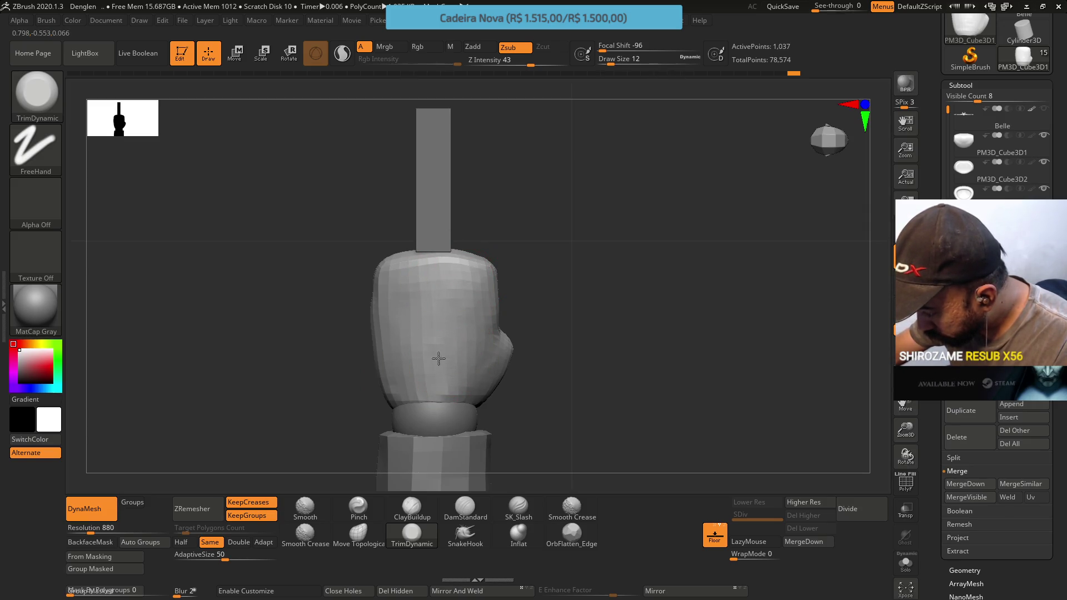
{"action": "mouse_move", "coordinate": [468, 290]}
{"action": "right_mouse_down"}
{"action": "mouse_move", "coordinate": [441, 278]}
{"action": "mouse_move", "coordinate": [439, 259]}
{"action": "right_mouse_up"}
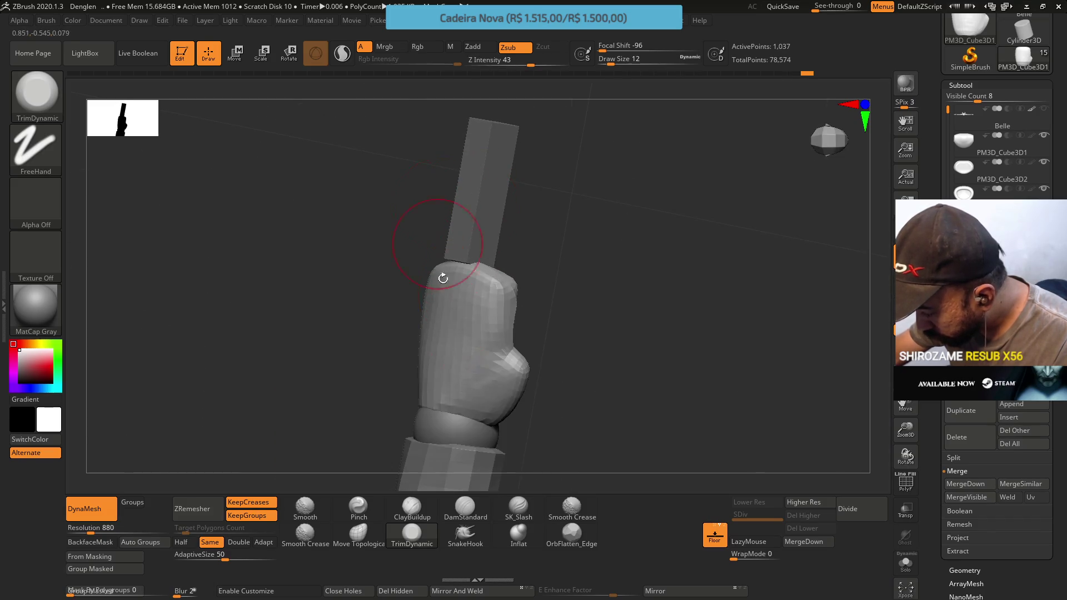
{"action": "mouse_move", "coordinate": [469, 352]}
{"action": "left_mouse_down"}
{"action": "mouse_move", "coordinate": [441, 297]}
{"action": "mouse_move", "coordinate": [488, 371]}
{"action": "left_mouse_up"}
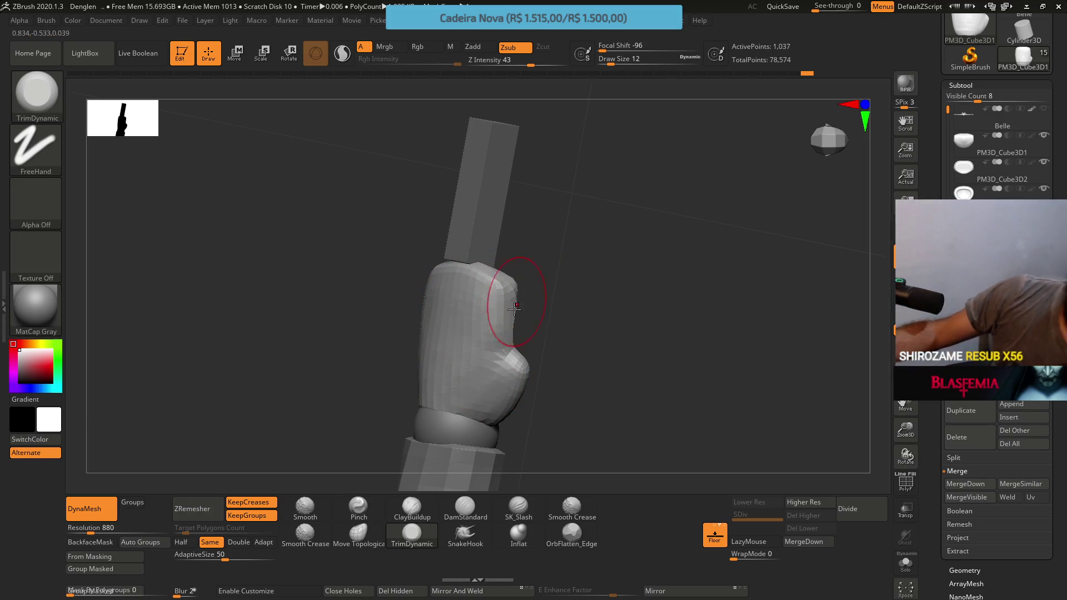
{"action": "mouse_move", "coordinate": [521, 296]}
{"action": "right_mouse_down"}
{"action": "mouse_move", "coordinate": [441, 298]}
{"action": "mouse_move", "coordinate": [530, 284]}
{"action": "mouse_move", "coordinate": [532, 268]}
{"action": "mouse_move", "coordinate": [542, 290]}
{"action": "right_mouse_up"}
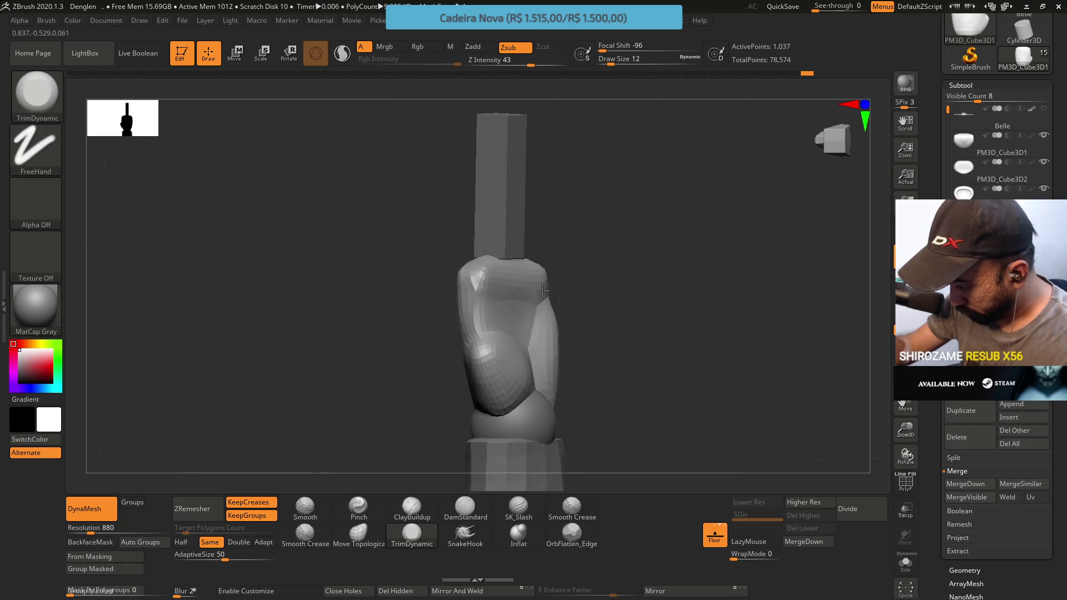
{"action": "left_click", "coordinate": [358, 533]}
Set the brush to draw size 5 and rotate around the fist to the wrist base.
{"action": "mouse_move", "coordinate": [434, 400]}
{"action": "right_mouse_down", "text": "ctrl"}
{"action": "mouse_move", "coordinate": [469, 338]}
{"action": "mouse_move", "coordinate": [486, 352]}
{"action": "right_mouse_up", "text": "ctrl"}
{"action": "key", "text": "s"}
{"action": "left_click_drag", "start_coordinate": [486, 352], "coordinate": [482, 352]}
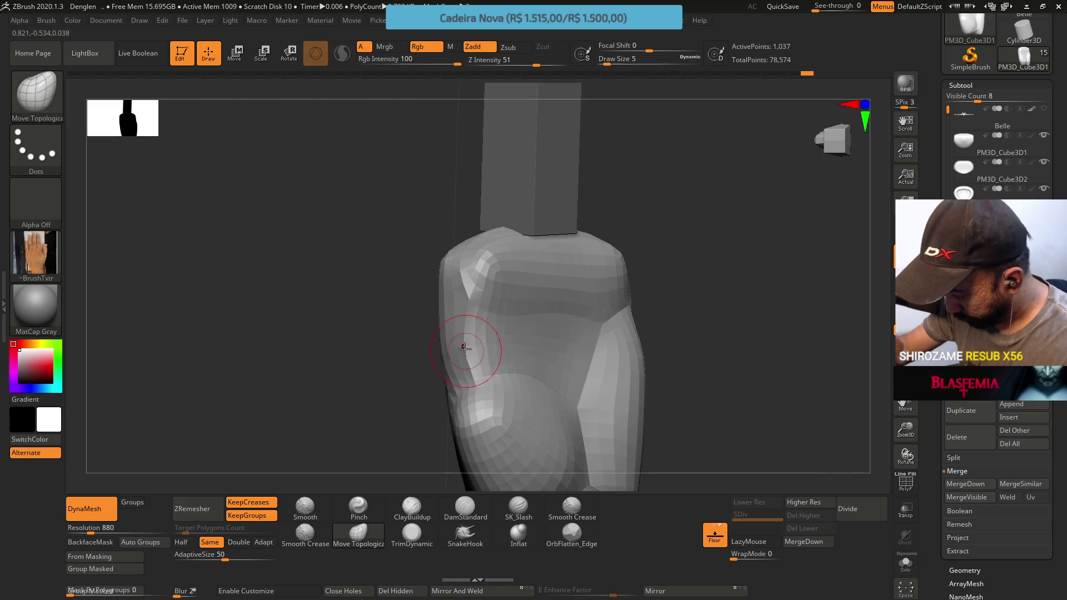
{"action": "right_click_drag", "start_coordinate": [478, 336], "coordinate": [474, 320]}
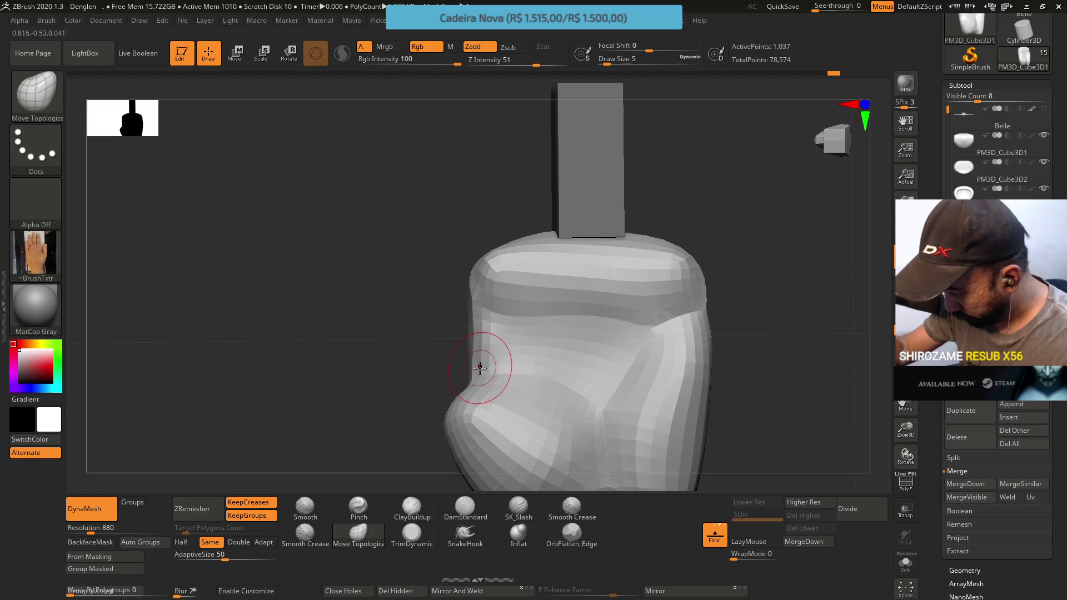
{"action": "mouse_move", "coordinate": [517, 317]}
{"action": "right_mouse_down"}
{"action": "mouse_move", "coordinate": [600, 311]}
{"action": "mouse_move", "coordinate": [593, 281]}
{"action": "right_mouse_up"}
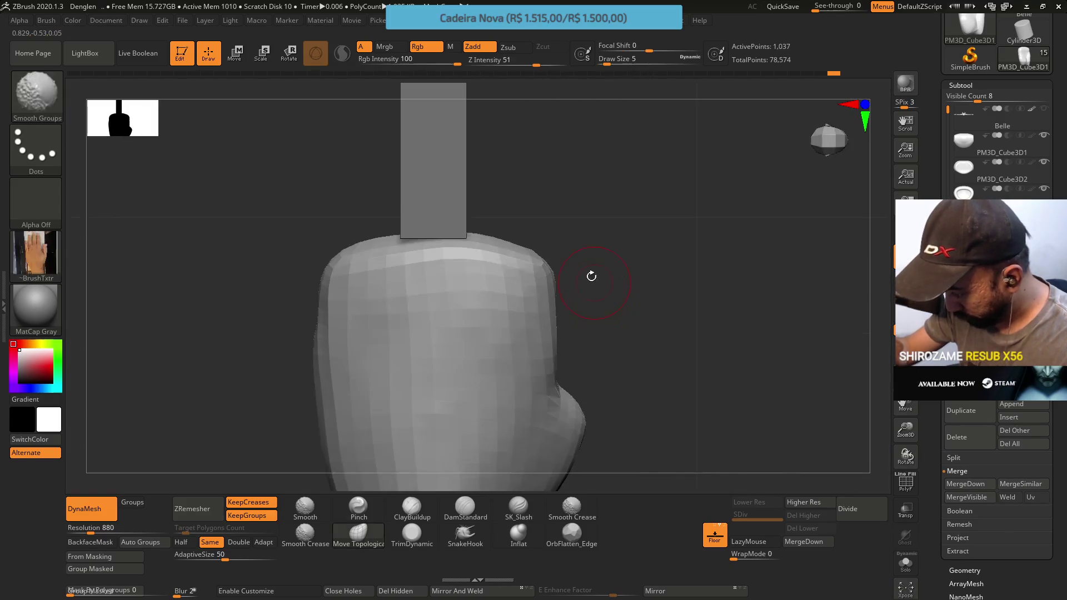
{"action": "right_click_drag", "start_coordinate": [569, 368], "coordinate": [552, 298]}
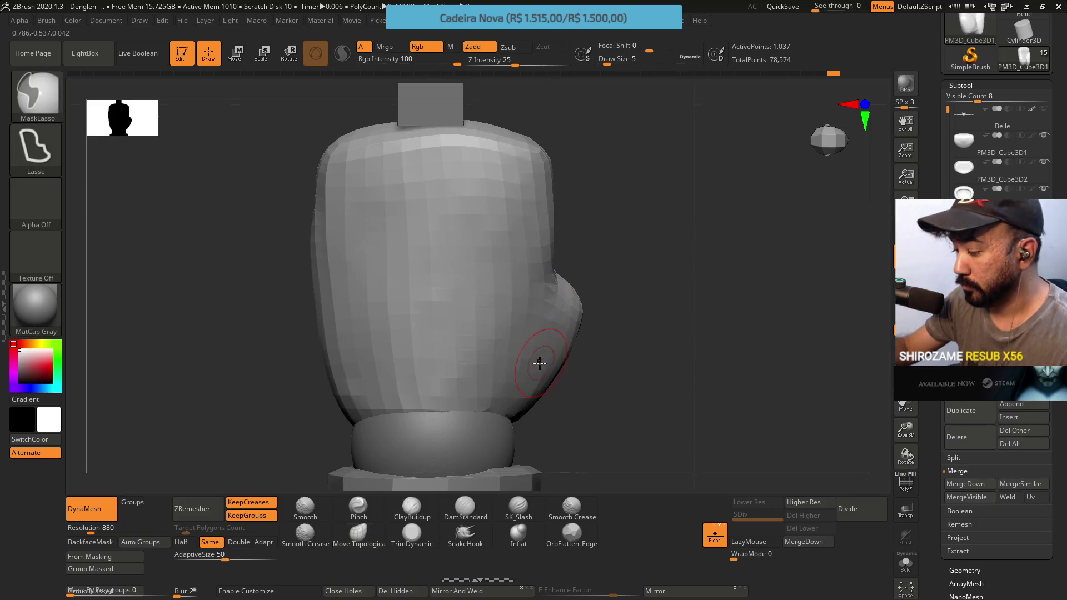
{"action": "right_click_drag", "start_coordinate": [526, 369], "coordinate": [483, 285]}
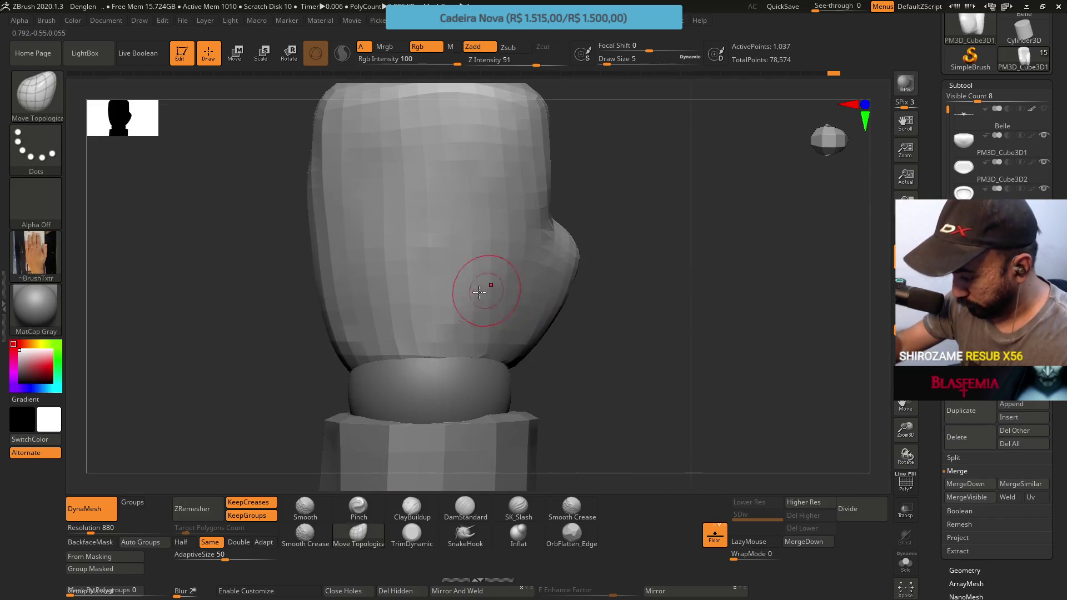
{"action": "mouse_move", "coordinate": [519, 321]}
{"action": "right_mouse_down"}
{"action": "mouse_move", "coordinate": [432, 418]}
{"action": "mouse_move", "coordinate": [422, 489]}
{"action": "right_mouse_up"}
Divide the fist to SDiv 2 and trim its lower-left surface with TrimDynamic at size 17.
{"action": "left_click", "coordinate": [411, 533]}
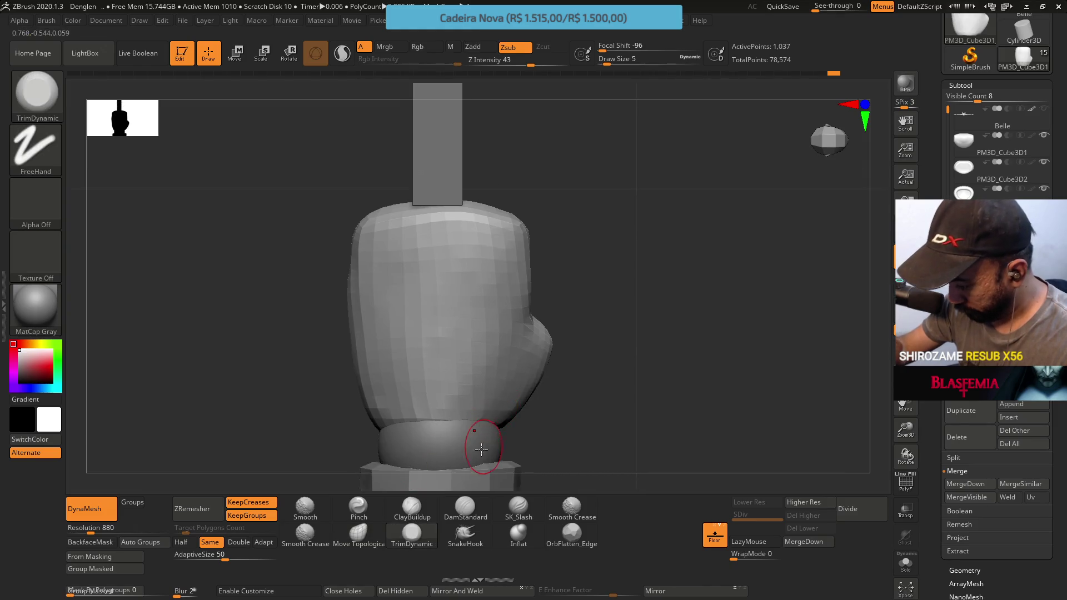
{"action": "left_click", "coordinate": [844, 503]}
{"action": "key", "text": "s"}
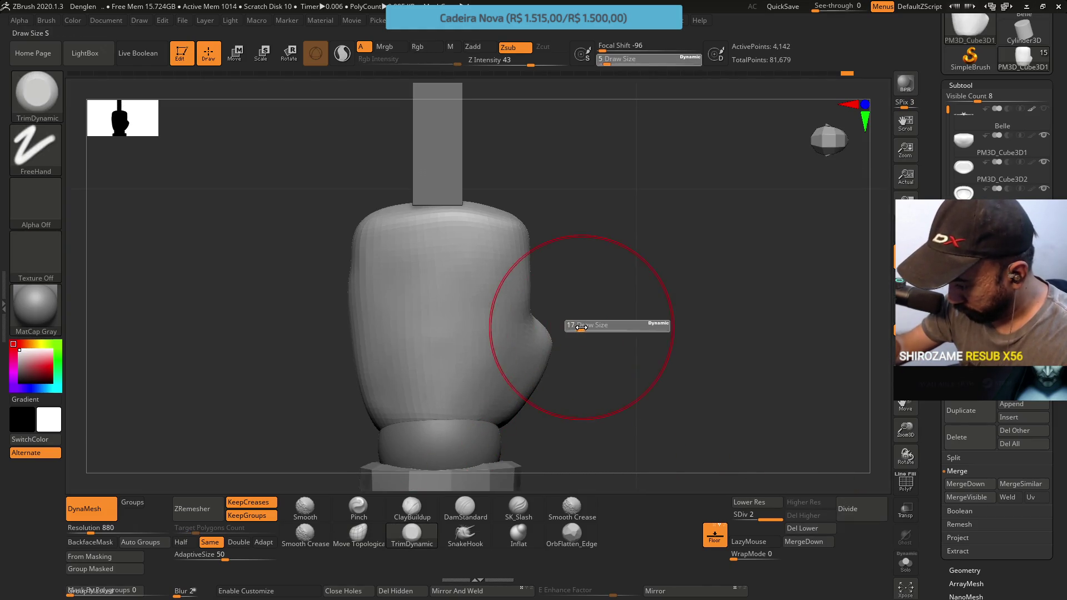
{"action": "right_click_drag", "start_coordinate": [583, 322], "coordinate": [536, 298]}
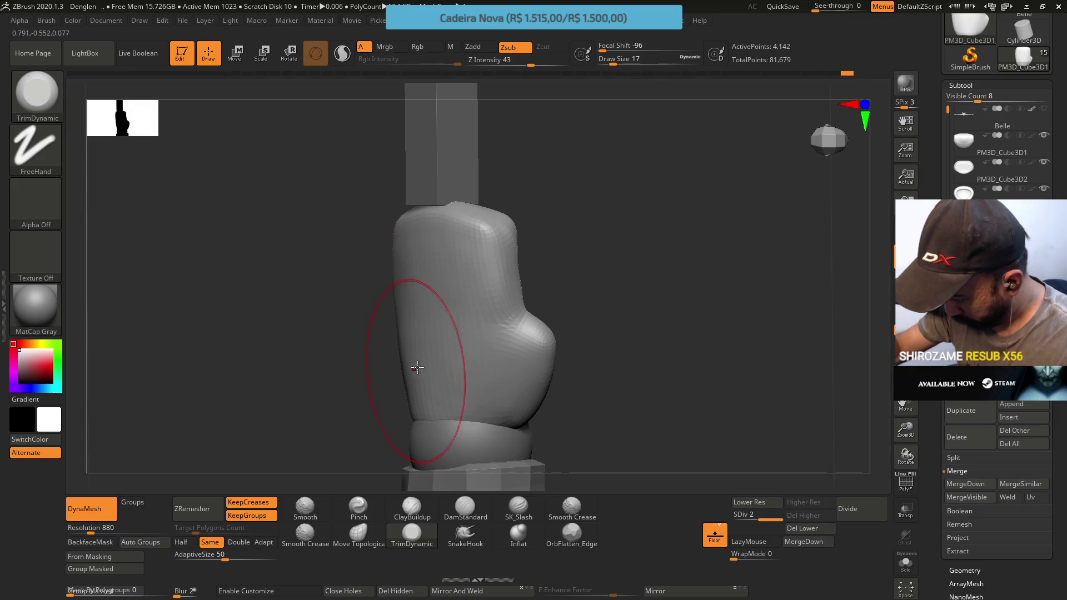
{"action": "right_click_drag", "start_coordinate": [358, 356], "coordinate": [466, 234]}
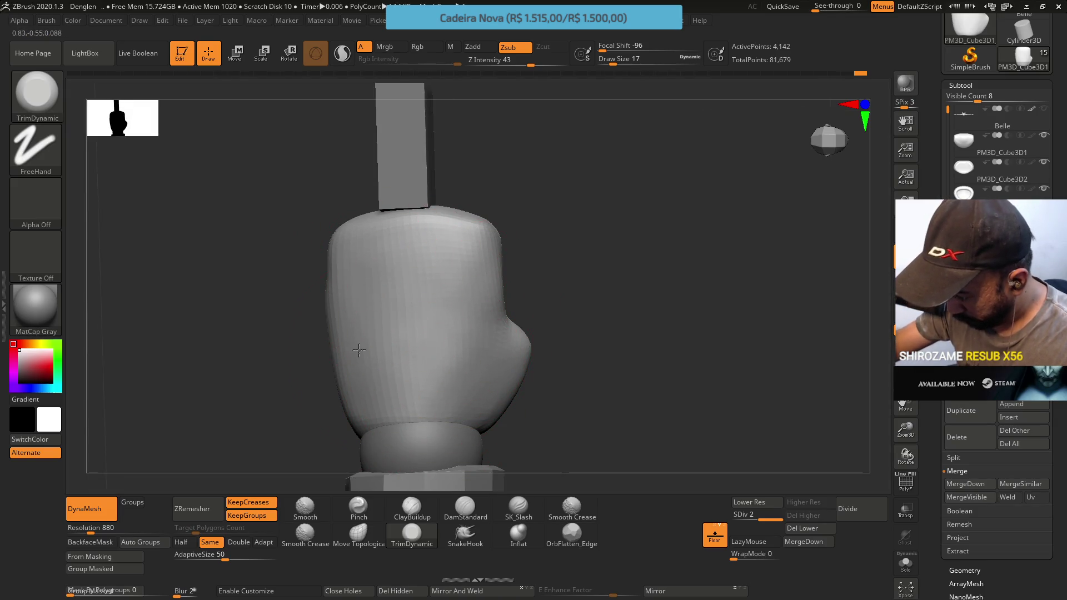
{"action": "right_click_drag", "start_coordinate": [352, 381], "coordinate": [345, 285]}
{"action": "mouse_move", "coordinate": [328, 370]}
{"action": "left_mouse_down"}
{"action": "mouse_move", "coordinate": [336, 422]}
{"action": "mouse_move", "coordinate": [346, 418]}
{"action": "left_mouse_up"}
{"action": "mouse_move", "coordinate": [312, 378]}
{"action": "right_mouse_down"}
{"action": "mouse_move", "coordinate": [369, 298]}
{"action": "mouse_move", "coordinate": [321, 362]}
{"action": "mouse_move", "coordinate": [350, 357]}
{"action": "mouse_move", "coordinate": [305, 282]}
{"action": "right_mouse_up"}
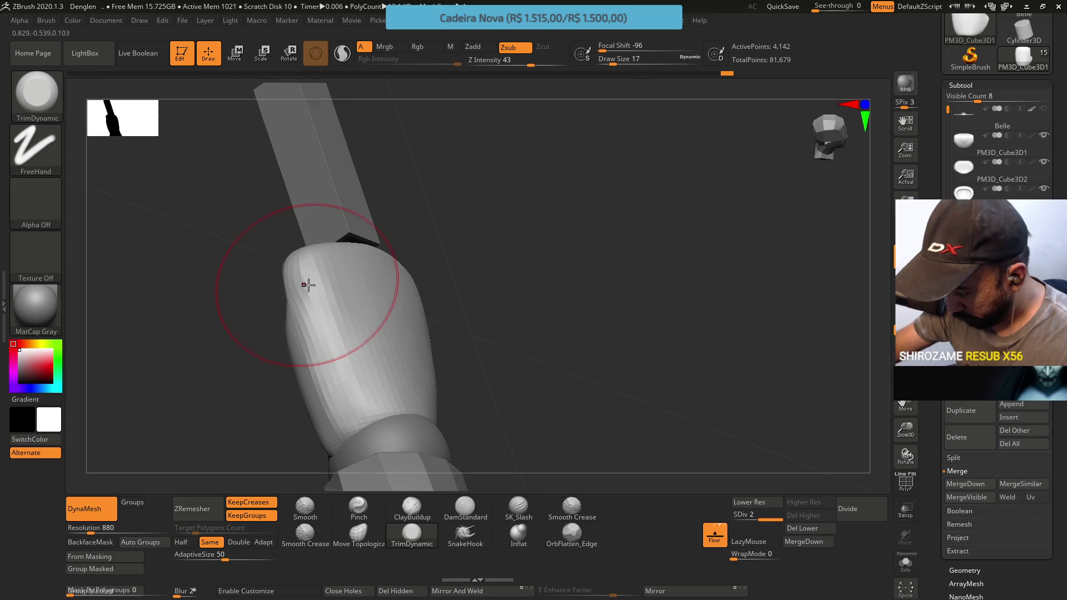
{"action": "left_click_drag", "start_coordinate": [316, 340], "coordinate": [301, 281]}
{"action": "mouse_move", "coordinate": [301, 281]}
{"action": "right_mouse_down"}
{"action": "mouse_move", "coordinate": [350, 317]}
{"action": "mouse_move", "coordinate": [376, 305]}
{"action": "mouse_move", "coordinate": [369, 295]}
{"action": "mouse_move", "coordinate": [435, 393]}
{"action": "mouse_move", "coordinate": [381, 285]}
{"action": "right_mouse_up"}
{"action": "left_click", "coordinate": [358, 533]}
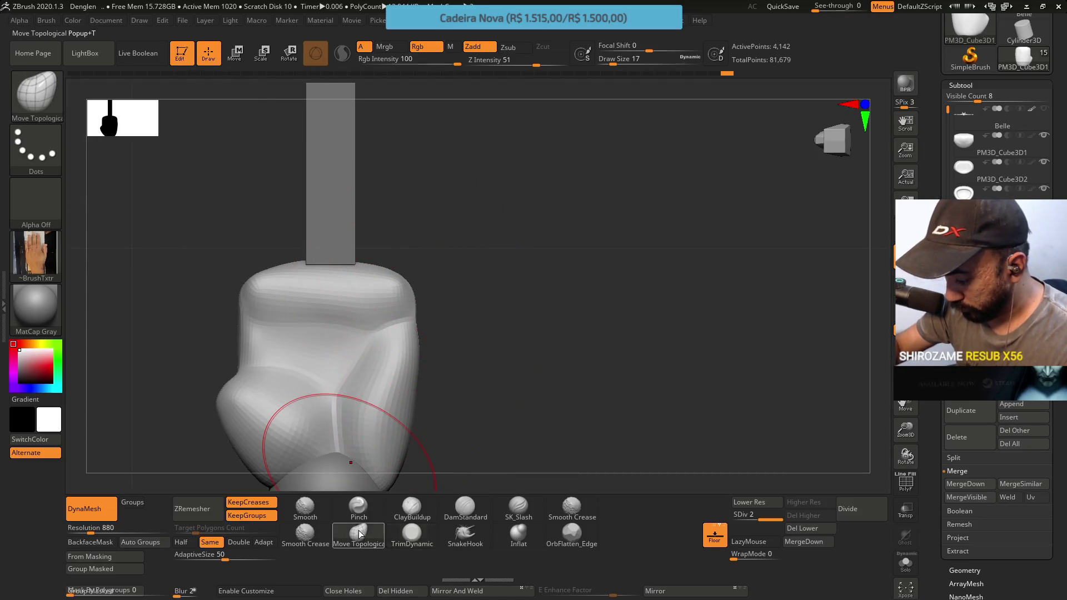
Drop to the lowest subdivision, nudge the upper-left edge at size 8, then undo the remesh.
{"action": "type", "text": "s8"}
{"action": "key", "text": "Return"}
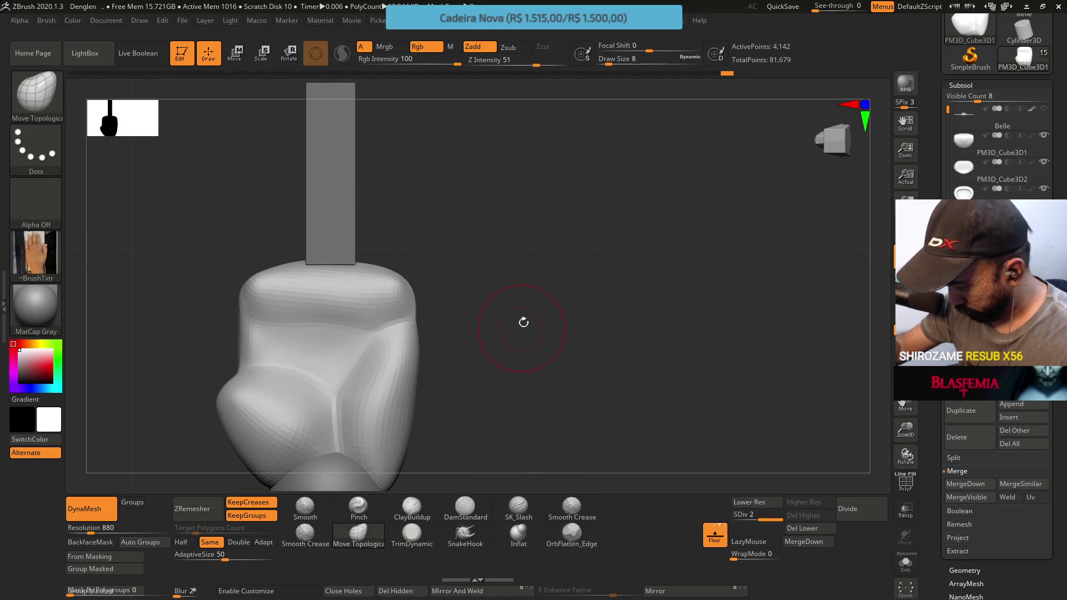
{"action": "left_click", "coordinate": [749, 502]}
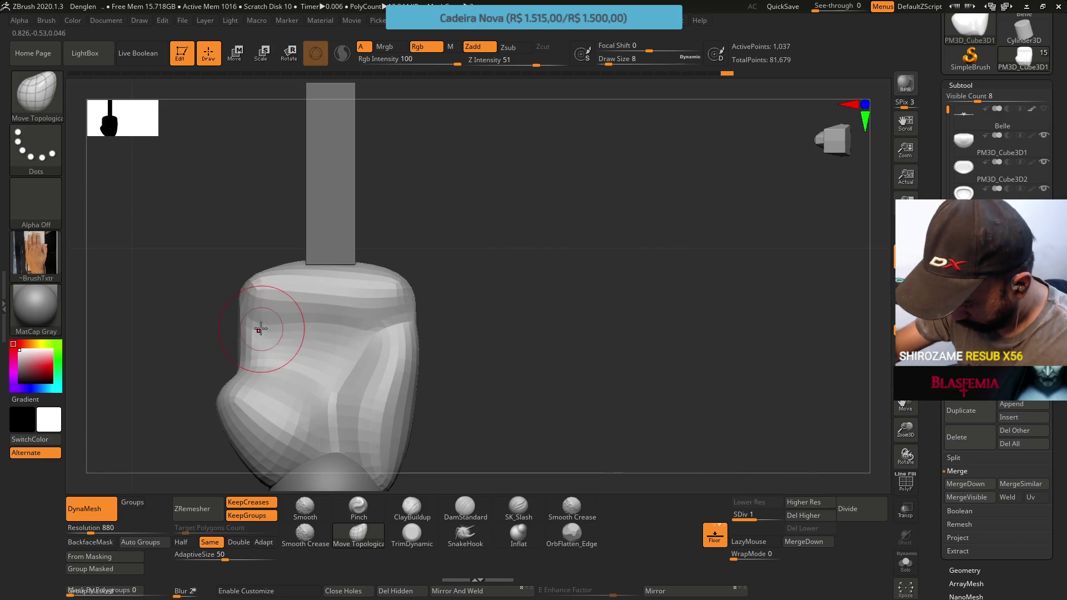
{"action": "mouse_move", "coordinate": [330, 285]}
{"action": "left_mouse_down"}
{"action": "mouse_move", "coordinate": [252, 311]}
{"action": "mouse_move", "coordinate": [250, 331]}
{"action": "mouse_move", "coordinate": [245, 323]}
{"action": "mouse_move", "coordinate": [303, 312]}
{"action": "left_mouse_up"}
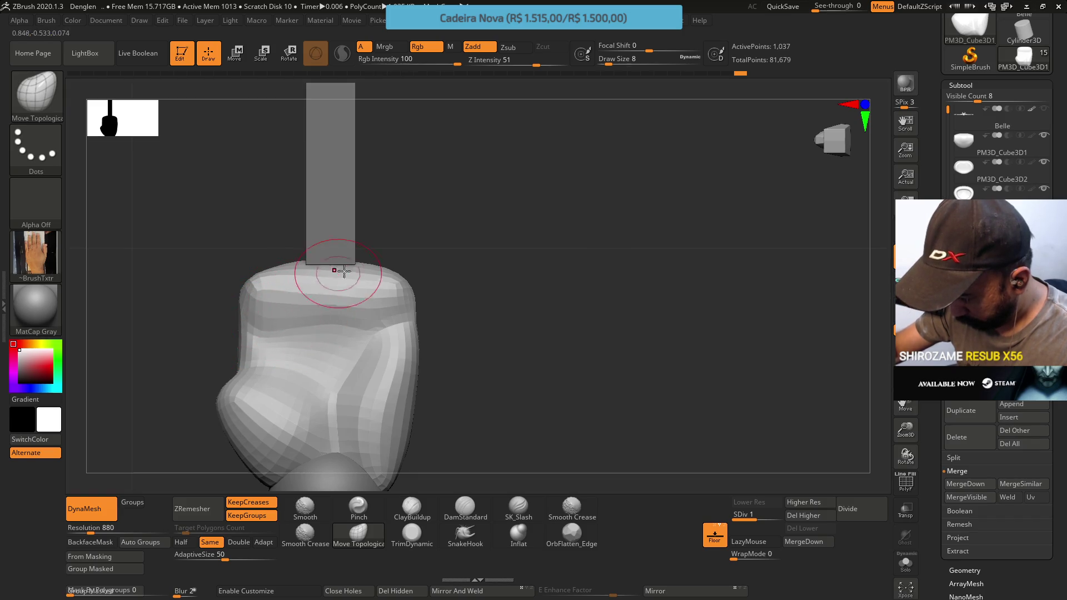
{"action": "mouse_move", "coordinate": [390, 279]}
{"action": "left_mouse_down"}
{"action": "mouse_move", "coordinate": [416, 302]}
{"action": "mouse_move", "coordinate": [433, 300]}
{"action": "left_mouse_up"}
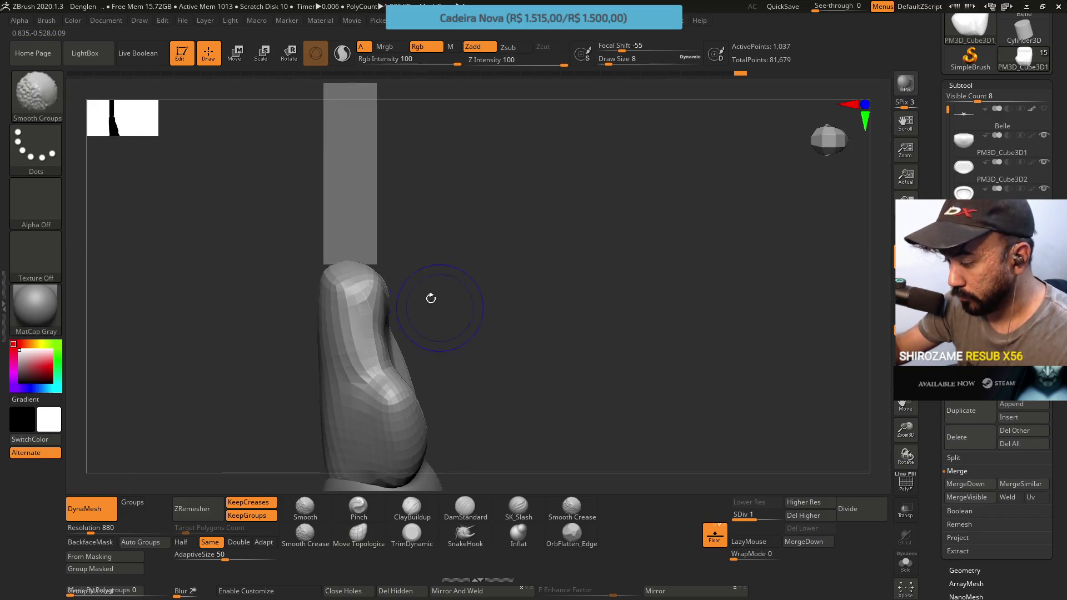
{"action": "mouse_move", "coordinate": [433, 254]}
{"action": "left_mouse_down"}
{"action": "mouse_move", "coordinate": [452, 178]}
{"action": "mouse_move", "coordinate": [471, 236]}
{"action": "left_mouse_up"}
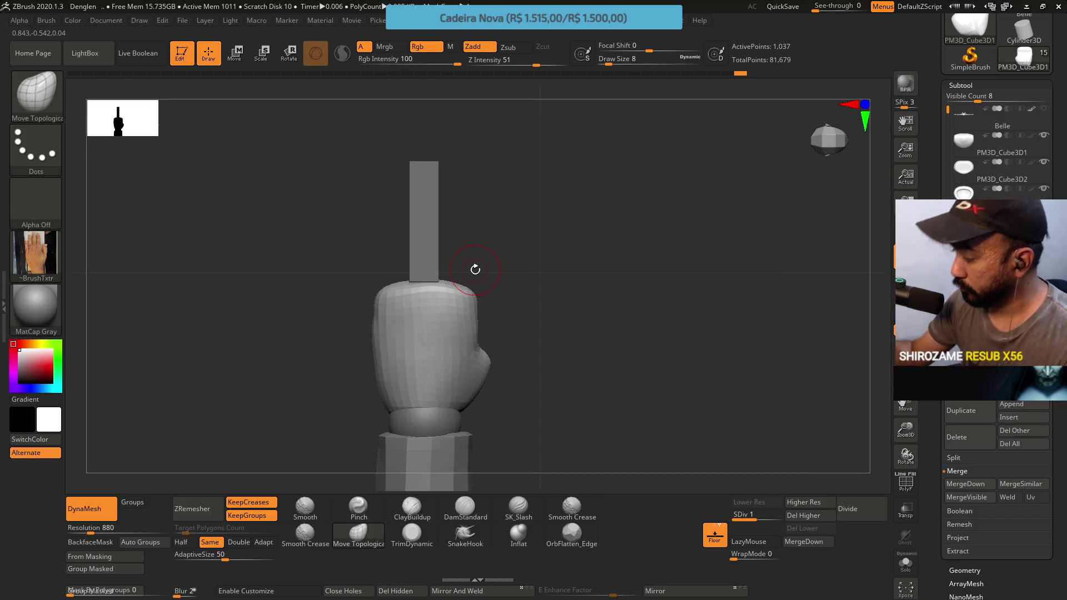
{"action": "key", "text": "ctrl+z"}
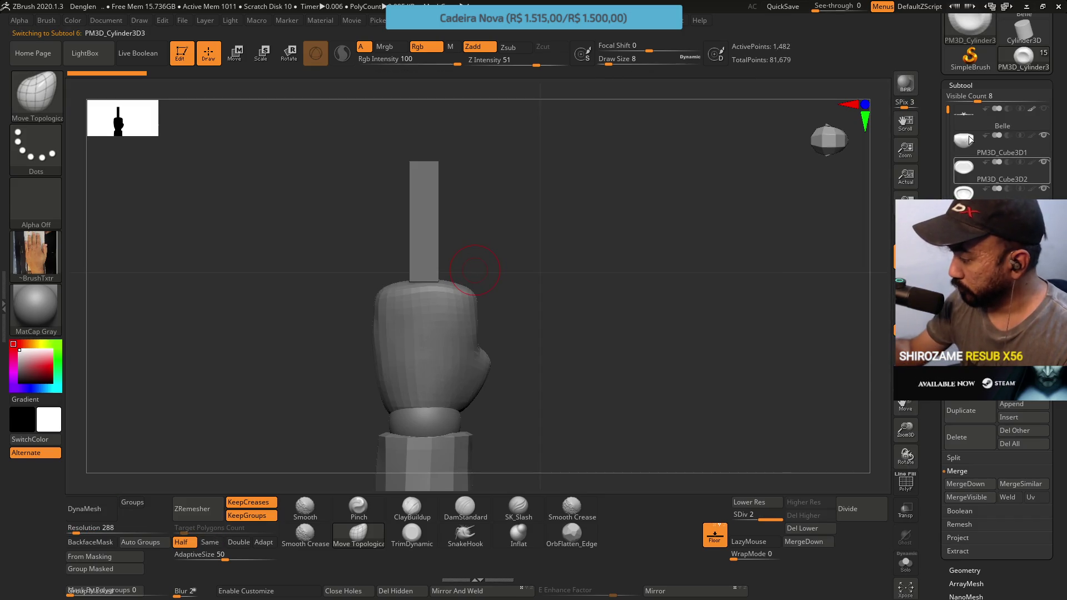
Duplicate the tall finger block, move the copy right, shorten it and lower it to the column's bottom.
{"action": "left_click_drag", "start_coordinate": [947, 113], "coordinate": [950, 156]}
{"action": "left_click", "coordinate": [431, 261], "text": "alt"}
{"action": "mouse_move", "coordinate": [555, 289]}
{"action": "left_mouse_down"}
{"action": "mouse_move", "coordinate": [572, 310]}
{"action": "mouse_move", "coordinate": [559, 241]}
{"action": "mouse_move", "coordinate": [570, 262]}
{"action": "mouse_move", "coordinate": [538, 286]}
{"action": "mouse_move", "coordinate": [512, 221]}
{"action": "mouse_move", "coordinate": [517, 314]}
{"action": "mouse_move", "coordinate": [346, 134]}
{"action": "left_mouse_up"}
{"action": "key", "text": "w"}
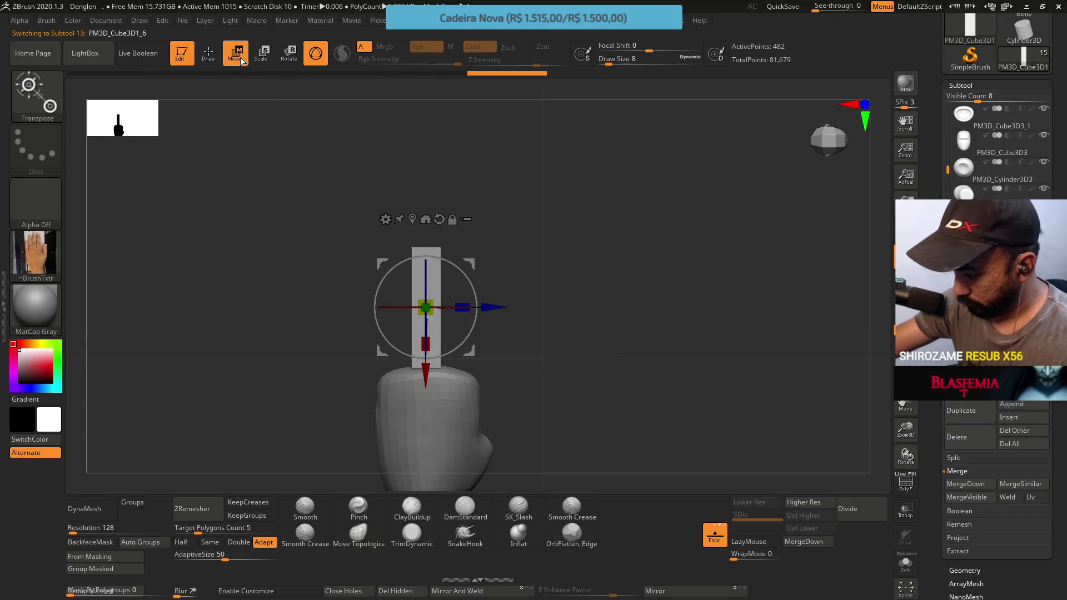
{"action": "right_click_drag", "start_coordinate": [455, 313], "coordinate": [447, 336], "text": "ctrl"}
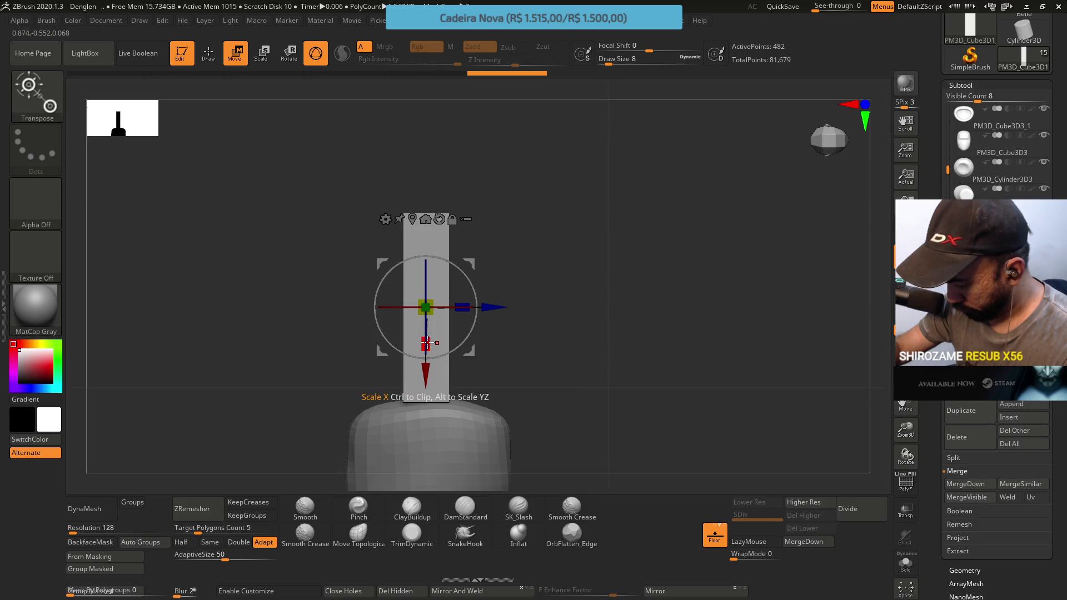
{"action": "left_click", "coordinate": [964, 411]}
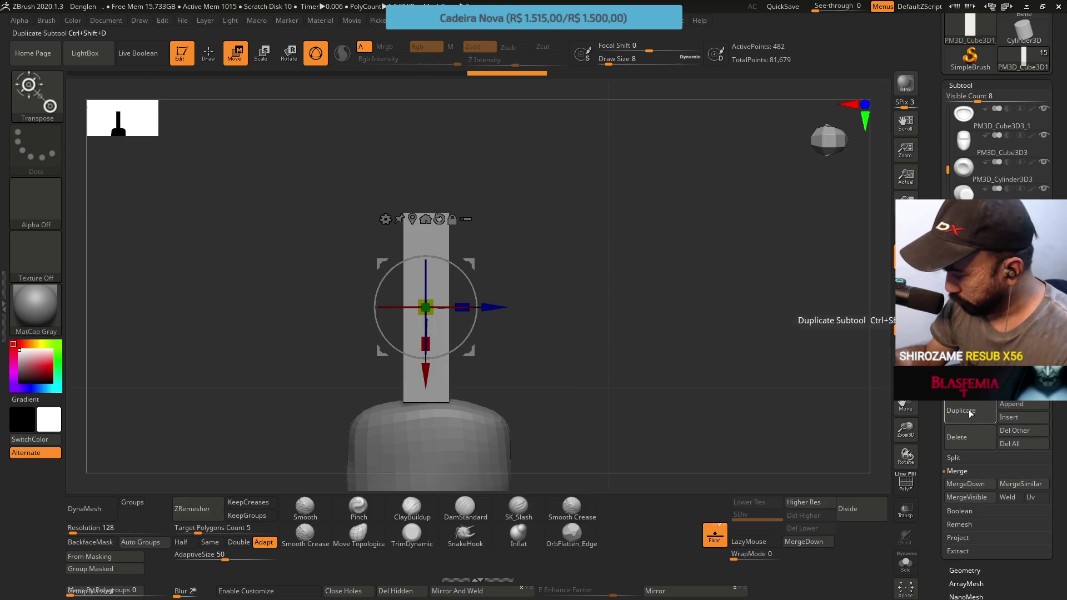
{"action": "left_click_drag", "start_coordinate": [497, 306], "coordinate": [547, 305]}
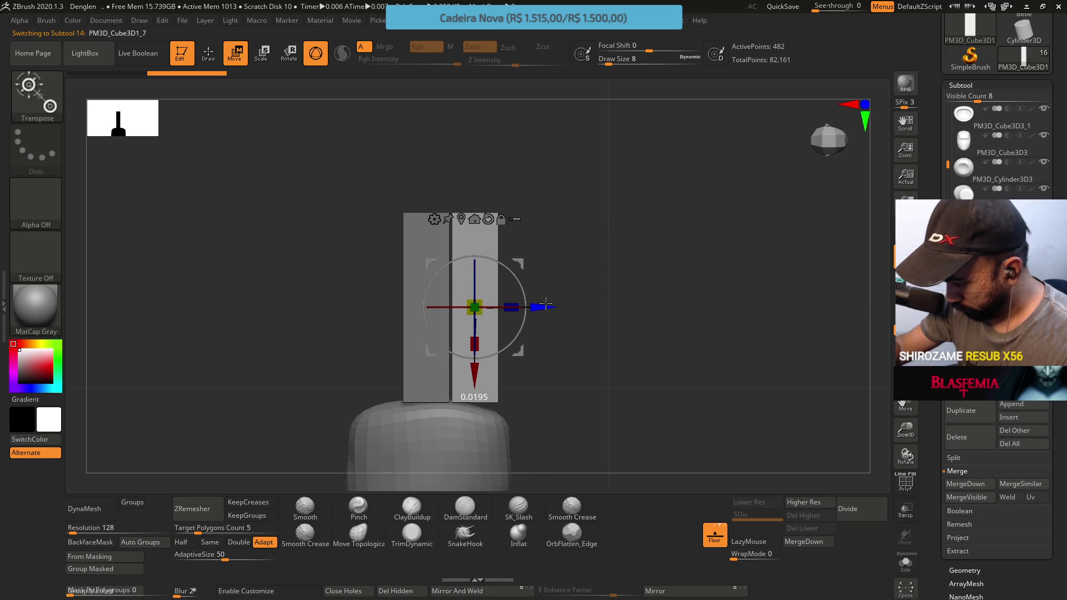
{"action": "left_click_drag", "start_coordinate": [476, 341], "coordinate": [485, 299]}
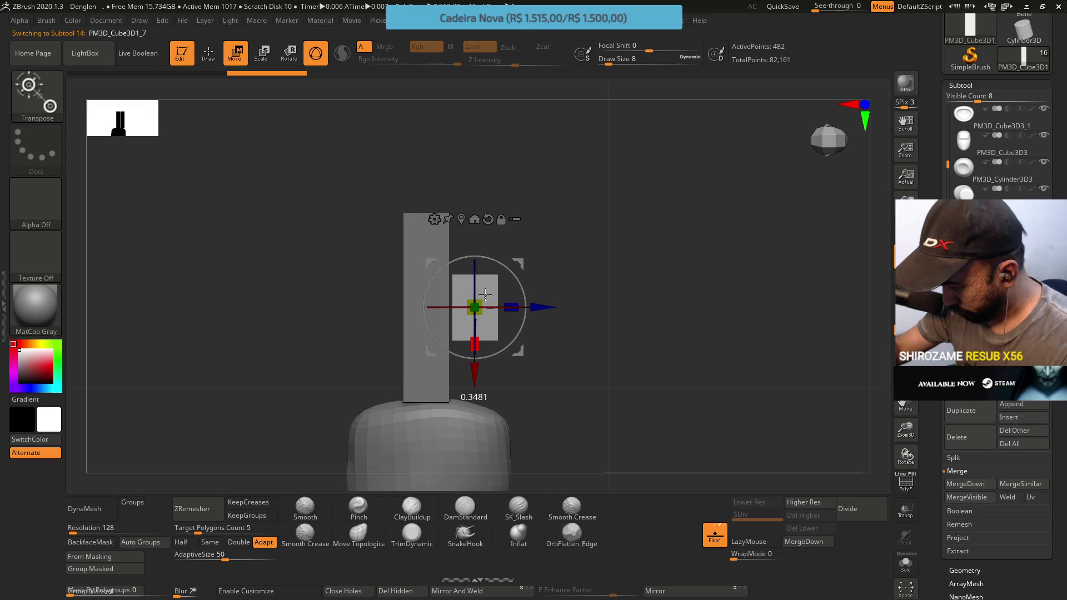
{"action": "left_click_drag", "start_coordinate": [485, 294], "coordinate": [485, 294]}
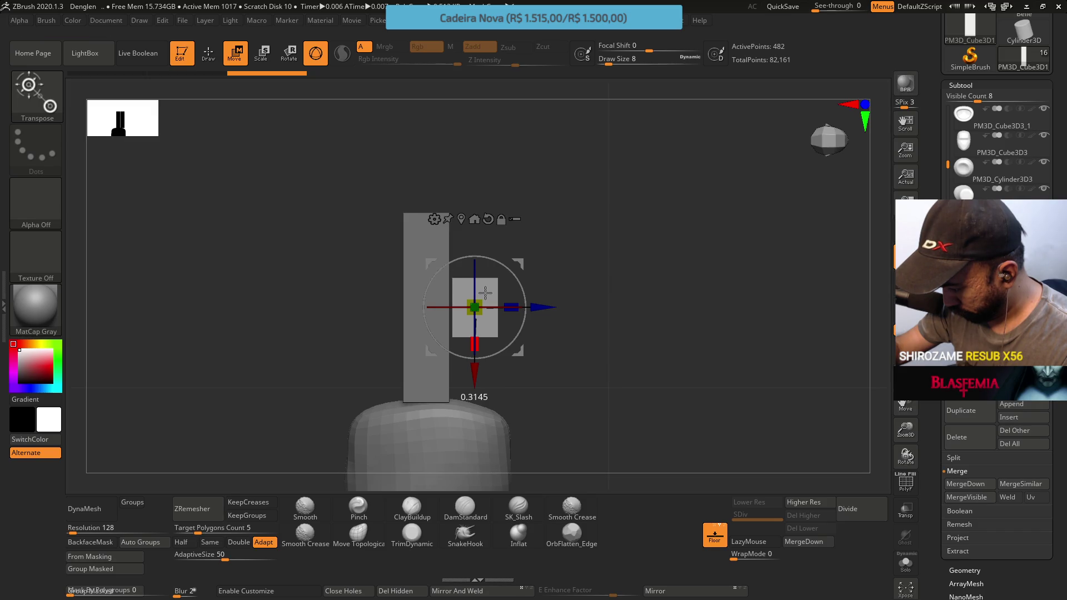
{"action": "left_click_drag", "start_coordinate": [473, 370], "coordinate": [472, 432]}
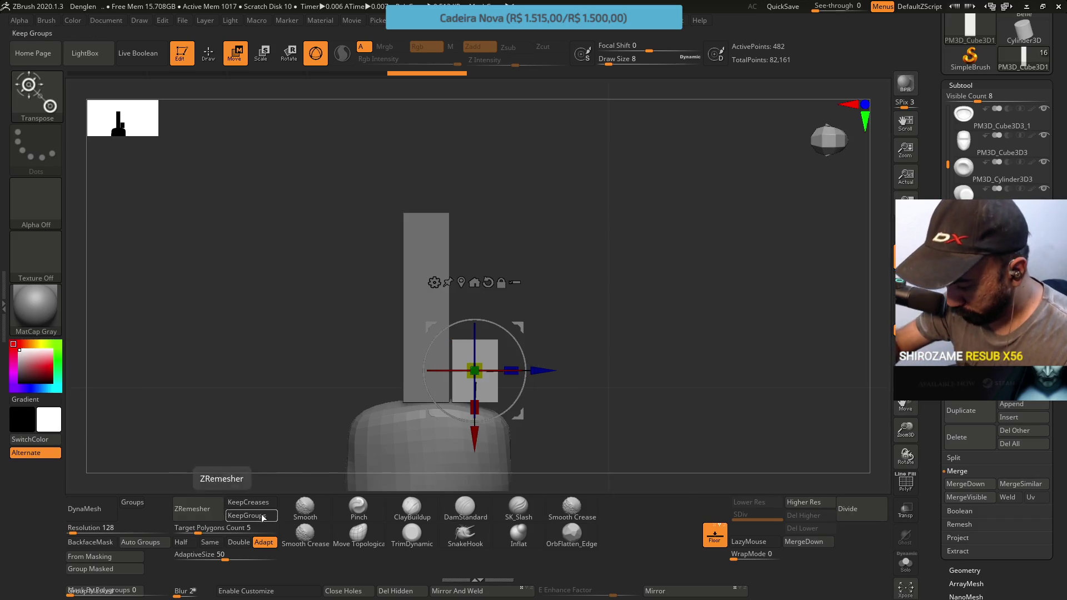
Duplicate the short block twice, stacking the copies upward in the column.
{"action": "key", "text": "ctrl+shift+d"}
{"action": "left_click_drag", "start_coordinate": [477, 436], "coordinate": [476, 366]}
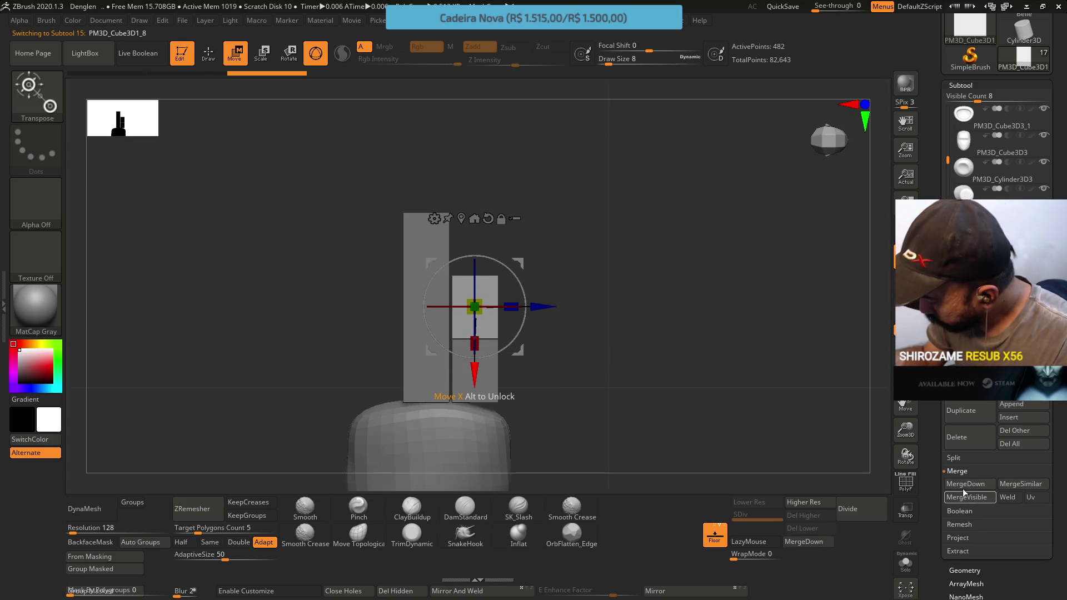
{"action": "left_click", "coordinate": [968, 415]}
{"action": "left_click_drag", "start_coordinate": [477, 365], "coordinate": [476, 306]}
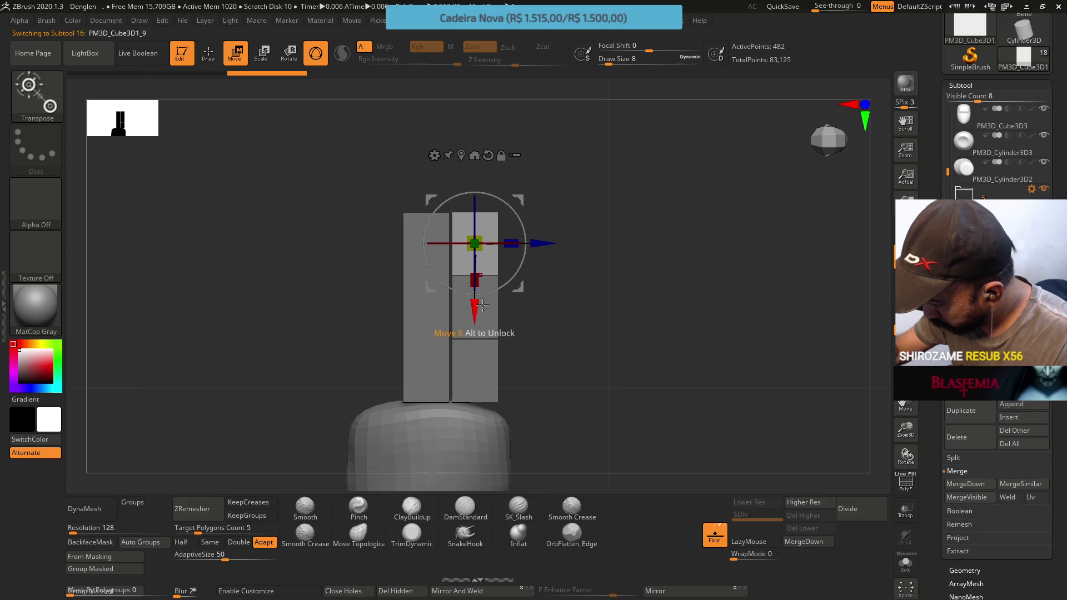
Shrink the middle and upper short blocks and nudge the upper one up.
{"action": "left_click", "coordinate": [497, 274], "text": "alt"}
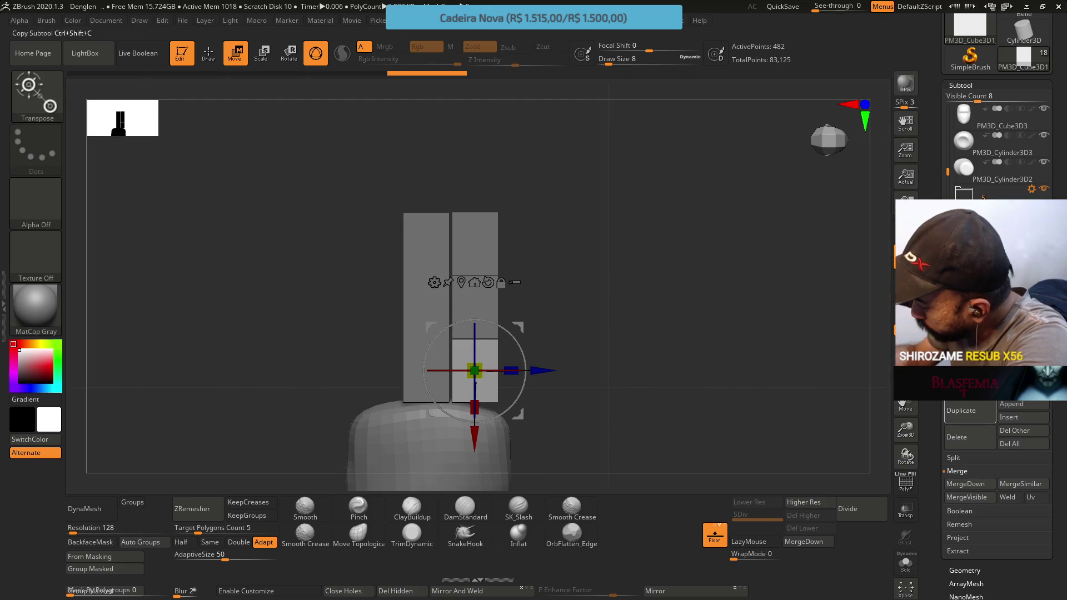
{"action": "left_click", "coordinate": [476, 333], "text": "alt"}
{"action": "left_click_drag", "start_coordinate": [480, 340], "coordinate": [472, 428]}
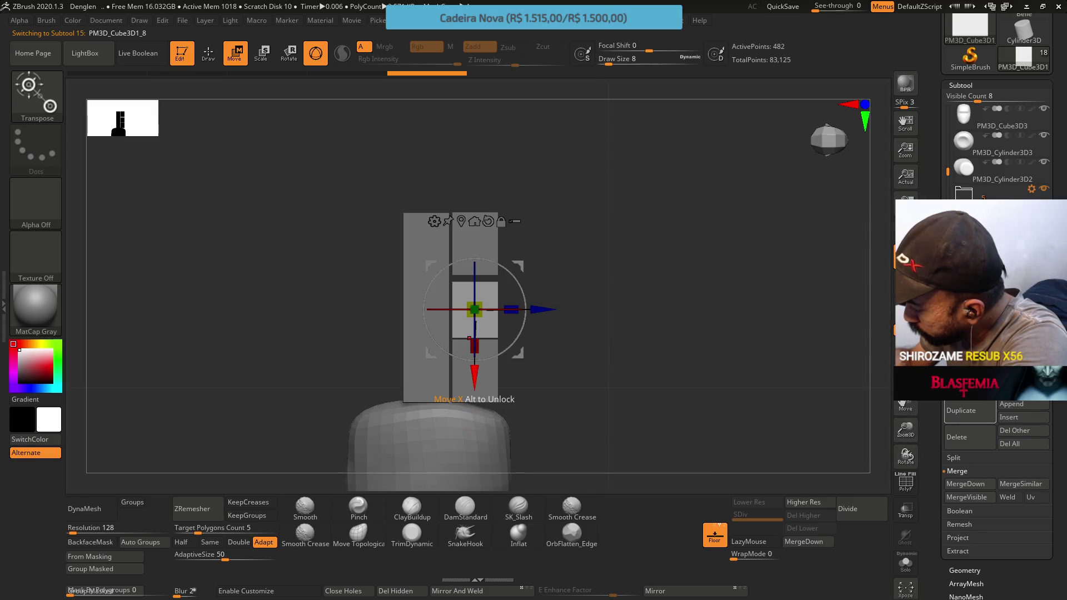
{"action": "left_click", "coordinate": [470, 337], "text": "alt"}
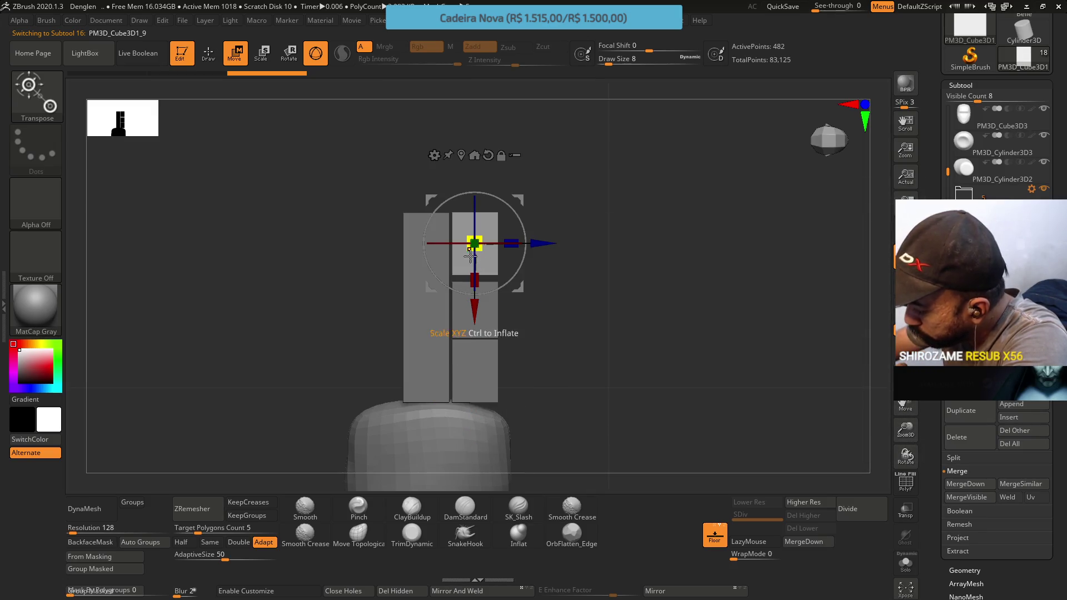
{"action": "left_click_drag", "start_coordinate": [475, 279], "coordinate": [477, 270]}
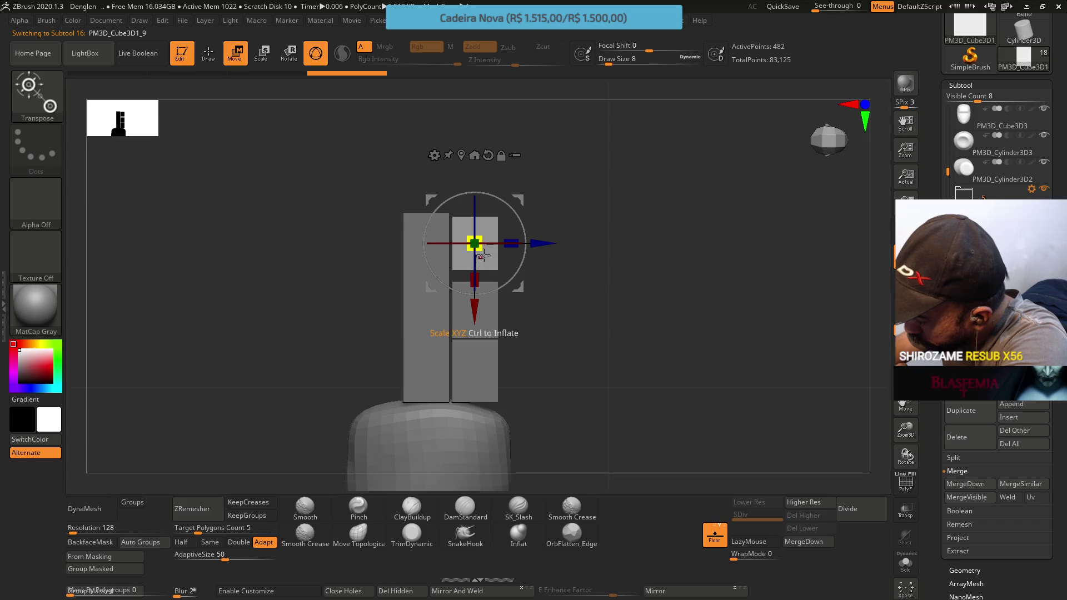
{"action": "left_click", "coordinate": [476, 307]}
{"action": "left_click_drag", "start_coordinate": [475, 305], "coordinate": [473, 305]}
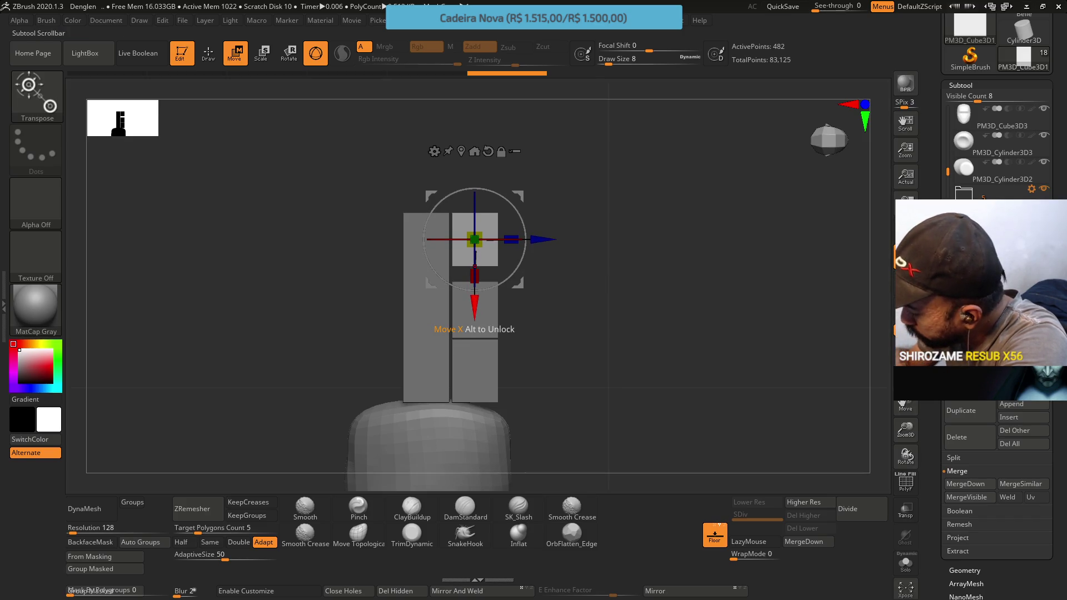
Nudge the middle block up and check the stacked column from above and front.
{"action": "left_click", "coordinate": [474, 307], "text": "alt"}
{"action": "left_click_drag", "start_coordinate": [463, 344], "coordinate": [476, 364]}
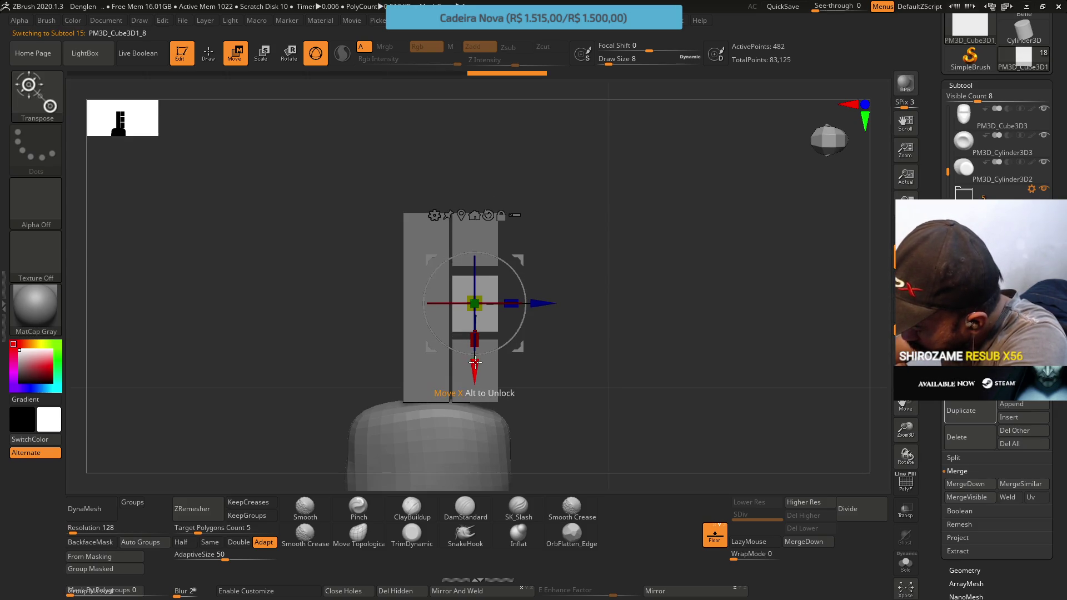
{"action": "mouse_move", "coordinate": [561, 311]}
{"action": "left_mouse_down"}
{"action": "mouse_move", "coordinate": [547, 216]}
{"action": "mouse_move", "coordinate": [512, 288]}
{"action": "left_mouse_up"}
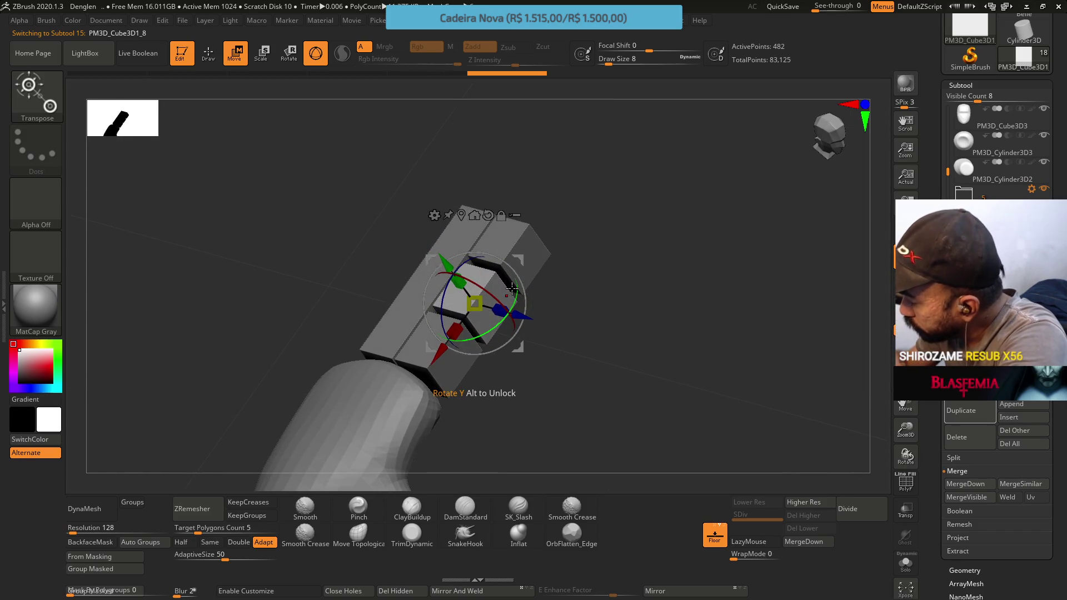
{"action": "left_click", "coordinate": [437, 296], "text": "alt"}
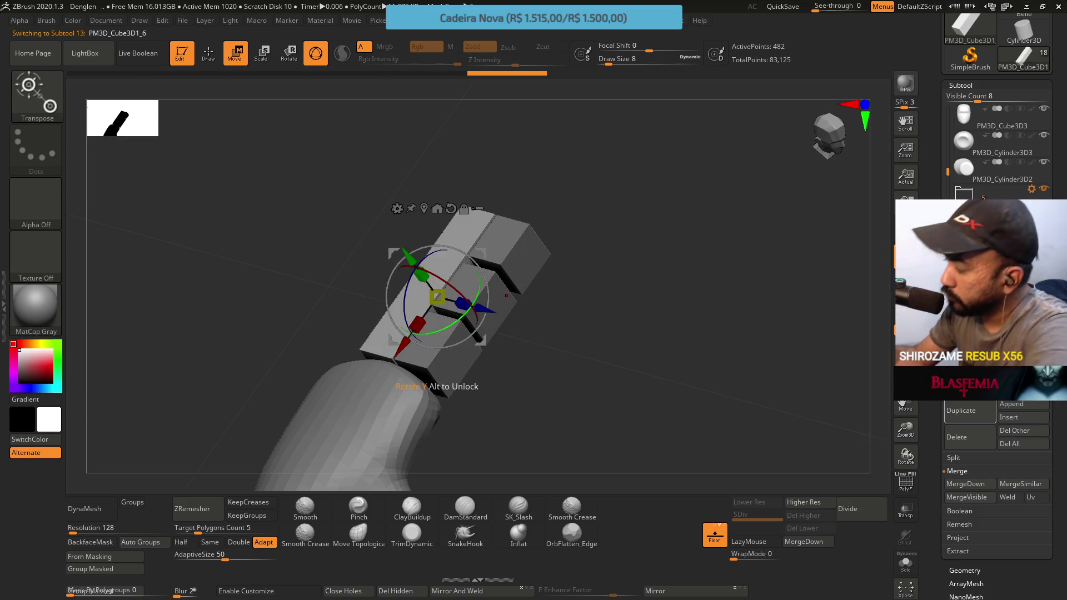
{"action": "left_click", "coordinate": [478, 289], "text": "alt"}
{"action": "mouse_move", "coordinate": [689, 183]}
{"action": "left_mouse_down", "text": "shift"}
{"action": "mouse_move", "coordinate": [689, 323]}
{"action": "mouse_move", "coordinate": [640, 287]}
{"action": "left_mouse_up", "text": "shift"}
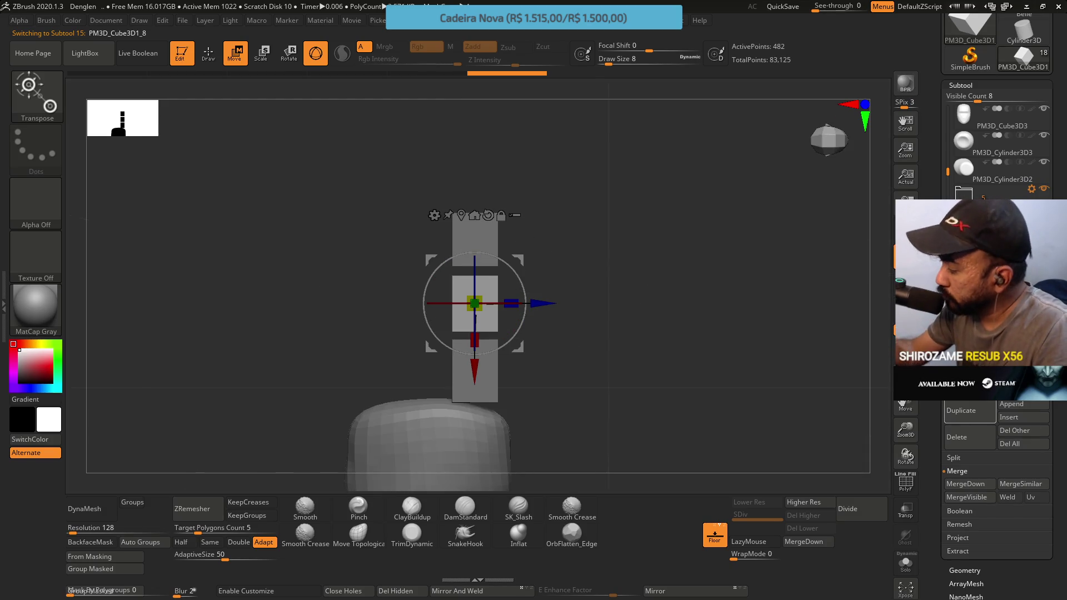
{"action": "left_click", "coordinate": [978, 364]}
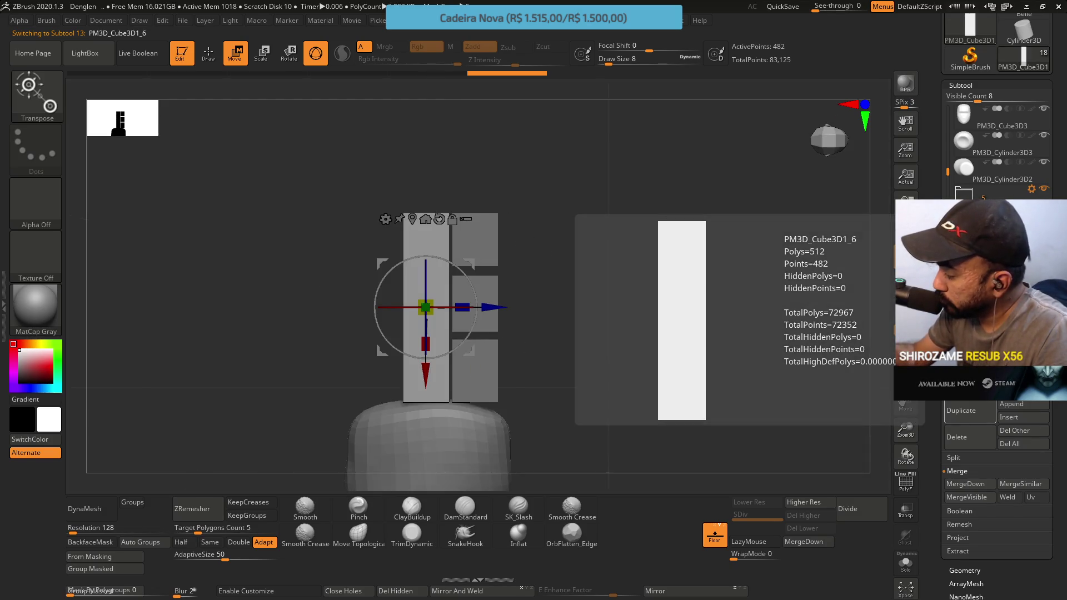
Duplicate the tall finger block and move the copy right of the short blocks.
{"action": "left_click", "coordinate": [963, 410]}
{"action": "mouse_move", "coordinate": [507, 300]}
{"action": "left_mouse_down"}
{"action": "mouse_move", "coordinate": [421, 300]}
{"action": "mouse_move", "coordinate": [436, 300]}
{"action": "left_mouse_up"}
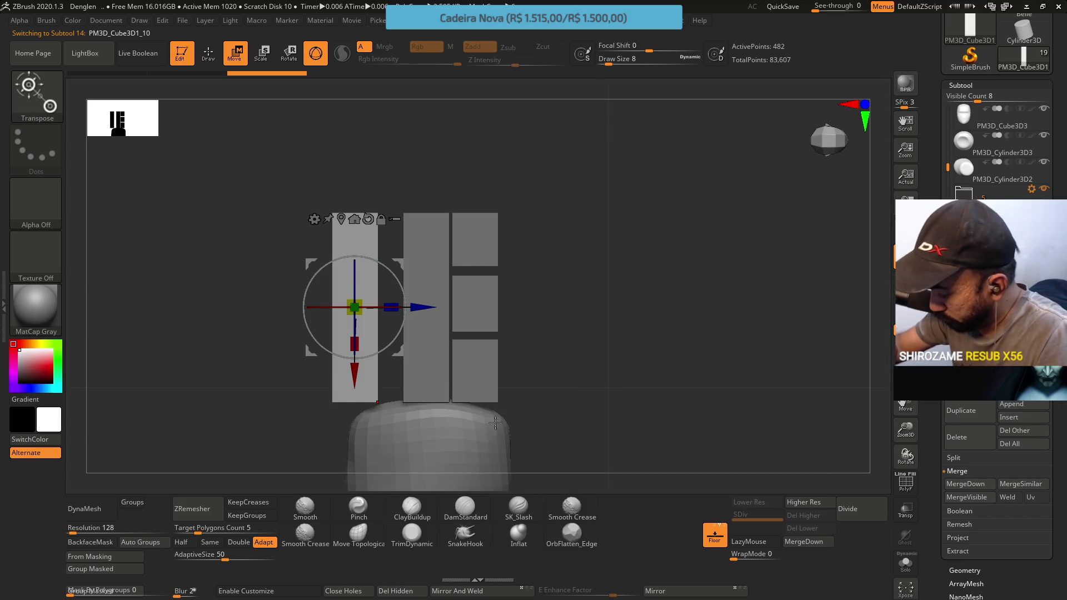
{"action": "left_click_drag", "start_coordinate": [423, 307], "coordinate": [594, 301]}
Shrink the copy into a short block, drop it to the bottom, and remesh it.
{"action": "left_click_drag", "start_coordinate": [523, 342], "coordinate": [537, 300]}
{"action": "key", "text": "ctrl+z"}
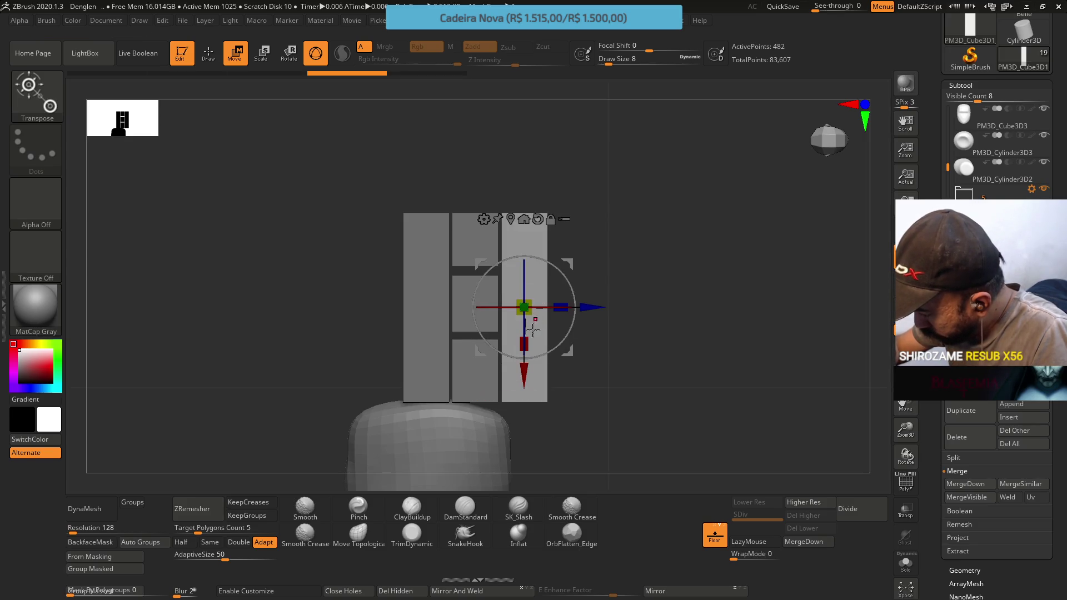
{"action": "left_click_drag", "start_coordinate": [529, 342], "coordinate": [539, 300]}
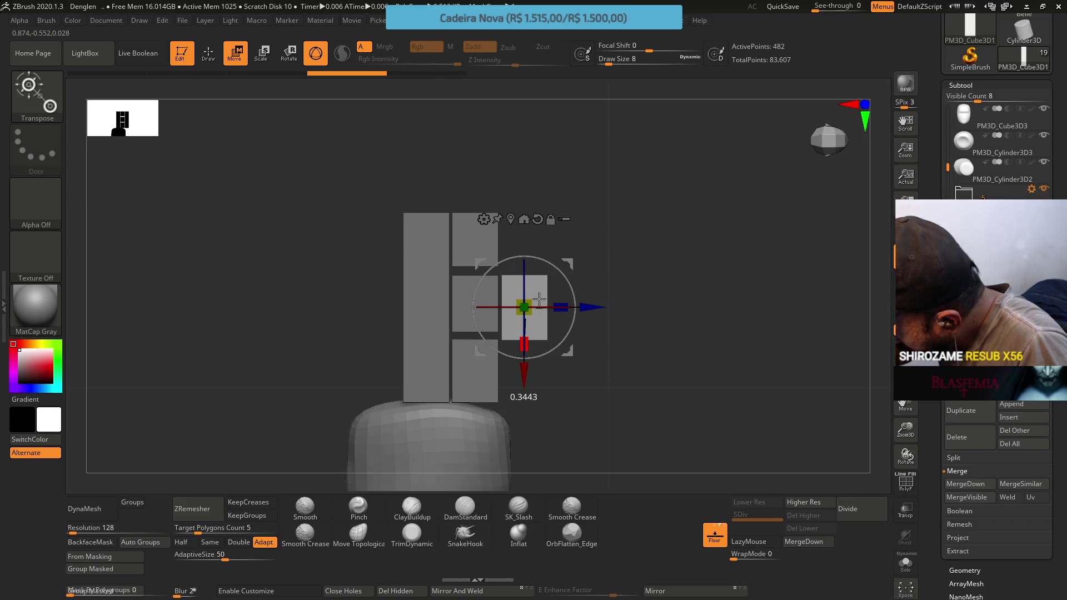
{"action": "left_click_drag", "start_coordinate": [515, 370], "coordinate": [514, 432]}
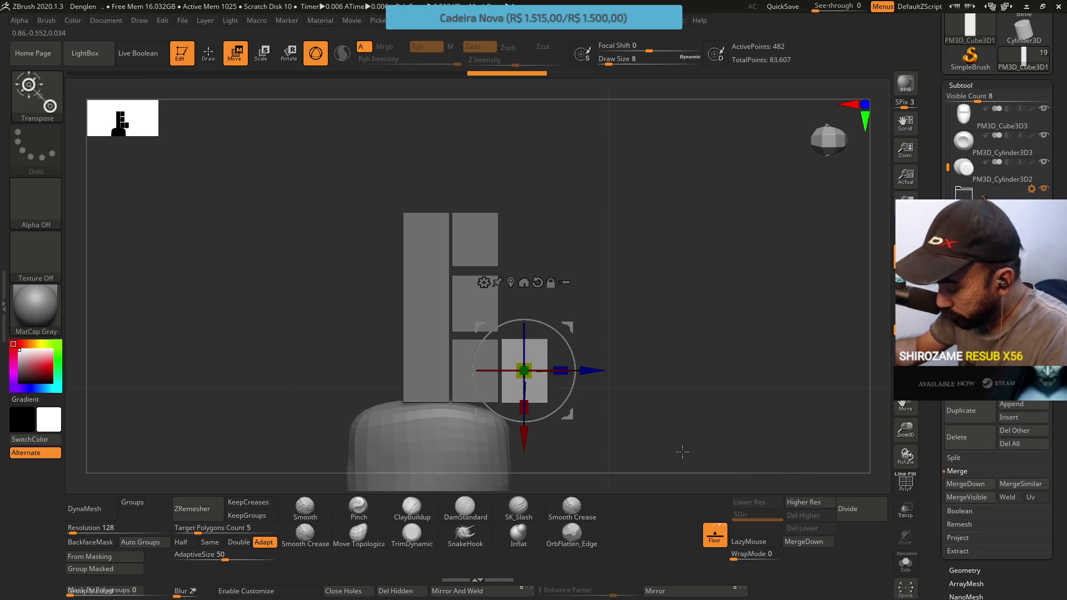
{"action": "left_click", "coordinate": [94, 509]}
{"action": "mouse_move", "coordinate": [556, 466]}
{"action": "left_mouse_down"}
{"action": "mouse_move", "coordinate": [606, 213]}
{"action": "mouse_move", "coordinate": [607, 279]}
{"action": "left_mouse_up"}
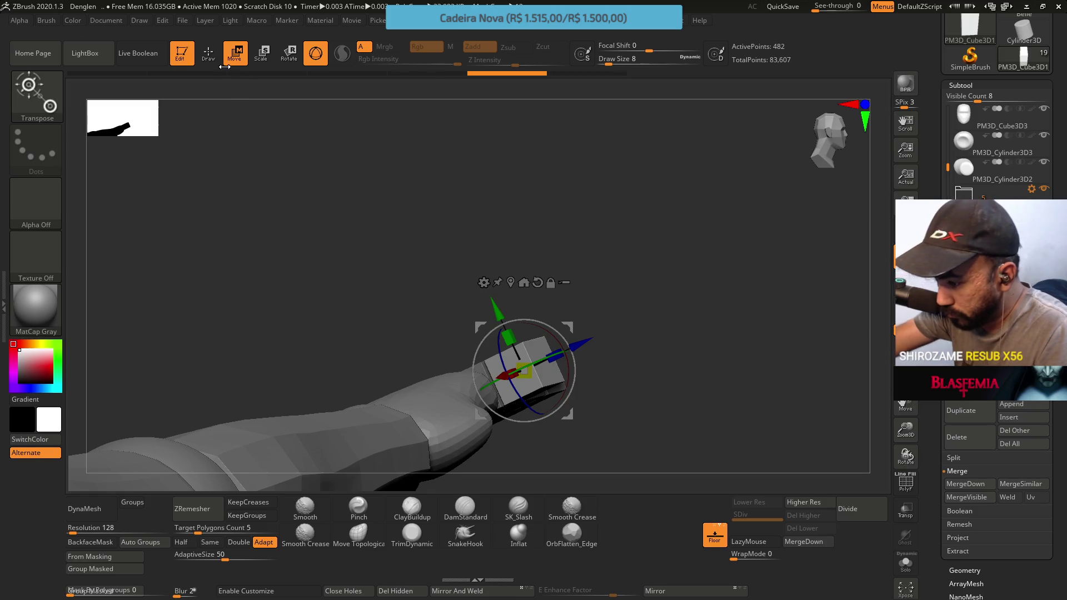
DynaMesh the new short block at resolution 2056.
{"action": "key", "text": "b"}
{"action": "key", "text": "m"}
{"action": "key", "text": "t"}
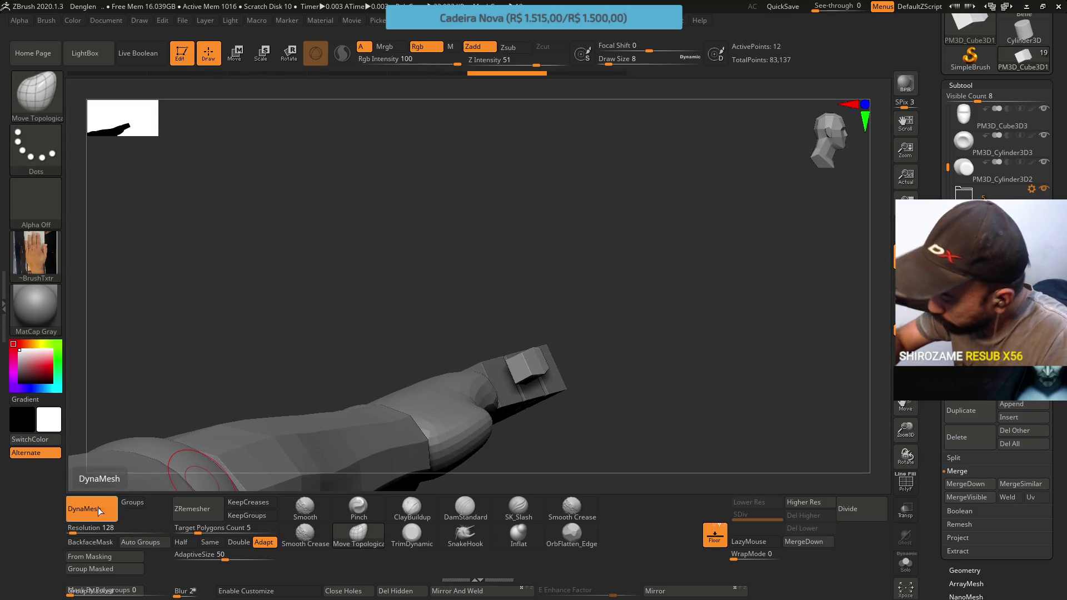
{"action": "left_click", "coordinate": [119, 533]}
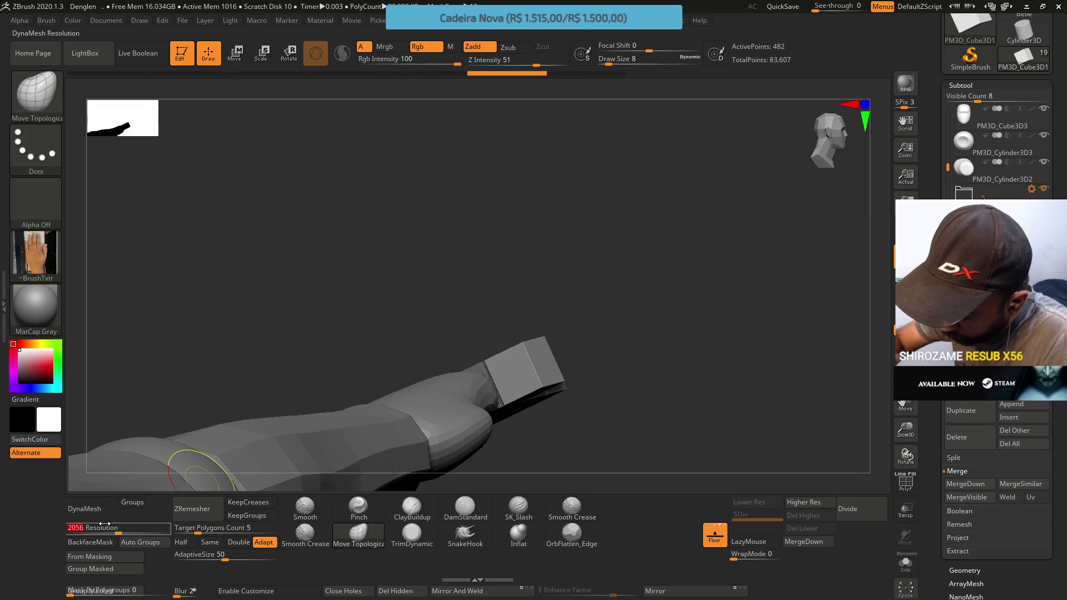
{"action": "left_click", "coordinate": [89, 508]}
{"action": "mouse_move", "coordinate": [329, 324]}
{"action": "left_mouse_down"}
{"action": "mouse_move", "coordinate": [468, 326]}
{"action": "mouse_move", "coordinate": [453, 289]}
{"action": "left_mouse_up"}
{"action": "key", "text": "shift+f"}
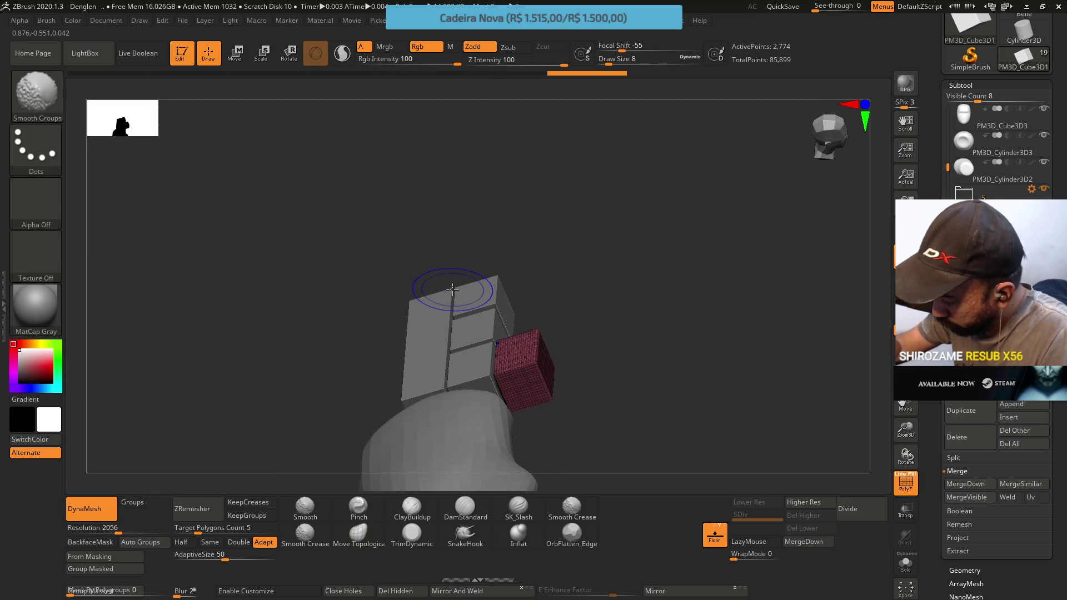
{"action": "key", "text": "shift+f"}
ZRemesh the cube repeatedly at Half density, keeping creases, down to 384 points.
{"action": "left_click", "coordinate": [210, 542]}
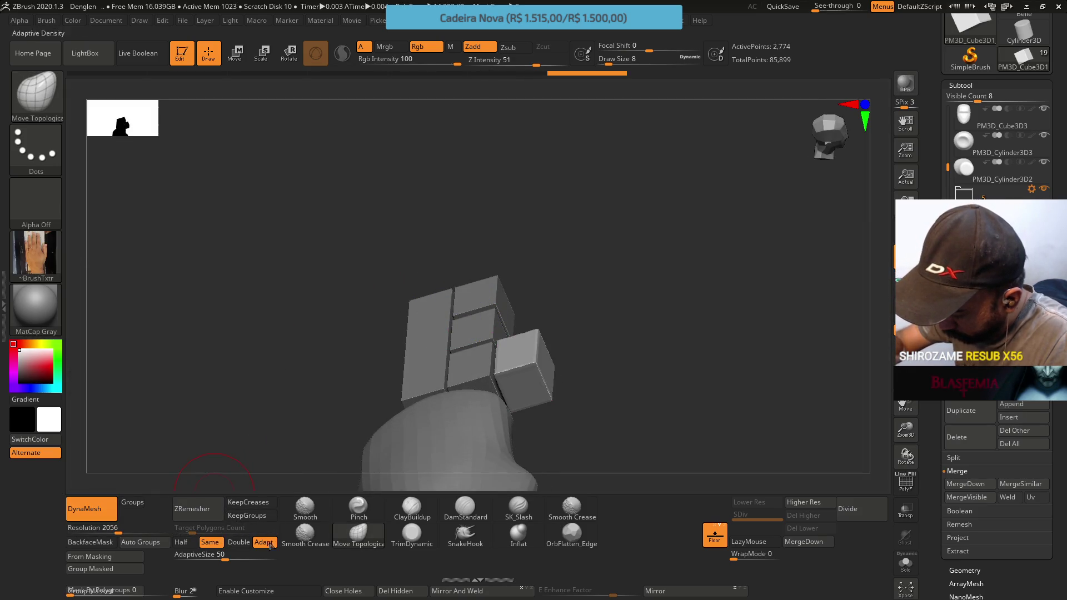
{"action": "left_click", "coordinate": [248, 502]}
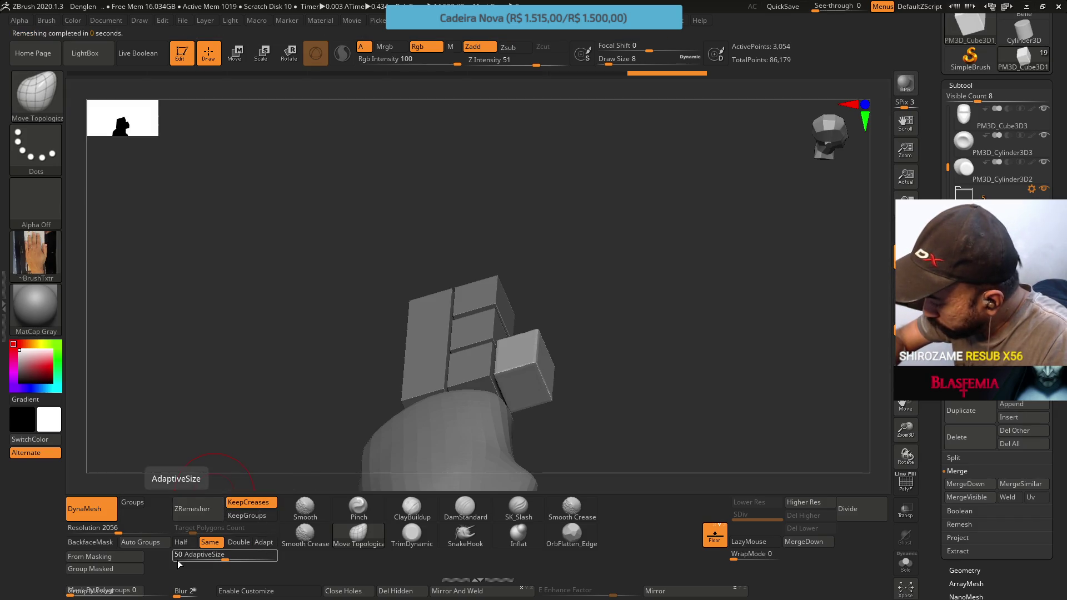
{"action": "key", "text": "shift+f"}
{"action": "key", "text": "shift+f"}
{"action": "left_click", "coordinate": [181, 541]}
{"action": "left_click", "coordinate": [193, 510]}
{"action": "left_click", "coordinate": [194, 518]}
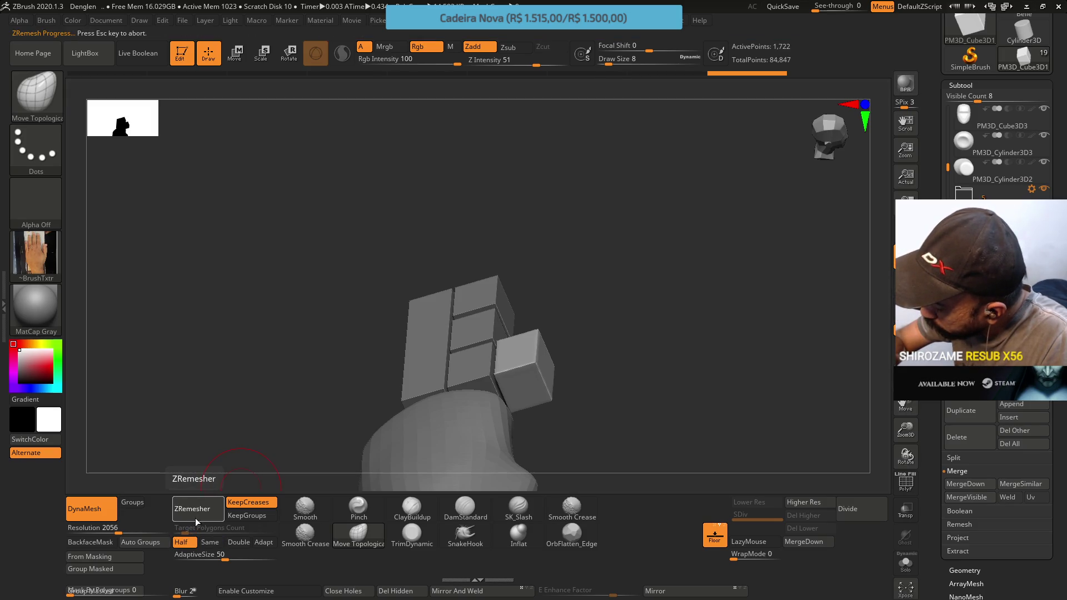
{"action": "left_click", "coordinate": [195, 519]}
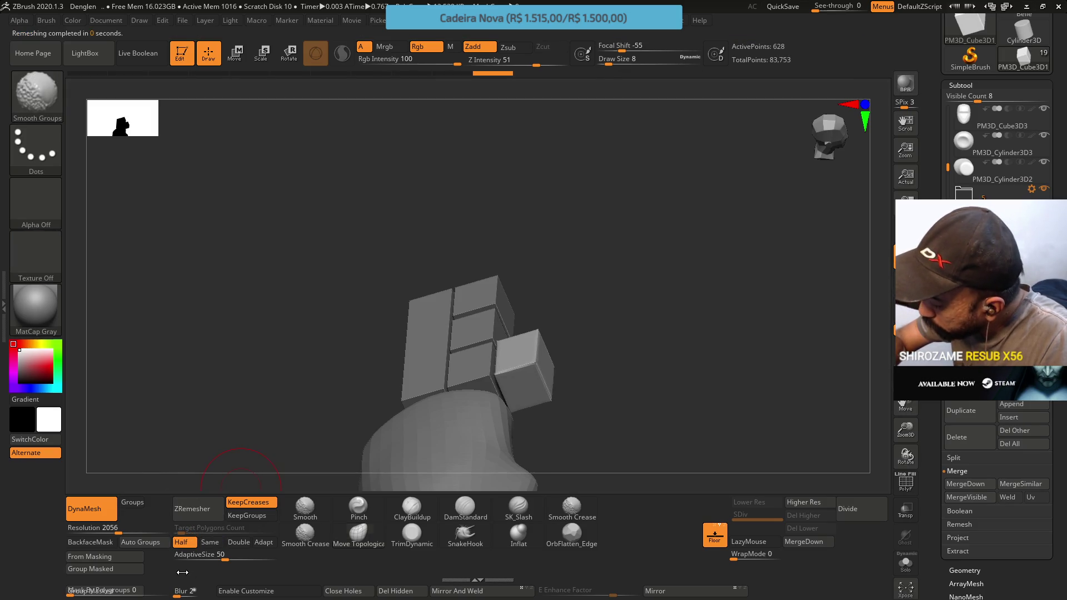
{"action": "left_click", "coordinate": [203, 512]}
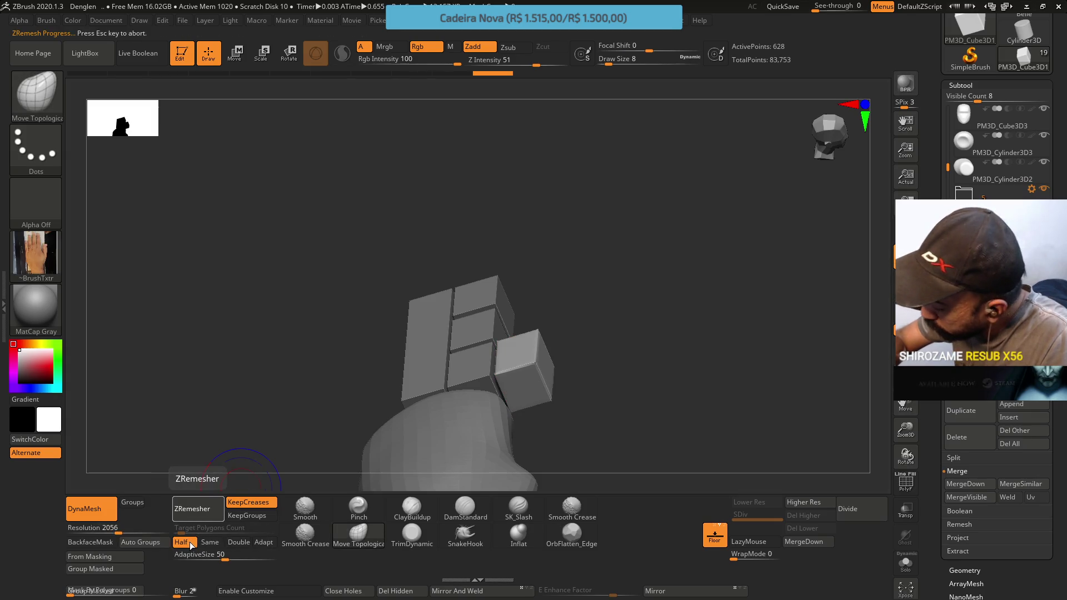
{"action": "key", "text": "shift+f"}
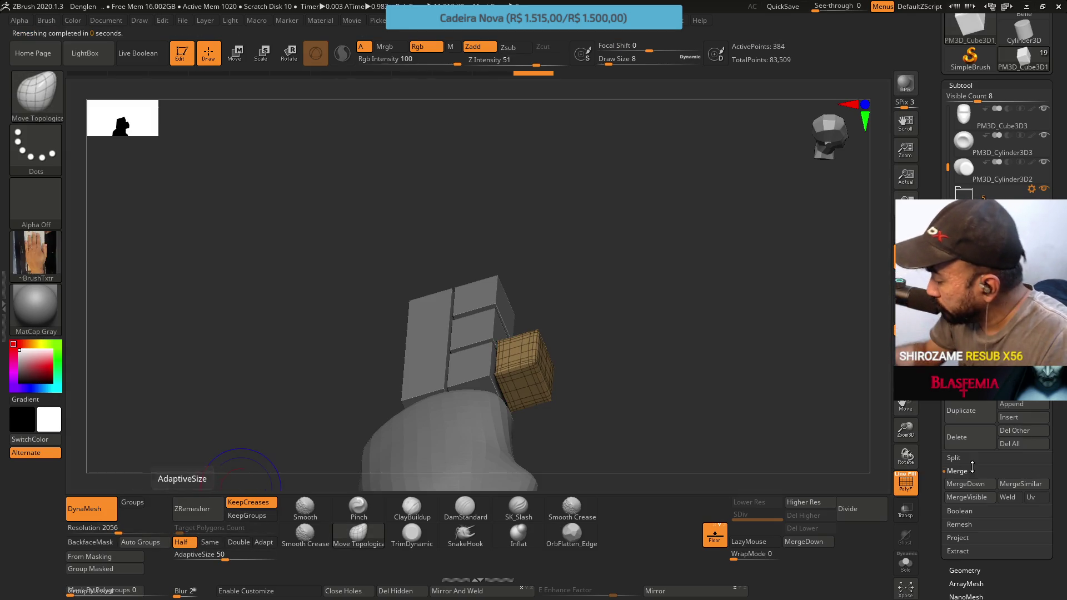
{"action": "scroll", "coordinate": [1056, 492], "scroll_direction": "down", "scroll_amount": 3}
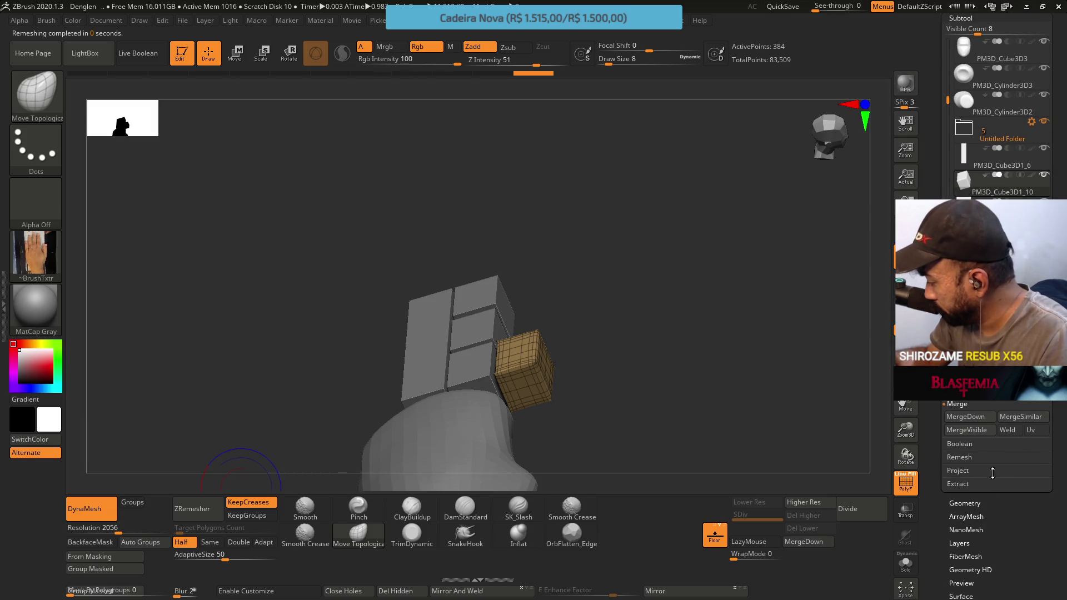
{"action": "left_click", "coordinate": [967, 503]}
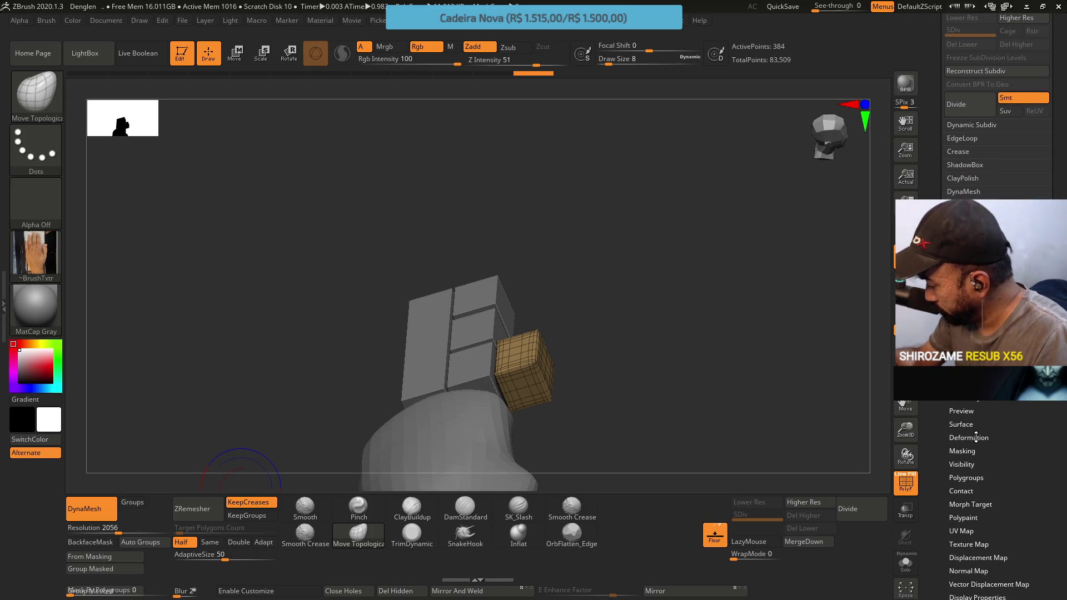
Set Deformation Polish to 52 and repeat it to round the cube.
{"action": "left_click", "coordinate": [975, 437]}
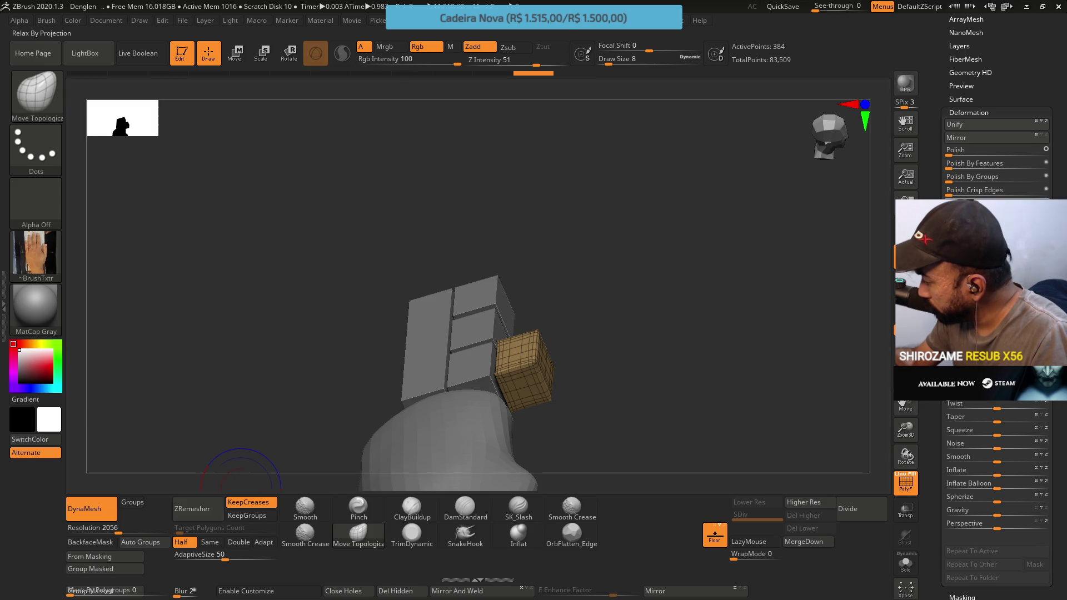
{"action": "left_click_drag", "start_coordinate": [997, 151], "coordinate": [1043, 154]}
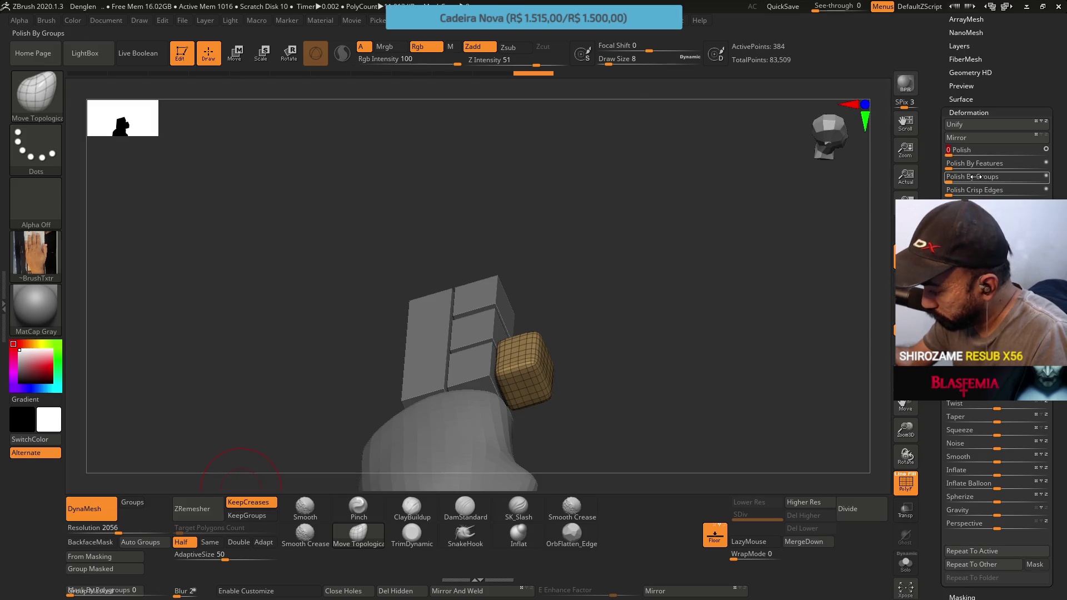
{"action": "left_click", "coordinate": [994, 552]}
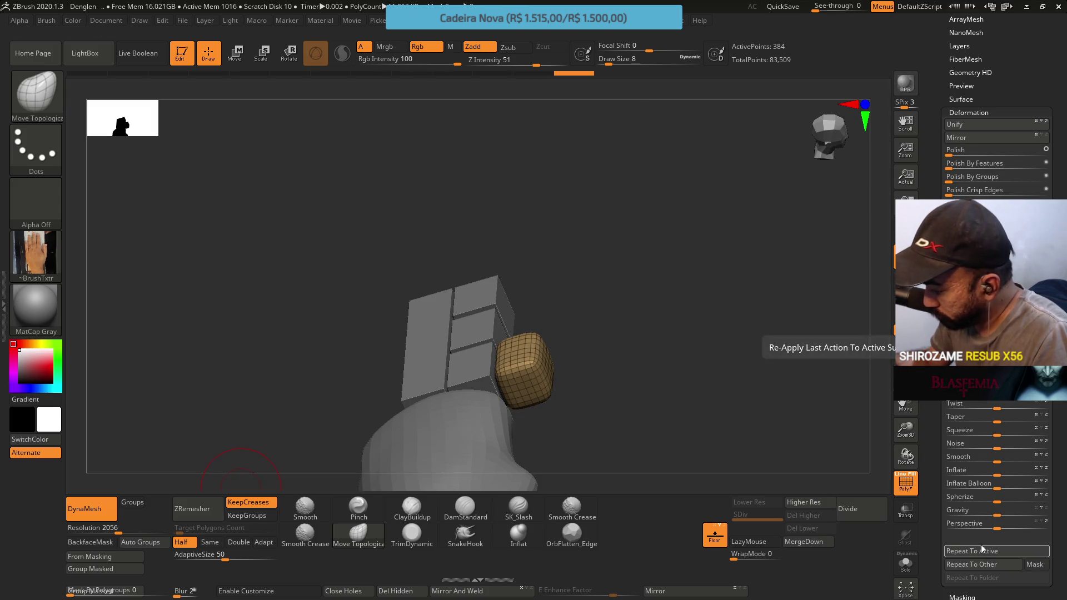
{"action": "mouse_move", "coordinate": [659, 342]}
{"action": "left_mouse_down"}
{"action": "mouse_move", "coordinate": [582, 373]}
{"action": "mouse_move", "coordinate": [579, 465]}
{"action": "mouse_move", "coordinate": [580, 455]}
{"action": "left_mouse_up"}
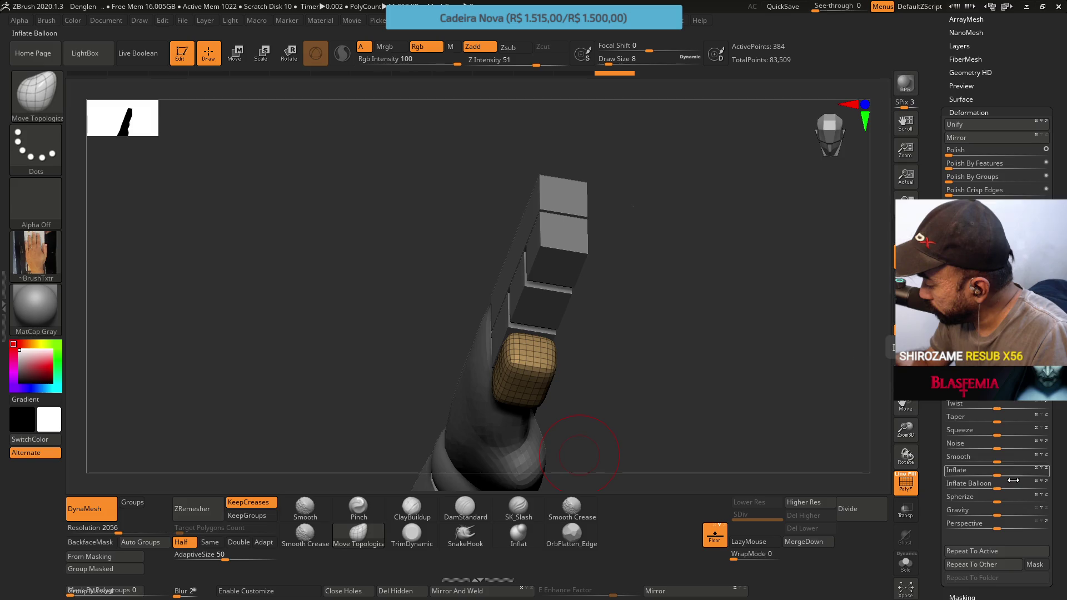
Try Inflate Balloon, undo it, and apply a slight Inflate instead.
{"action": "mouse_move", "coordinate": [997, 485]}
{"action": "left_mouse_down"}
{"action": "mouse_move", "coordinate": [1017, 485]}
{"action": "mouse_move", "coordinate": [997, 485]}
{"action": "mouse_move", "coordinate": [997, 500]}
{"action": "mouse_move", "coordinate": [1004, 474]}
{"action": "left_mouse_up"}
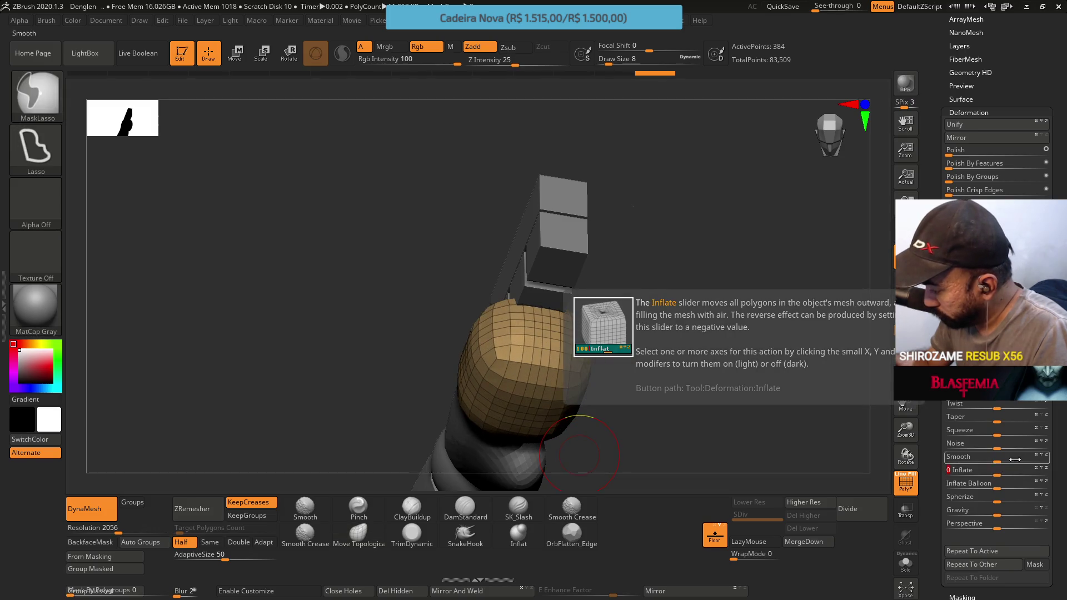
{"action": "key", "text": "ctrl+z"}
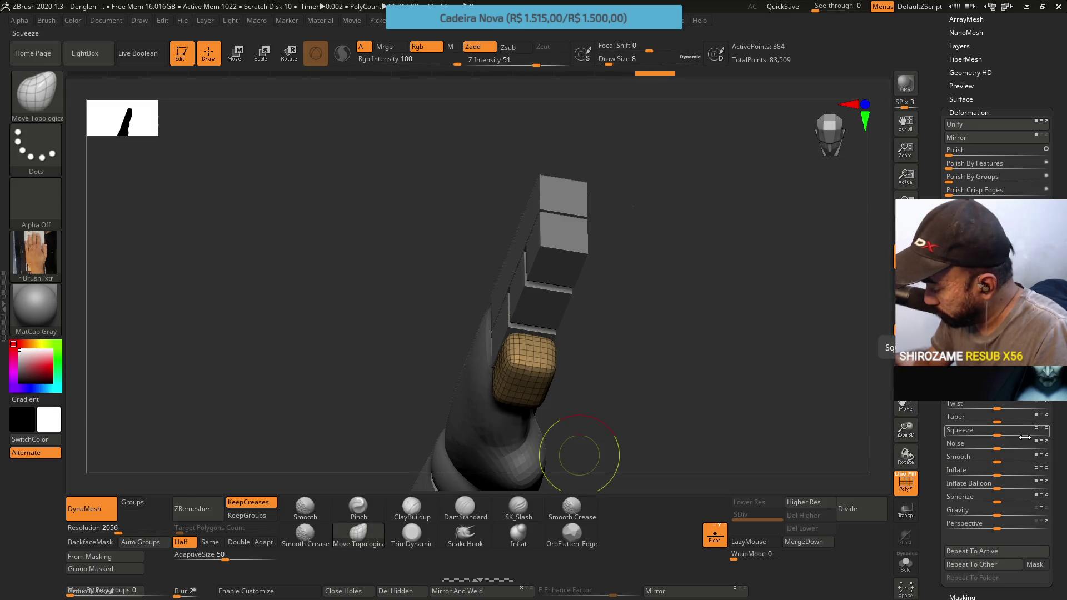
{"action": "left_click_drag", "start_coordinate": [1000, 472], "coordinate": [1000, 472]}
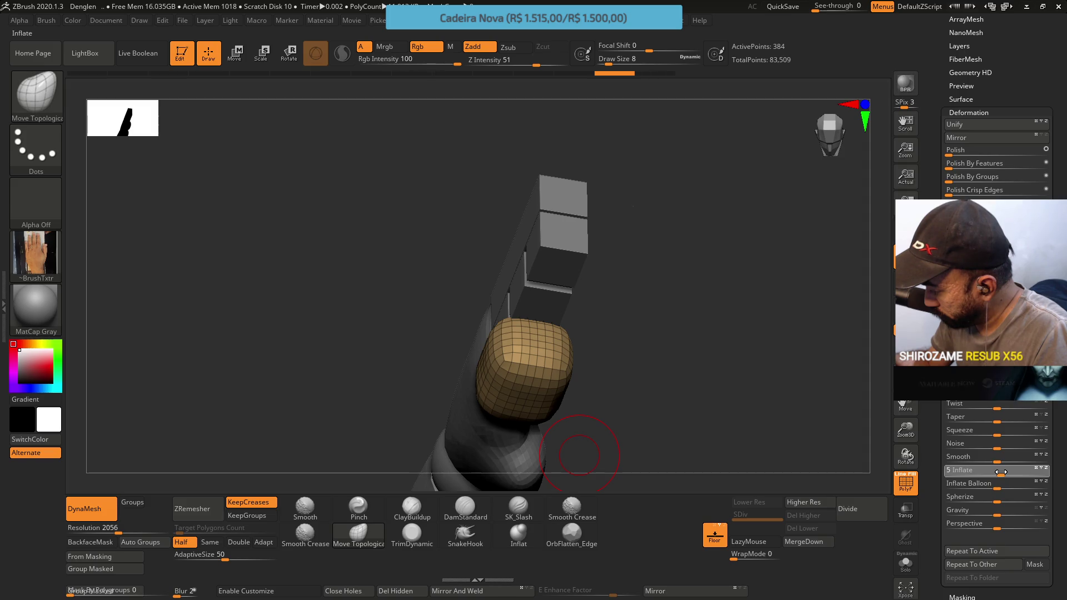
{"action": "left_click_drag", "start_coordinate": [1001, 471], "coordinate": [1001, 472]}
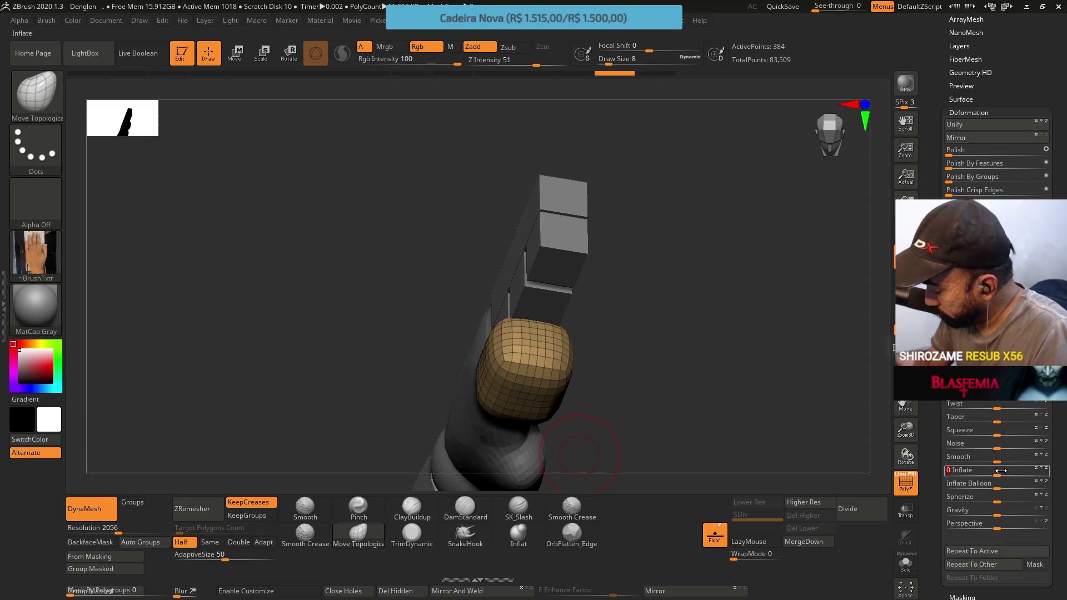
{"action": "mouse_move", "coordinate": [614, 321]}
{"action": "left_mouse_down"}
{"action": "mouse_move", "coordinate": [659, 295]}
{"action": "mouse_move", "coordinate": [653, 267]}
{"action": "left_mouse_up"}
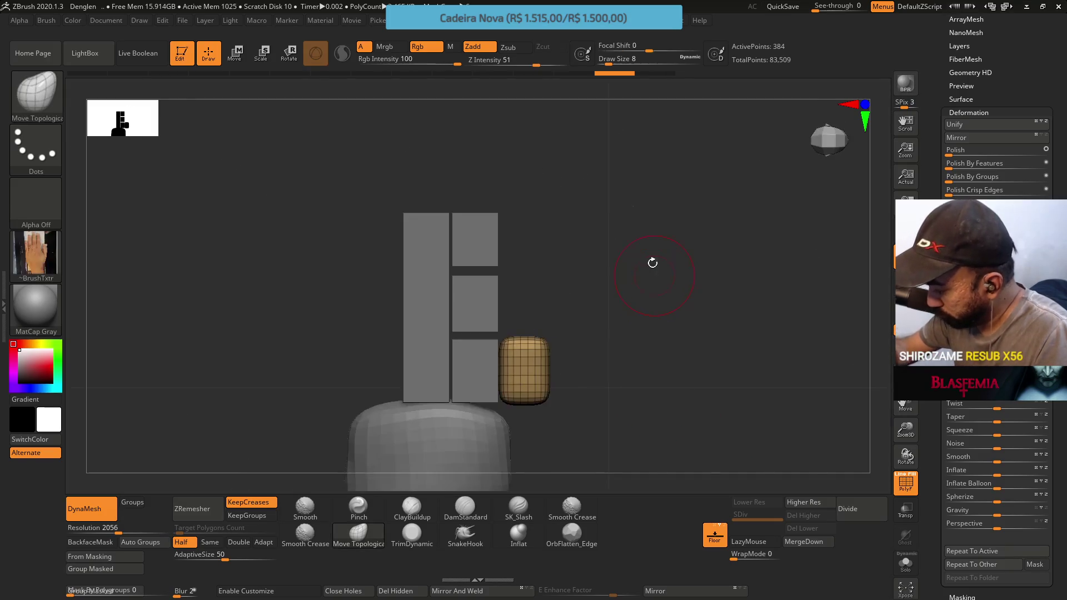
Bring up the Transpose gizmo, pick TrimDynamic, and snap to a front view of the block.
{"action": "key", "text": "w"}
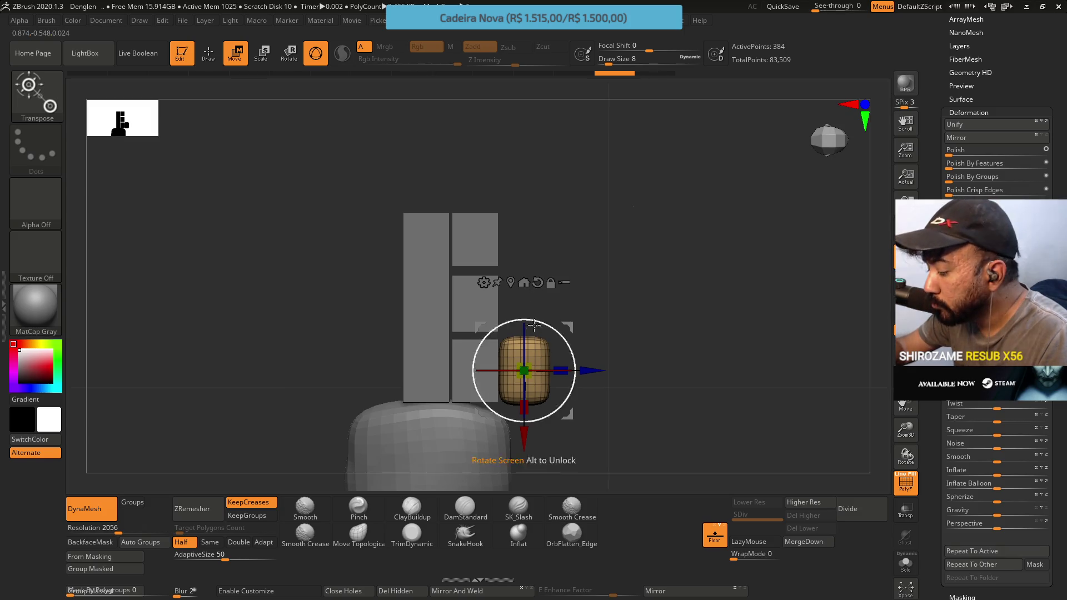
{"action": "left_click", "coordinate": [408, 545]}
{"action": "left_click_drag", "start_coordinate": [429, 453], "coordinate": [489, 357]}
{"action": "key", "text": "ctrl"}
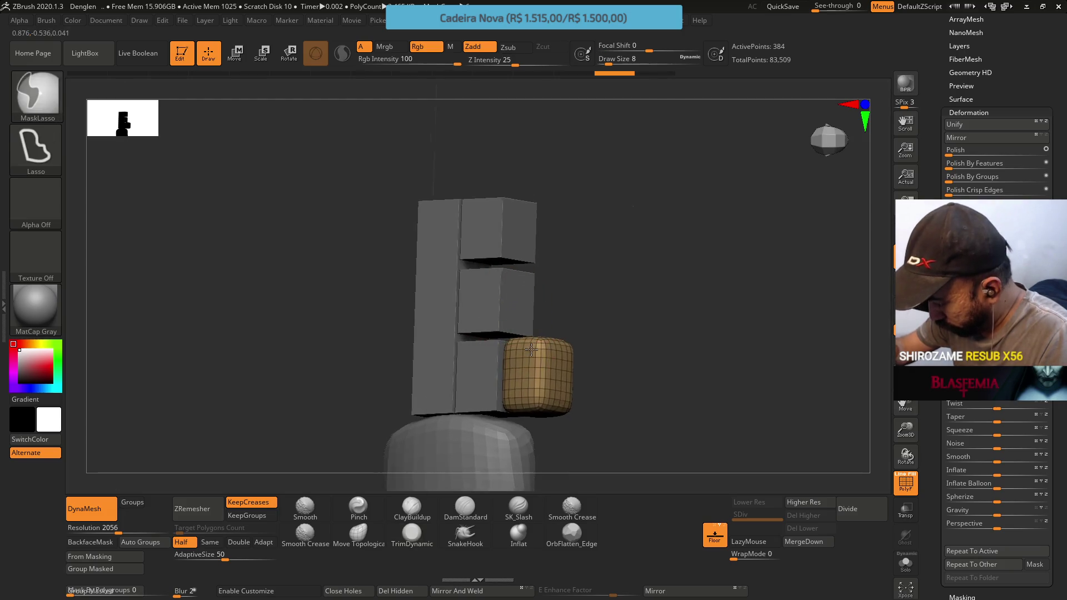
{"action": "left_click_drag", "start_coordinate": [556, 311], "coordinate": [549, 289], "text": "shift"}
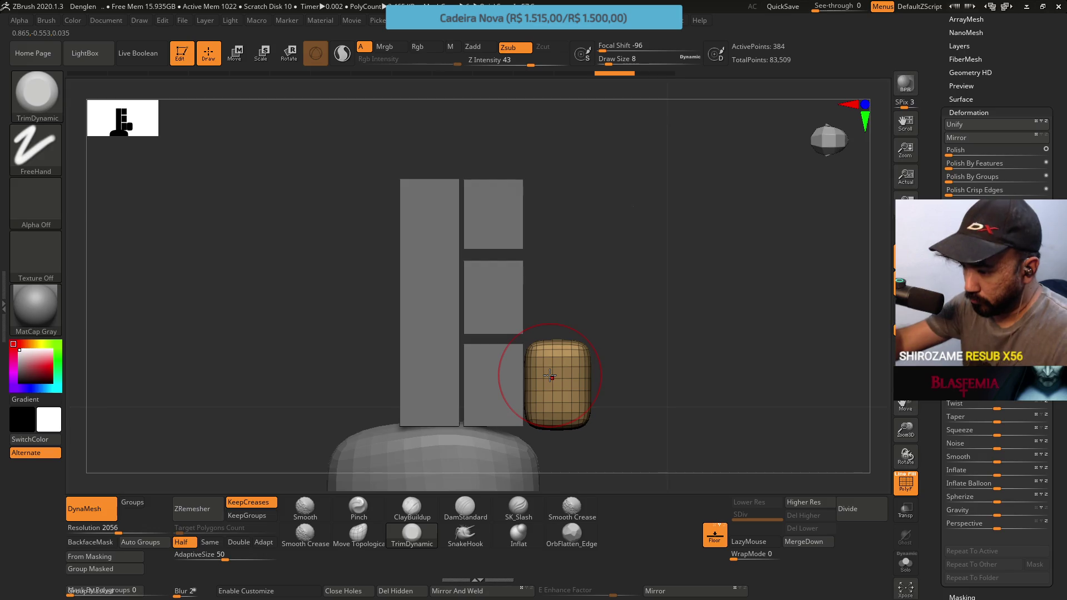
Slide the finger-tip block right along X into line with the finger columns.
{"action": "key", "text": "w"}
{"action": "mouse_move", "coordinate": [605, 361]}
{"action": "left_mouse_down"}
{"action": "mouse_move", "coordinate": [614, 397]}
{"action": "mouse_move", "coordinate": [589, 437]}
{"action": "left_mouse_up"}
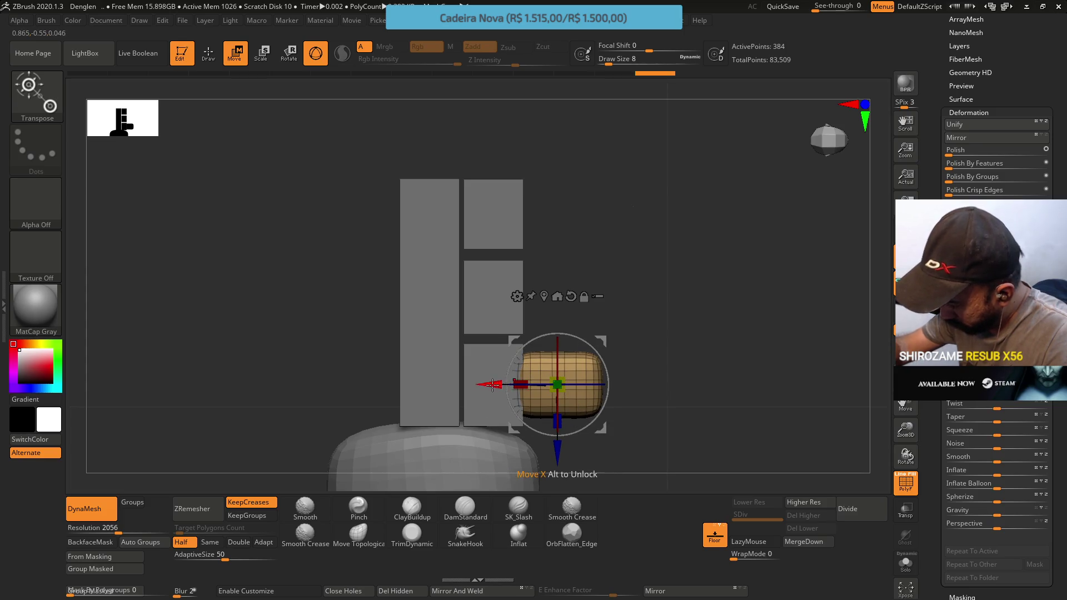
{"action": "left_click_drag", "start_coordinate": [494, 384], "coordinate": [540, 384]}
{"action": "left_click_drag", "start_coordinate": [711, 355], "coordinate": [622, 288]}
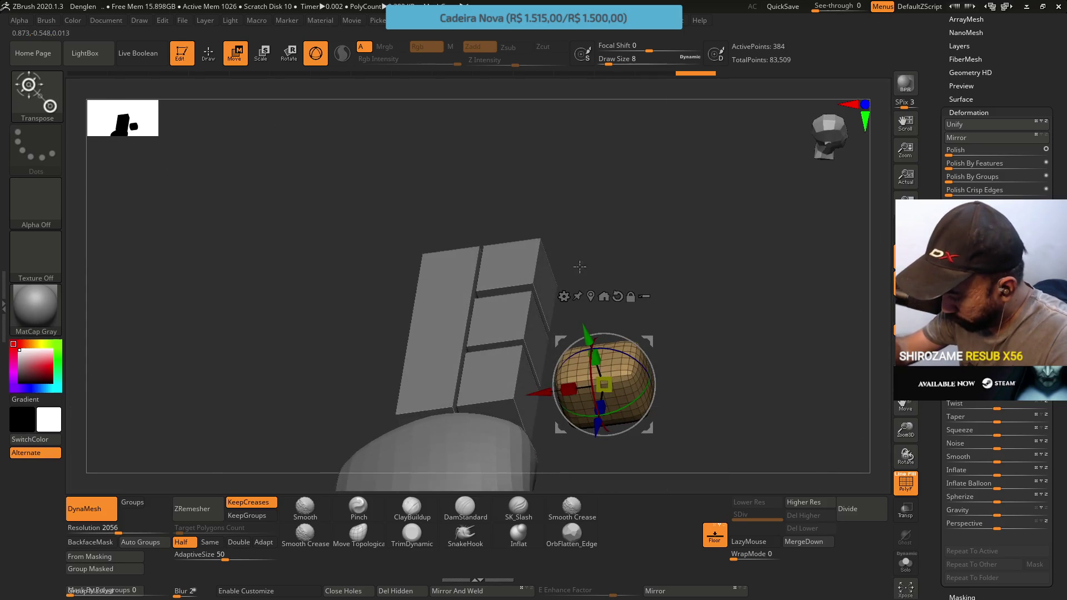
From a straight side view, start scaling the block down along one gizmo axis.
{"action": "left_click", "coordinate": [412, 533]}
{"action": "mouse_move", "coordinate": [451, 455]}
{"action": "left_mouse_down"}
{"action": "mouse_move", "coordinate": [529, 282]}
{"action": "mouse_move", "coordinate": [502, 307]}
{"action": "left_mouse_up"}
{"action": "key", "text": "w"}
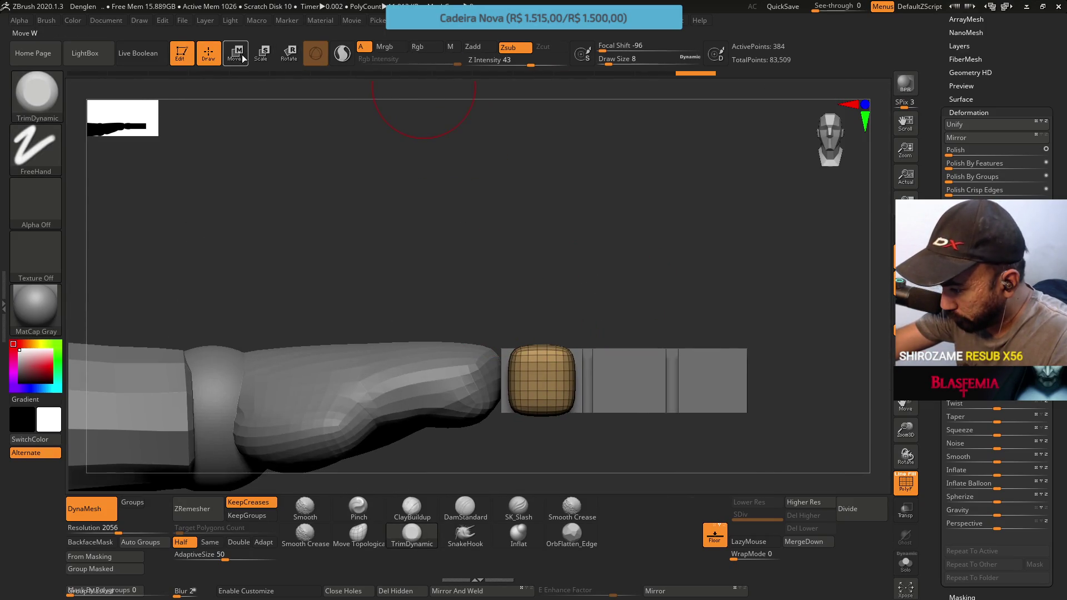
{"action": "left_click_drag", "start_coordinate": [543, 361], "coordinate": [544, 352]}
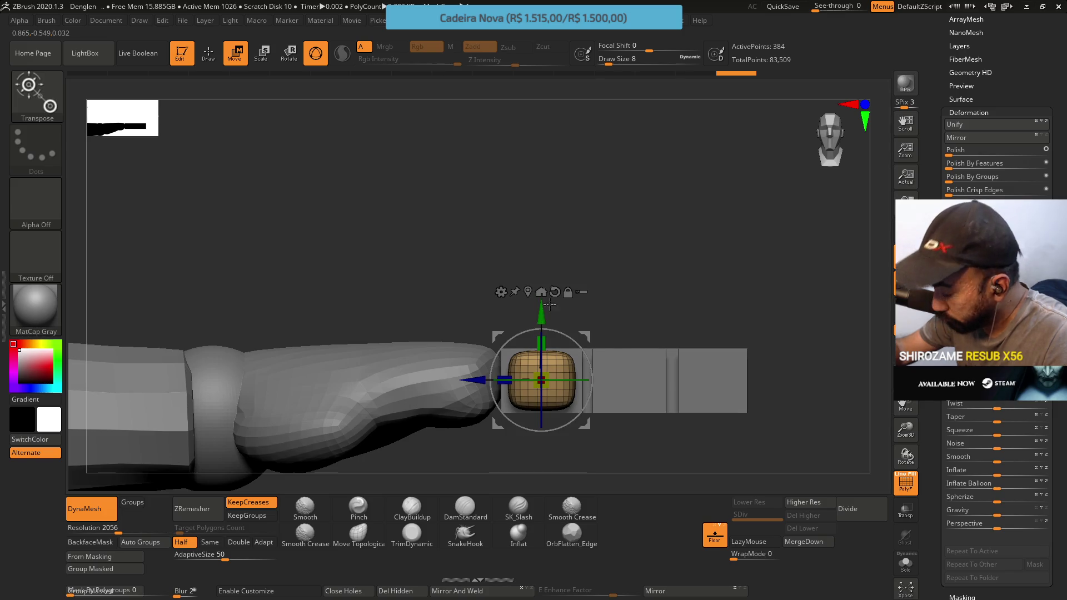
ZRemesh the block at Same density to 450 points and lower Polish to 5.
{"action": "left_click", "coordinate": [210, 542]}
{"action": "left_click", "coordinate": [206, 518]}
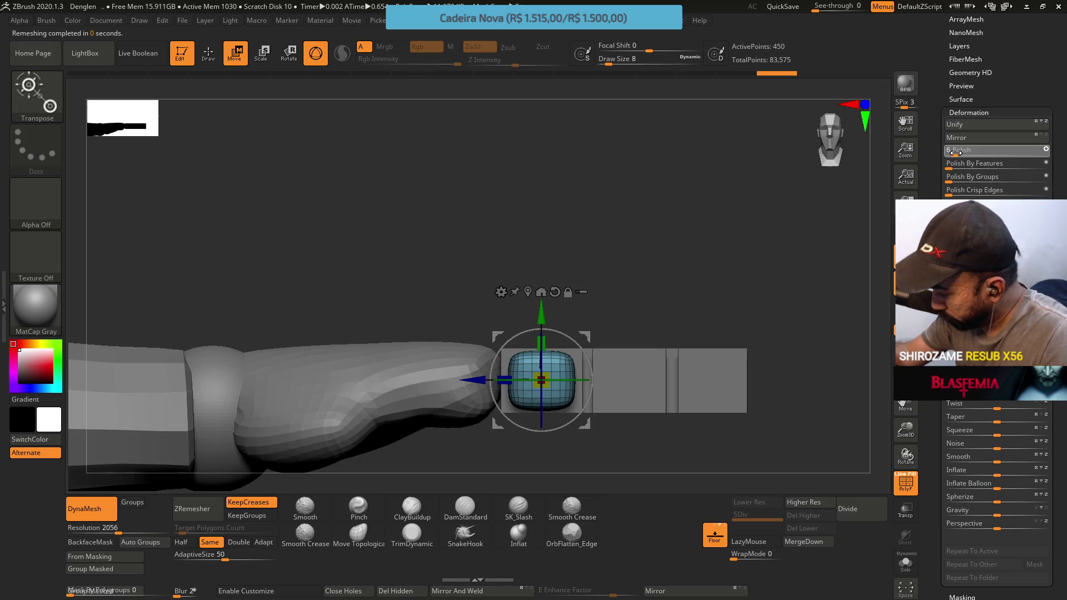
{"action": "left_click_drag", "start_coordinate": [986, 149], "coordinate": [954, 155]}
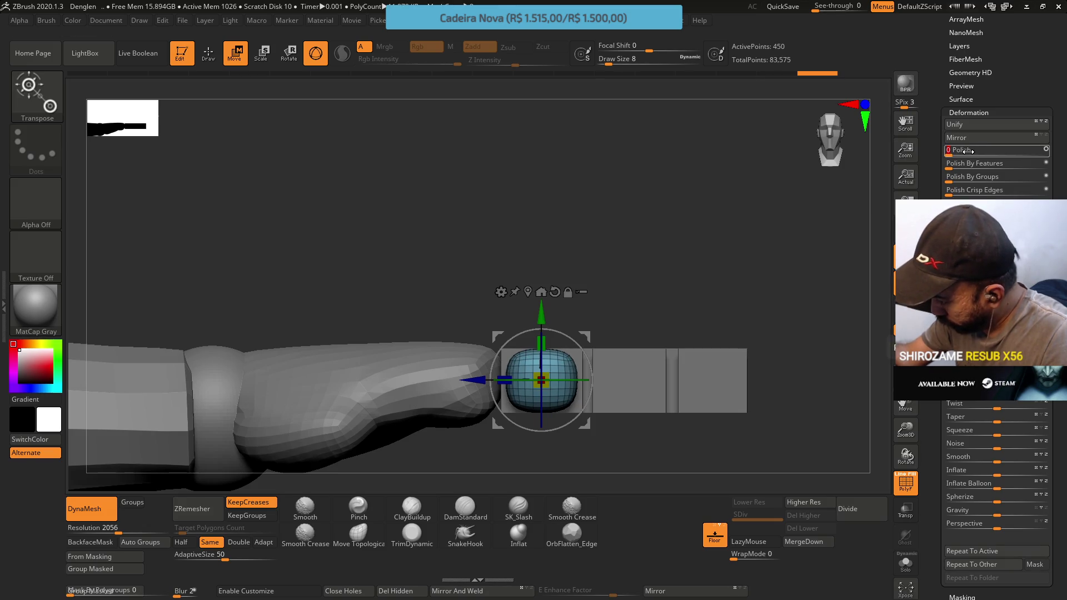
Squeeze the block slightly, to about 0.95 scale, with the gizmo.
{"action": "left_click_drag", "start_coordinate": [574, 306], "coordinate": [534, 361]}
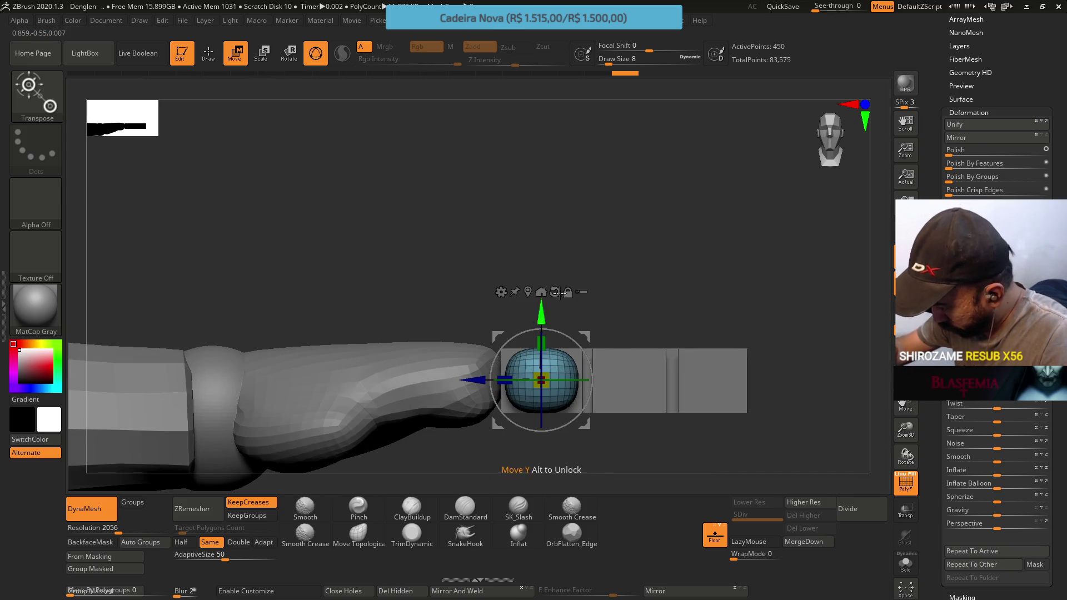
{"action": "left_click_drag", "start_coordinate": [507, 378], "coordinate": [514, 351]}
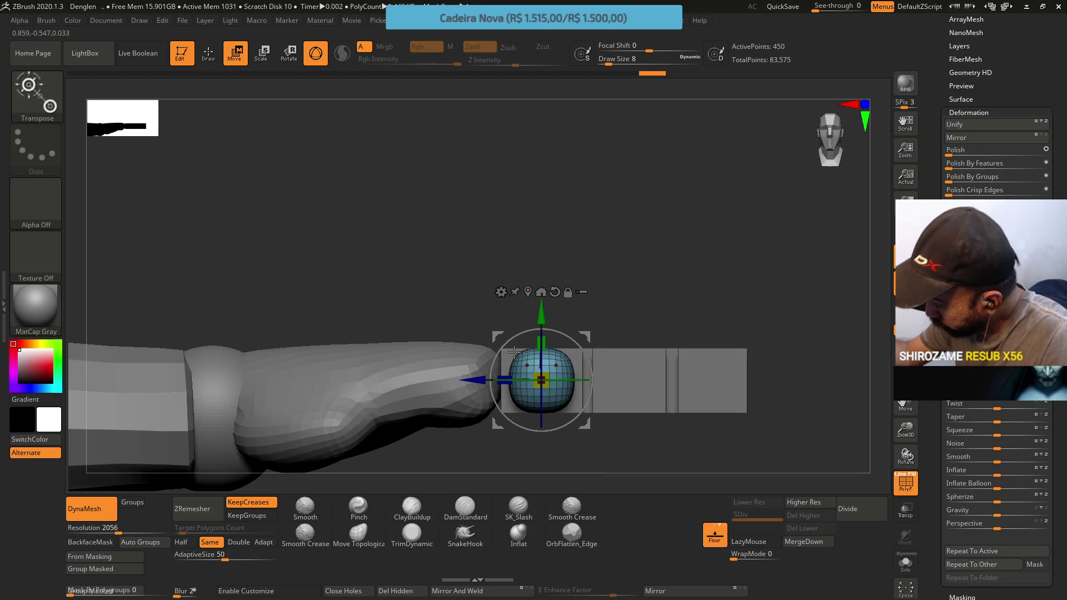
{"action": "key", "text": "ctrl"}
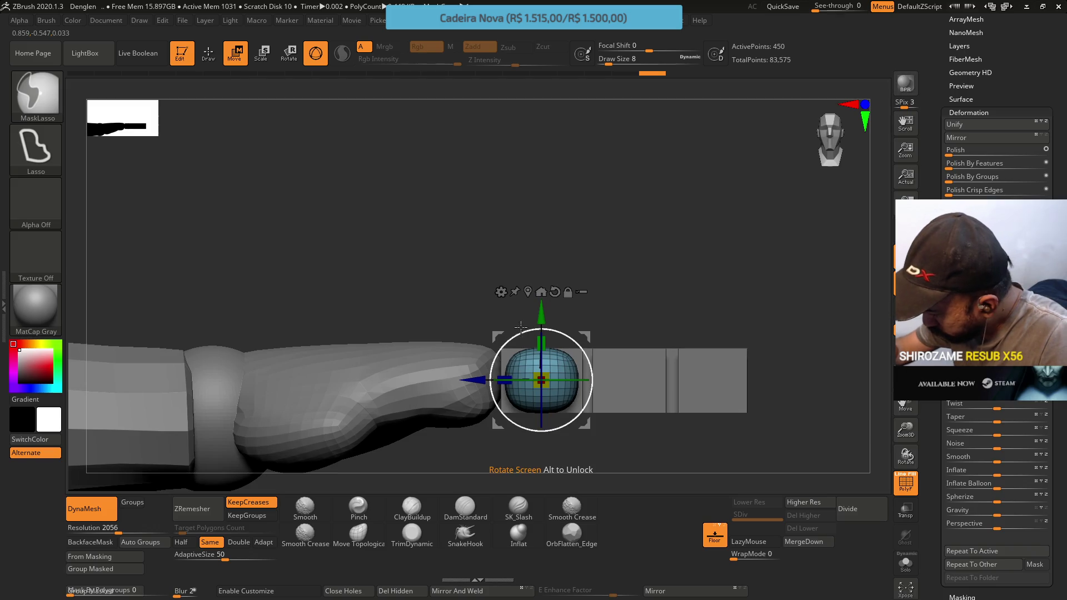
{"action": "mouse_move", "coordinate": [507, 379]}
{"action": "left_mouse_down"}
{"action": "mouse_move", "coordinate": [522, 339]}
{"action": "mouse_move", "coordinate": [561, 314]}
{"action": "mouse_move", "coordinate": [550, 409]}
{"action": "left_mouse_up"}
{"action": "key", "text": "q"}
Trim the capsule finger tip's sides with TrimDynamic, checking it from side and top views.
{"action": "right_click_drag", "start_coordinate": [556, 402], "coordinate": [517, 367]}
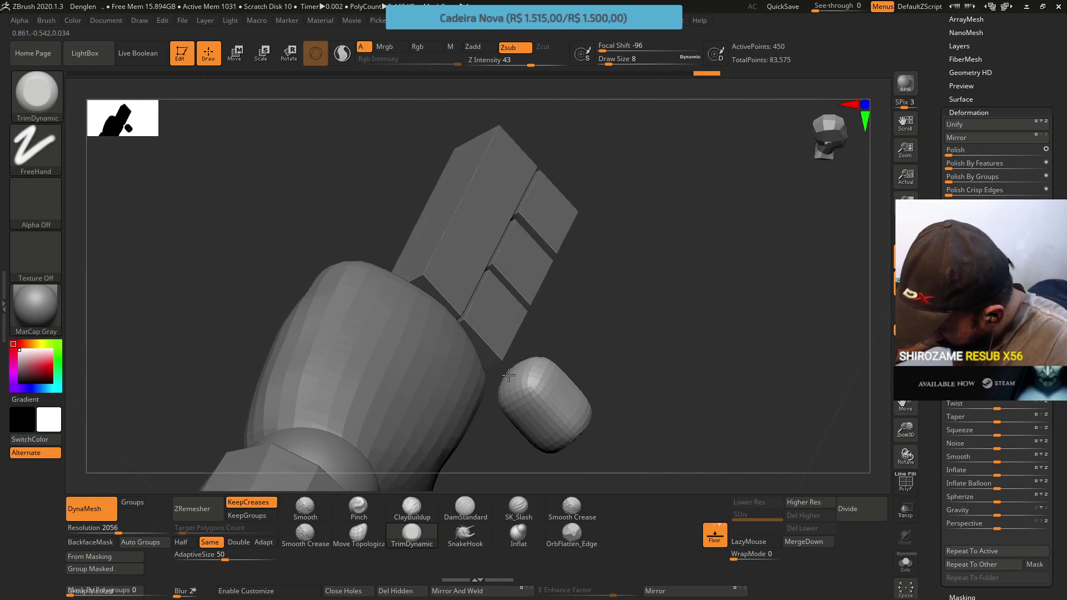
{"action": "left_click", "coordinate": [512, 380]}
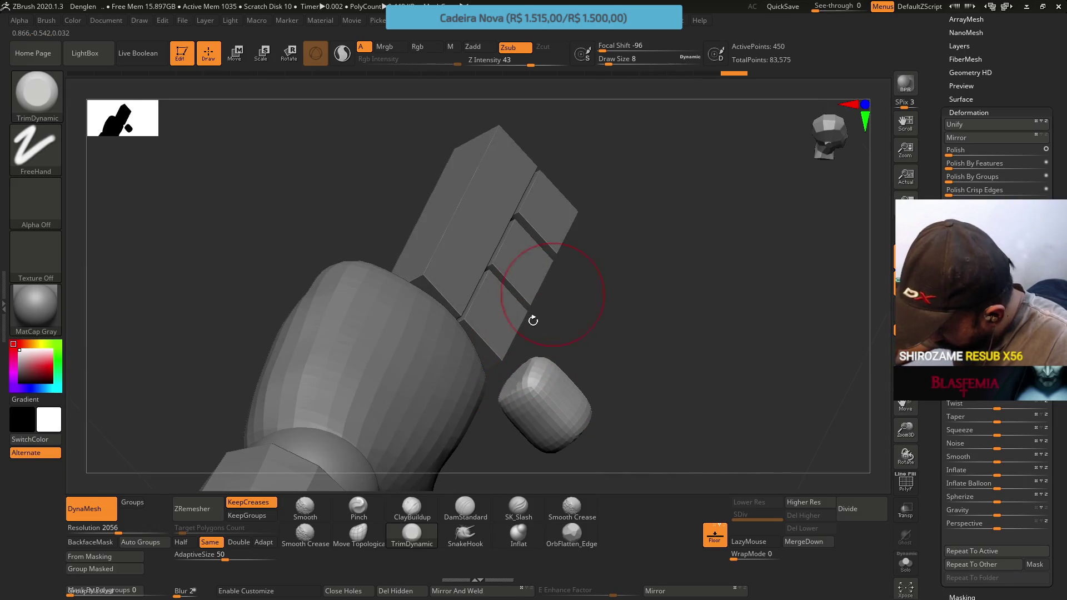
{"action": "mouse_move", "coordinate": [559, 316]}
{"action": "right_mouse_down", "text": "shift"}
{"action": "mouse_move", "coordinate": [533, 350]}
{"action": "mouse_move", "coordinate": [521, 312]}
{"action": "mouse_move", "coordinate": [549, 377]}
{"action": "right_mouse_up", "text": "shift"}
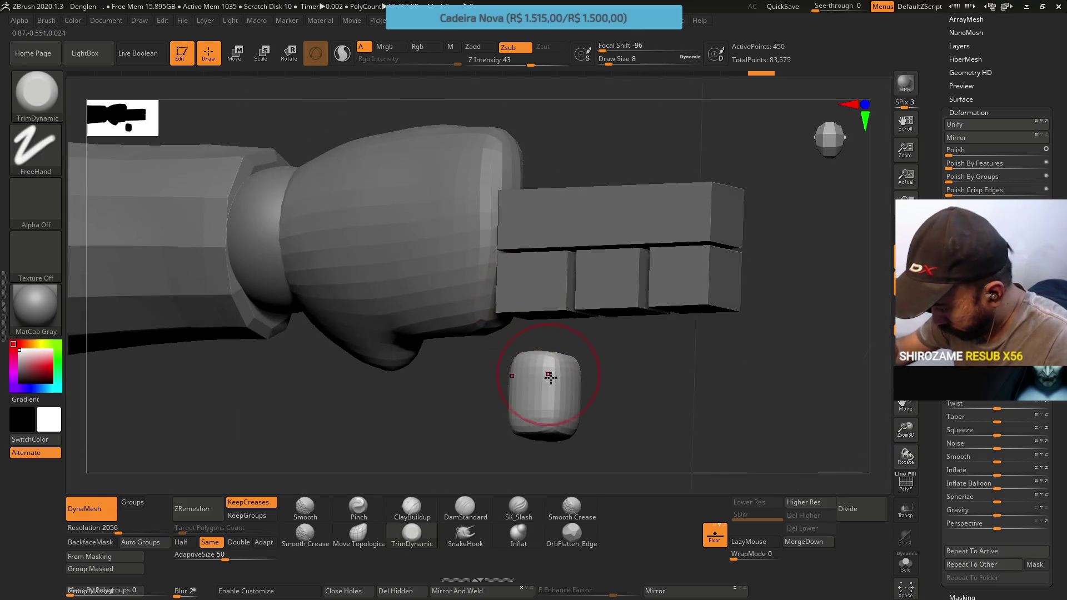
{"action": "mouse_move", "coordinate": [558, 377]}
{"action": "left_mouse_down"}
{"action": "mouse_move", "coordinate": [555, 388]}
{"action": "mouse_move", "coordinate": [549, 377]}
{"action": "mouse_move", "coordinate": [555, 422]}
{"action": "mouse_move", "coordinate": [552, 315]}
{"action": "mouse_move", "coordinate": [516, 357]}
{"action": "mouse_move", "coordinate": [553, 400]}
{"action": "mouse_move", "coordinate": [528, 365]}
{"action": "mouse_move", "coordinate": [534, 356]}
{"action": "mouse_move", "coordinate": [559, 393]}
{"action": "mouse_move", "coordinate": [555, 372]}
{"action": "left_mouse_up"}
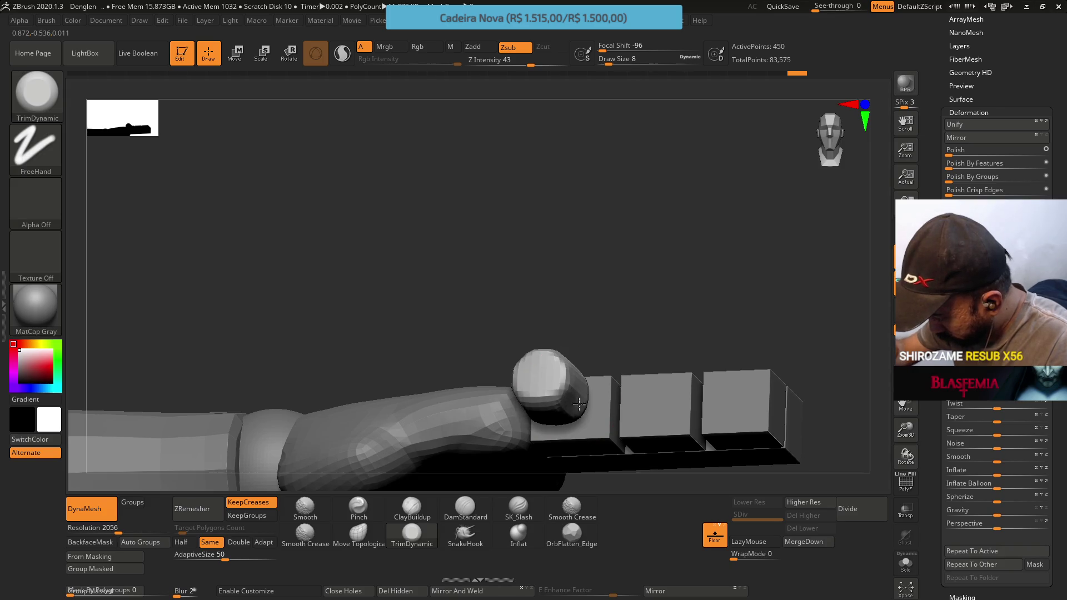
{"action": "left_click_drag", "start_coordinate": [567, 412], "coordinate": [557, 401]}
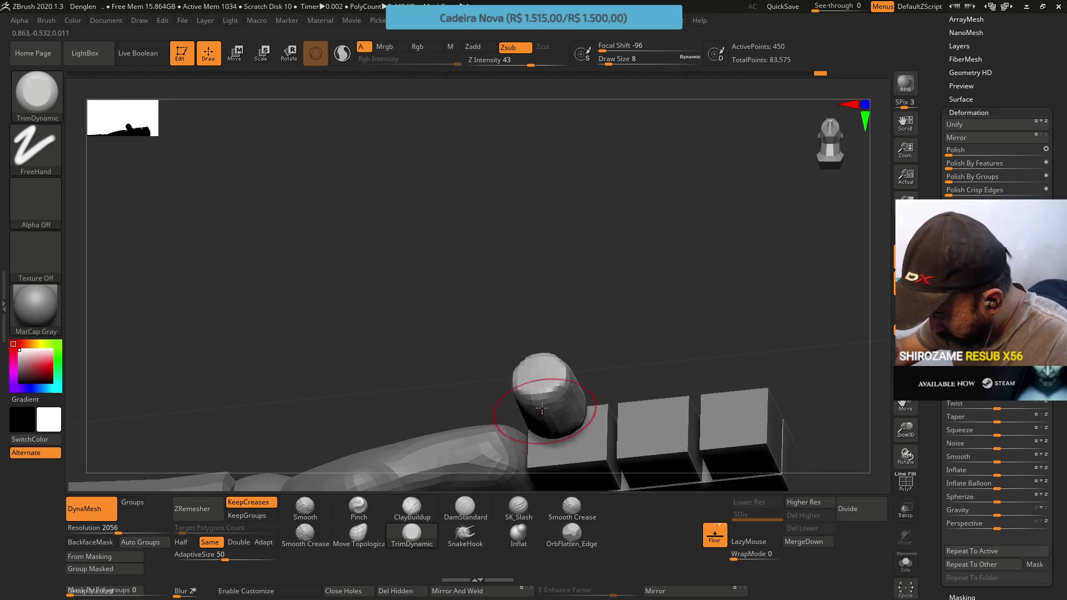
{"action": "left_click_drag", "start_coordinate": [536, 429], "coordinate": [525, 366]}
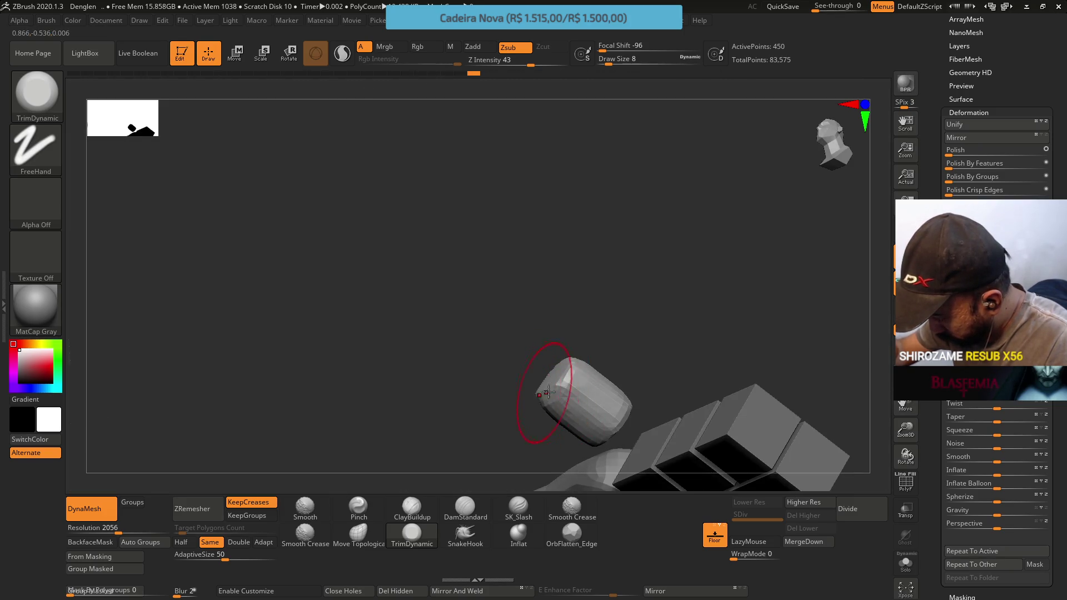
{"action": "mouse_move", "coordinate": [579, 357]}
{"action": "left_mouse_down"}
{"action": "mouse_move", "coordinate": [595, 405]}
{"action": "mouse_move", "coordinate": [580, 404]}
{"action": "mouse_move", "coordinate": [589, 361]}
{"action": "mouse_move", "coordinate": [579, 321]}
{"action": "mouse_move", "coordinate": [571, 383]}
{"action": "mouse_move", "coordinate": [545, 361]}
{"action": "mouse_move", "coordinate": [417, 452]}
{"action": "mouse_move", "coordinate": [547, 381]}
{"action": "left_mouse_up"}
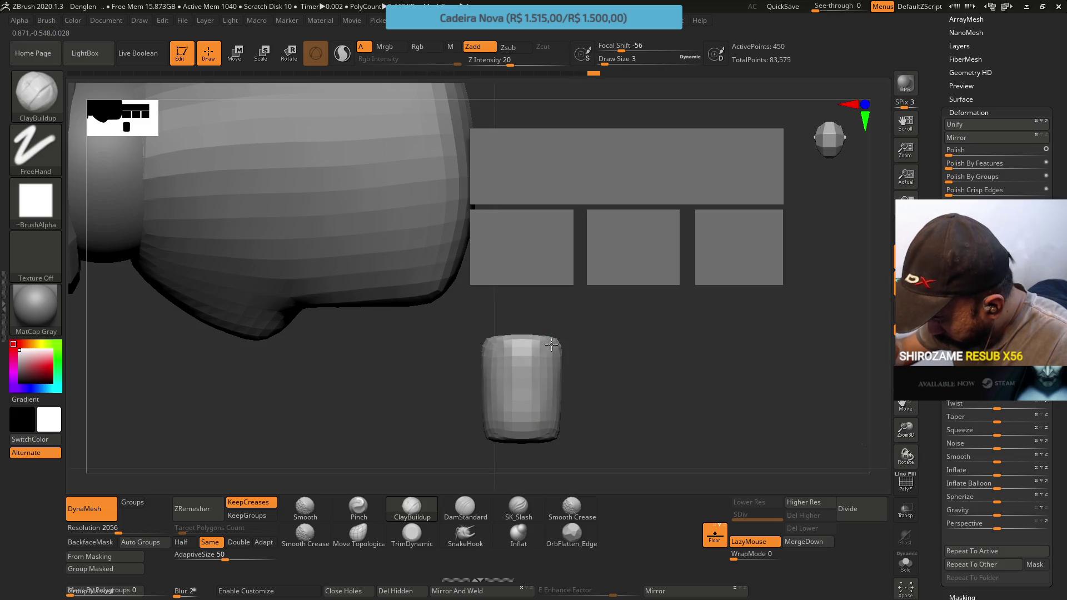
Pick the Pinch brush and set its size to 4.
{"action": "right_click_drag", "start_coordinate": [547, 355], "coordinate": [542, 407]}
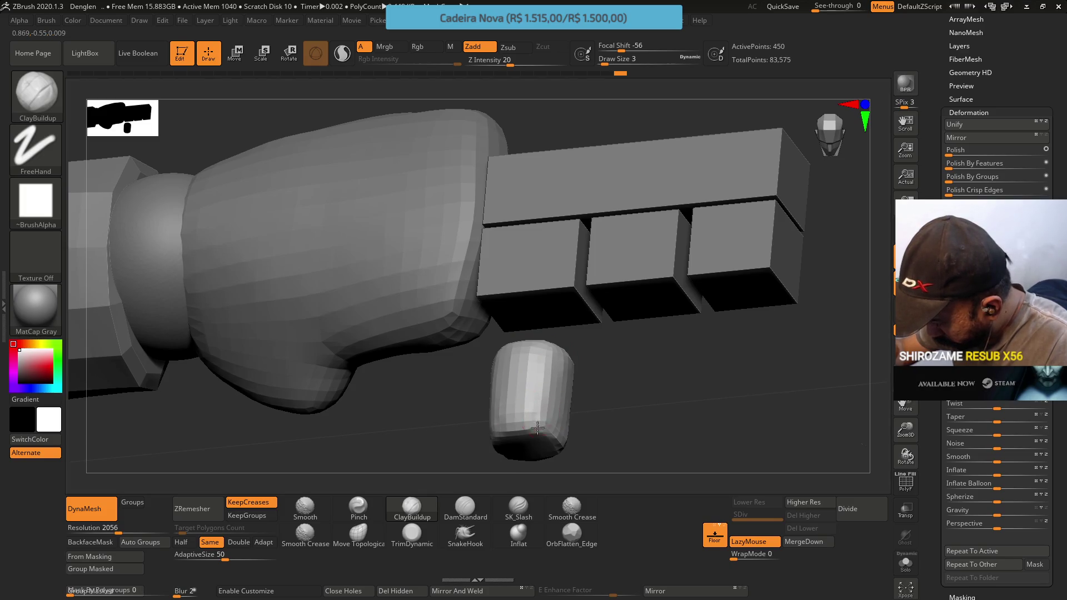
{"action": "mouse_move", "coordinate": [536, 405]}
{"action": "right_mouse_down"}
{"action": "mouse_move", "coordinate": [525, 367]}
{"action": "mouse_move", "coordinate": [526, 393]}
{"action": "right_mouse_up"}
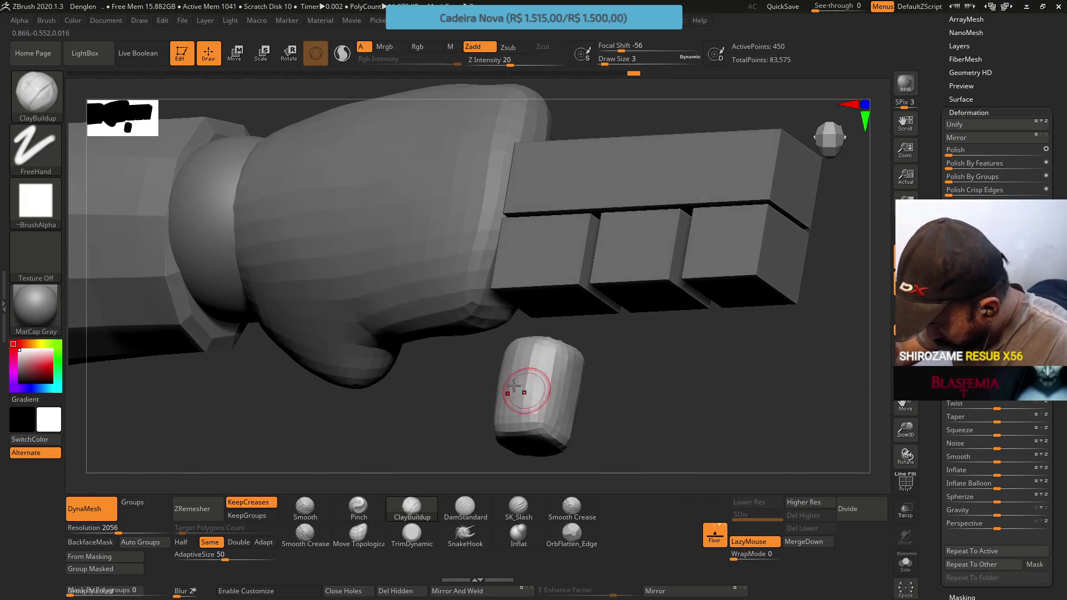
{"action": "left_click", "coordinate": [358, 506]}
{"action": "type", "text": "s4"}
{"action": "key", "text": "Return"}
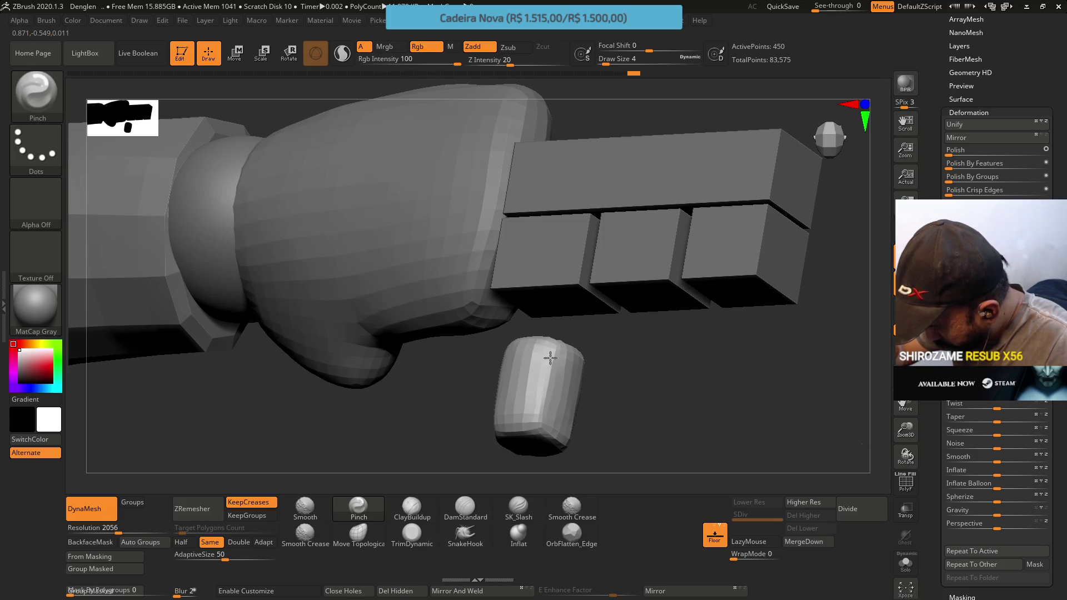
Trim a small edge off the capsule with TrimDynamic, checking front and angled views.
{"action": "right_click_drag", "start_coordinate": [542, 400], "coordinate": [564, 357]}
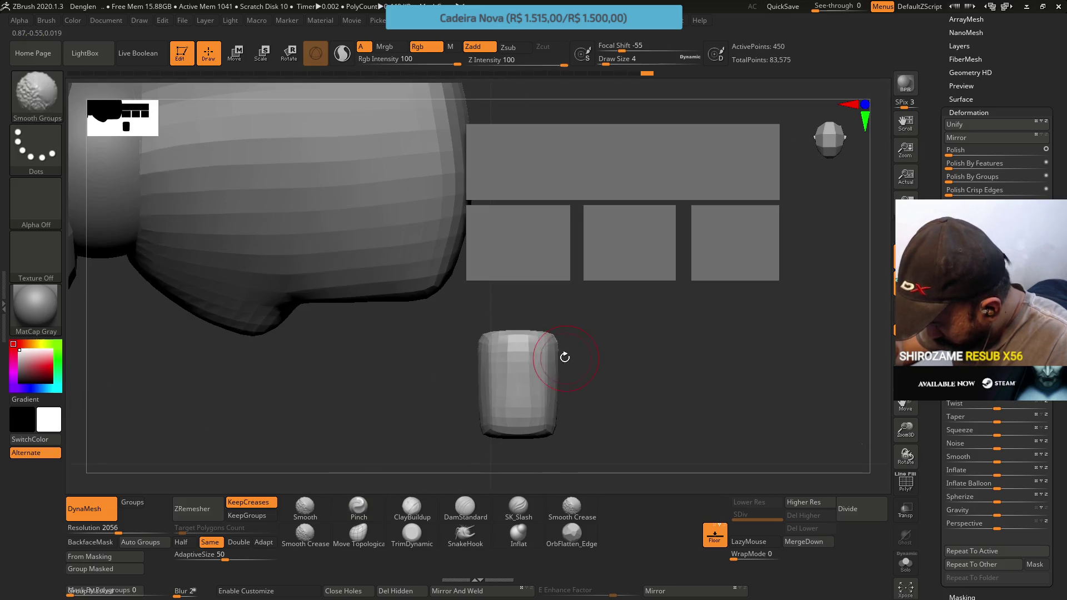
{"action": "mouse_move", "coordinate": [524, 414]}
{"action": "right_mouse_down"}
{"action": "mouse_move", "coordinate": [511, 416]}
{"action": "mouse_move", "coordinate": [490, 362]}
{"action": "right_mouse_up"}
{"action": "right_click_drag", "start_coordinate": [529, 410], "coordinate": [556, 375]}
{"action": "left_click", "coordinate": [411, 534]}
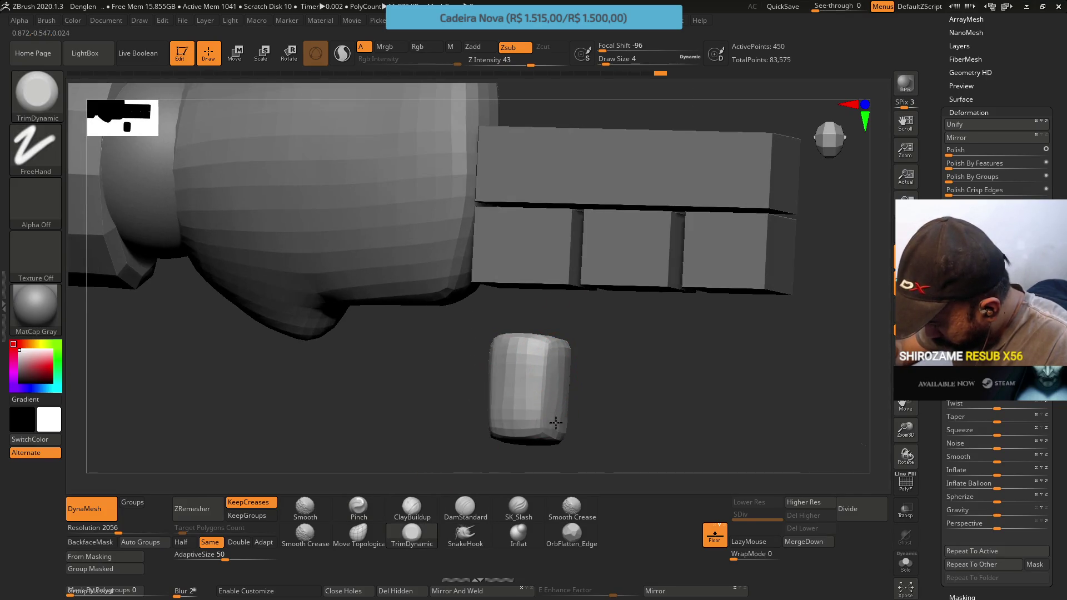
{"action": "left_click_drag", "start_coordinate": [555, 412], "coordinate": [560, 406]}
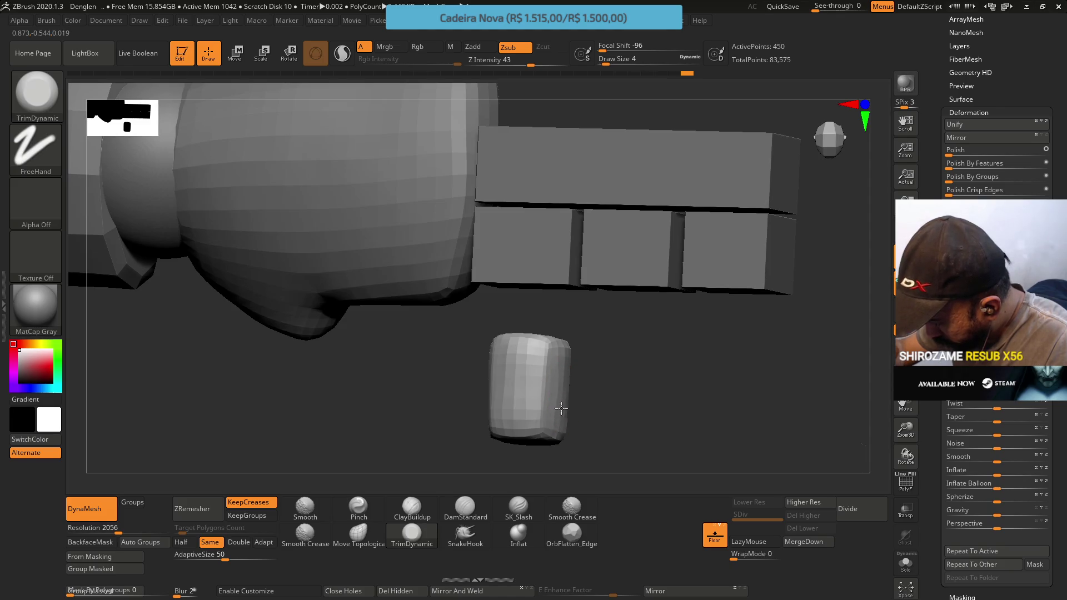
{"action": "mouse_move", "coordinate": [554, 408]}
{"action": "right_mouse_down", "text": "shift"}
{"action": "mouse_move", "coordinate": [512, 350]}
{"action": "mouse_move", "coordinate": [485, 375]}
{"action": "mouse_move", "coordinate": [512, 333]}
{"action": "mouse_move", "coordinate": [517, 374]}
{"action": "mouse_move", "coordinate": [524, 334]}
{"action": "mouse_move", "coordinate": [534, 361]}
{"action": "mouse_move", "coordinate": [539, 326]}
{"action": "right_mouse_up", "text": "shift"}
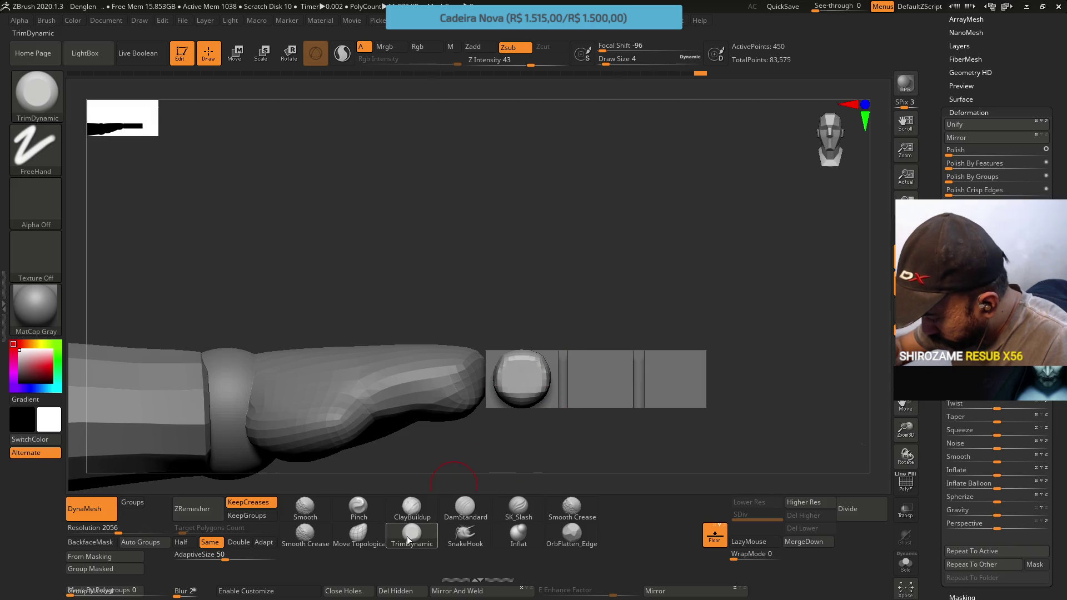
Reshape the capsule with Move Topological at size 7, masking with MaskLasso, brush enlarged to 20.
{"action": "left_click", "coordinate": [359, 534]}
{"action": "mouse_move", "coordinate": [433, 465]}
{"action": "right_mouse_down"}
{"action": "mouse_move", "coordinate": [546, 396]}
{"action": "mouse_move", "coordinate": [546, 337]}
{"action": "right_mouse_up"}
{"action": "key", "text": "s"}
{"action": "left_click", "coordinate": [548, 396]}
{"action": "key", "text": "ctrl"}
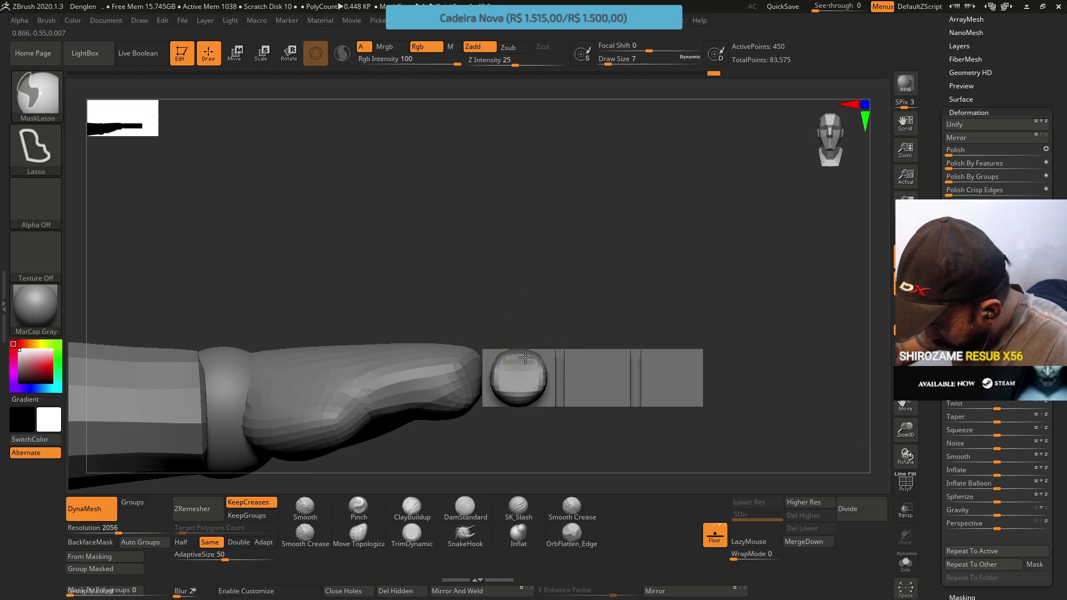
{"action": "mouse_move", "coordinate": [525, 389]}
{"action": "left_mouse_down"}
{"action": "mouse_move", "coordinate": [539, 400]}
{"action": "mouse_move", "coordinate": [531, 405]}
{"action": "left_mouse_up"}
{"action": "key", "text": "s"}
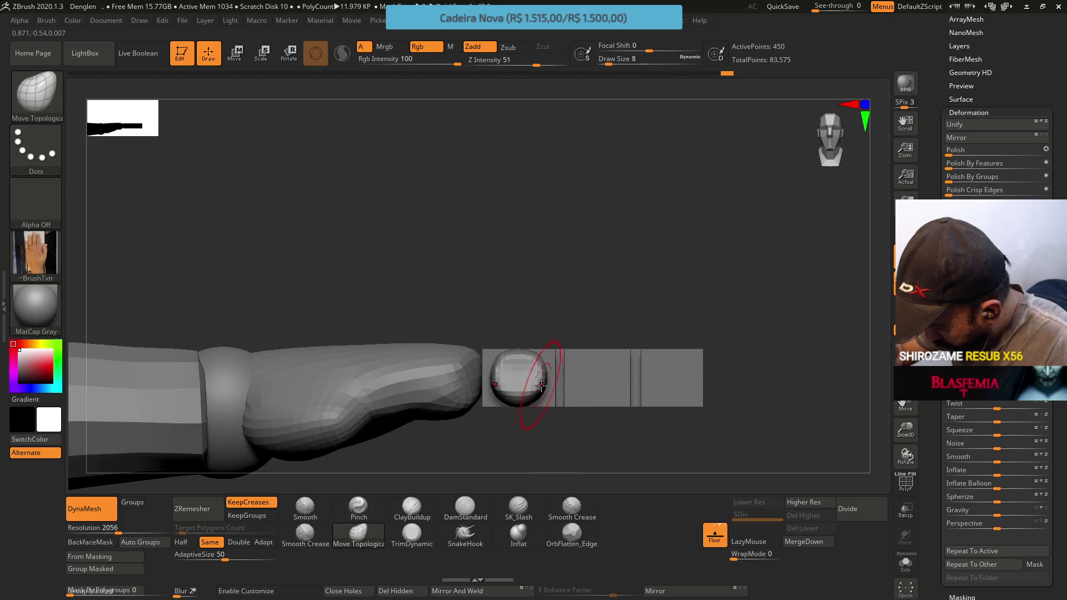
{"action": "left_click_drag", "start_coordinate": [551, 393], "coordinate": [528, 382]}
{"action": "key", "text": "s"}
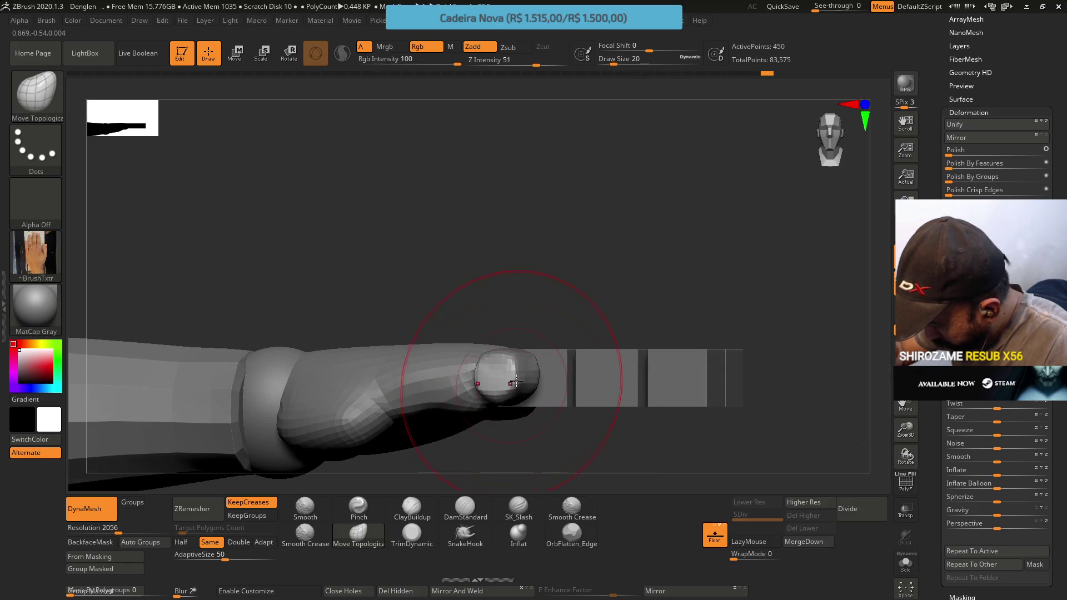
{"action": "mouse_move", "coordinate": [533, 373]}
{"action": "right_mouse_down"}
{"action": "mouse_move", "coordinate": [522, 389]}
{"action": "mouse_move", "coordinate": [529, 316]}
{"action": "mouse_move", "coordinate": [512, 405]}
{"action": "right_mouse_up"}
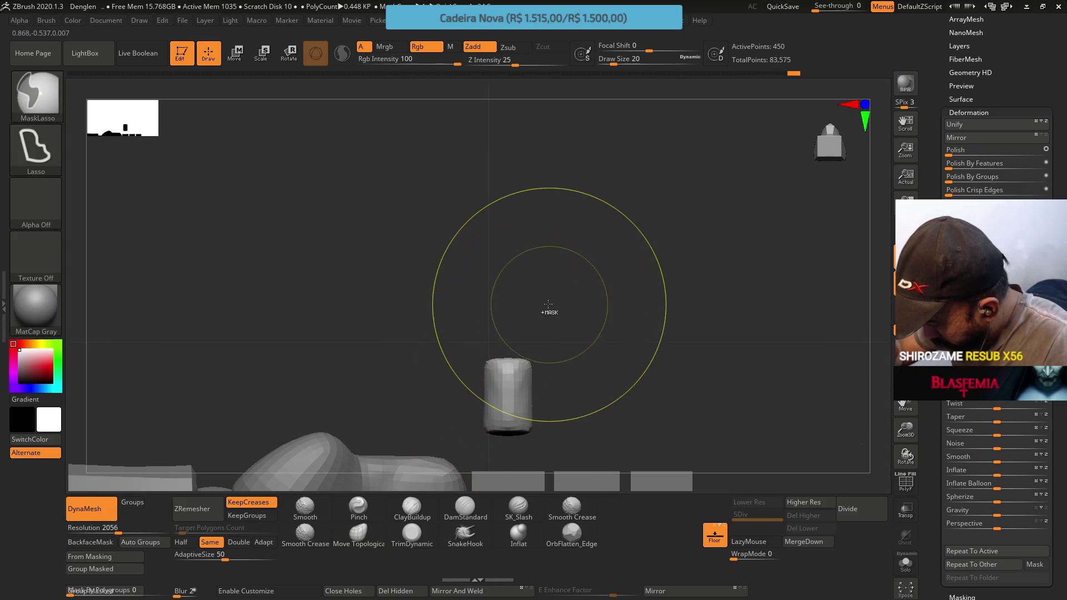
DynaMesh the capsule, then trim its top with TrimDynamic at size 12.
{"action": "mouse_move", "coordinate": [547, 309]}
{"action": "left_mouse_down", "text": "ctrl"}
{"action": "mouse_move", "coordinate": [537, 337]}
{"action": "mouse_move", "coordinate": [545, 272]}
{"action": "left_mouse_up", "text": "ctrl"}
{"action": "key", "text": "b"}
{"action": "key", "text": "t"}
{"action": "key", "text": "d"}
{"action": "mouse_move", "coordinate": [473, 441]}
{"action": "left_mouse_down"}
{"action": "mouse_move", "coordinate": [536, 392]}
{"action": "mouse_move", "coordinate": [500, 388]}
{"action": "mouse_move", "coordinate": [489, 369]}
{"action": "left_mouse_up"}
{"action": "type", "text": "s5s12"}
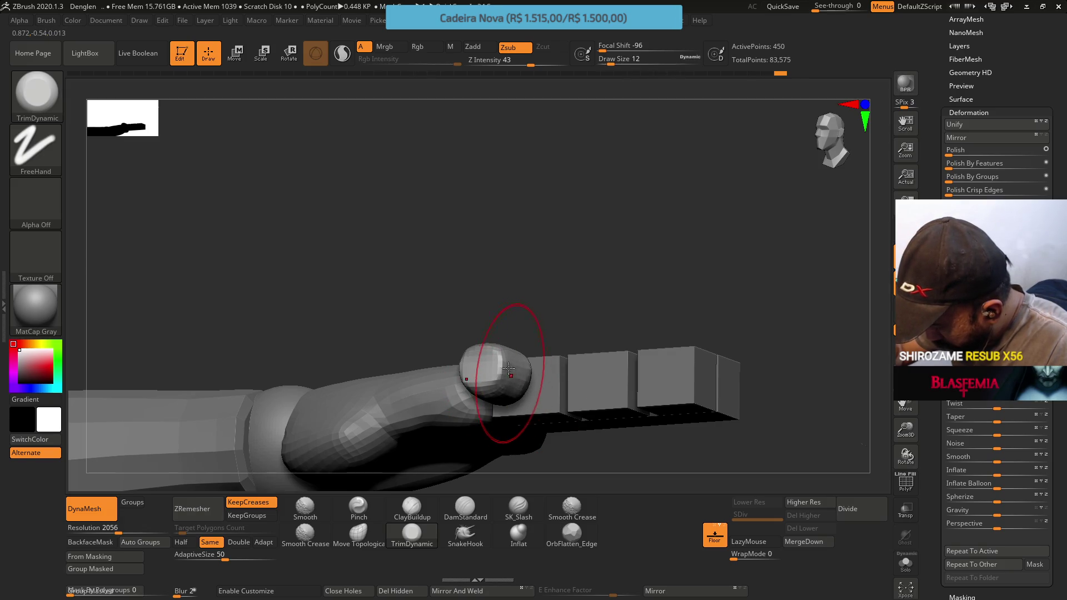
{"action": "mouse_move", "coordinate": [505, 363]}
{"action": "left_mouse_down"}
{"action": "mouse_move", "coordinate": [500, 379]}
{"action": "mouse_move", "coordinate": [500, 333]}
{"action": "mouse_move", "coordinate": [489, 357]}
{"action": "mouse_move", "coordinate": [503, 379]}
{"action": "left_mouse_up"}
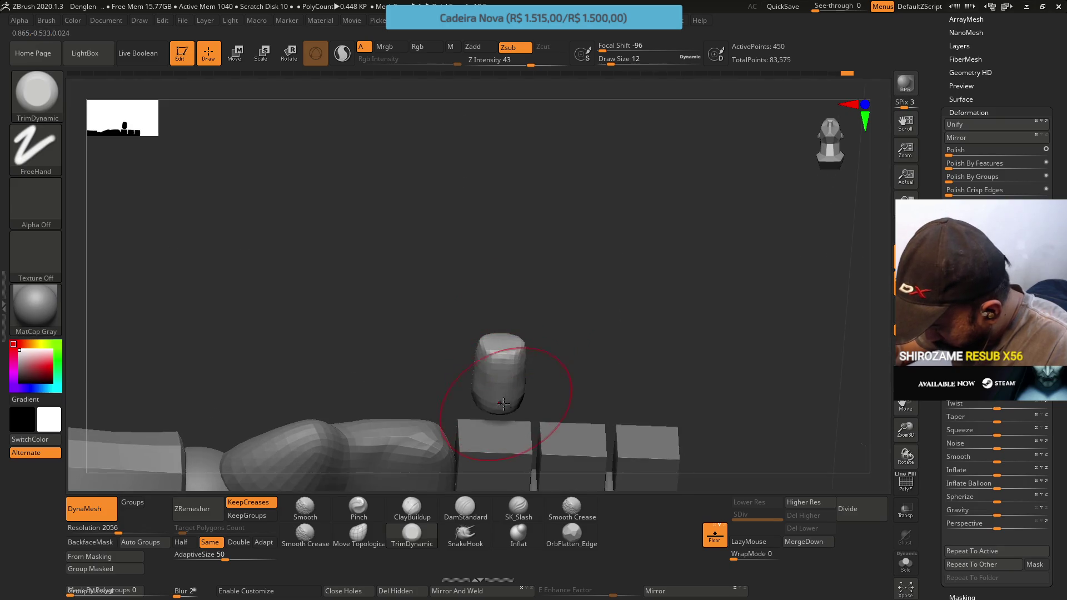
{"action": "key", "text": "ctrl+z"}
{"action": "key", "text": "ctrl+z"}
{"action": "key", "text": "ctrl+z"}
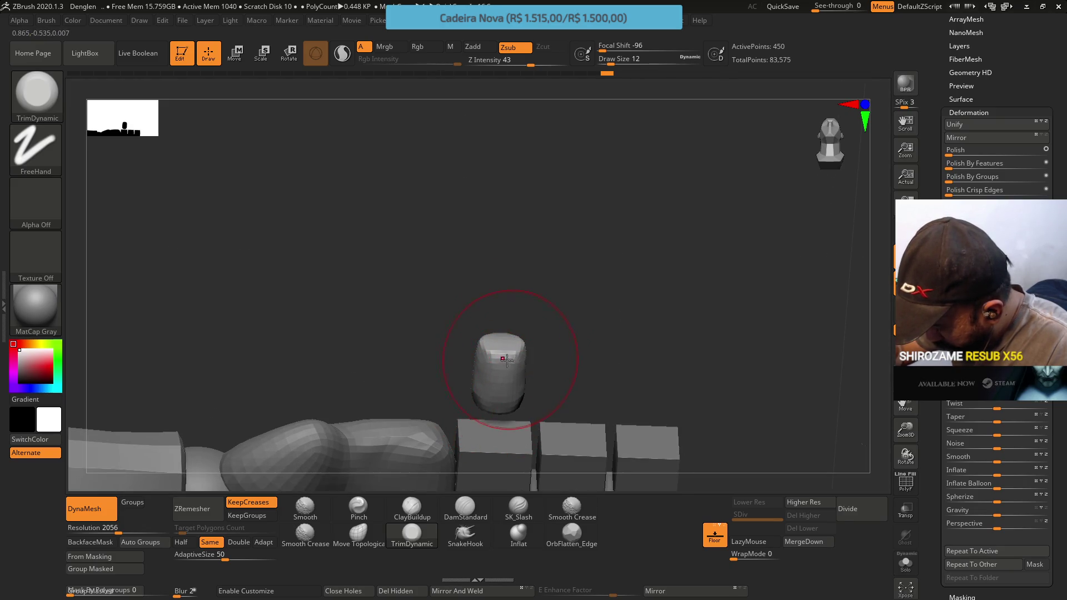
{"action": "mouse_move", "coordinate": [514, 358]}
{"action": "left_mouse_down"}
{"action": "mouse_move", "coordinate": [500, 322]}
{"action": "mouse_move", "coordinate": [476, 358]}
{"action": "left_mouse_up"}
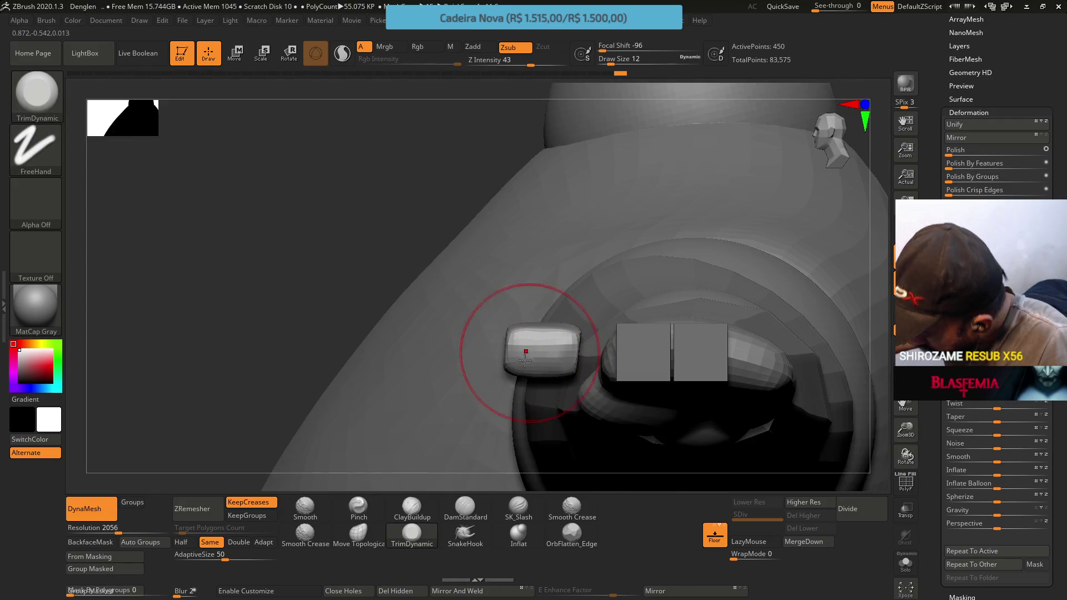
{"action": "key", "text": "ctrl+shift+z"}
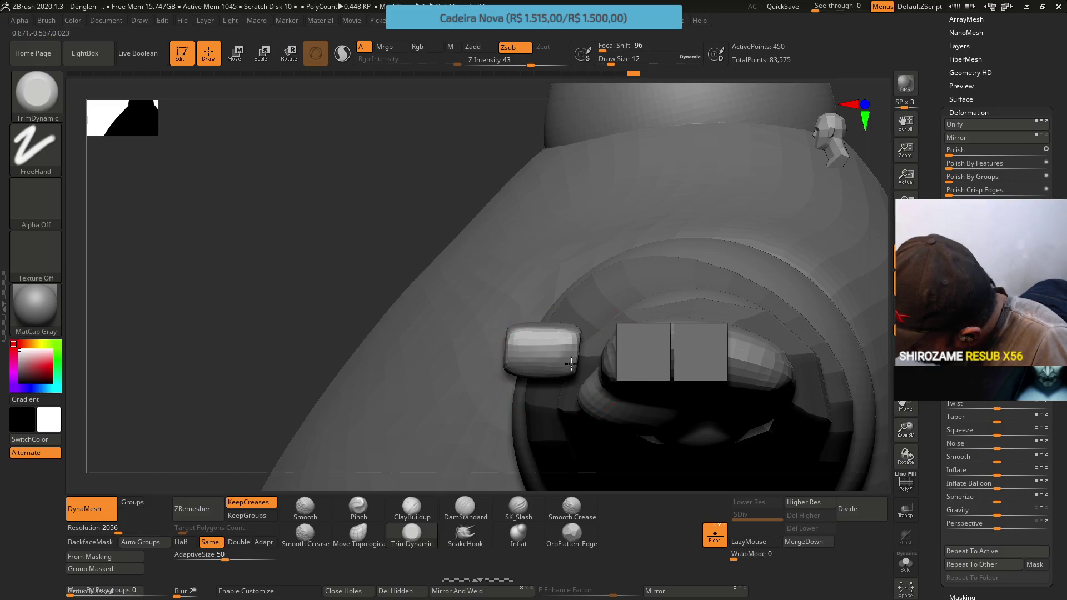
{"action": "left_click", "coordinate": [412, 506]}
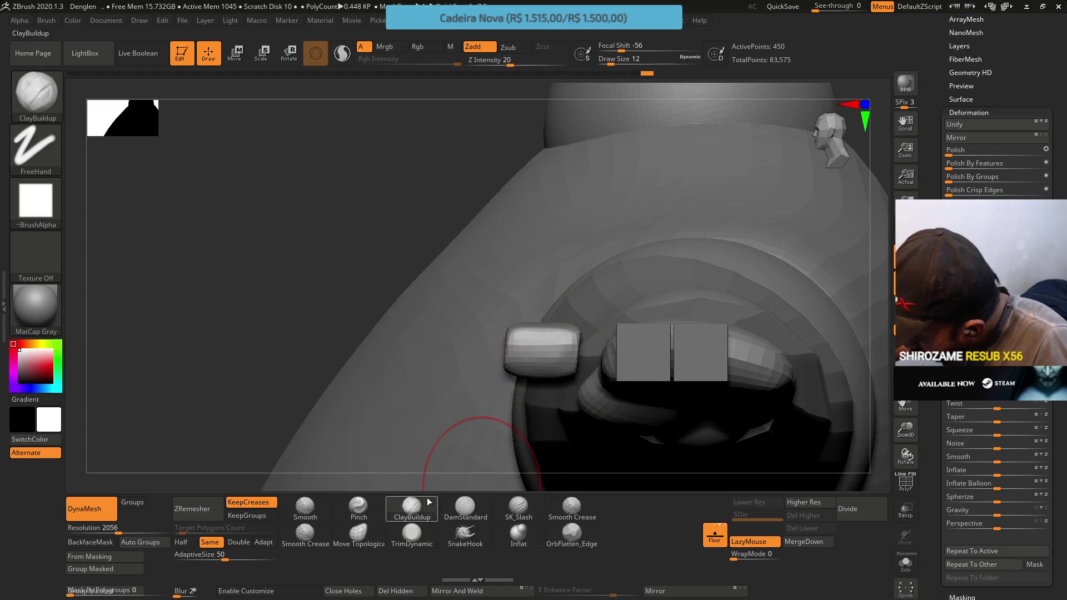
Shrink the brush to size 7 and return to TrimDynamic.
{"action": "key", "text": "s"}
{"action": "left_click_drag", "start_coordinate": [567, 357], "coordinate": [564, 357]}
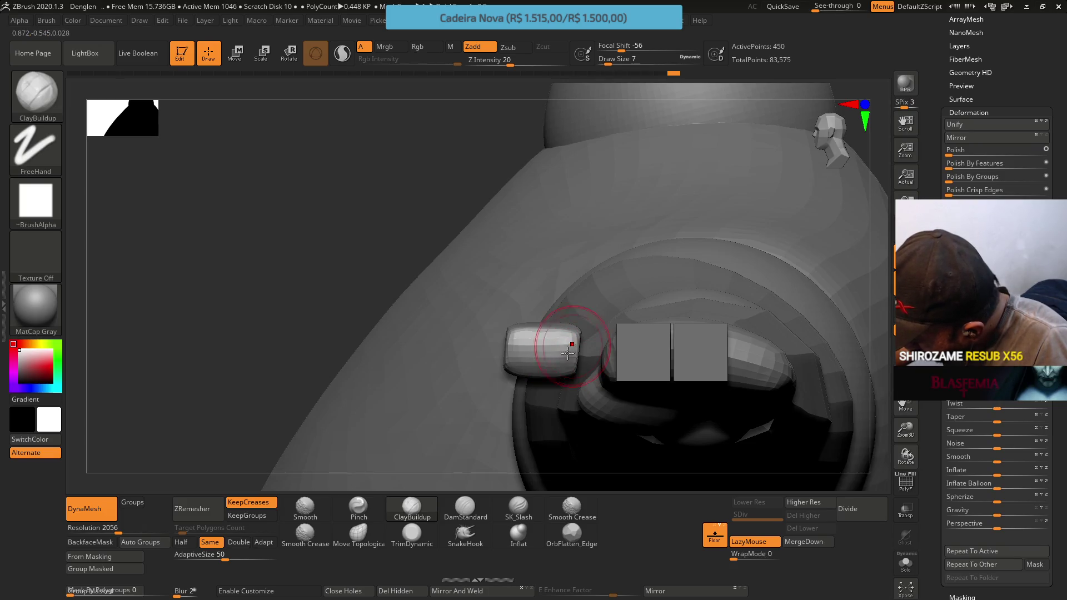
{"action": "mouse_move", "coordinate": [562, 324]}
{"action": "left_mouse_down"}
{"action": "mouse_move", "coordinate": [562, 293]}
{"action": "mouse_move", "coordinate": [545, 340]}
{"action": "left_mouse_up"}
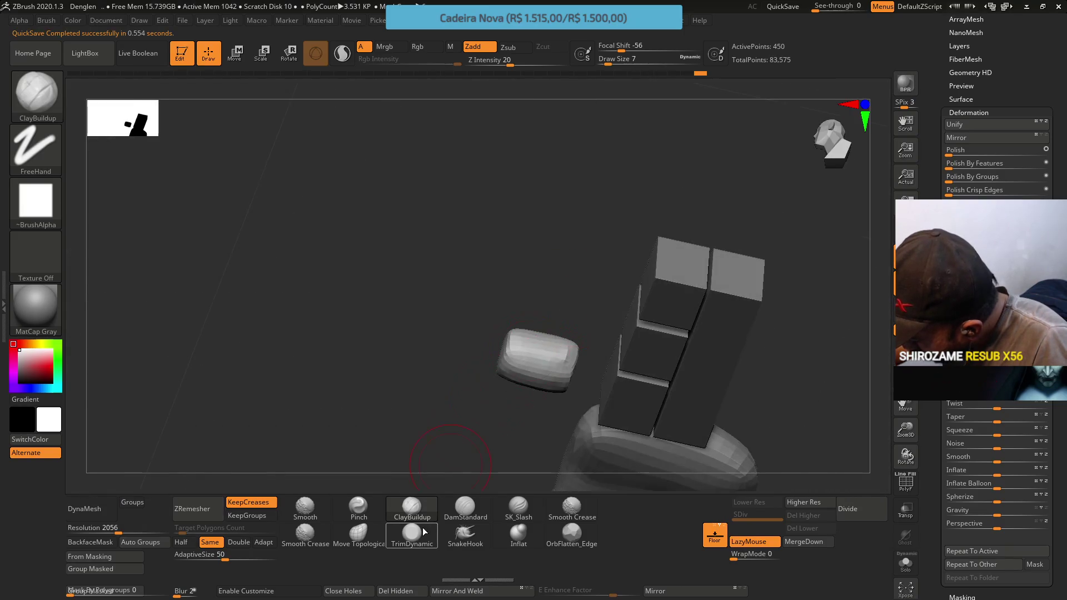
{"action": "left_click", "coordinate": [412, 533]}
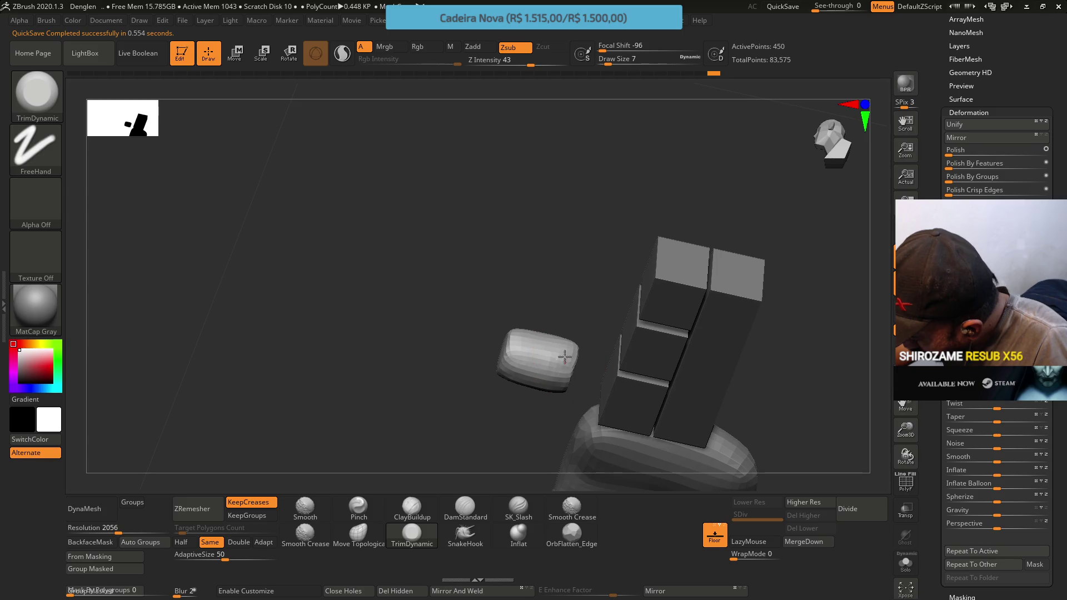
Trim the capsule's surface near its base, checking it from side and top views.
{"action": "left_click_drag", "start_coordinate": [574, 353], "coordinate": [562, 300], "text": "shift"}
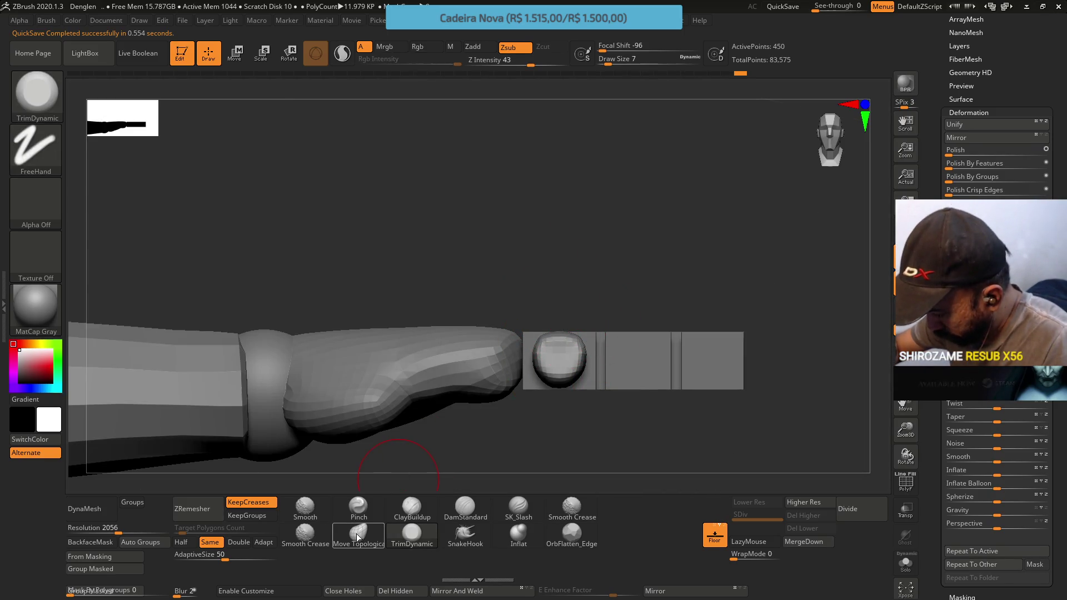
{"action": "left_click_drag", "start_coordinate": [422, 412], "coordinate": [538, 340]}
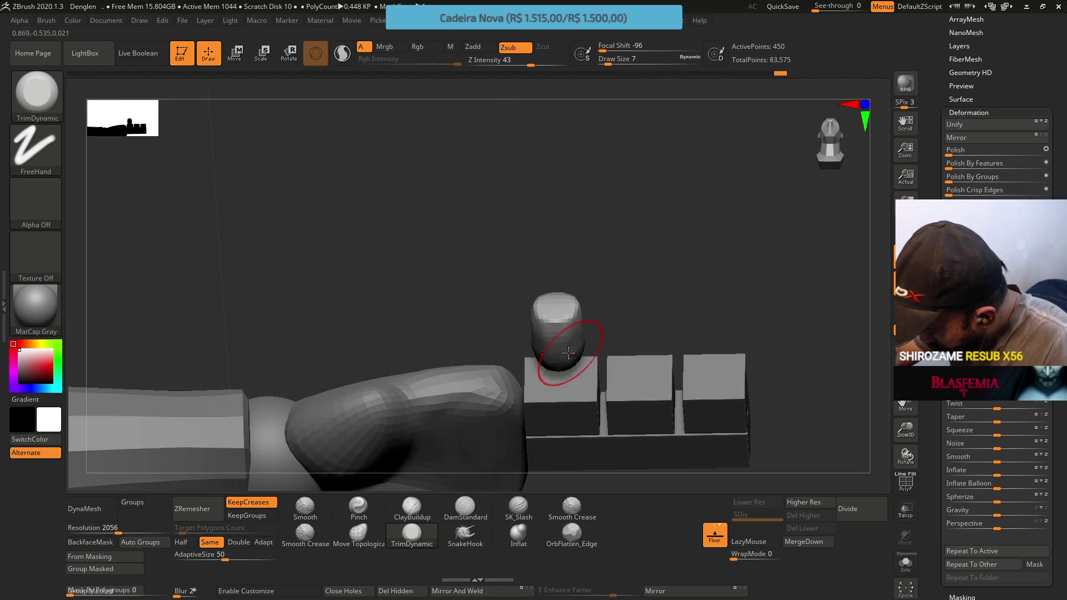
{"action": "left_click_drag", "start_coordinate": [569, 353], "coordinate": [561, 340]}
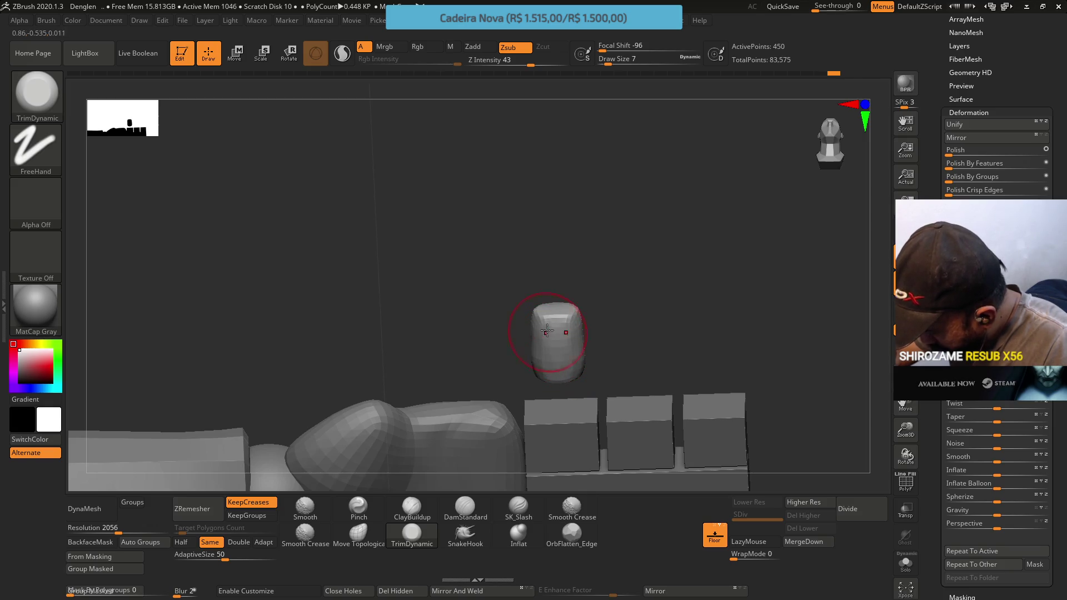
{"action": "left_click_drag", "start_coordinate": [548, 368], "coordinate": [566, 367]}
{"action": "right_click_drag", "start_coordinate": [563, 309], "coordinate": [575, 252]}
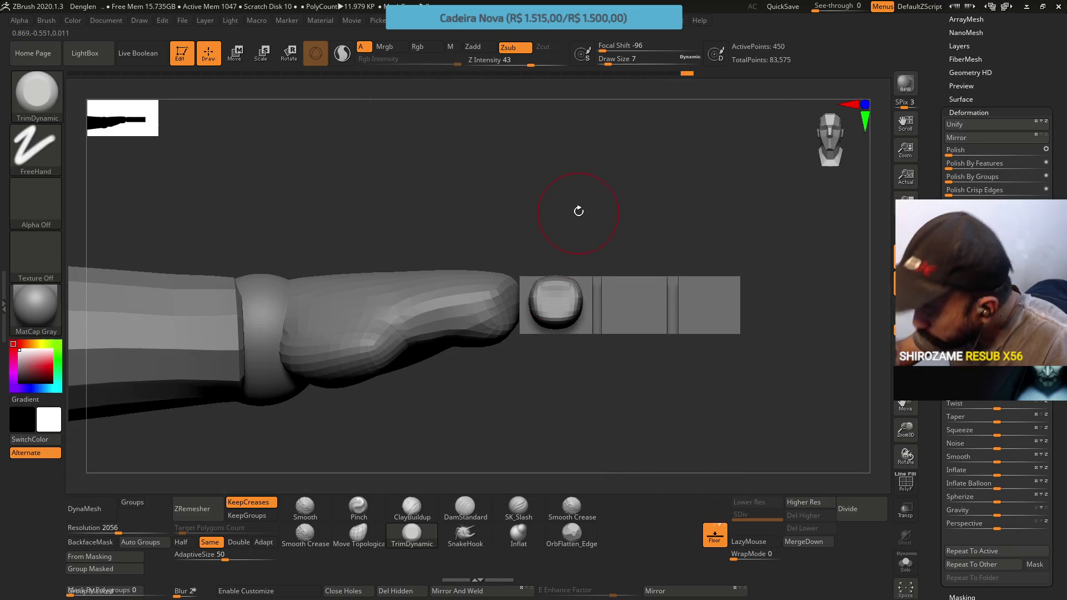
{"action": "right_click_drag", "start_coordinate": [575, 288], "coordinate": [573, 303]}
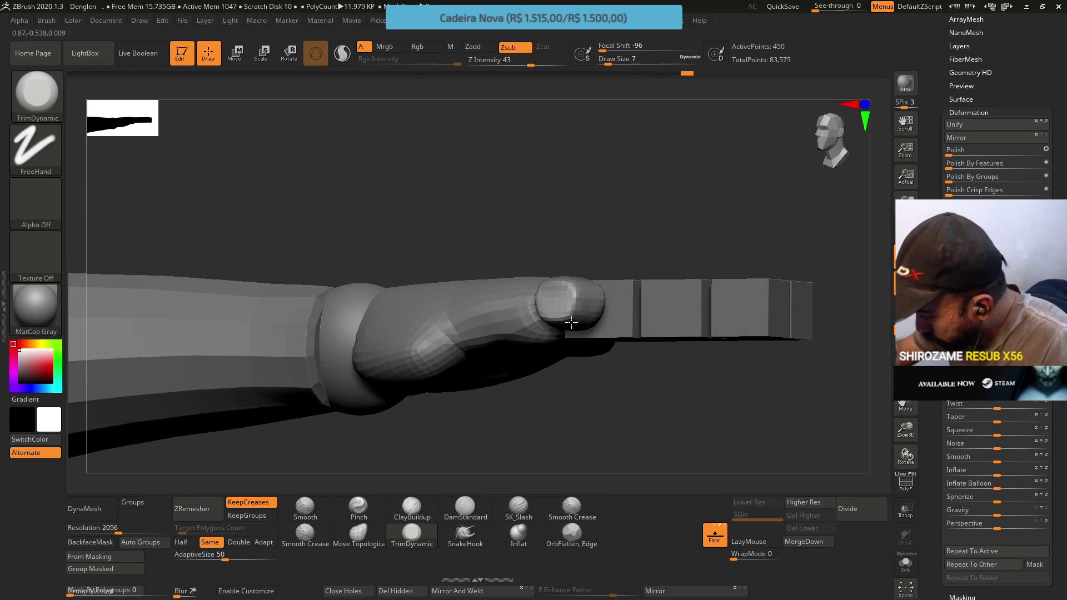
{"action": "right_click_drag", "start_coordinate": [602, 310], "coordinate": [613, 303]}
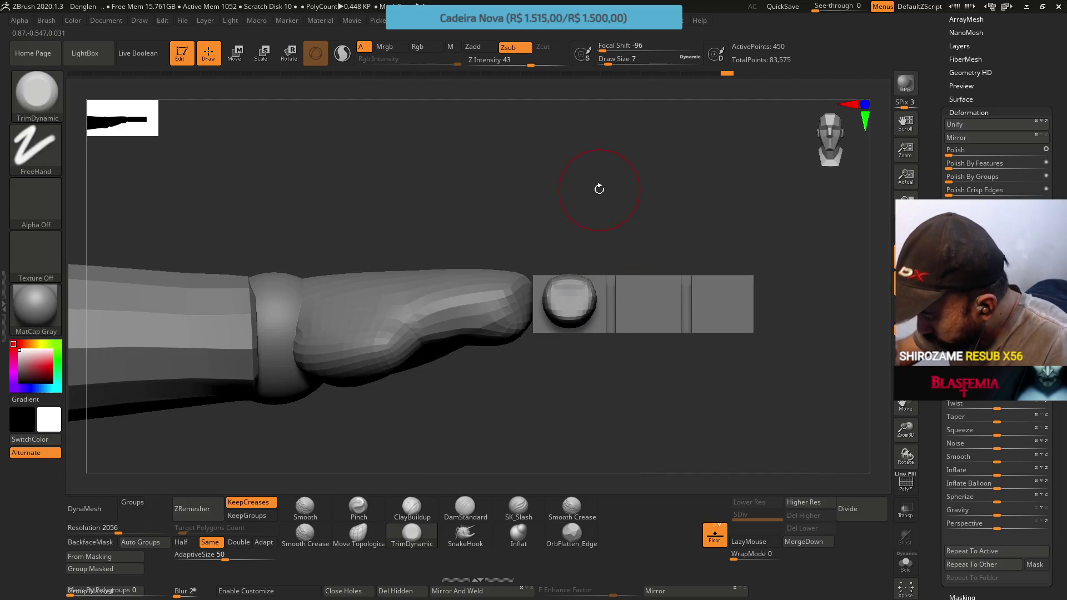
{"action": "mouse_move", "coordinate": [587, 250]}
{"action": "right_mouse_down"}
{"action": "mouse_move", "coordinate": [624, 245]}
{"action": "mouse_move", "coordinate": [628, 261]}
{"action": "mouse_move", "coordinate": [605, 292]}
{"action": "right_mouse_up"}
{"action": "key", "text": "alt"}
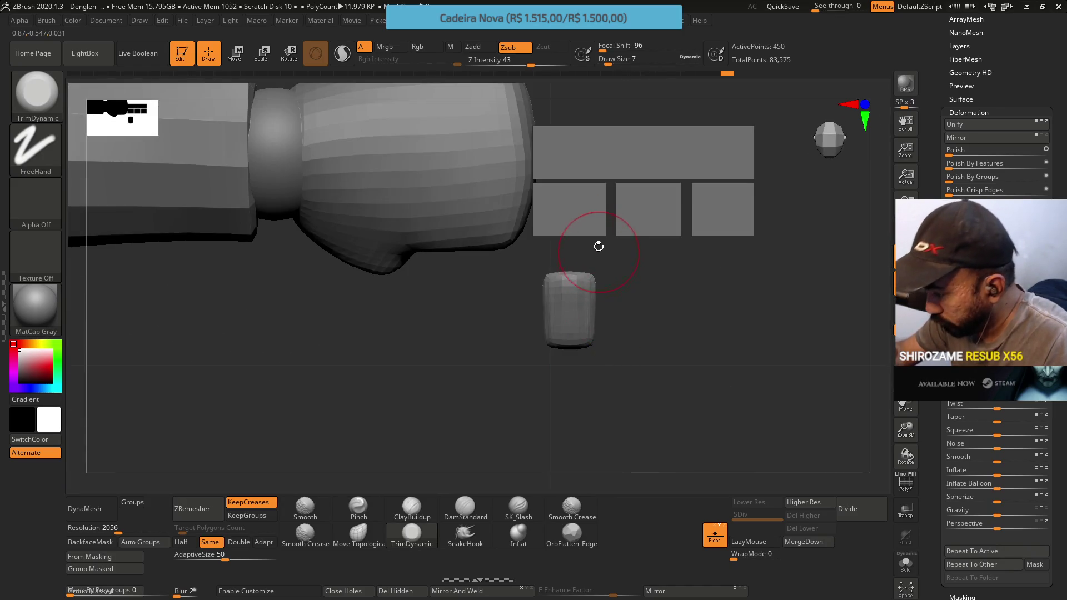
Duplicate the rounded tip block and slide the copy right along the X axis.
{"action": "key", "text": "w"}
{"action": "right_click_drag", "start_coordinate": [497, 357], "coordinate": [458, 433], "text": "alt"}
{"action": "mouse_move", "coordinate": [529, 334]}
{"action": "left_mouse_down"}
{"action": "mouse_move", "coordinate": [578, 381]}
{"action": "mouse_move", "coordinate": [641, 381]}
{"action": "left_mouse_up"}
{"action": "key", "text": "q"}
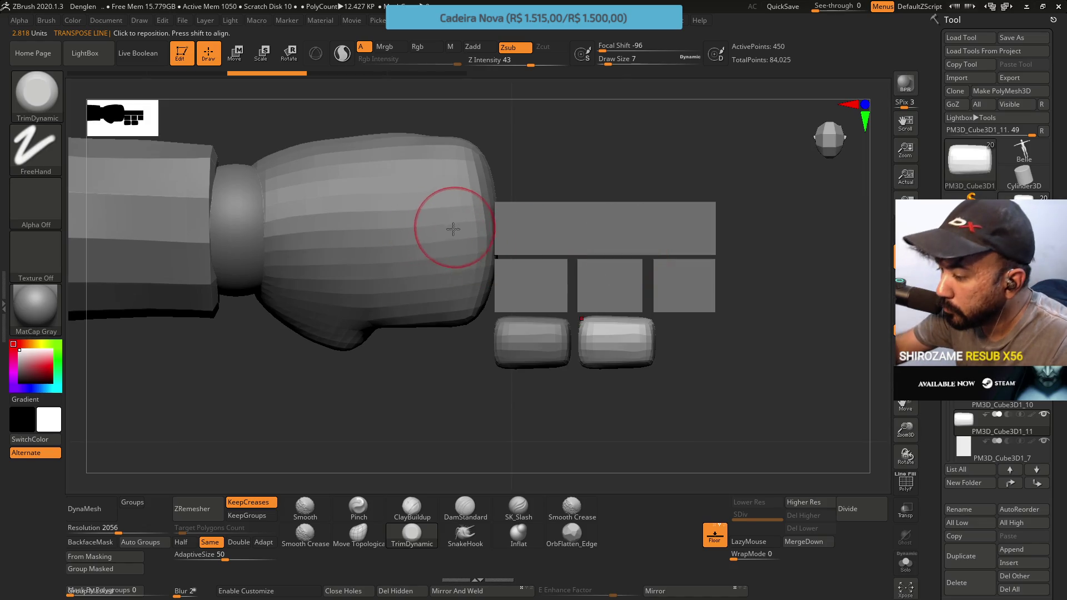
{"action": "key", "text": "w"}
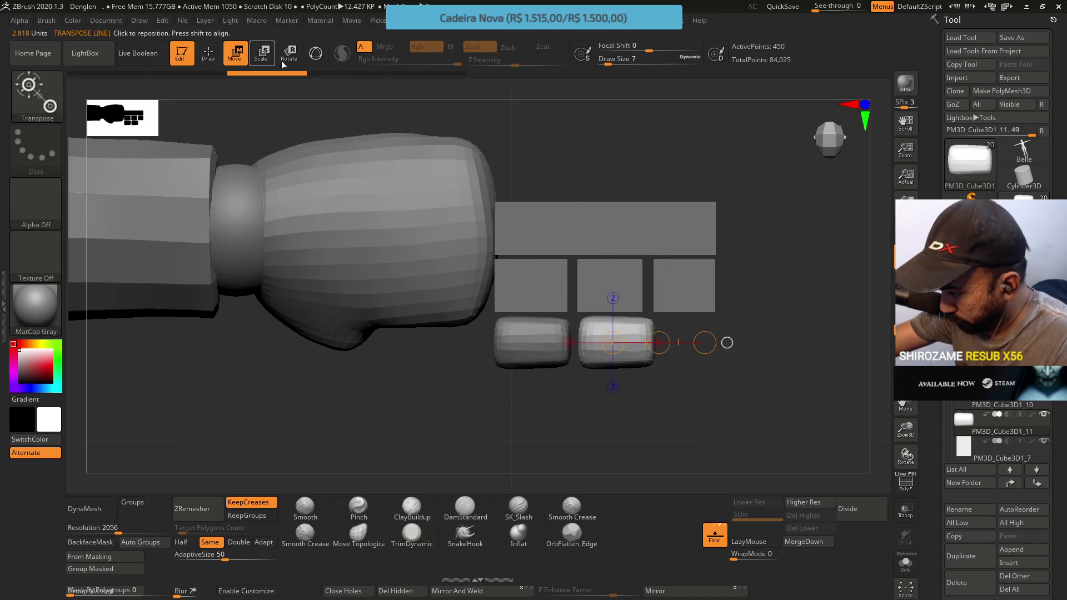
{"action": "left_click", "coordinate": [318, 56]}
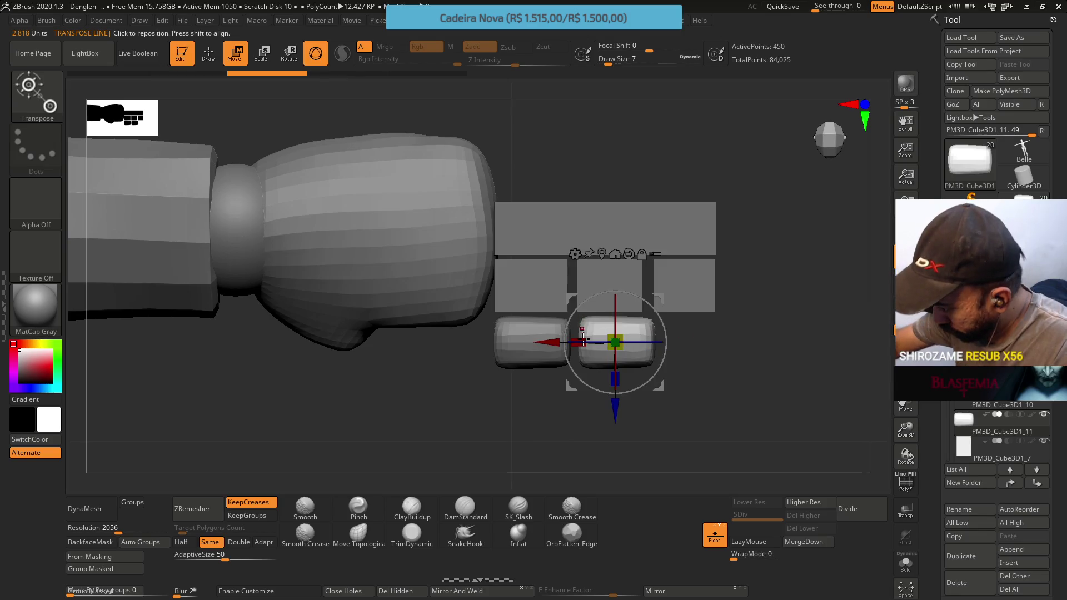
{"action": "mouse_move", "coordinate": [547, 341]}
{"action": "left_mouse_down"}
{"action": "mouse_move", "coordinate": [618, 313]}
{"action": "mouse_move", "coordinate": [584, 220]}
{"action": "left_mouse_up"}
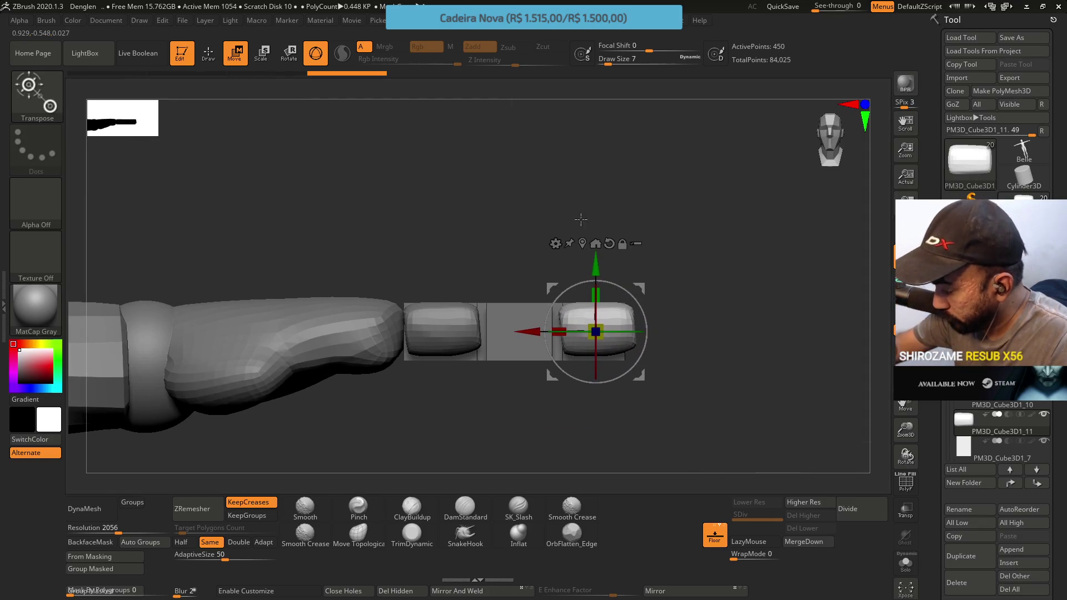
{"action": "left_click", "coordinate": [411, 533]}
Set the brush Draw Size to 4.
{"action": "mouse_move", "coordinate": [442, 466]}
{"action": "left_mouse_down"}
{"action": "mouse_move", "coordinate": [611, 281]}
{"action": "mouse_move", "coordinate": [622, 367]}
{"action": "mouse_move", "coordinate": [633, 368]}
{"action": "mouse_move", "coordinate": [607, 309]}
{"action": "mouse_move", "coordinate": [619, 219]}
{"action": "mouse_move", "coordinate": [618, 290]}
{"action": "mouse_move", "coordinate": [572, 297]}
{"action": "mouse_move", "coordinate": [609, 358]}
{"action": "mouse_move", "coordinate": [623, 329]}
{"action": "mouse_move", "coordinate": [591, 281]}
{"action": "mouse_move", "coordinate": [600, 350]}
{"action": "left_mouse_up"}
{"action": "key", "text": "s"}
{"action": "type", "text": "s4"}
{"action": "key", "text": "Return"}
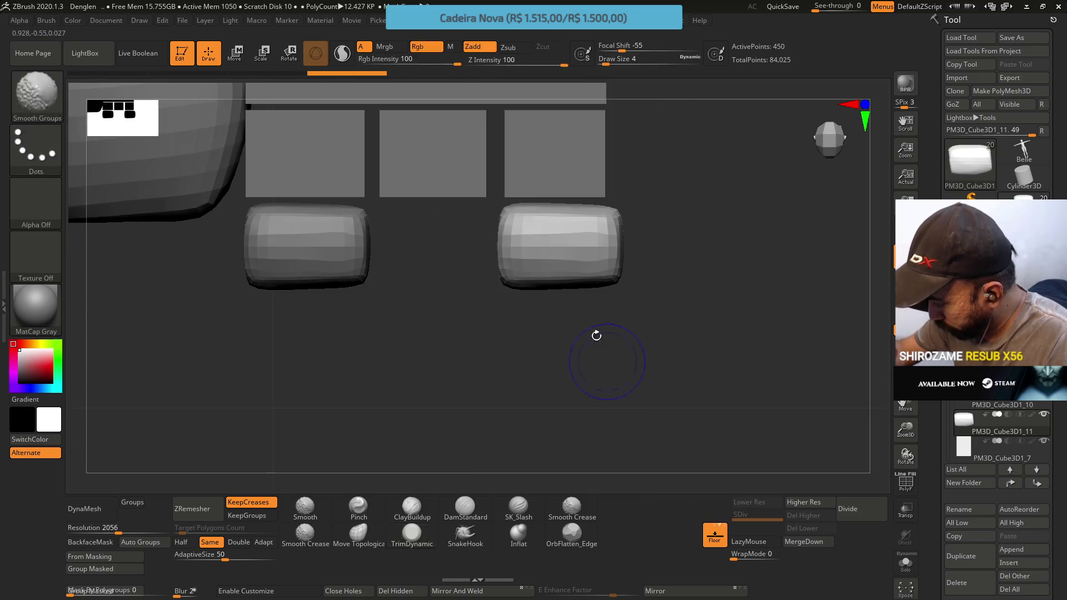
Stand the copy upright with a 90° turn, move it down, and mirror it.
{"action": "key", "text": "w"}
{"action": "mouse_move", "coordinate": [602, 221]}
{"action": "left_mouse_down"}
{"action": "mouse_move", "coordinate": [599, 271]}
{"action": "mouse_move", "coordinate": [582, 290]}
{"action": "left_mouse_up"}
{"action": "left_click_drag", "start_coordinate": [557, 183], "coordinate": [558, 282]}
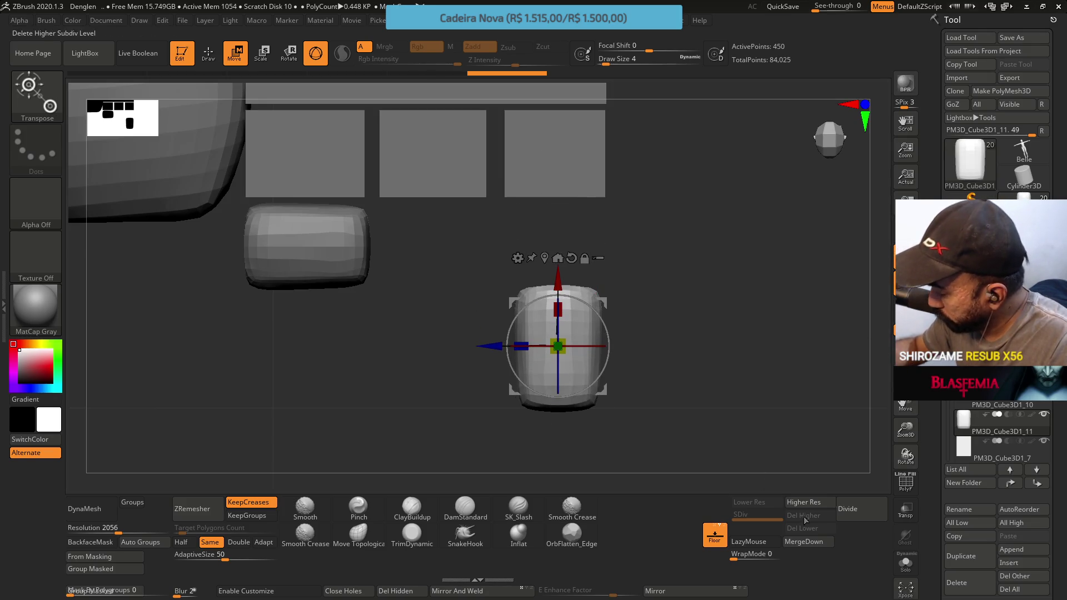
{"action": "left_click", "coordinate": [677, 590]}
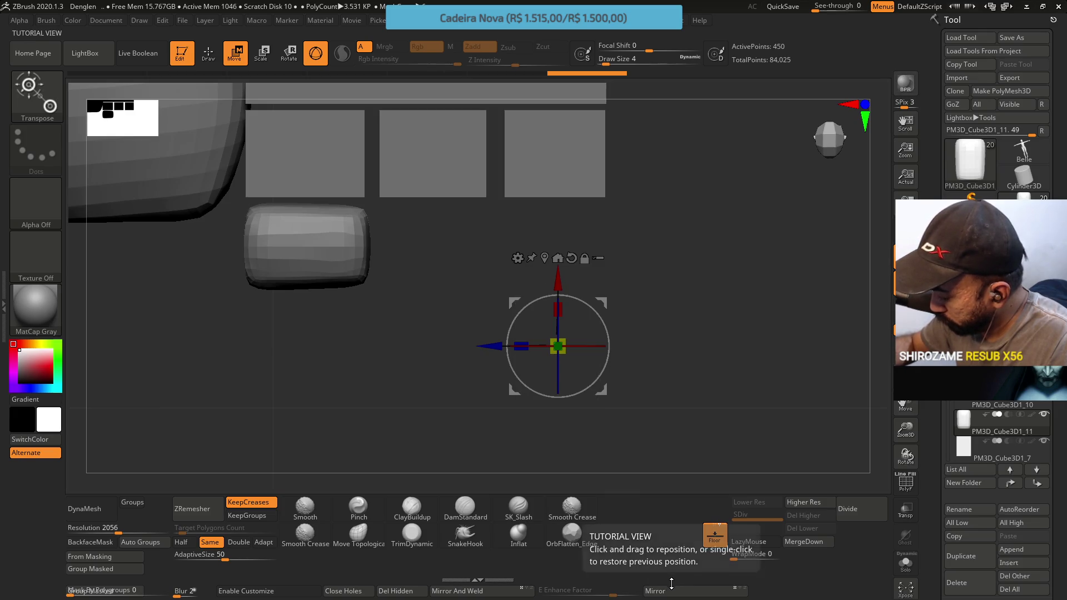
{"action": "mouse_move", "coordinate": [655, 460]}
{"action": "left_mouse_down"}
{"action": "mouse_move", "coordinate": [619, 210]}
{"action": "mouse_move", "coordinate": [530, 259]}
{"action": "left_mouse_up"}
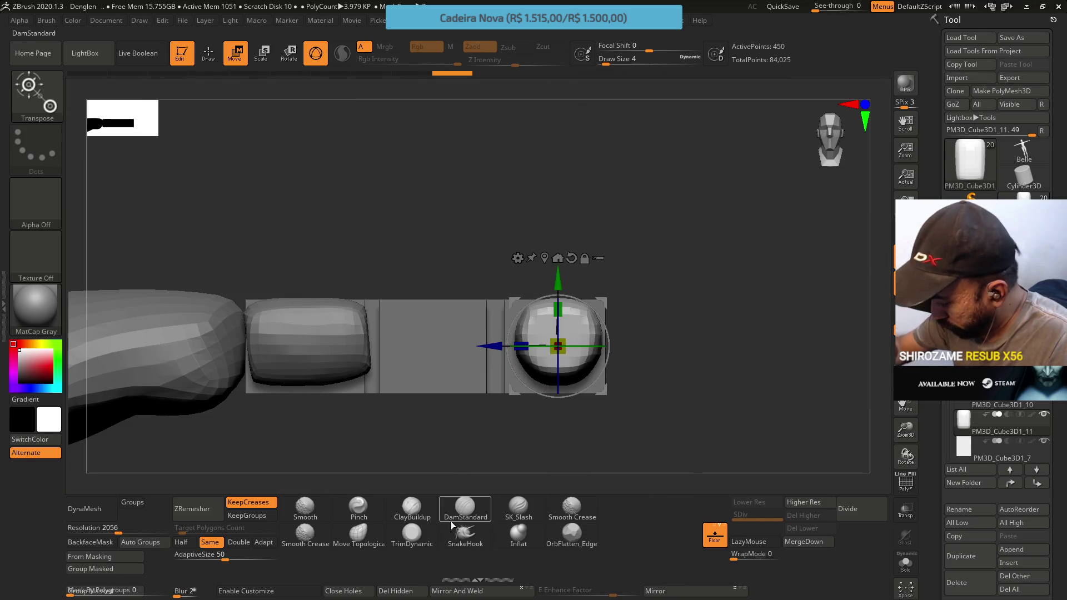
{"action": "left_click", "coordinate": [412, 535]}
Trim the upright tip's top with TrimDynamic at size 4, checking from front and angled views.
{"action": "mouse_move", "coordinate": [556, 422]}
{"action": "left_mouse_down"}
{"action": "mouse_move", "coordinate": [559, 300]}
{"action": "mouse_move", "coordinate": [542, 311]}
{"action": "mouse_move", "coordinate": [533, 271]}
{"action": "mouse_move", "coordinate": [575, 223]}
{"action": "mouse_move", "coordinate": [572, 244]}
{"action": "left_mouse_up"}
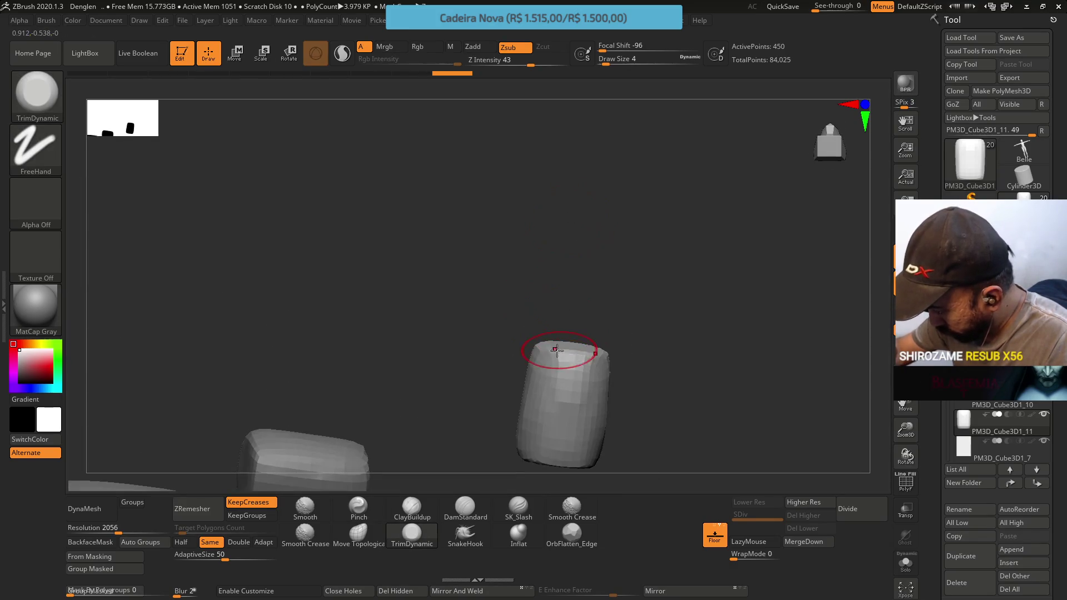
{"action": "mouse_move", "coordinate": [576, 372]}
{"action": "left_mouse_down"}
{"action": "mouse_move", "coordinate": [542, 350]}
{"action": "mouse_move", "coordinate": [619, 369]}
{"action": "left_mouse_up"}
{"action": "mouse_move", "coordinate": [551, 354]}
{"action": "left_mouse_down"}
{"action": "mouse_move", "coordinate": [593, 355]}
{"action": "mouse_move", "coordinate": [565, 352]}
{"action": "mouse_move", "coordinate": [580, 359]}
{"action": "left_mouse_up"}
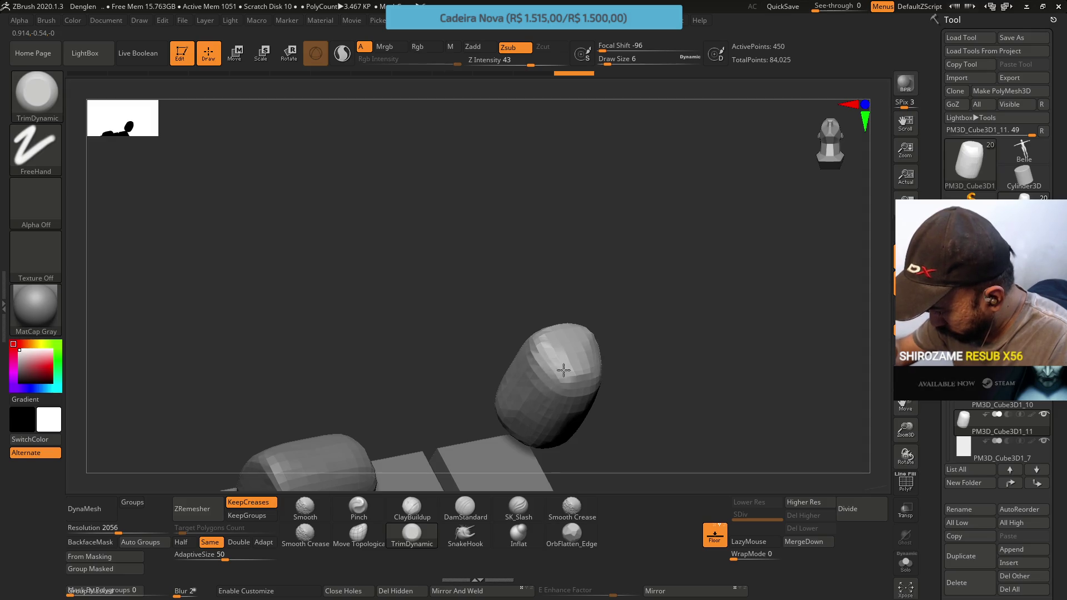
{"action": "mouse_move", "coordinate": [579, 349]}
{"action": "right_mouse_down"}
{"action": "mouse_move", "coordinate": [564, 353]}
{"action": "mouse_move", "coordinate": [545, 328]}
{"action": "mouse_move", "coordinate": [565, 338]}
{"action": "right_mouse_up"}
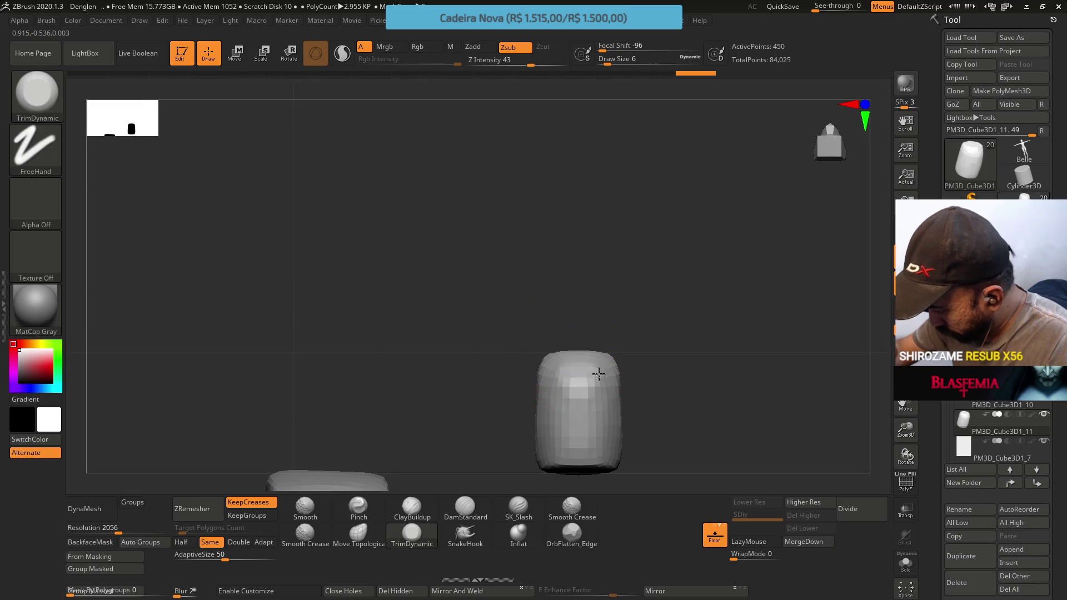
{"action": "right_click_drag", "start_coordinate": [604, 357], "coordinate": [609, 360]}
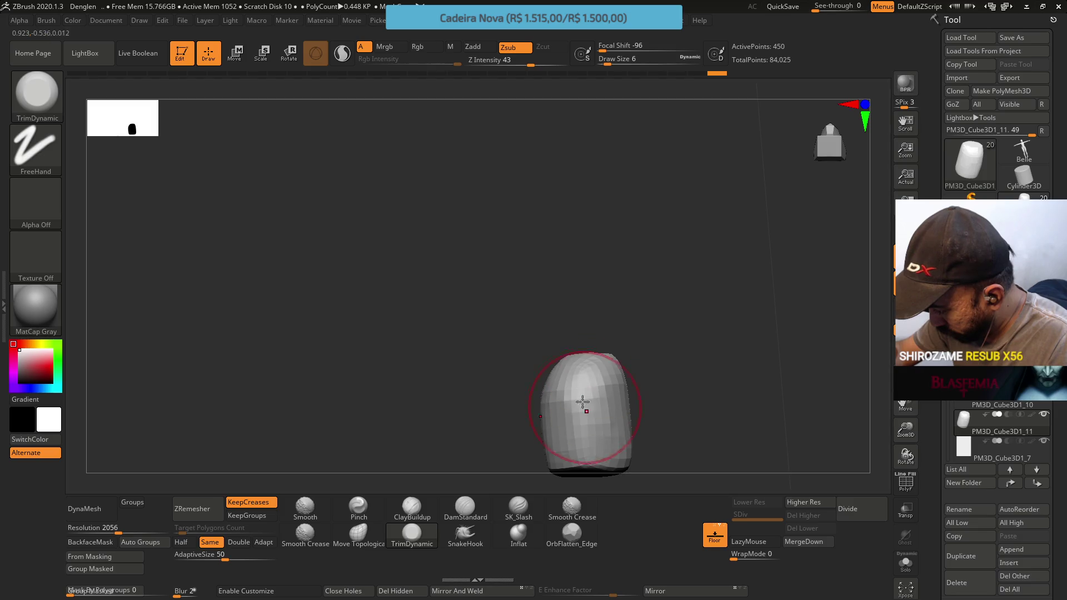
{"action": "right_click_drag", "start_coordinate": [564, 383], "coordinate": [552, 281], "text": "shift"}
{"action": "mouse_move", "coordinate": [537, 381]}
{"action": "right_mouse_down"}
{"action": "mouse_move", "coordinate": [572, 322]}
{"action": "mouse_move", "coordinate": [511, 305]}
{"action": "mouse_move", "coordinate": [519, 312]}
{"action": "right_mouse_up"}
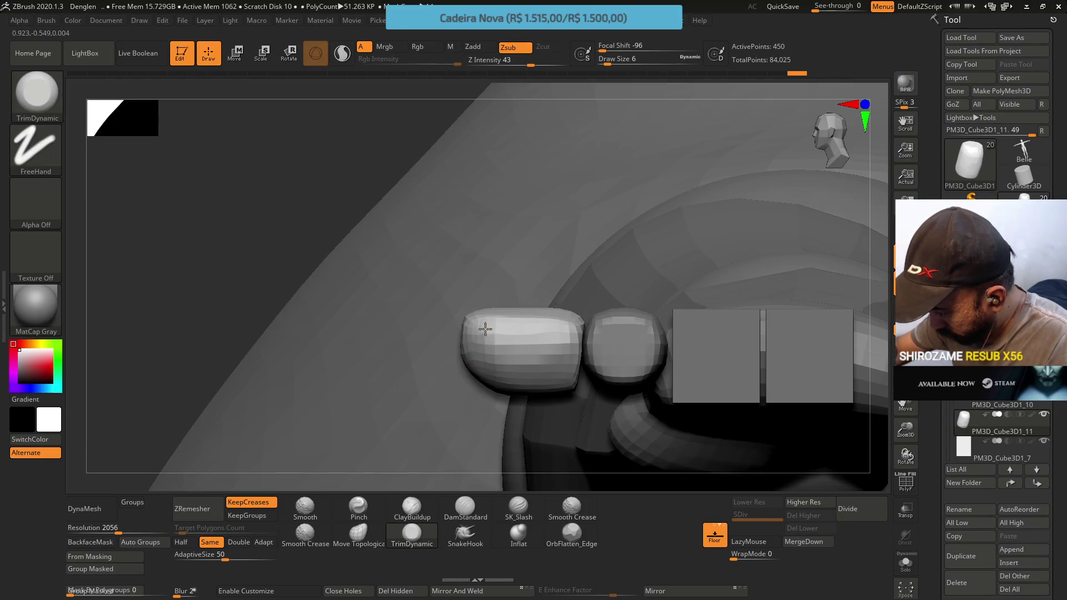
Pick Move Topological and lasso-mask the tip block's lower half, inspecting it from several angles.
{"action": "left_click", "coordinate": [364, 537]}
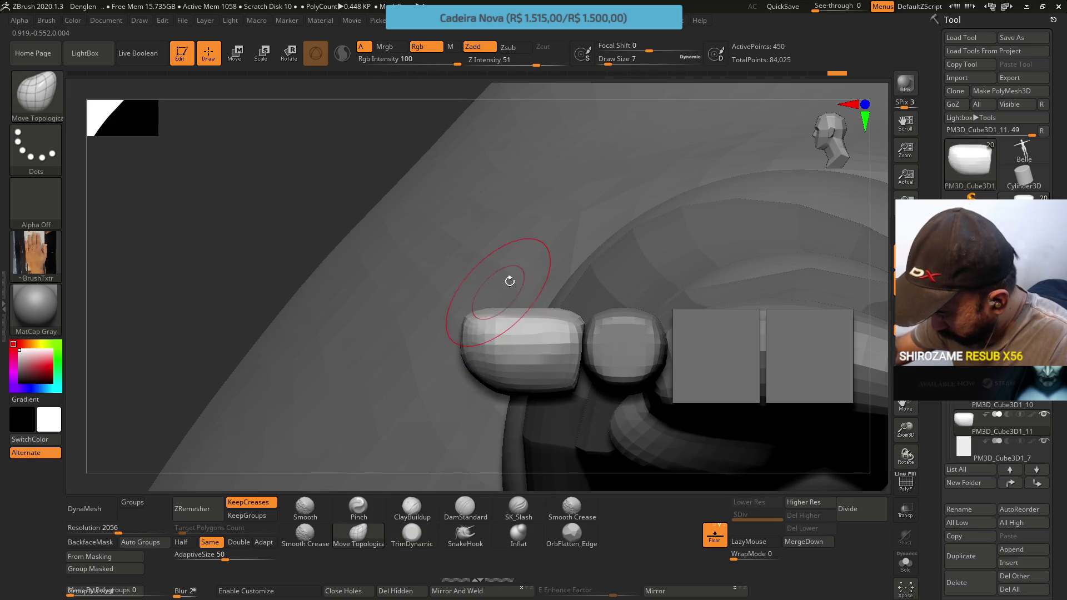
{"action": "key", "text": "ctrl"}
{"action": "left_click_drag", "start_coordinate": [576, 341], "coordinate": [580, 342], "text": "ctrl"}
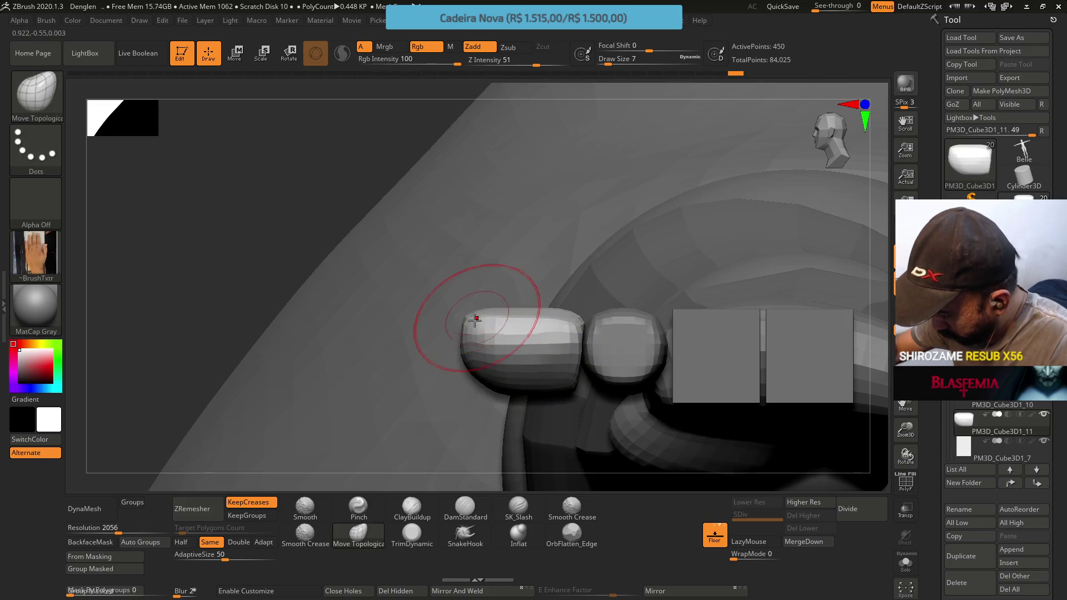
{"action": "mouse_move", "coordinate": [524, 298]}
{"action": "left_mouse_down"}
{"action": "mouse_move", "coordinate": [494, 285]}
{"action": "mouse_move", "coordinate": [477, 309]}
{"action": "left_mouse_up"}
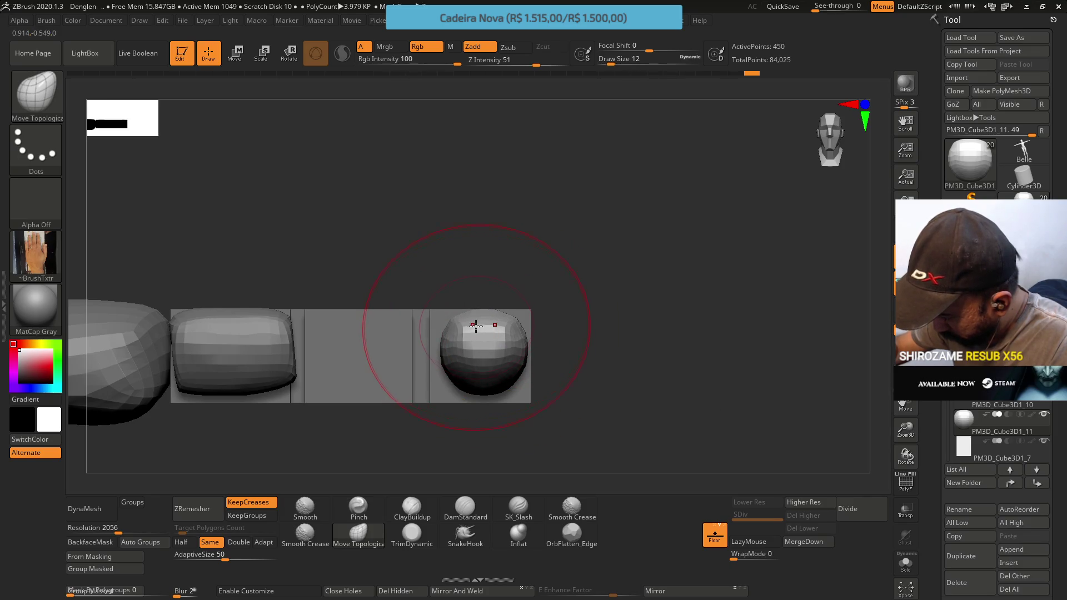
{"action": "left_click_drag", "start_coordinate": [529, 296], "coordinate": [502, 266]}
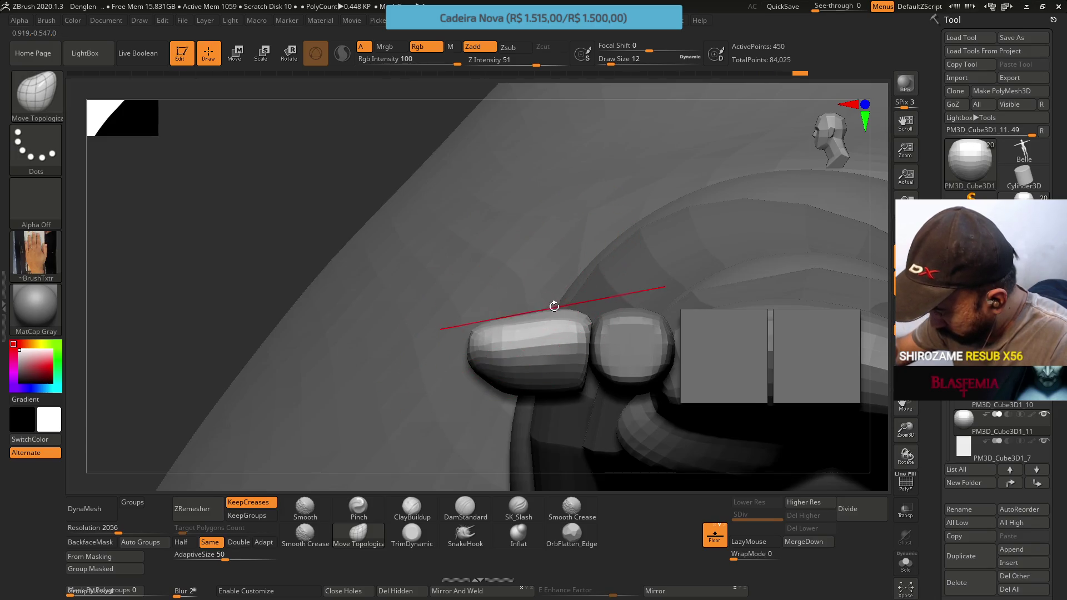
{"action": "key", "text": "s"}
{"action": "mouse_move", "coordinate": [543, 303]}
{"action": "left_mouse_down"}
{"action": "mouse_move", "coordinate": [533, 300]}
{"action": "mouse_move", "coordinate": [542, 312]}
{"action": "left_mouse_up"}
{"action": "mouse_move", "coordinate": [549, 311]}
{"action": "right_mouse_down"}
{"action": "mouse_move", "coordinate": [534, 324]}
{"action": "mouse_move", "coordinate": [562, 287]}
{"action": "right_mouse_up"}
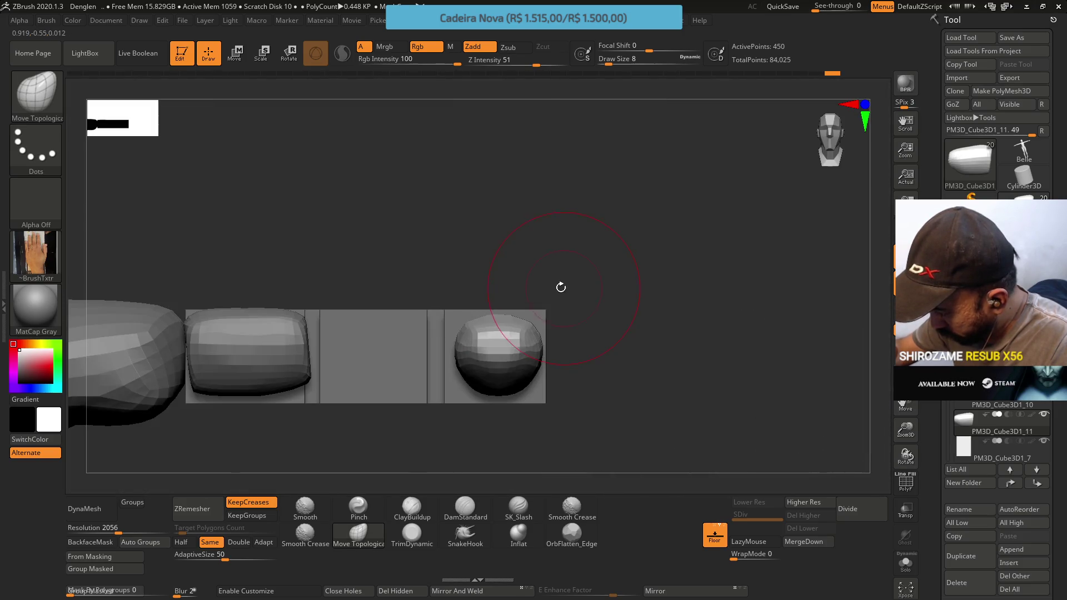
{"action": "mouse_move", "coordinate": [499, 323]}
{"action": "right_mouse_down"}
{"action": "mouse_move", "coordinate": [507, 404]}
{"action": "mouse_move", "coordinate": [519, 404]}
{"action": "mouse_move", "coordinate": [519, 386]}
{"action": "right_mouse_up"}
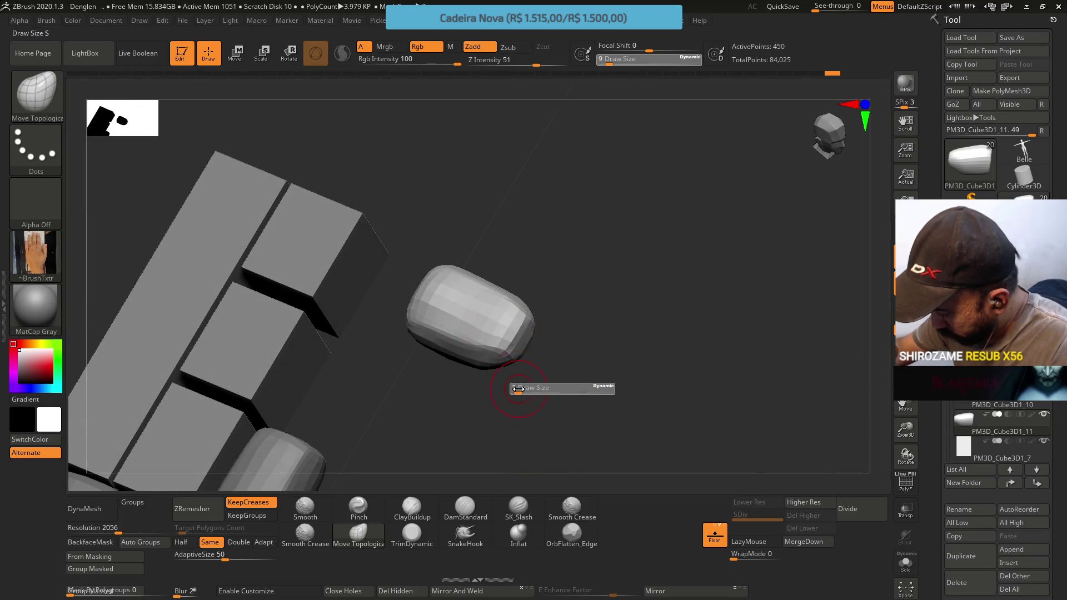
{"action": "left_click", "coordinate": [412, 535]}
Invert and clear the mask on the tip block, then inspect it in front and perspective views.
{"action": "mouse_move", "coordinate": [550, 364]}
{"action": "right_mouse_down"}
{"action": "mouse_move", "coordinate": [569, 311]}
{"action": "mouse_move", "coordinate": [610, 340]}
{"action": "right_mouse_up"}
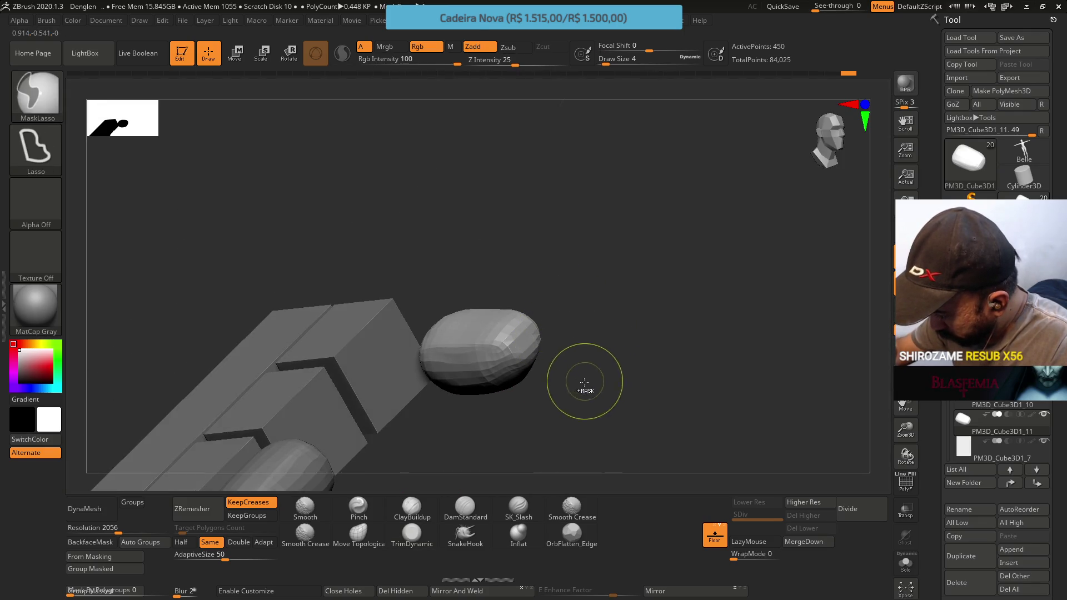
{"action": "left_click", "coordinate": [555, 364], "text": "ctrl"}
{"action": "left_click", "coordinate": [585, 265], "text": "ctrl"}
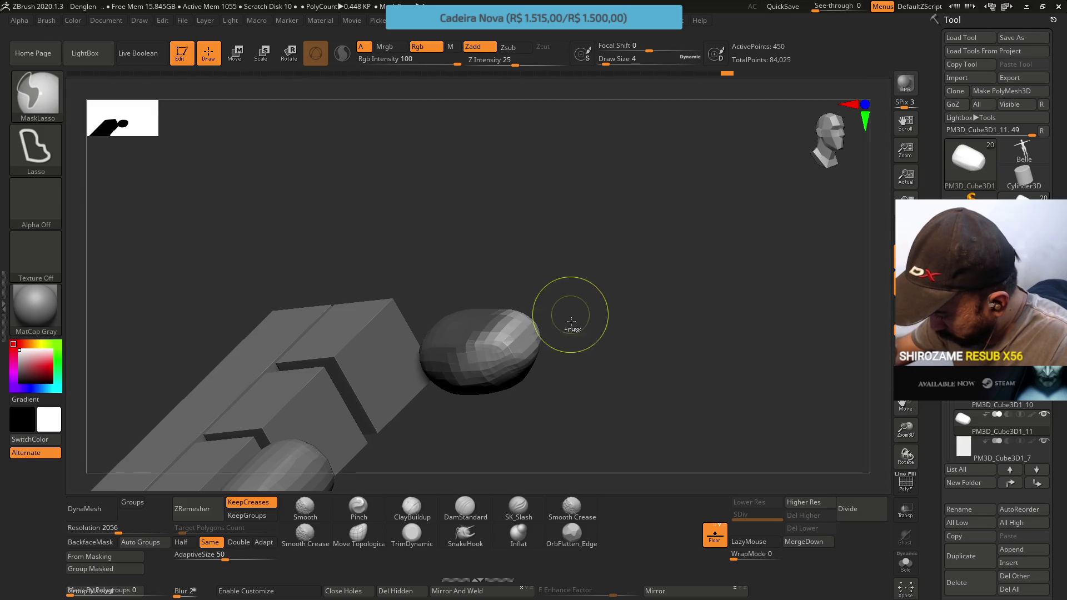
{"action": "left_click", "coordinate": [600, 341], "text": "ctrl"}
{"action": "mouse_move", "coordinate": [526, 336]}
{"action": "right_mouse_down"}
{"action": "mouse_move", "coordinate": [497, 306]}
{"action": "mouse_move", "coordinate": [509, 244]}
{"action": "right_mouse_up"}
{"action": "mouse_move", "coordinate": [517, 300]}
{"action": "right_mouse_down"}
{"action": "mouse_move", "coordinate": [502, 329]}
{"action": "mouse_move", "coordinate": [479, 269]}
{"action": "mouse_move", "coordinate": [494, 349]}
{"action": "right_mouse_up"}
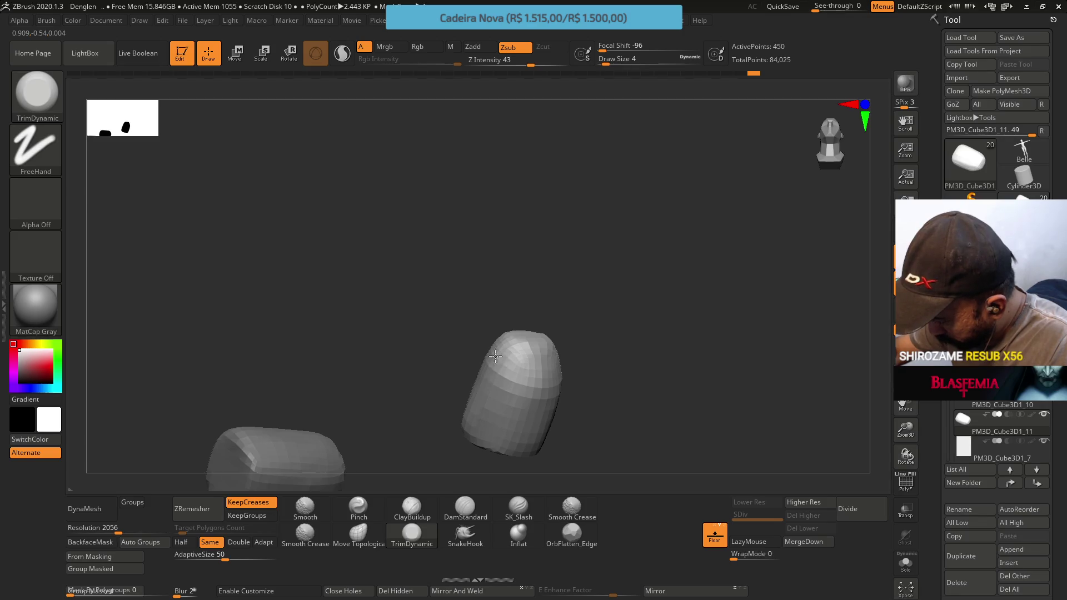
{"action": "mouse_move", "coordinate": [502, 360]}
{"action": "right_mouse_down"}
{"action": "mouse_move", "coordinate": [510, 355]}
{"action": "mouse_move", "coordinate": [526, 405]}
{"action": "mouse_move", "coordinate": [524, 294]}
{"action": "mouse_move", "coordinate": [491, 333]}
{"action": "mouse_move", "coordinate": [494, 374]}
{"action": "mouse_move", "coordinate": [447, 378]}
{"action": "mouse_move", "coordinate": [499, 379]}
{"action": "mouse_move", "coordinate": [492, 340]}
{"action": "mouse_move", "coordinate": [489, 393]}
{"action": "mouse_move", "coordinate": [499, 398]}
{"action": "mouse_move", "coordinate": [484, 300]}
{"action": "mouse_move", "coordinate": [500, 334]}
{"action": "right_mouse_up"}
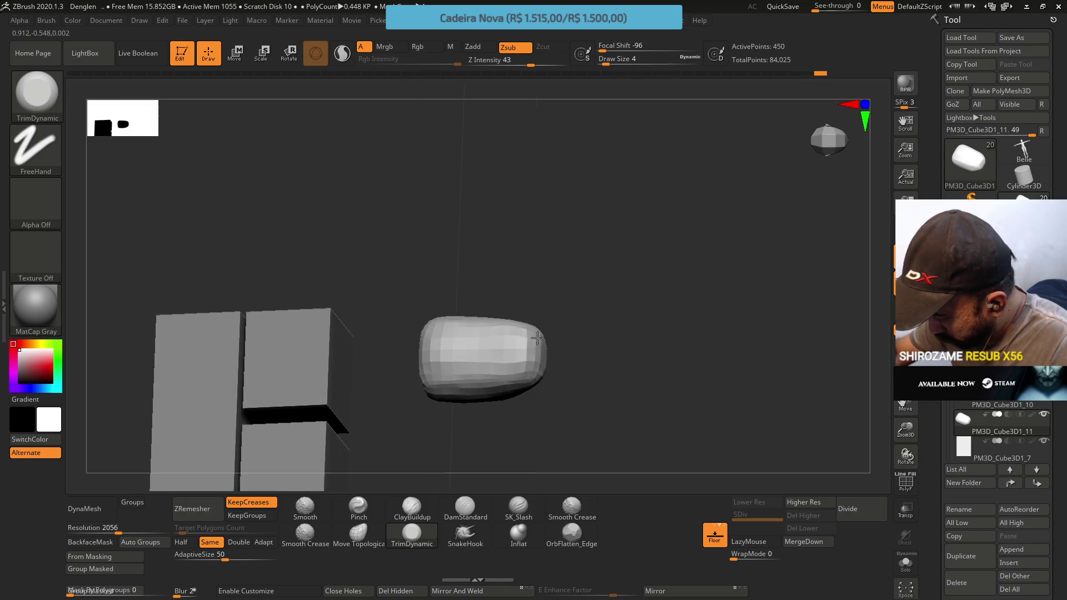
{"action": "right_click_drag", "start_coordinate": [442, 379], "coordinate": [540, 330], "text": "shift"}
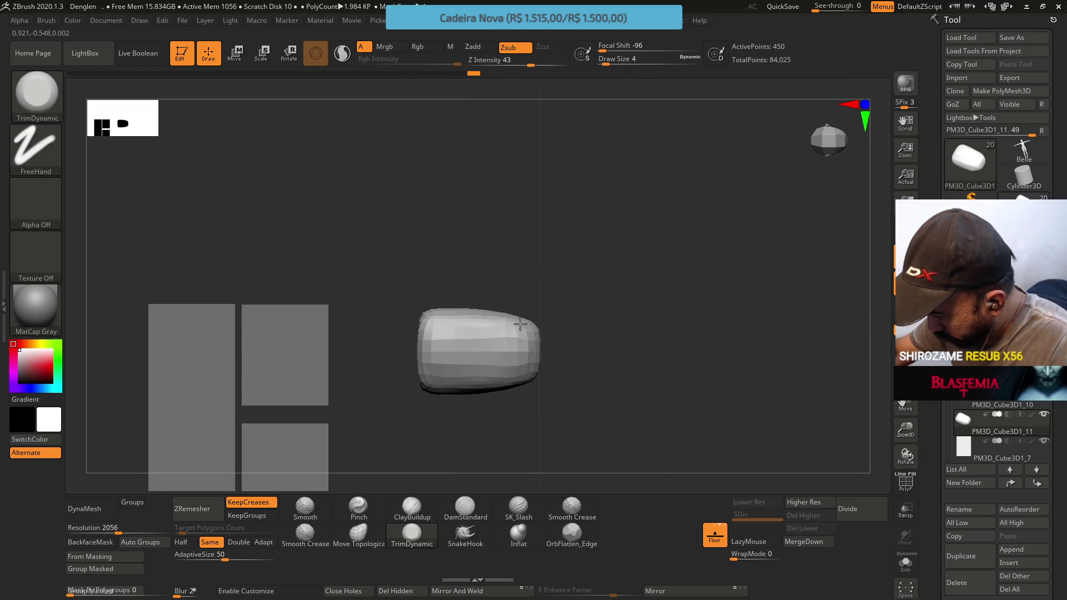
{"action": "mouse_move", "coordinate": [540, 371]}
{"action": "right_mouse_down"}
{"action": "mouse_move", "coordinate": [534, 305]}
{"action": "mouse_move", "coordinate": [534, 352]}
{"action": "mouse_move", "coordinate": [533, 320]}
{"action": "mouse_move", "coordinate": [560, 305]}
{"action": "mouse_move", "coordinate": [545, 348]}
{"action": "mouse_move", "coordinate": [543, 318]}
{"action": "right_mouse_up"}
Try a build-up brush on the tip, undo it, and return to TrimDynamic.
{"action": "left_click", "coordinate": [411, 506]}
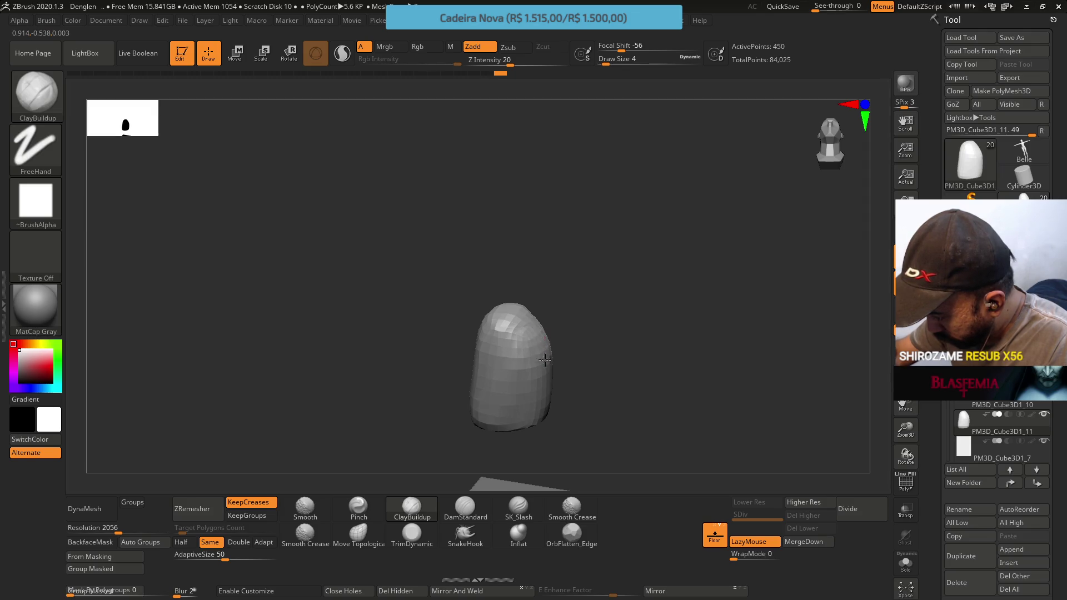
{"action": "right_click_drag", "start_coordinate": [534, 340], "coordinate": [529, 315]}
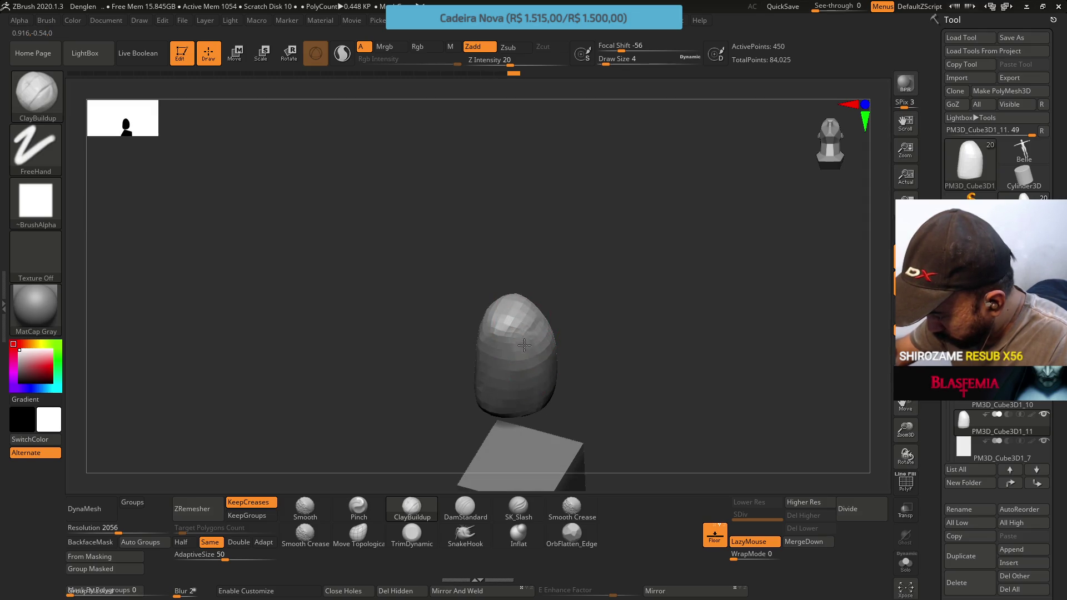
{"action": "left_click_drag", "start_coordinate": [535, 335], "coordinate": [529, 328]}
{"action": "mouse_move", "coordinate": [520, 335]}
{"action": "right_mouse_down"}
{"action": "mouse_move", "coordinate": [538, 282]}
{"action": "mouse_move", "coordinate": [525, 316]}
{"action": "right_mouse_up"}
{"action": "key", "text": "ctrl+z"}
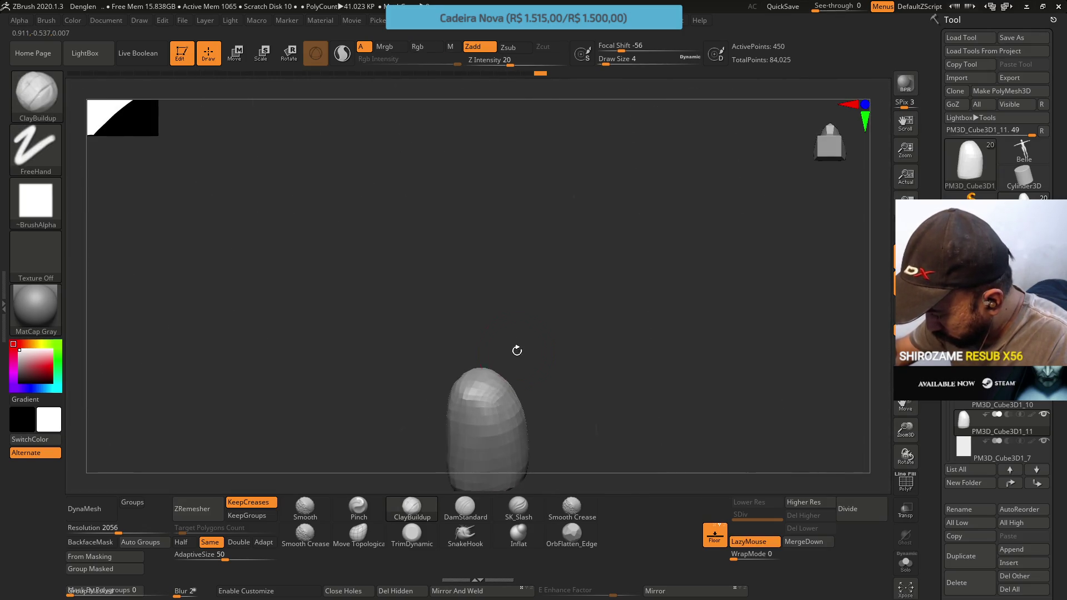
{"action": "key", "text": "b"}
{"action": "key", "text": "t"}
{"action": "key", "text": "d"}
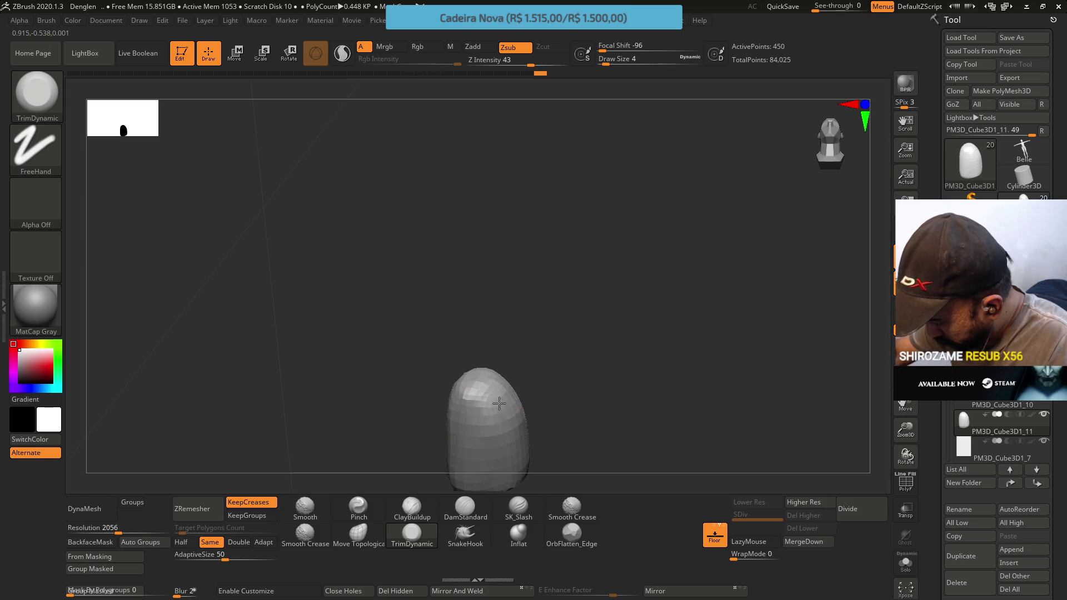
Trim the fingertip's top and, at Draw Size 6, flatten its sides.
{"action": "left_click_drag", "start_coordinate": [489, 443], "coordinate": [488, 424]}
{"action": "mouse_move", "coordinate": [518, 432]}
{"action": "right_mouse_down"}
{"action": "mouse_move", "coordinate": [500, 382]}
{"action": "mouse_move", "coordinate": [523, 452]}
{"action": "right_mouse_up"}
{"action": "key", "text": "s"}
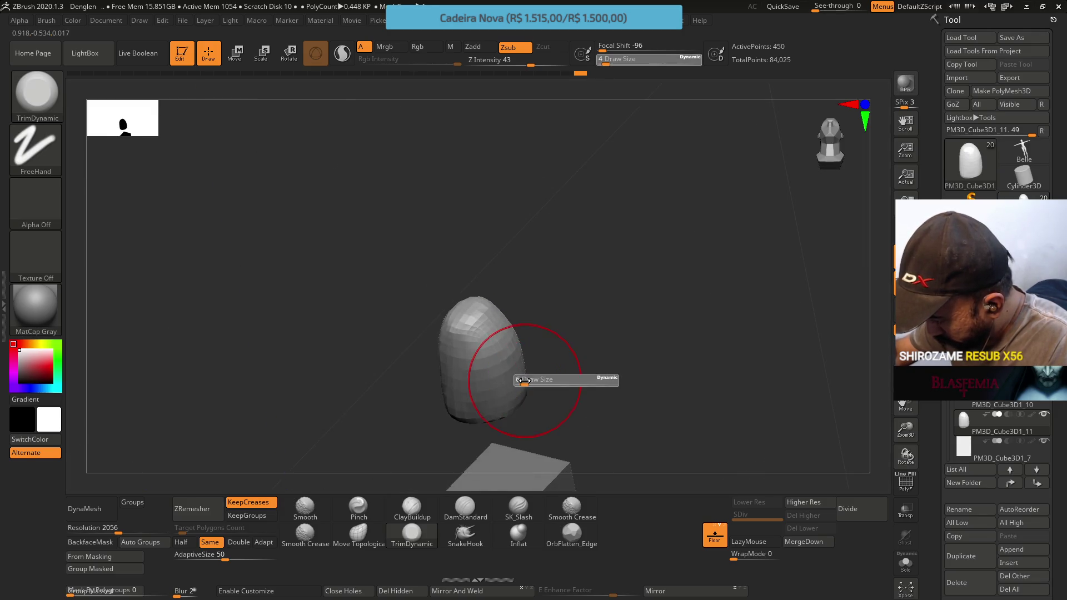
{"action": "left_click", "coordinate": [524, 380]}
{"action": "key", "text": "ctrl+z"}
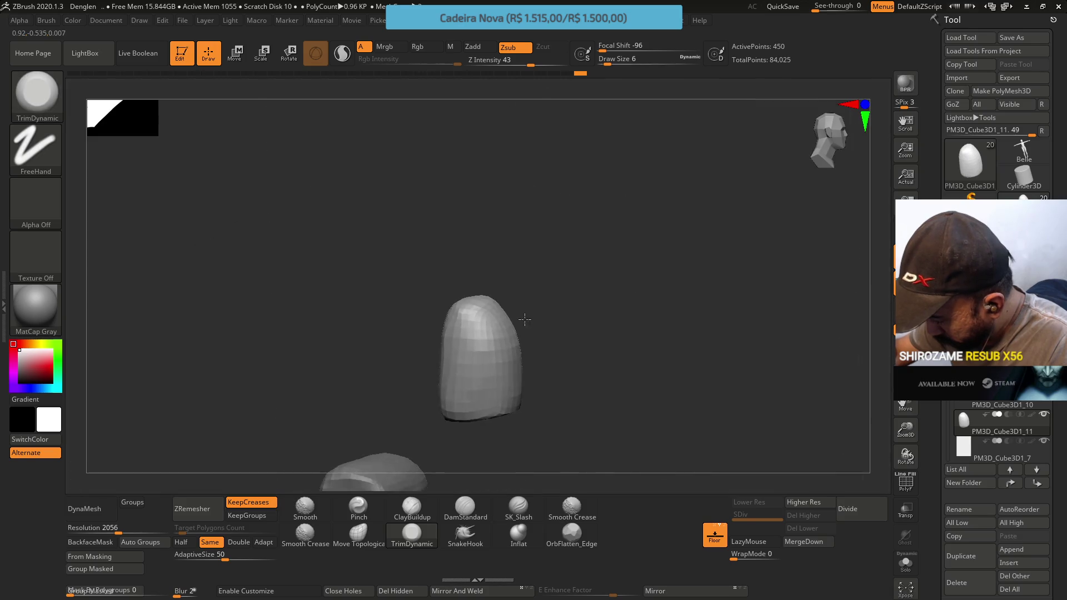
{"action": "left_click_drag", "start_coordinate": [524, 320], "coordinate": [492, 328]}
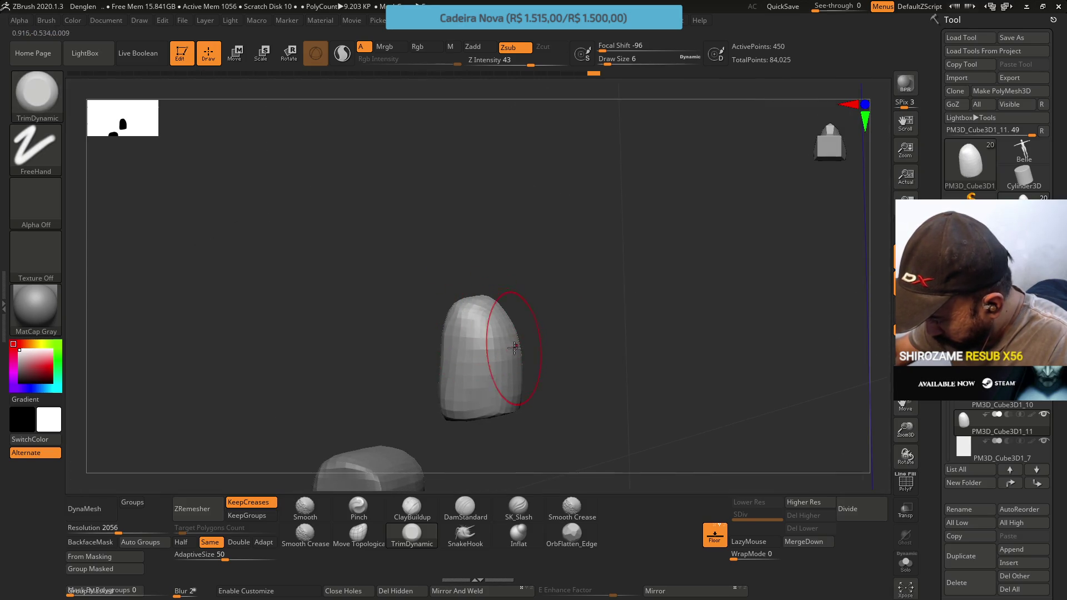
{"action": "left_click_drag", "start_coordinate": [496, 334], "coordinate": [486, 336]}
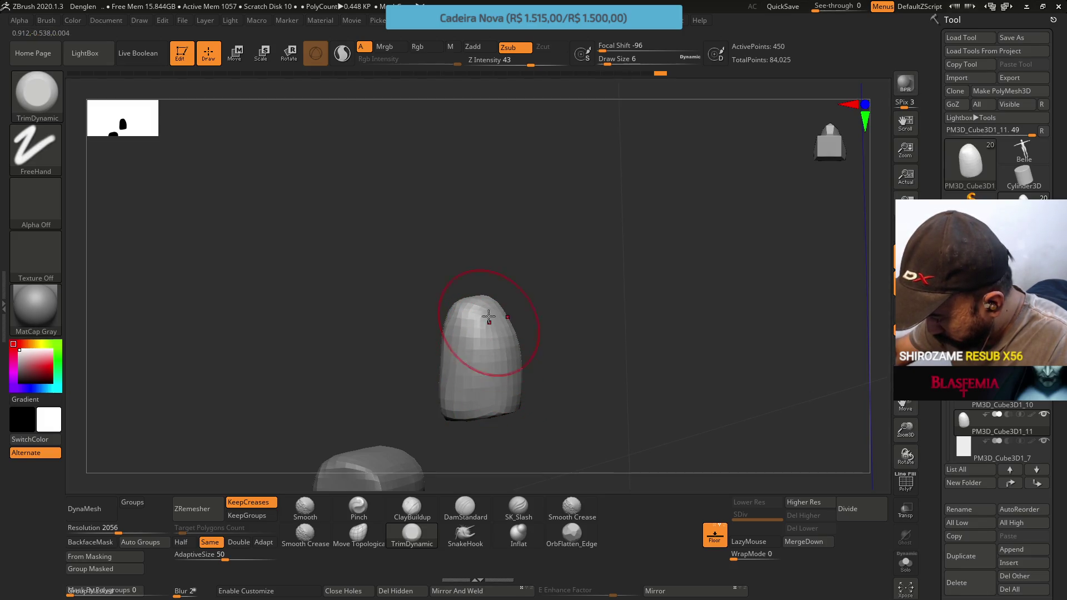
Undo the last trim strokes to restore the blockier fingertip shape.
{"action": "key", "text": "ctrl+z"}
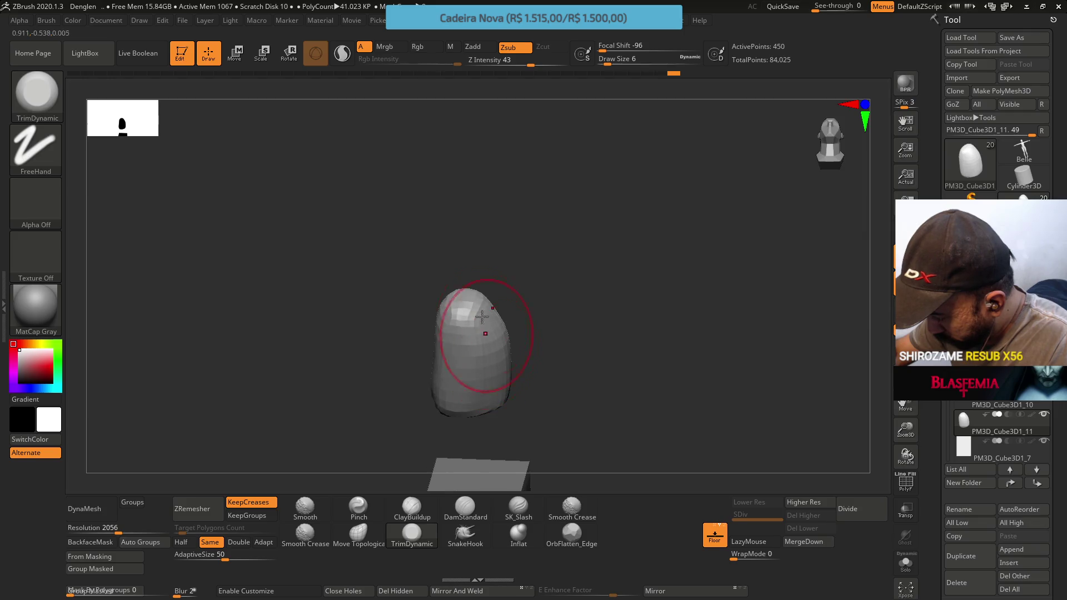
{"action": "key", "text": "ctrl+z"}
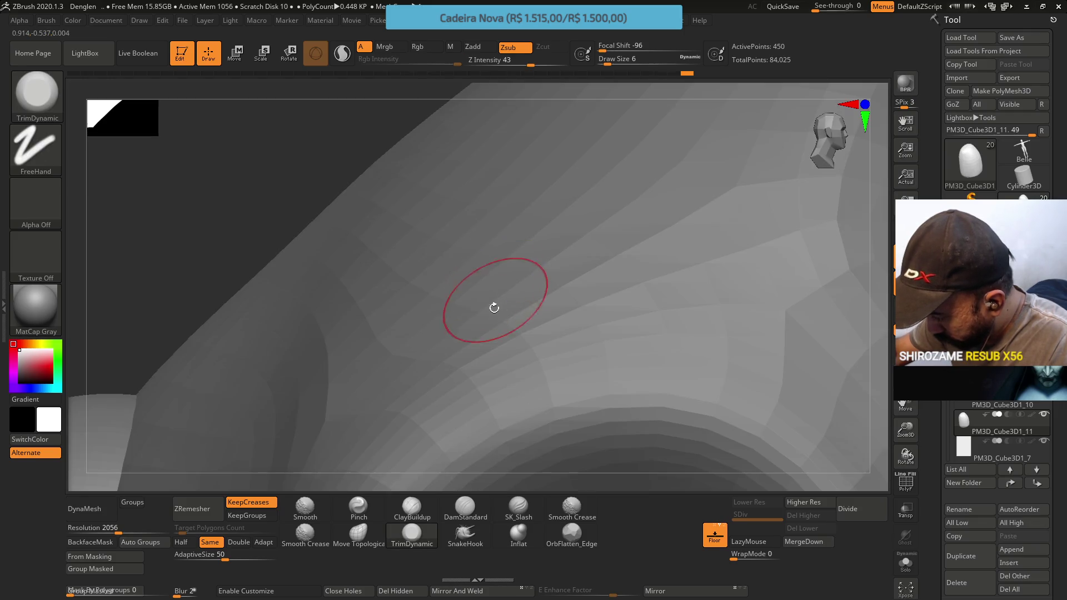
{"action": "key", "text": "ctrl+z"}
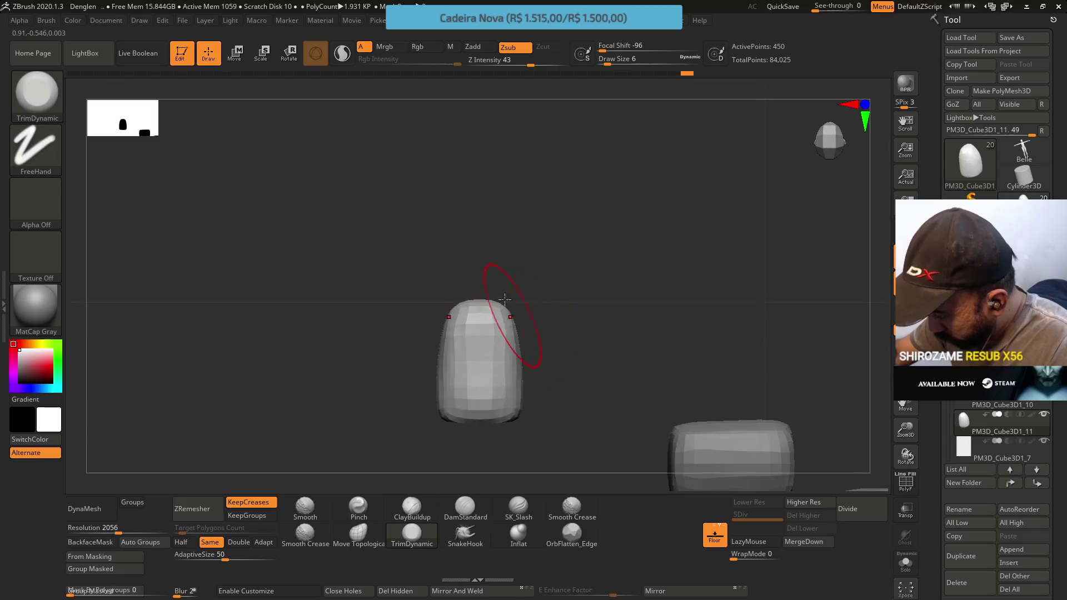
{"action": "left_click", "coordinate": [358, 507]}
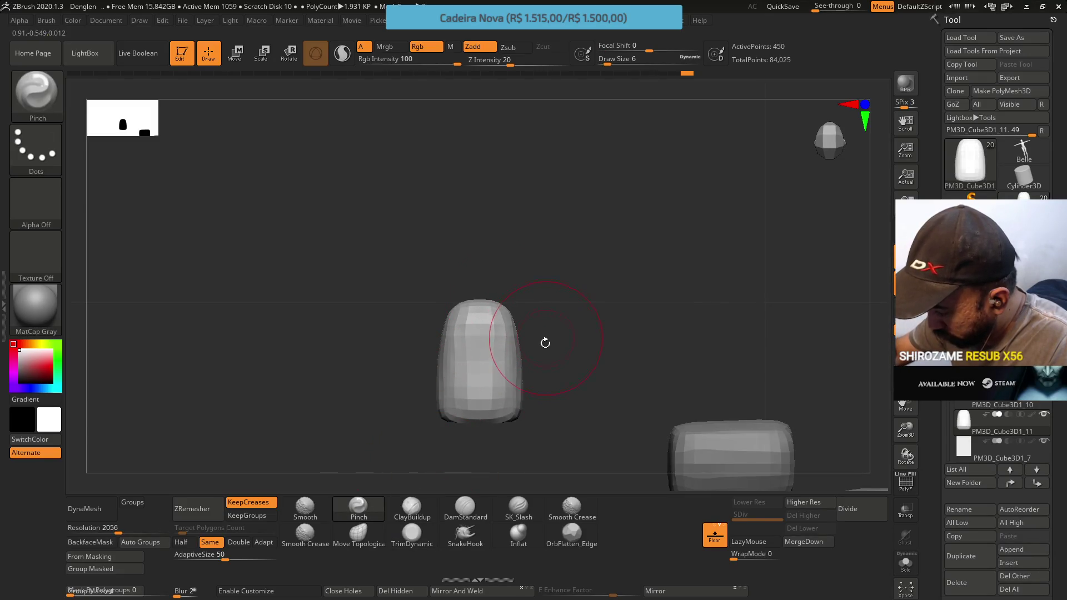
Pinch the fingertip's top edge at Draw Size 4, comparing the result with undo and redo.
{"action": "key", "text": "s"}
{"action": "key", "text": "ctrl+z"}
{"action": "key", "text": "s"}
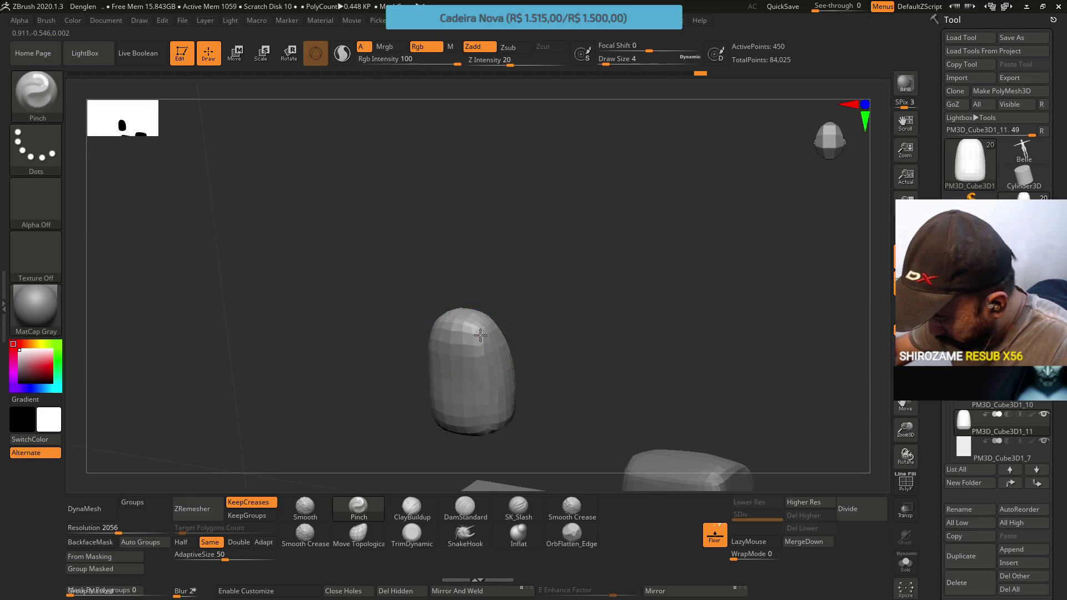
{"action": "left_click_drag", "start_coordinate": [481, 341], "coordinate": [484, 349]}
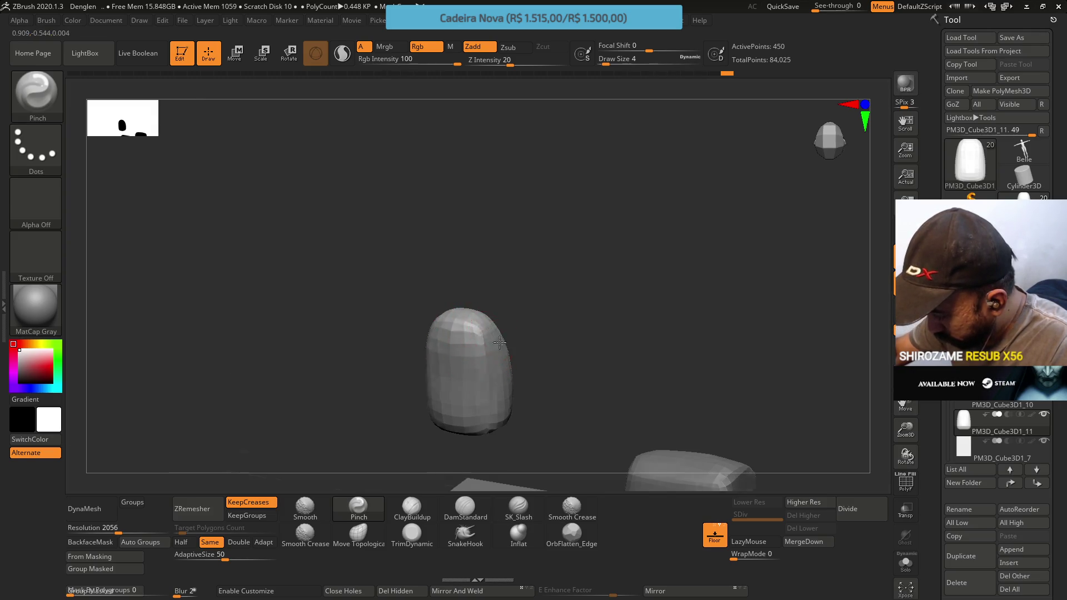
{"action": "key", "text": "ctrl+z"}
{"action": "key", "text": "ctrl+z"}
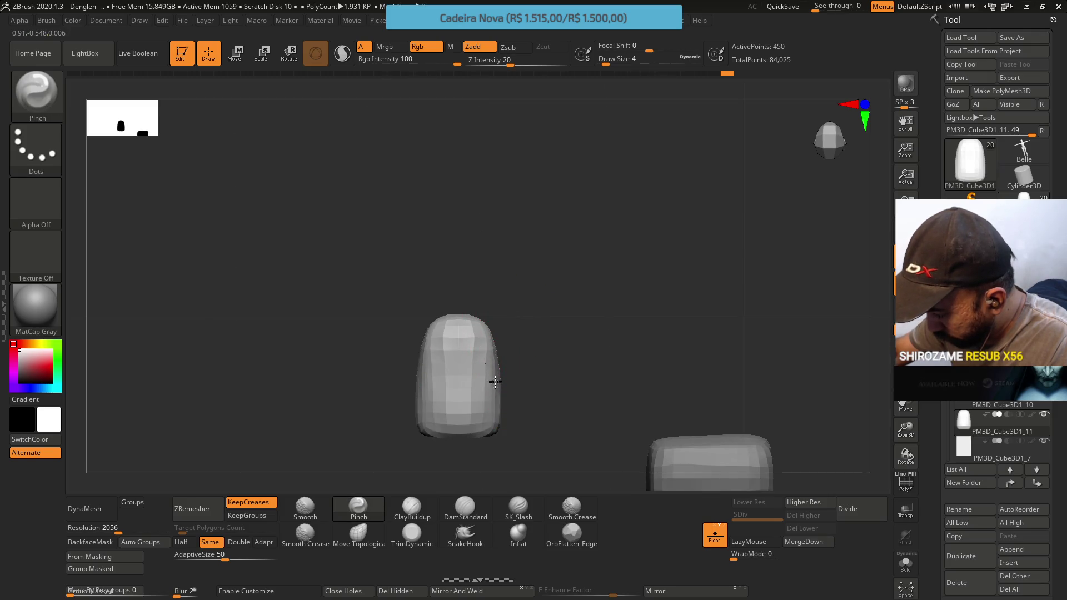
{"action": "key", "text": "ctrl+shift+z"}
{"action": "key", "text": "ctrl+shift+z"}
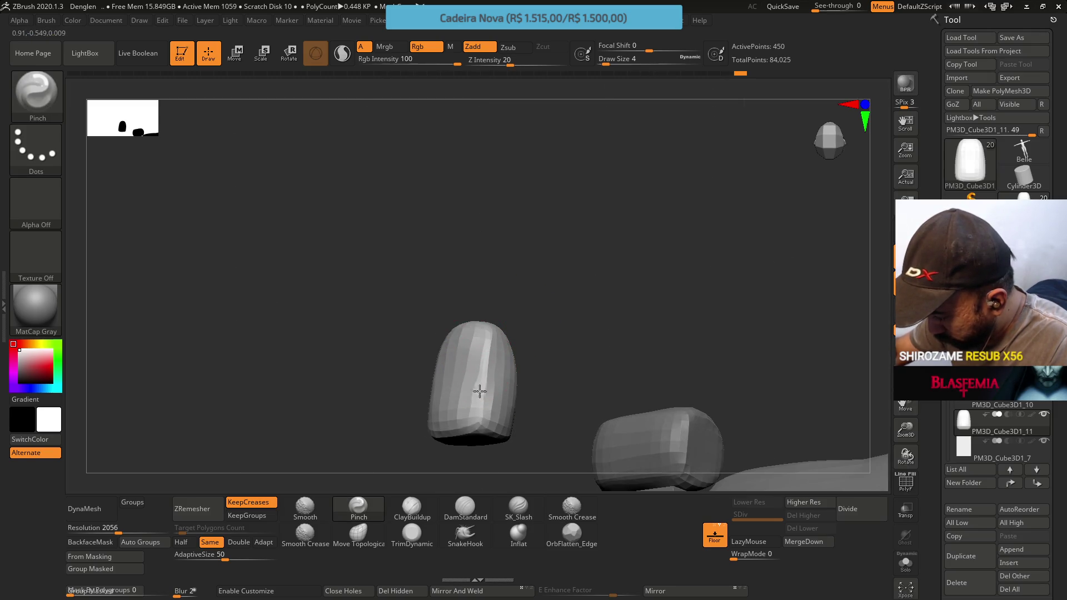
Orbit to look down on the fingertip beside the finger blocks.
{"action": "mouse_move", "coordinate": [476, 404]}
{"action": "right_mouse_down"}
{"action": "mouse_move", "coordinate": [469, 369]}
{"action": "mouse_move", "coordinate": [489, 339]}
{"action": "right_mouse_up"}
{"action": "right_click_drag", "start_coordinate": [491, 382], "coordinate": [443, 374]}
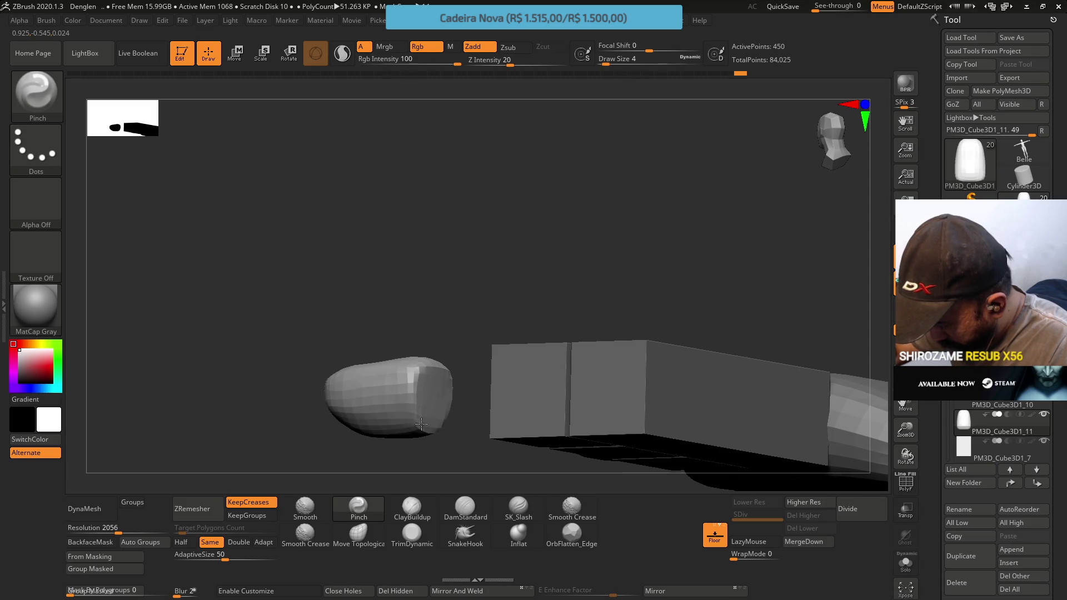
{"action": "mouse_move", "coordinate": [414, 394]}
{"action": "right_mouse_down"}
{"action": "mouse_move", "coordinate": [433, 392]}
{"action": "mouse_move", "coordinate": [427, 372]}
{"action": "mouse_move", "coordinate": [400, 376]}
{"action": "mouse_move", "coordinate": [422, 372]}
{"action": "mouse_move", "coordinate": [490, 294]}
{"action": "mouse_move", "coordinate": [472, 333]}
{"action": "mouse_move", "coordinate": [469, 412]}
{"action": "right_mouse_up"}
Rotate the fingertip block 90° with the gizmo so it lies horizontal.
{"action": "key", "text": "w"}
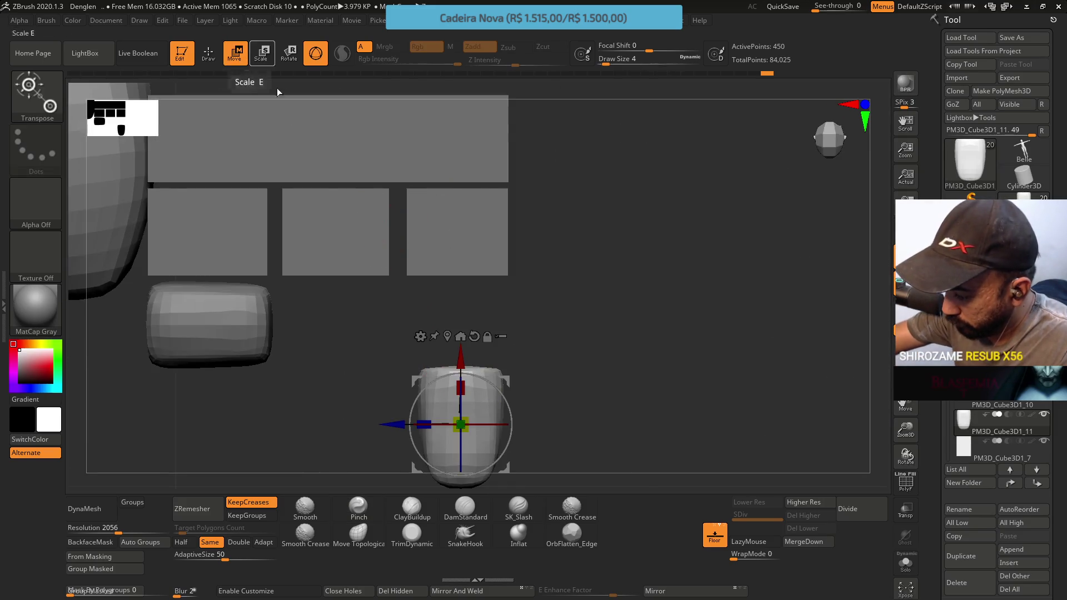
{"action": "right_click_drag", "start_coordinate": [444, 323], "coordinate": [492, 339]}
{"action": "key", "text": "ctrl+z"}
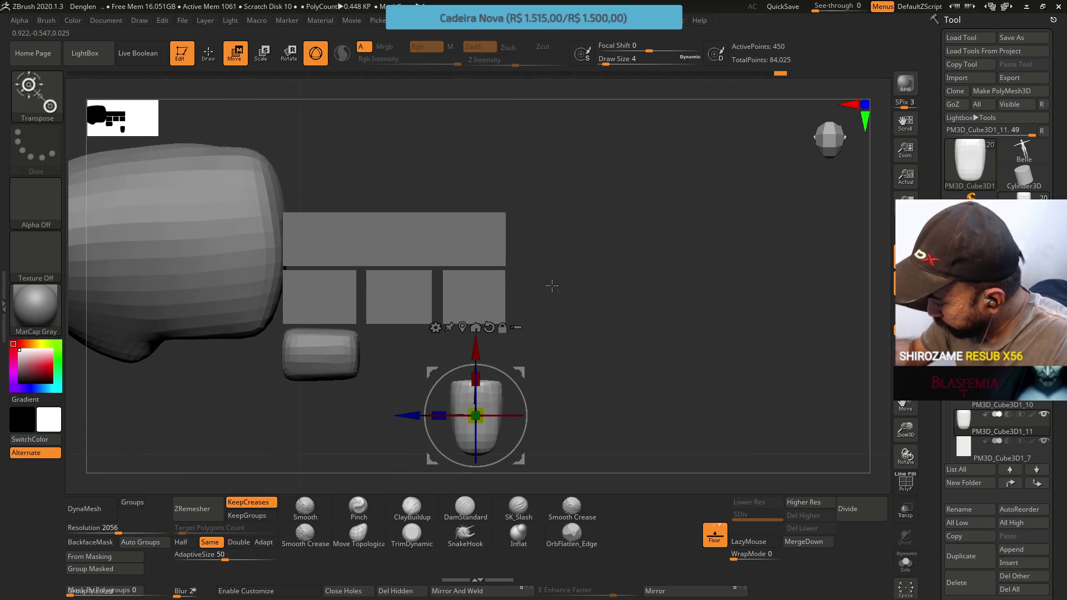
{"action": "mouse_move", "coordinate": [525, 414]}
{"action": "left_mouse_down"}
{"action": "mouse_move", "coordinate": [520, 388]}
{"action": "mouse_move", "coordinate": [425, 354]}
{"action": "mouse_move", "coordinate": [437, 351]}
{"action": "left_mouse_up"}
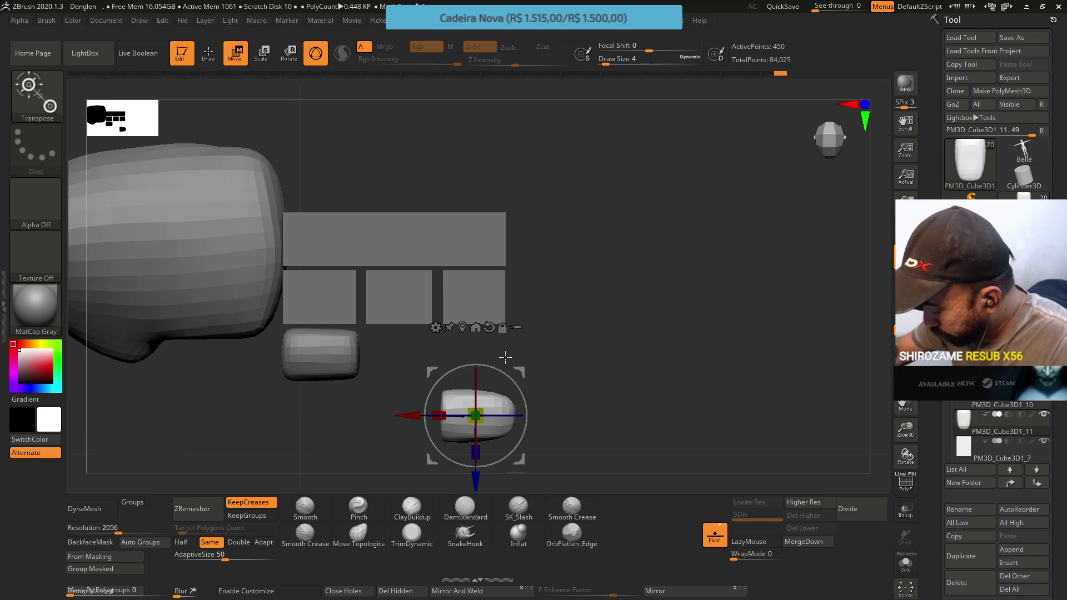
{"action": "left_click", "coordinate": [412, 533]}
{"action": "left_click_drag", "start_coordinate": [555, 250], "coordinate": [487, 310]}
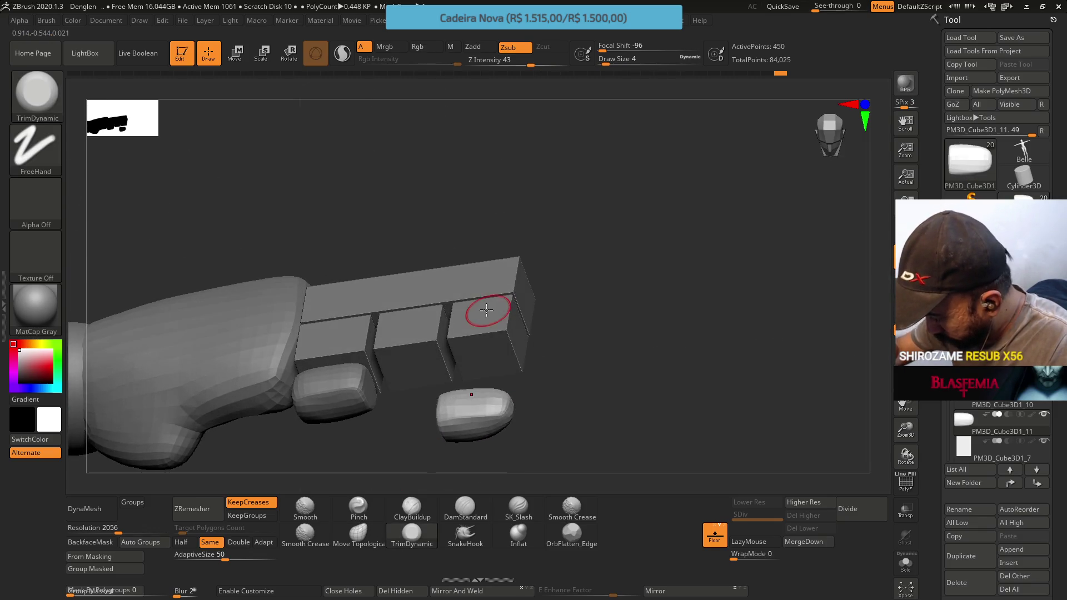
{"action": "left_click_drag", "start_coordinate": [486, 376], "coordinate": [486, 393], "text": "shift"}
Duplicate the fingertip, lift the copy above it, and slide the lower block left.
{"action": "key", "text": "ctrl+shift+d"}
{"action": "left_click", "coordinate": [236, 54]}
{"action": "left_click_drag", "start_coordinate": [484, 469], "coordinate": [485, 424]}
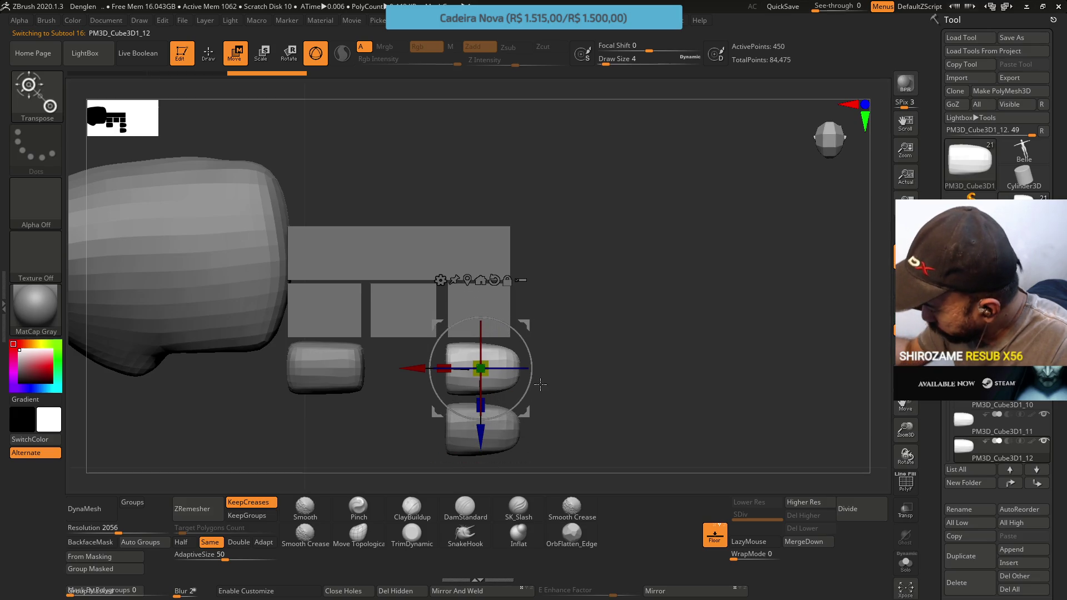
{"action": "left_click", "coordinate": [965, 433]}
{"action": "mouse_move", "coordinate": [416, 431]}
{"action": "left_mouse_down"}
{"action": "mouse_move", "coordinate": [281, 428]}
{"action": "mouse_move", "coordinate": [248, 407]}
{"action": "left_mouse_up"}
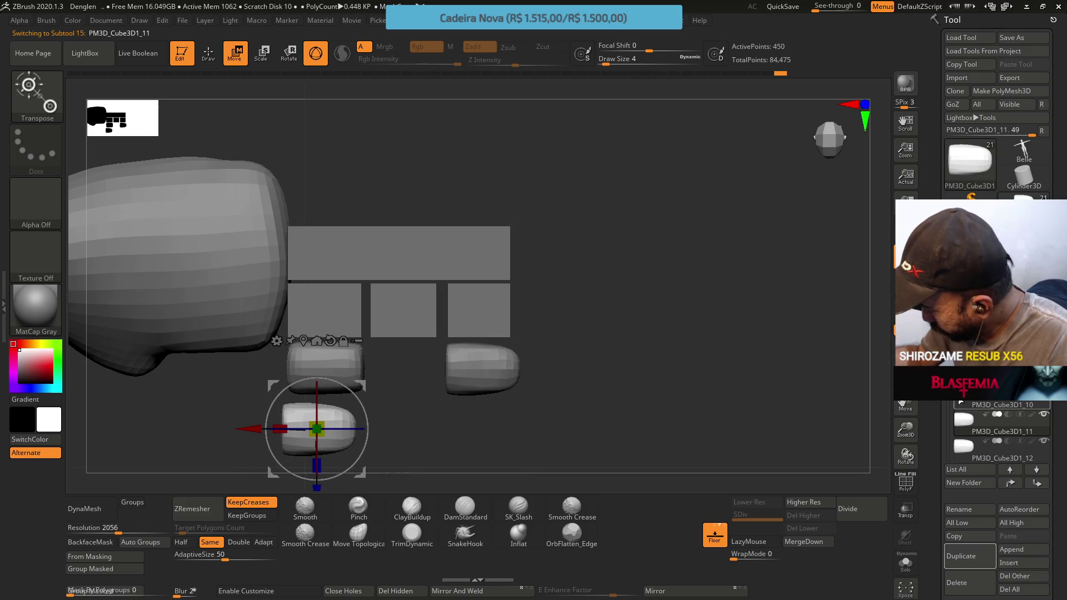
{"action": "left_click", "coordinate": [965, 450]}
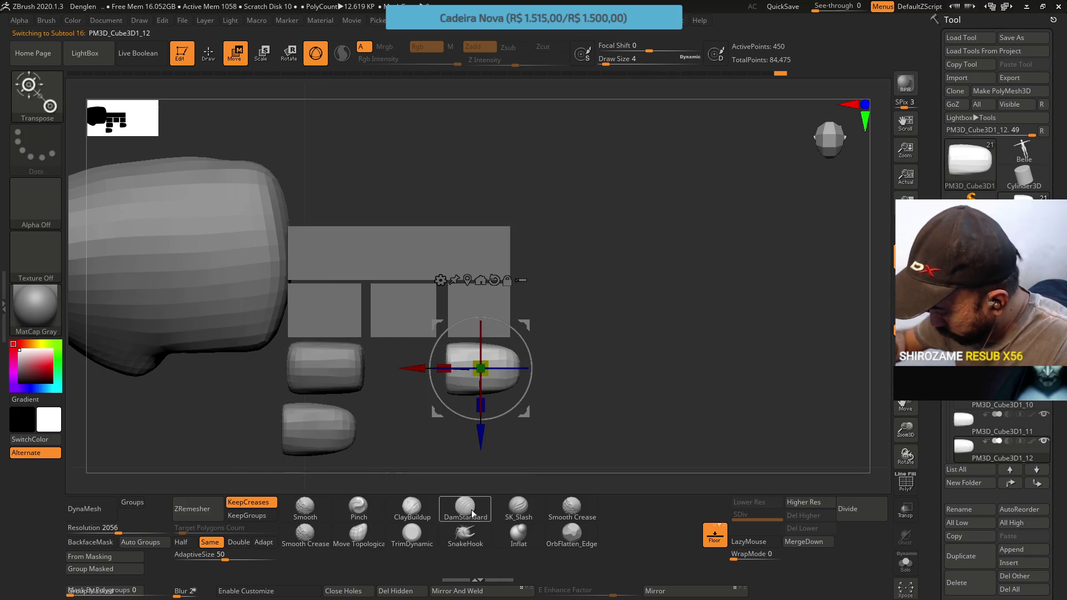
Stand the right fingertip block upright under its finger column.
{"action": "left_click", "coordinate": [358, 535]}
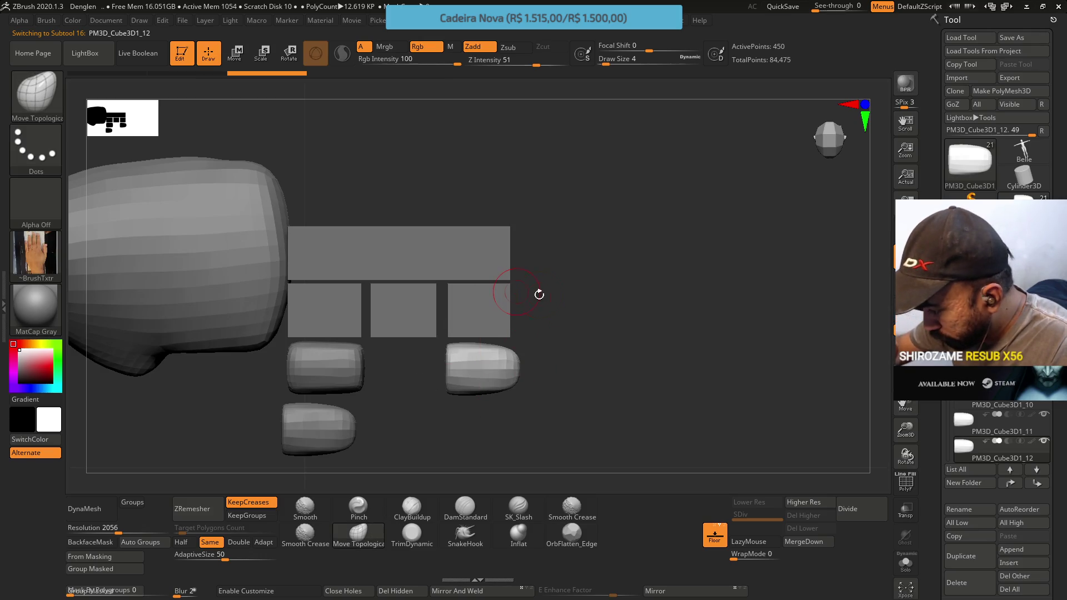
{"action": "left_click_drag", "start_coordinate": [512, 390], "coordinate": [490, 362]}
{"action": "mouse_move", "coordinate": [490, 362]}
{"action": "right_mouse_down"}
{"action": "mouse_move", "coordinate": [472, 364]}
{"action": "mouse_move", "coordinate": [489, 333]}
{"action": "mouse_move", "coordinate": [495, 360]}
{"action": "mouse_move", "coordinate": [521, 365]}
{"action": "mouse_move", "coordinate": [511, 288]}
{"action": "right_mouse_up"}
{"action": "key", "text": "w"}
{"action": "mouse_move", "coordinate": [514, 356]}
{"action": "left_mouse_down"}
{"action": "mouse_move", "coordinate": [519, 406]}
{"action": "mouse_move", "coordinate": [501, 440]}
{"action": "left_mouse_up"}
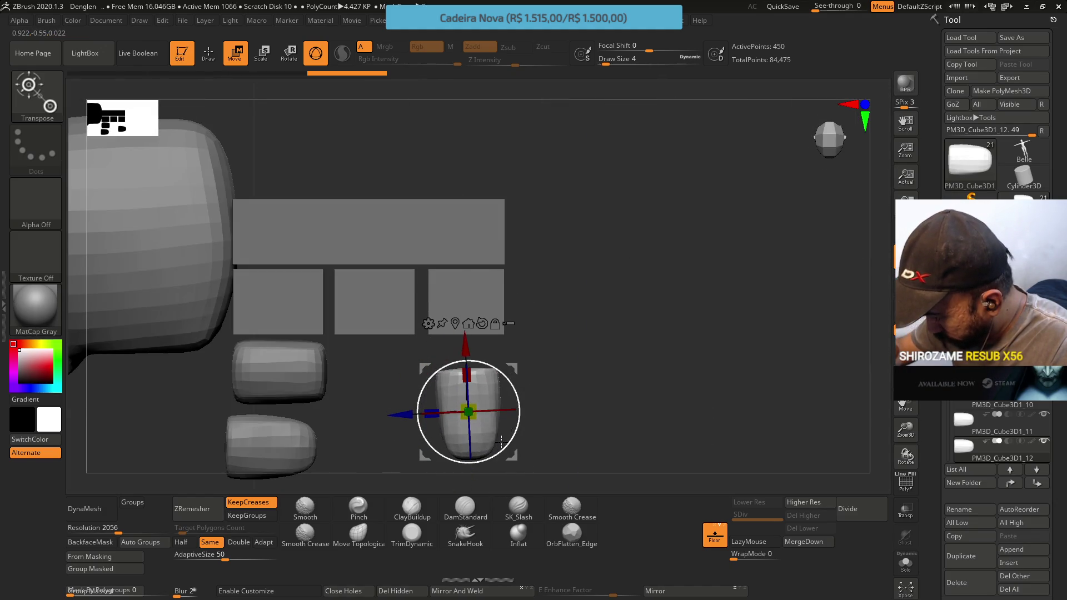
{"action": "mouse_move", "coordinate": [500, 428]}
{"action": "right_mouse_down"}
{"action": "mouse_move", "coordinate": [492, 389]}
{"action": "mouse_move", "coordinate": [476, 440]}
{"action": "mouse_move", "coordinate": [488, 428]}
{"action": "right_mouse_up"}
Reshape the upright fingertip with Move Topological at Draw Size 6.
{"action": "key", "text": "b"}
{"action": "key", "text": "m"}
{"action": "key", "text": "t"}
{"action": "key", "text": "q"}
{"action": "key", "text": "s"}
{"action": "left_click", "coordinate": [469, 435]}
{"action": "left_click_drag", "start_coordinate": [487, 427], "coordinate": [483, 405]}
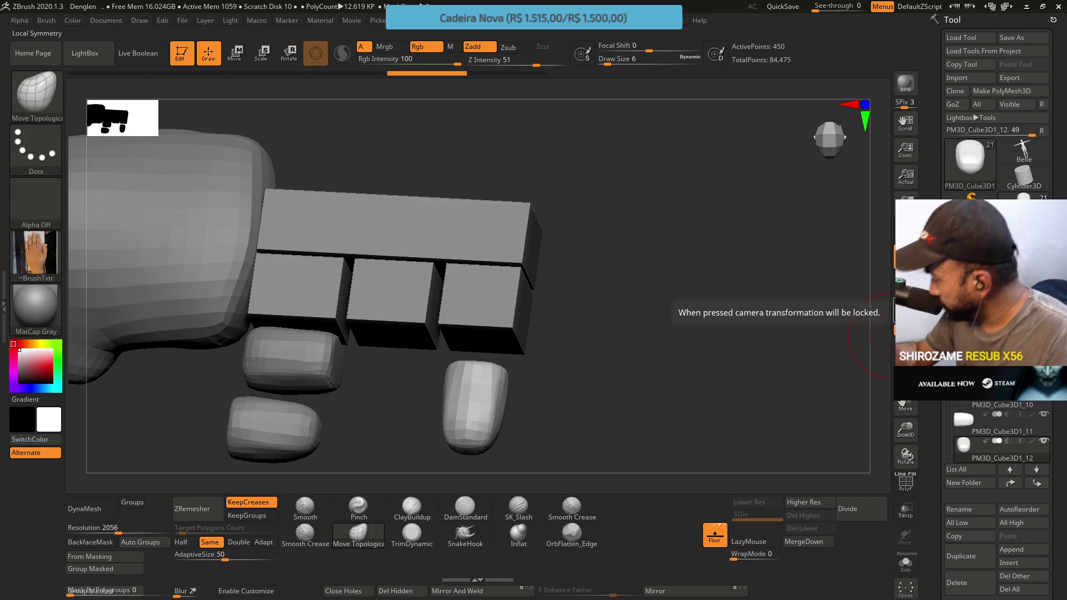
Push in the upright fingertip's right edge from a straight front view with Move Topological.
{"action": "mouse_move", "coordinate": [592, 389]}
{"action": "left_mouse_down"}
{"action": "mouse_move", "coordinate": [483, 409]}
{"action": "mouse_move", "coordinate": [494, 406]}
{"action": "left_mouse_up"}
{"action": "key", "text": "space"}
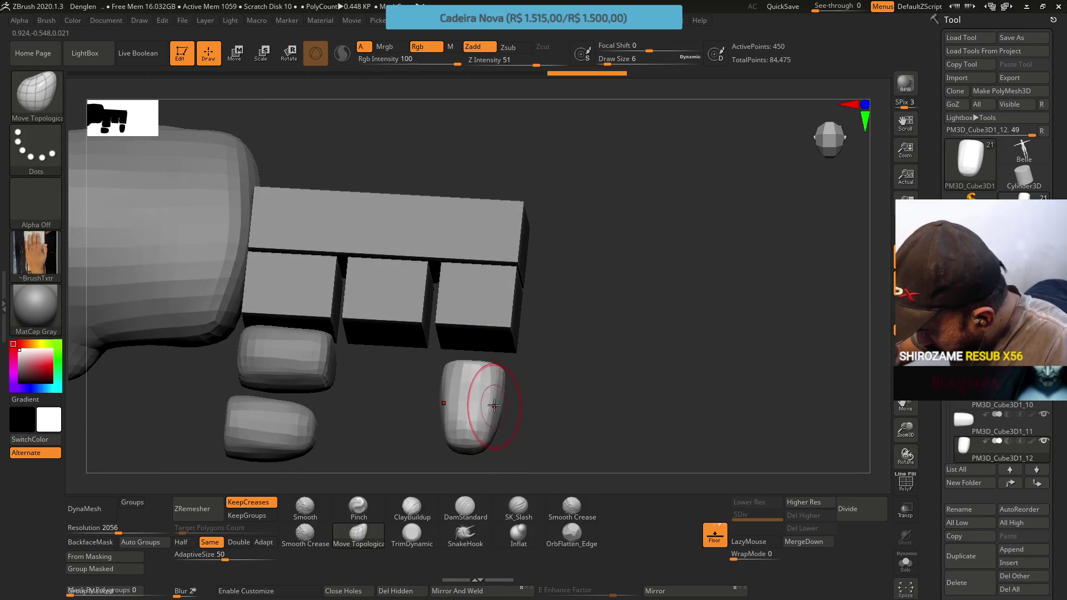
{"action": "key", "text": "p"}
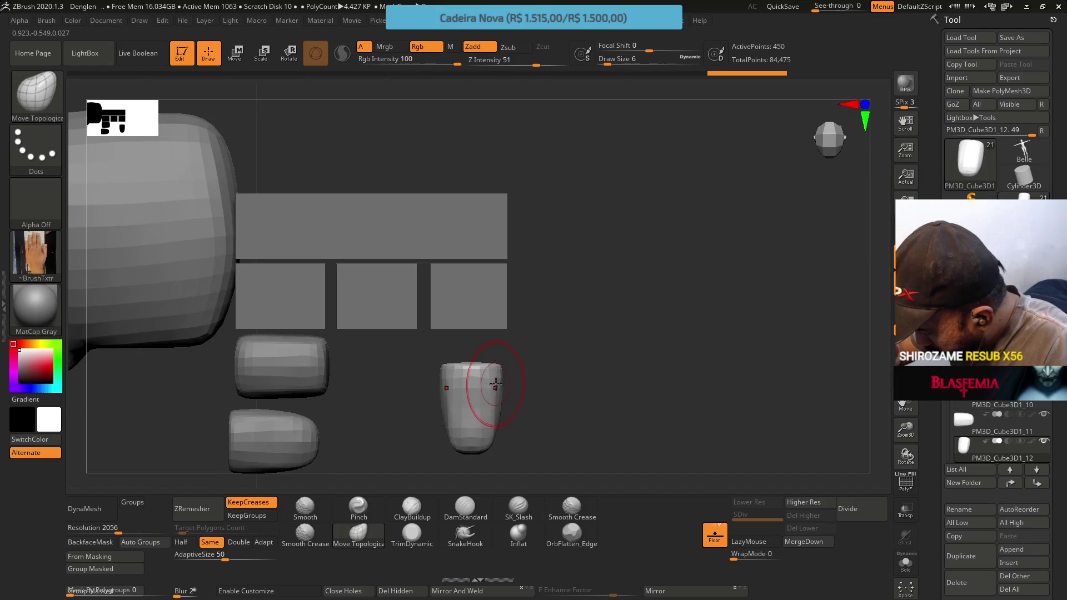
{"action": "mouse_move", "coordinate": [499, 379]}
{"action": "left_mouse_down"}
{"action": "mouse_move", "coordinate": [487, 410]}
{"action": "mouse_move", "coordinate": [500, 415]}
{"action": "mouse_move", "coordinate": [490, 299]}
{"action": "left_mouse_up"}
{"action": "mouse_move", "coordinate": [485, 355]}
{"action": "left_mouse_down"}
{"action": "mouse_move", "coordinate": [500, 350]}
{"action": "mouse_move", "coordinate": [475, 370]}
{"action": "mouse_move", "coordinate": [489, 405]}
{"action": "mouse_move", "coordinate": [479, 395]}
{"action": "left_mouse_up"}
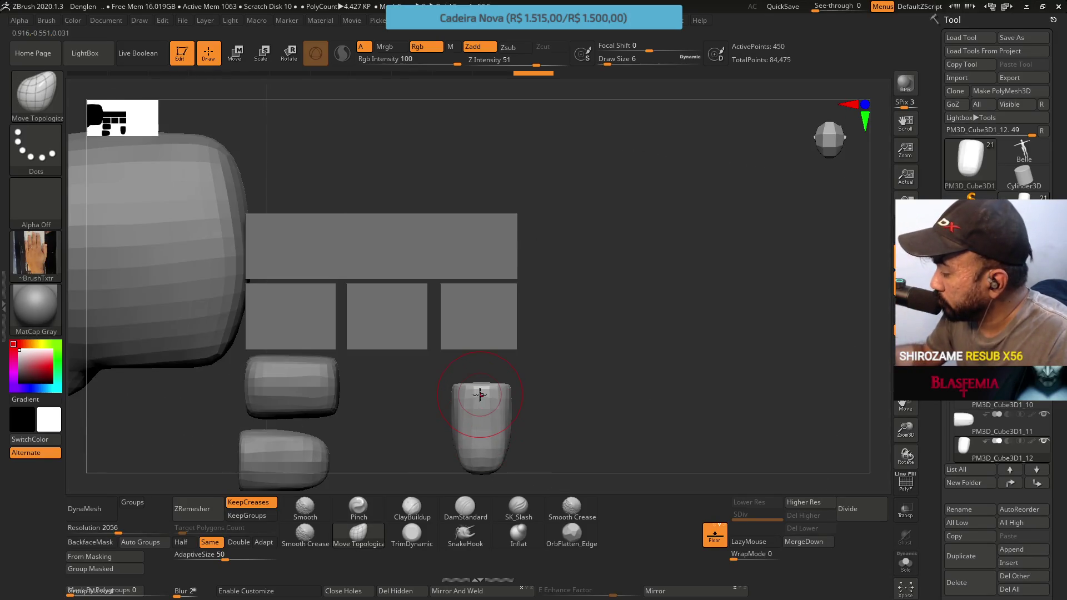
{"action": "left_click", "coordinate": [965, 404]}
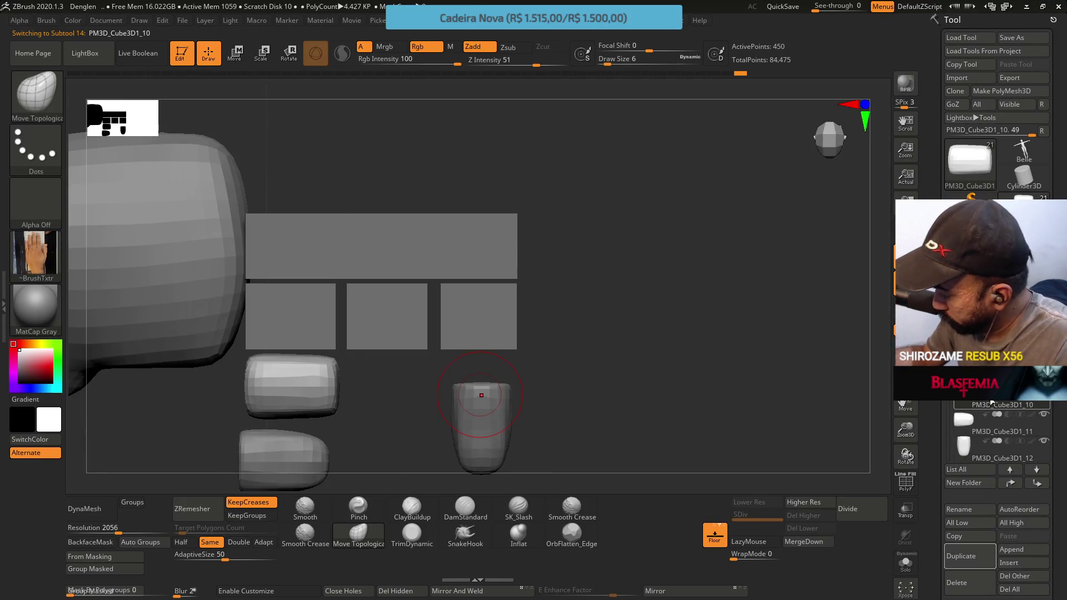
Duplicate the left fingertip block and slide the copy right along the row.
{"action": "left_click", "coordinate": [960, 556]}
{"action": "key", "text": "w"}
{"action": "left_click_drag", "start_coordinate": [228, 369], "coordinate": [329, 369]}
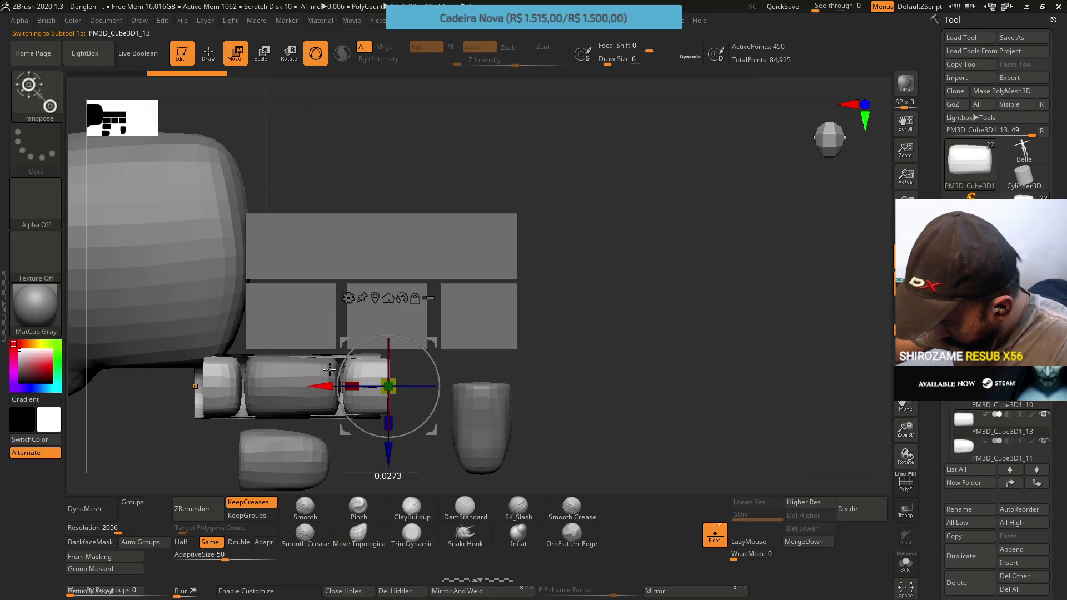
{"action": "key", "text": "ctrl+z"}
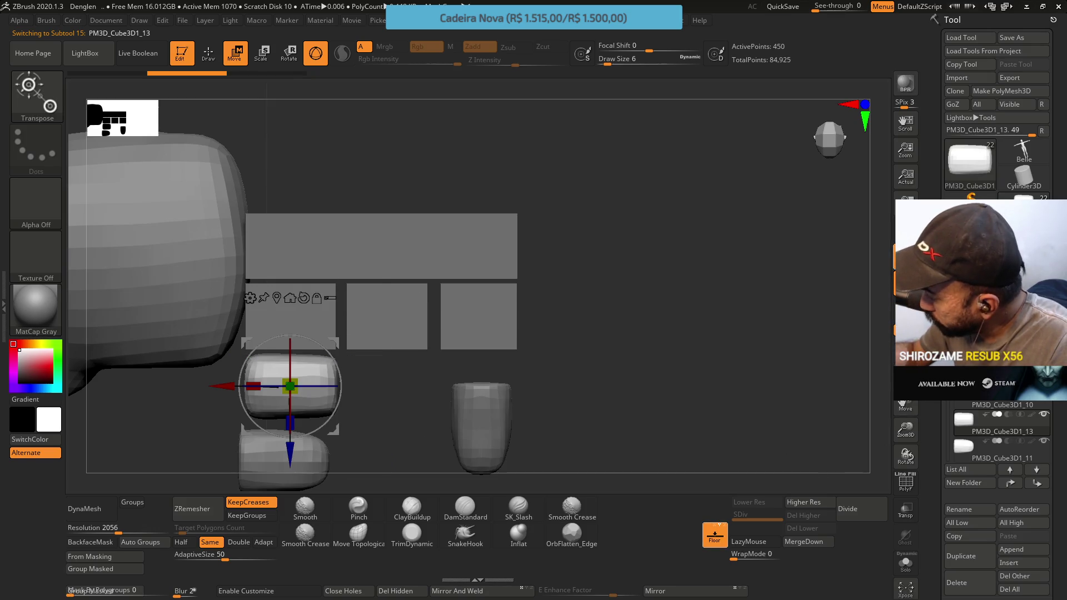
{"action": "mouse_move", "coordinate": [256, 370]}
{"action": "left_mouse_down"}
{"action": "mouse_move", "coordinate": [366, 370]}
{"action": "mouse_move", "coordinate": [362, 248]}
{"action": "left_mouse_up"}
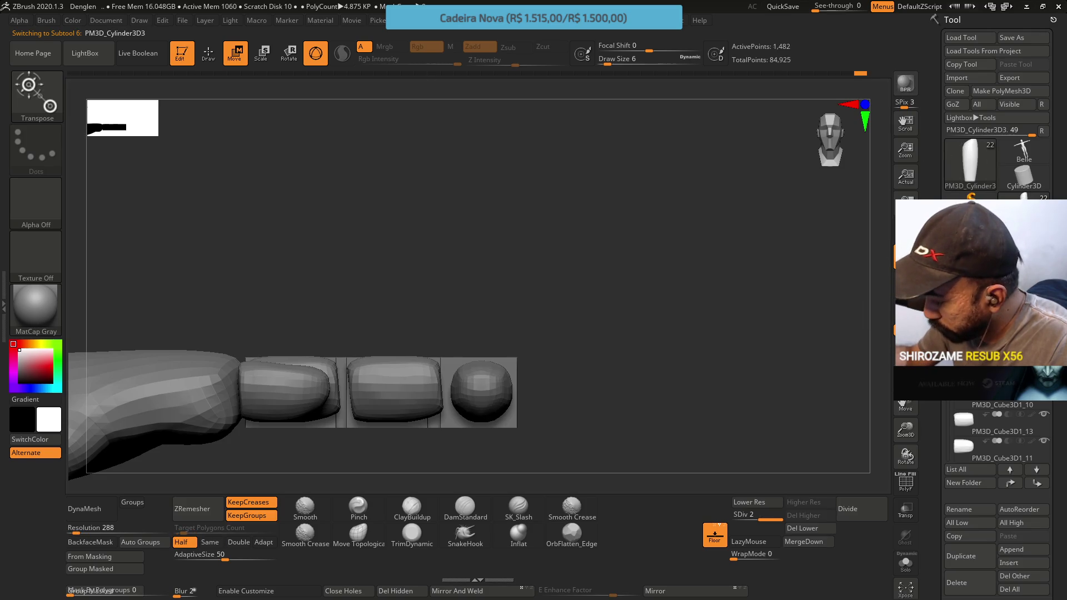
Rotate the rightmost fingertip block 90° and move it up under its finger column.
{"action": "left_click", "coordinate": [966, 417]}
{"action": "left_click", "coordinate": [968, 445]}
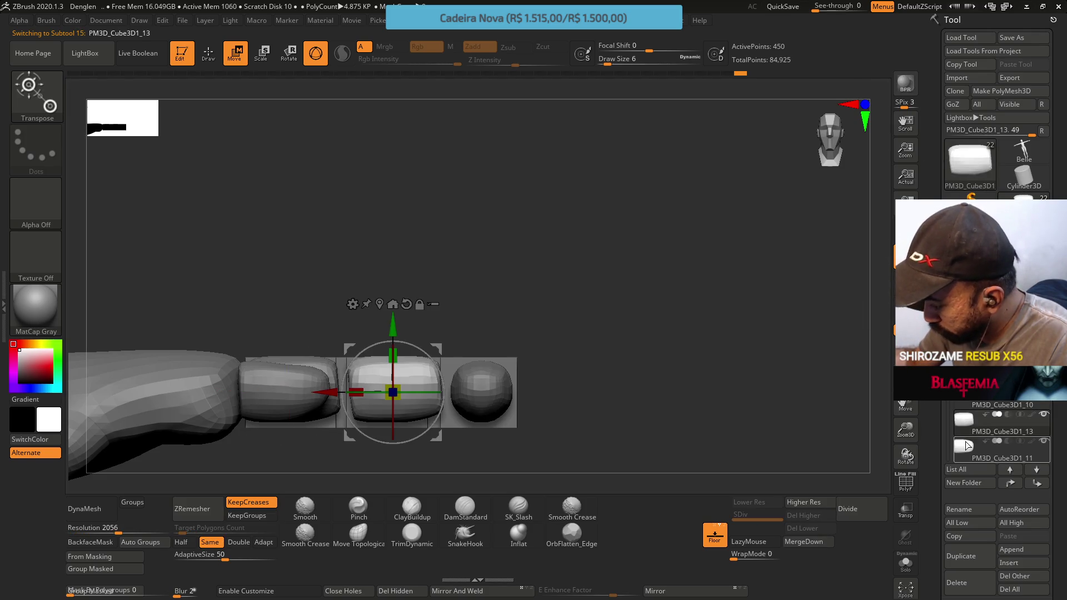
{"action": "left_click", "coordinate": [970, 425]}
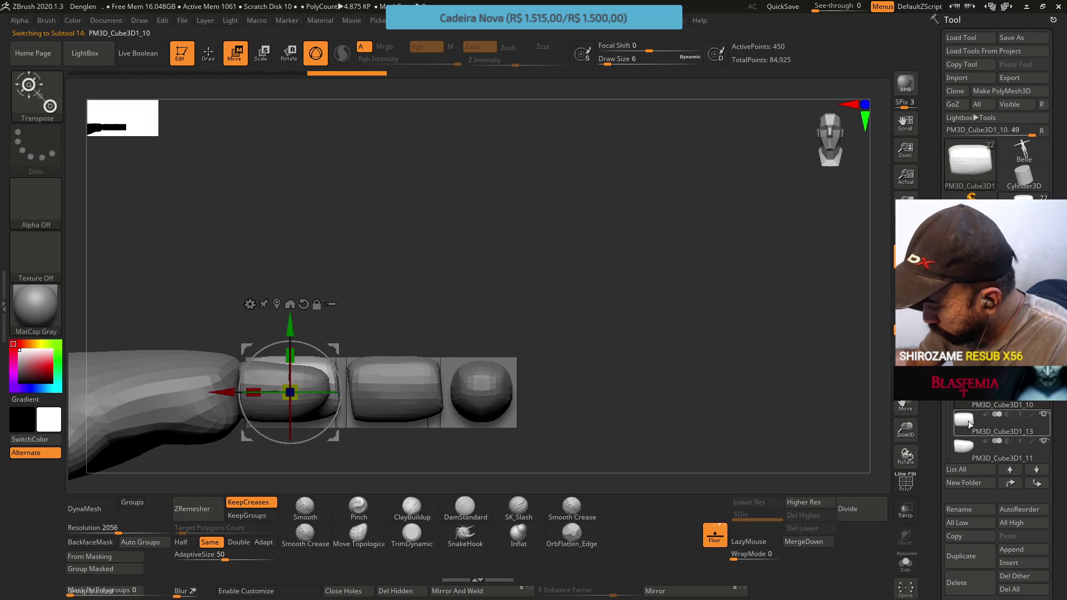
{"action": "scroll", "coordinate": [997, 430], "scroll_direction": "down", "scroll_amount": 1}
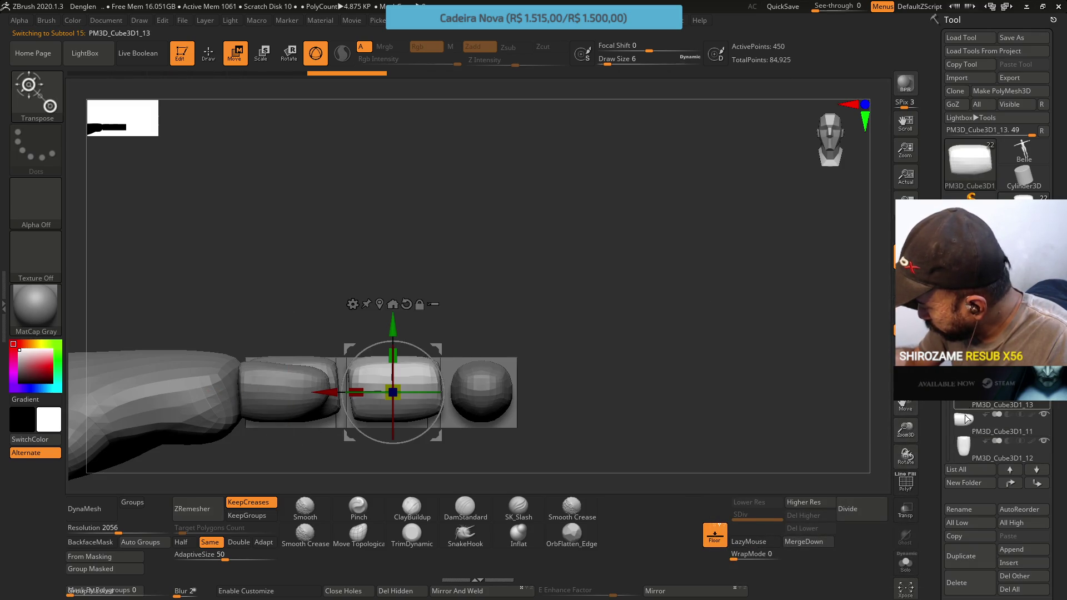
{"action": "left_click", "coordinate": [964, 445]}
{"action": "left_click_drag", "start_coordinate": [545, 269], "coordinate": [542, 371], "text": "shift"}
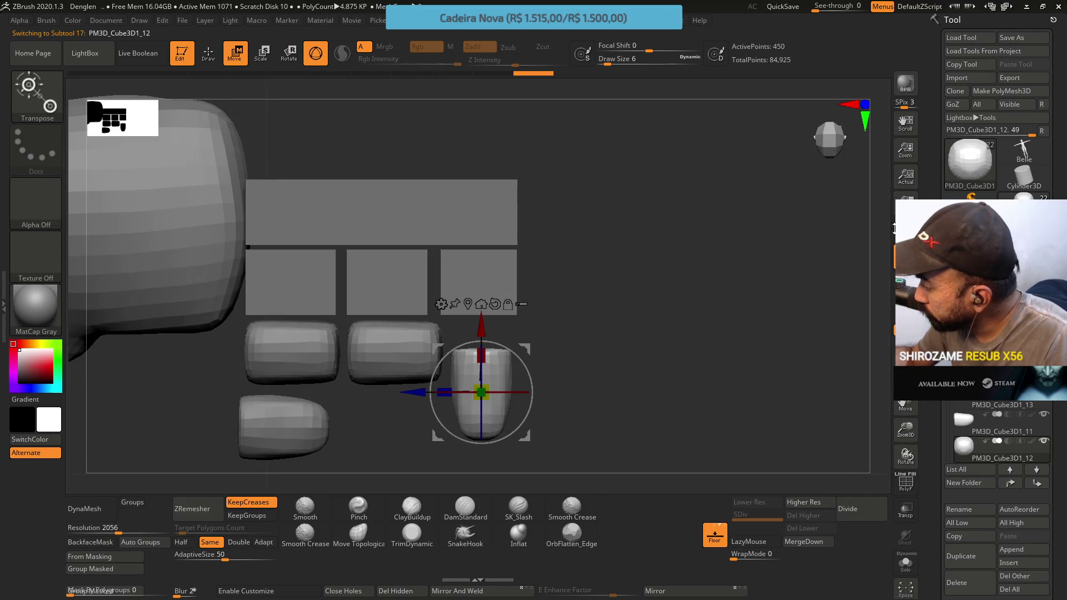
{"action": "mouse_move", "coordinate": [530, 383]}
{"action": "left_mouse_down"}
{"action": "mouse_move", "coordinate": [523, 356]}
{"action": "mouse_move", "coordinate": [458, 326]}
{"action": "left_mouse_up"}
{"action": "left_click_drag", "start_coordinate": [482, 459], "coordinate": [482, 418]}
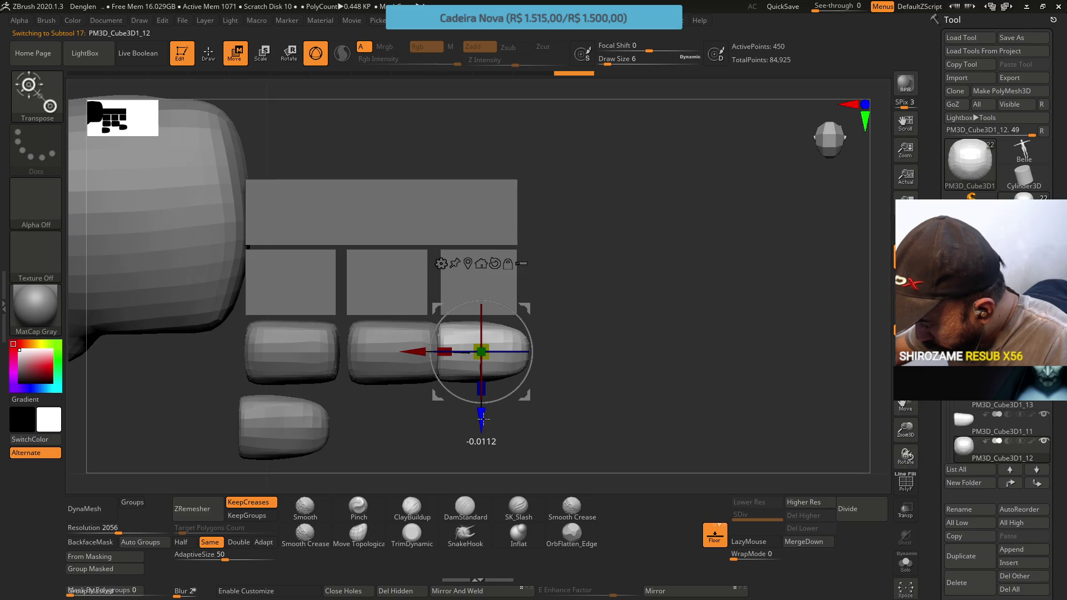
{"action": "mouse_move", "coordinate": [418, 348]}
{"action": "left_mouse_down"}
{"action": "mouse_move", "coordinate": [436, 346]}
{"action": "mouse_move", "coordinate": [423, 349]}
{"action": "left_mouse_up"}
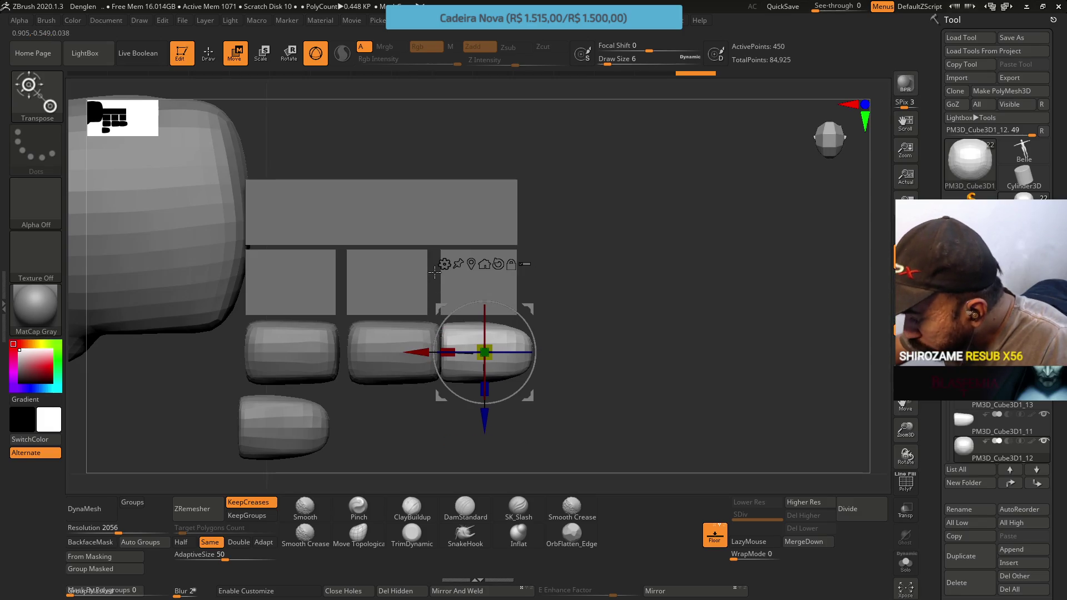
Nudge the middle fingertip block slightly left and check the row from the side.
{"action": "left_click", "coordinate": [989, 405]}
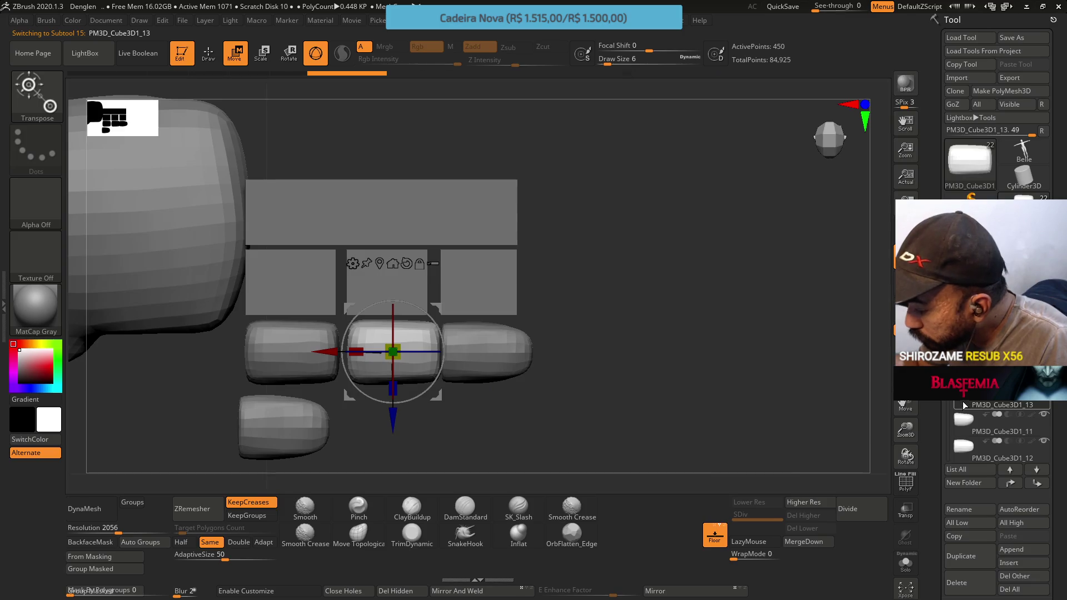
{"action": "left_click_drag", "start_coordinate": [320, 348], "coordinate": [323, 349]}
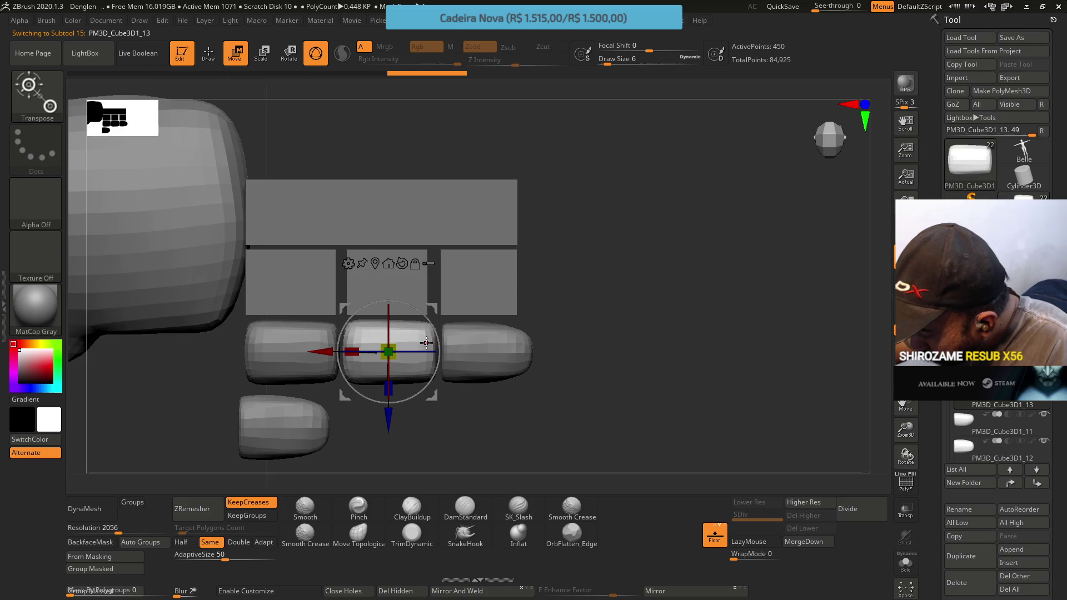
{"action": "left_click_drag", "start_coordinate": [461, 323], "coordinate": [445, 305], "text": "shift"}
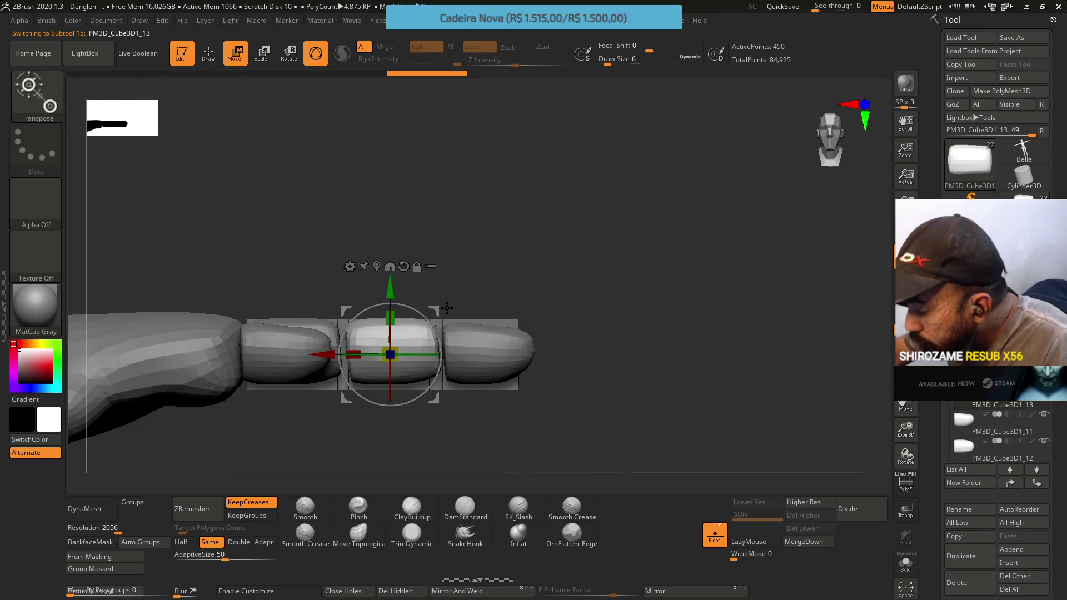
{"action": "left_click", "coordinate": [358, 532]}
{"action": "left_click_drag", "start_coordinate": [381, 393], "coordinate": [360, 303]}
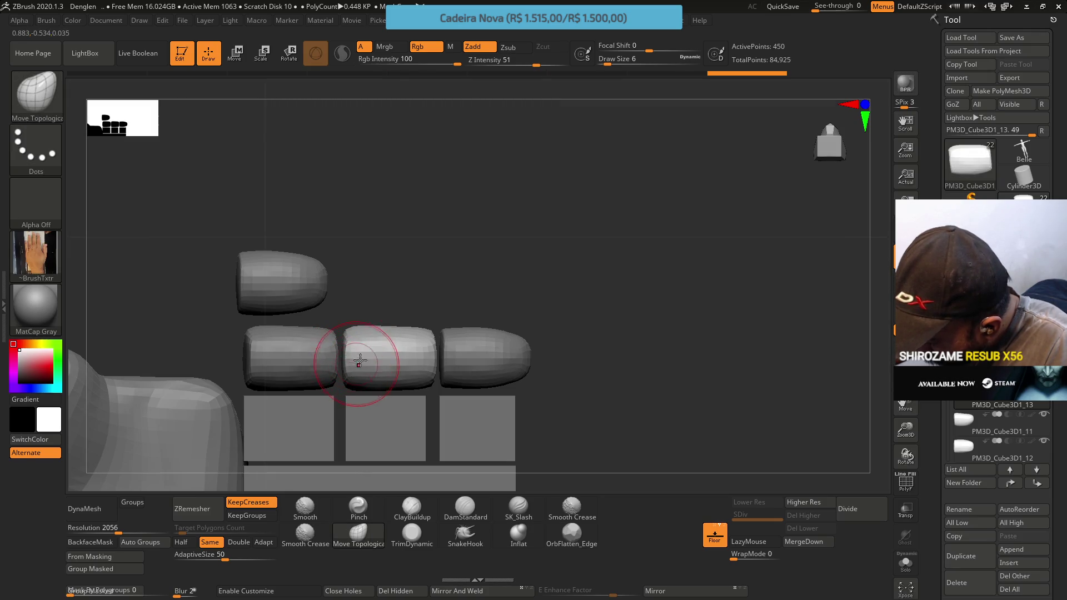
Inspect the three fingertip blocks from top, front and side views.
{"action": "right_click_drag", "start_coordinate": [441, 355], "coordinate": [441, 424]}
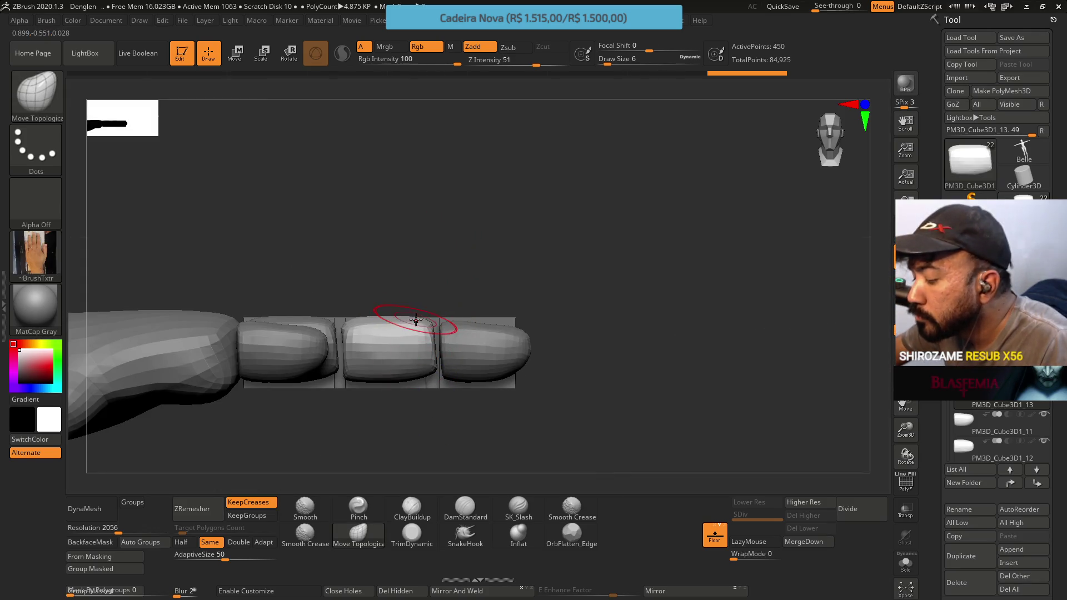
{"action": "right_click_drag", "start_coordinate": [350, 351], "coordinate": [355, 354]}
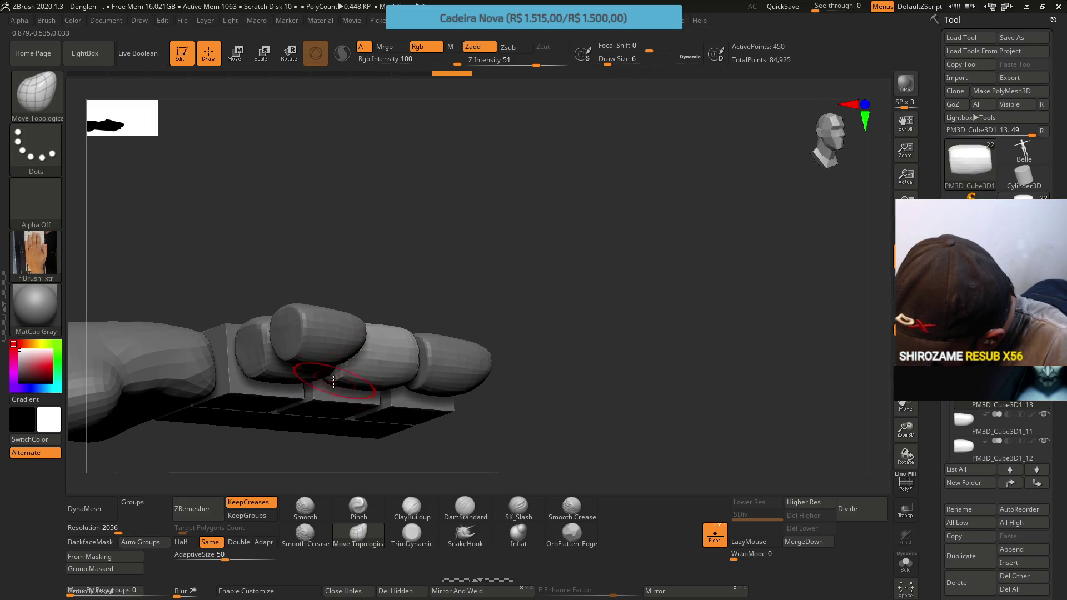
{"action": "right_click_drag", "start_coordinate": [343, 370], "coordinate": [399, 274], "text": "shift"}
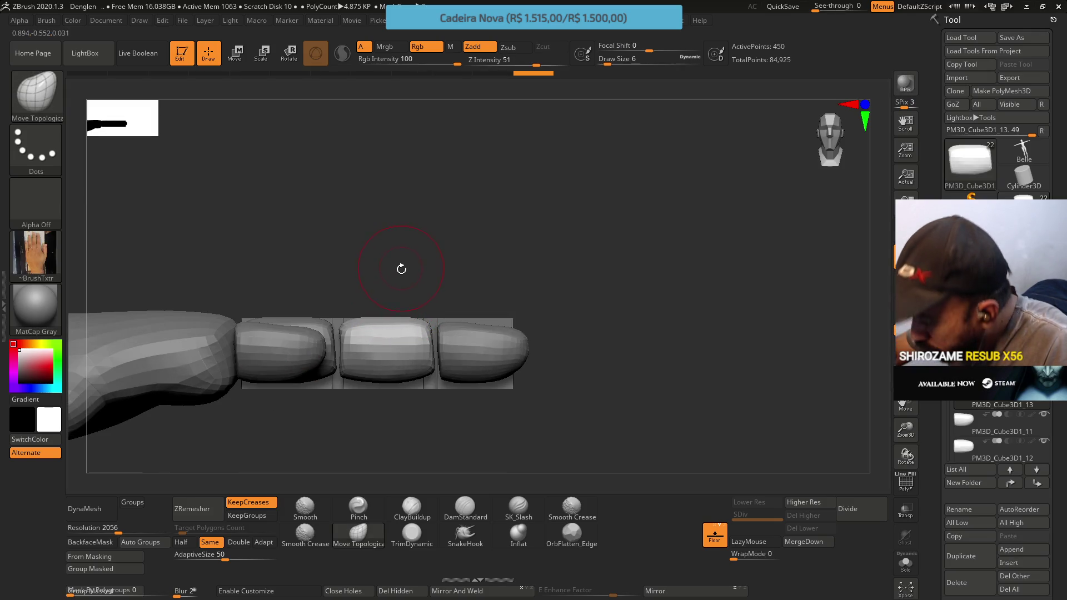
{"action": "mouse_move", "coordinate": [400, 352]}
{"action": "right_mouse_down"}
{"action": "mouse_move", "coordinate": [420, 337]}
{"action": "mouse_move", "coordinate": [444, 355]}
{"action": "mouse_move", "coordinate": [426, 236]}
{"action": "right_mouse_up"}
{"action": "right_click_drag", "start_coordinate": [433, 278], "coordinate": [428, 285], "text": "shift"}
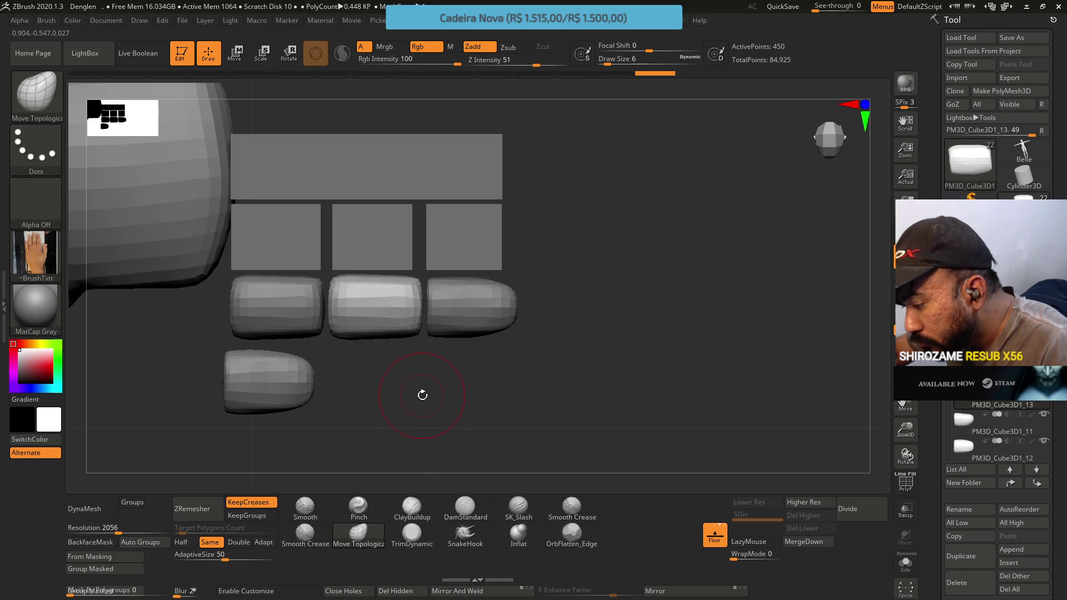
{"action": "right_click_drag", "start_coordinate": [422, 395], "coordinate": [415, 345], "text": "shift"}
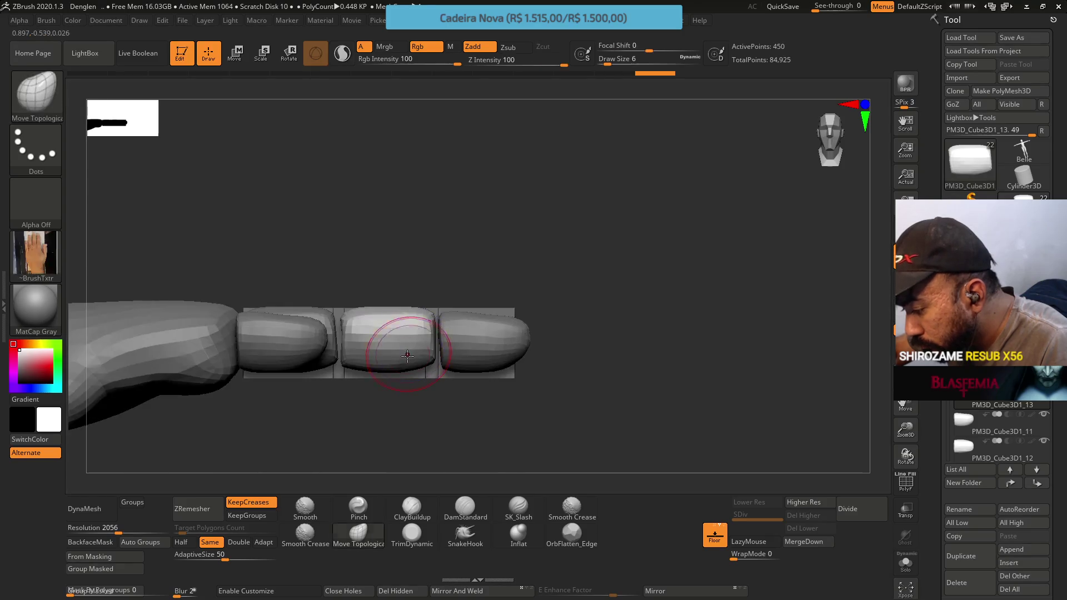
Make the left fingertip block active and check it from top and side views.
{"action": "left_click", "coordinate": [408, 342], "text": "alt"}
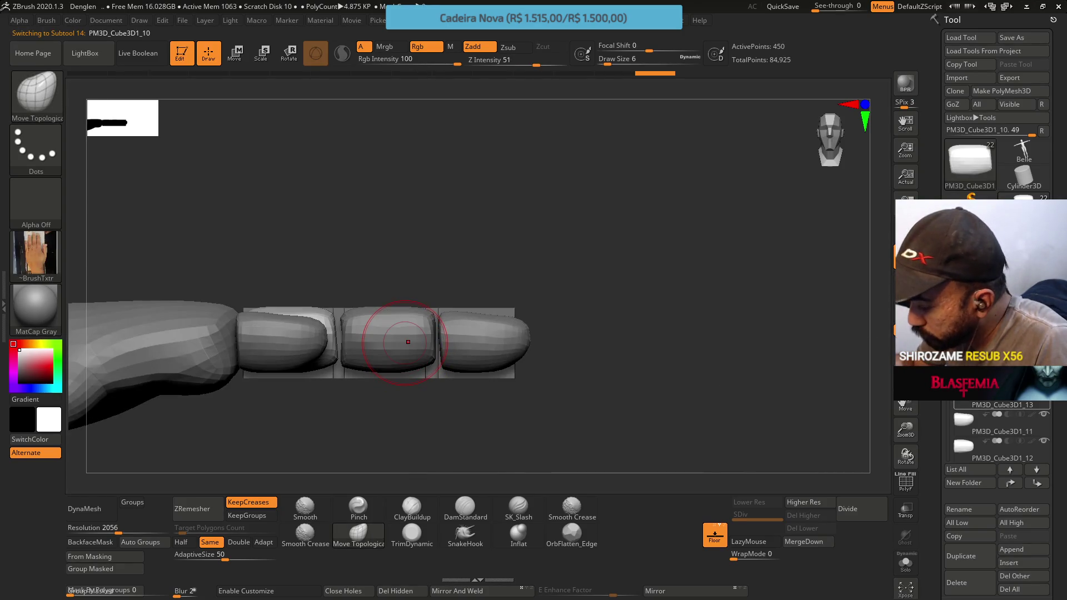
{"action": "left_click_drag", "start_coordinate": [876, 343], "coordinate": [345, 345], "text": "shift"}
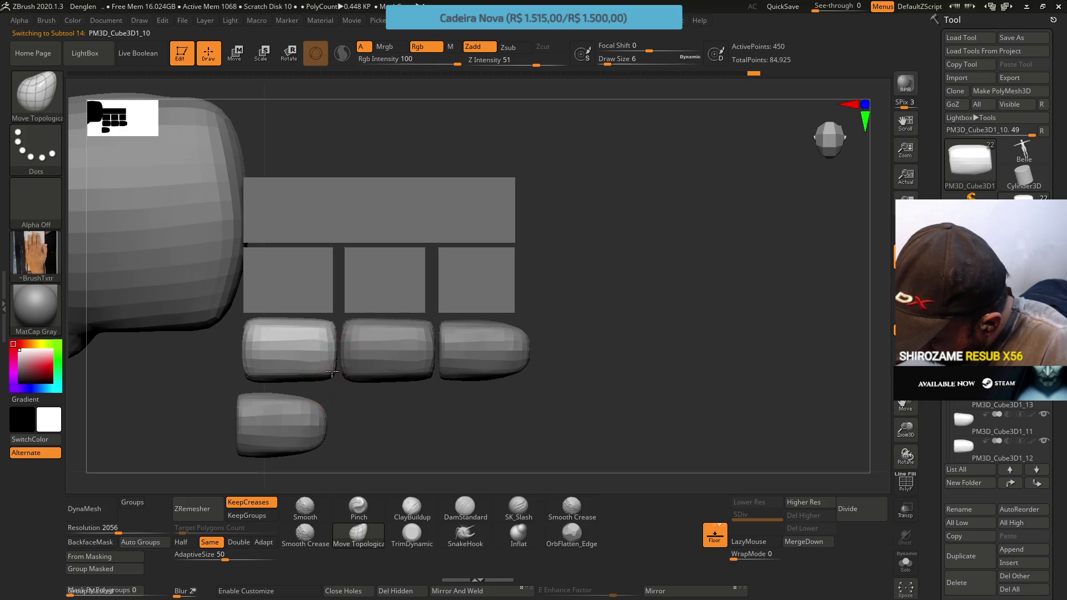
{"action": "left_click_drag", "start_coordinate": [355, 314], "coordinate": [345, 332]}
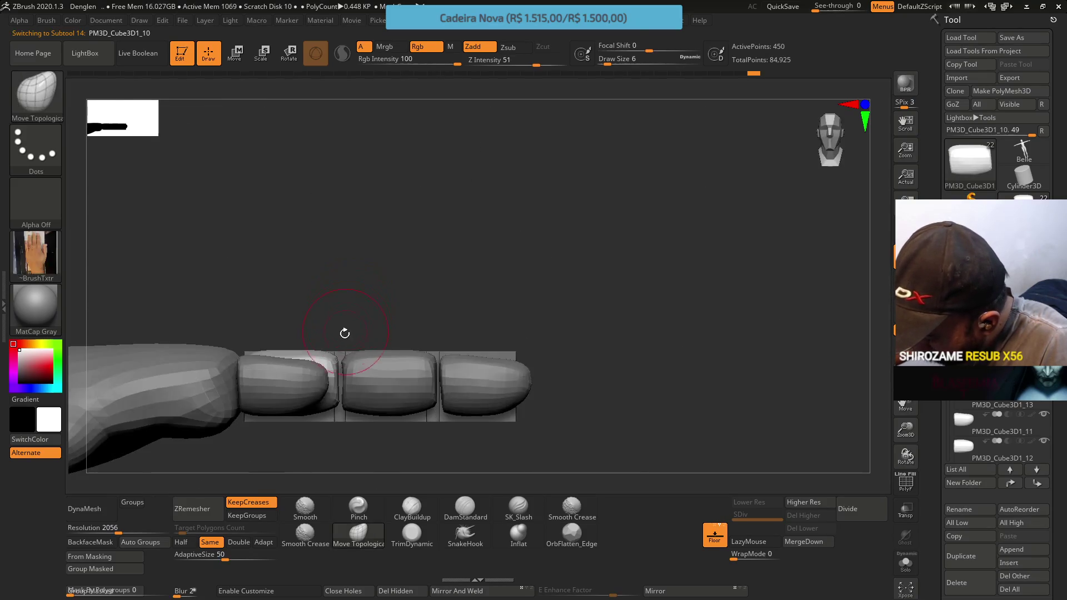
{"action": "mouse_move", "coordinate": [345, 434]}
{"action": "left_mouse_down"}
{"action": "mouse_move", "coordinate": [389, 428]}
{"action": "mouse_move", "coordinate": [369, 443]}
{"action": "left_mouse_up"}
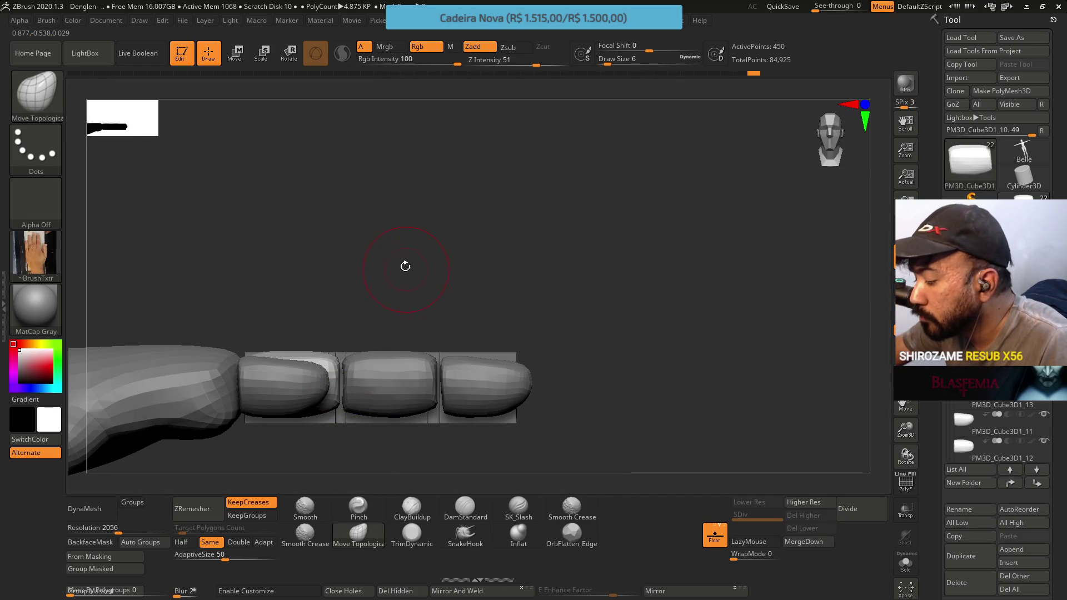
Make the right fingertip block active and set Draw Size to 5.
{"action": "left_click", "coordinate": [965, 415]}
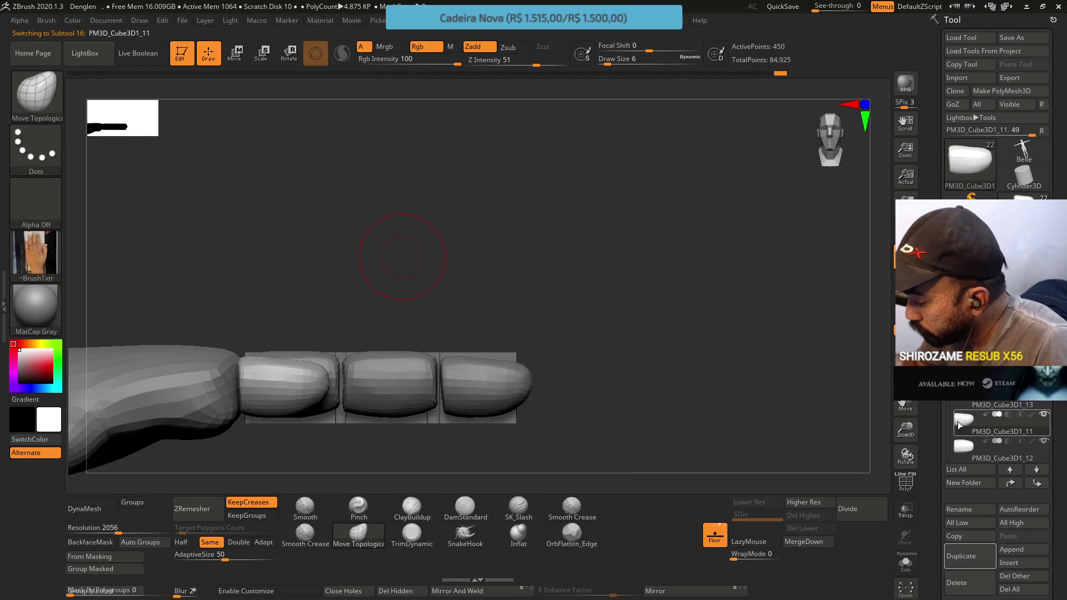
{"action": "left_click", "coordinate": [964, 448]}
{"action": "mouse_move", "coordinate": [495, 400]}
{"action": "left_mouse_down"}
{"action": "mouse_move", "coordinate": [476, 248]}
{"action": "mouse_move", "coordinate": [428, 369]}
{"action": "left_mouse_up"}
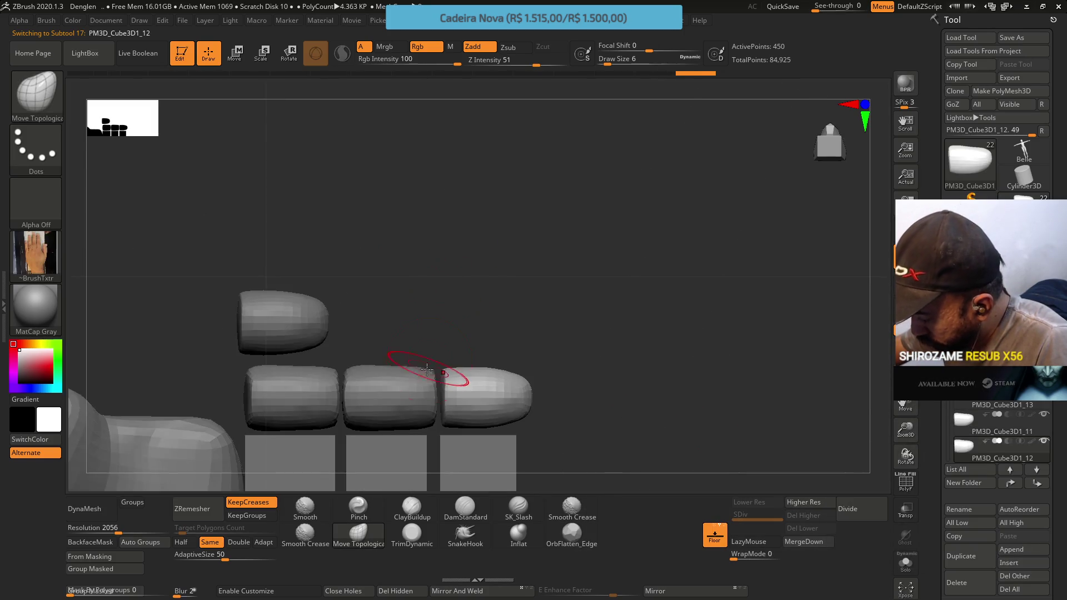
{"action": "key", "text": "s"}
{"action": "key", "text": "s"}
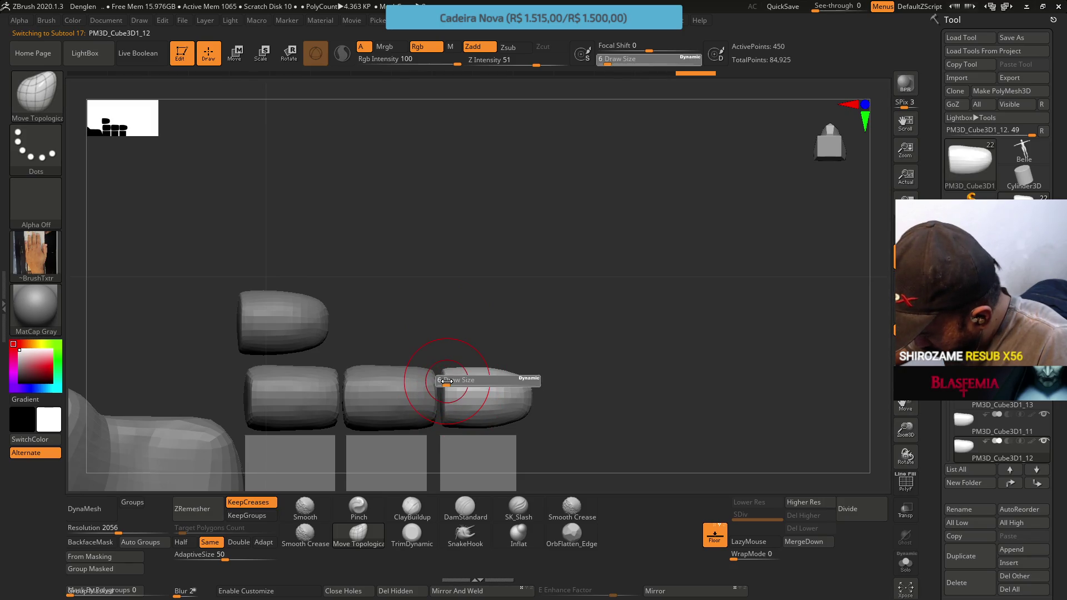
{"action": "left_click_drag", "start_coordinate": [445, 382], "coordinate": [447, 380]}
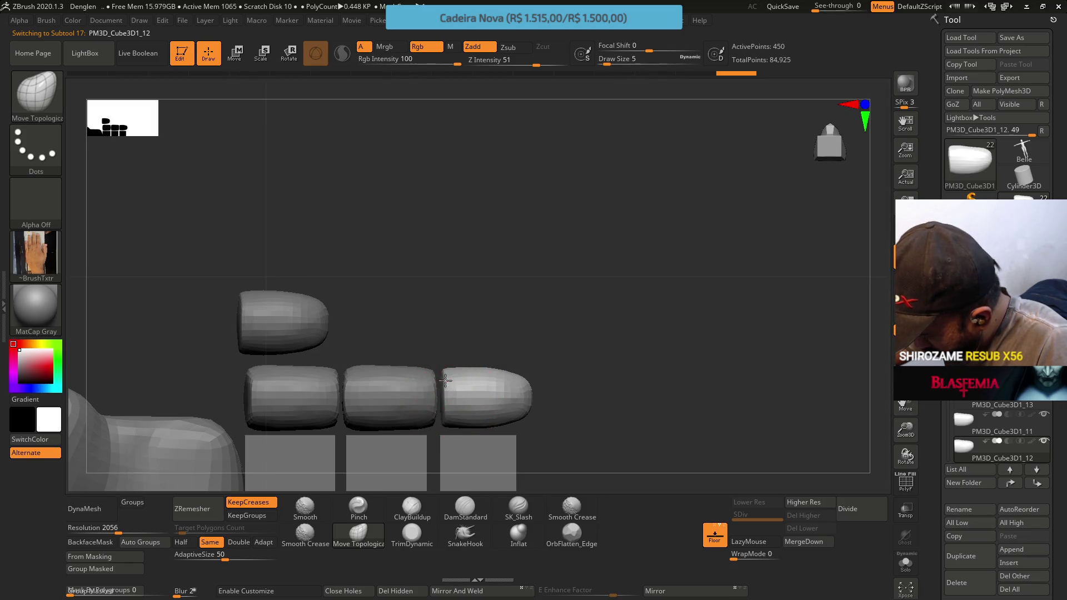
Zoom out to frame the whole forearm, wrist and hand from the side.
{"action": "mouse_move", "coordinate": [447, 313]}
{"action": "left_mouse_down"}
{"action": "mouse_move", "coordinate": [459, 381]}
{"action": "mouse_move", "coordinate": [446, 407]}
{"action": "left_mouse_up"}
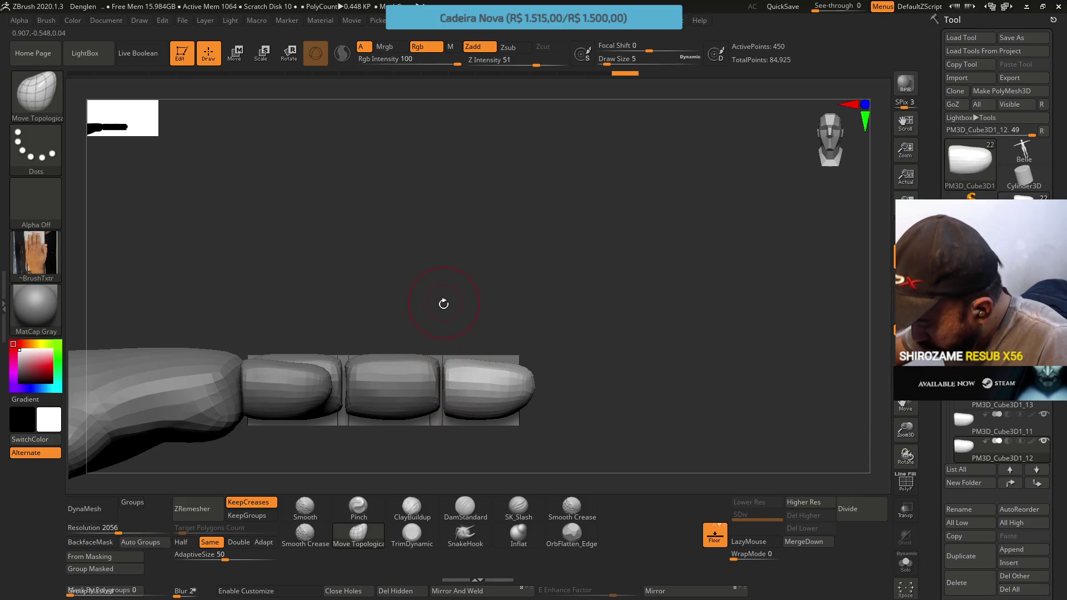
{"action": "mouse_move", "coordinate": [441, 294]}
{"action": "left_mouse_down"}
{"action": "mouse_move", "coordinate": [439, 356]}
{"action": "mouse_move", "coordinate": [417, 393]}
{"action": "left_mouse_up"}
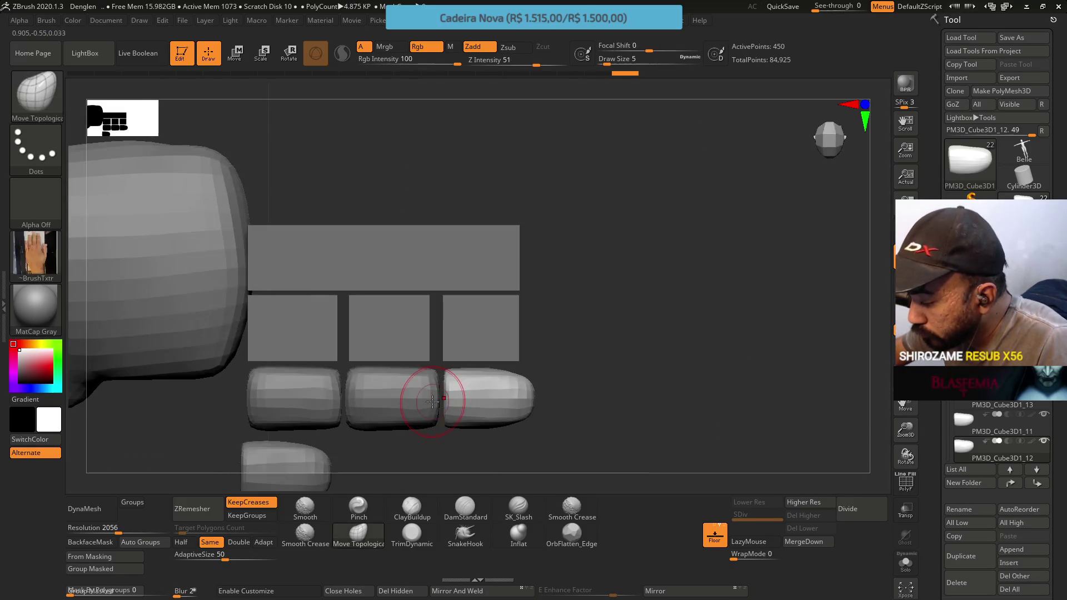
{"action": "right_click_drag", "start_coordinate": [444, 340], "coordinate": [445, 302], "text": "ctrl"}
{"action": "mouse_move", "coordinate": [466, 411]}
{"action": "left_mouse_down"}
{"action": "mouse_move", "coordinate": [459, 286]}
{"action": "mouse_move", "coordinate": [449, 287]}
{"action": "left_mouse_up"}
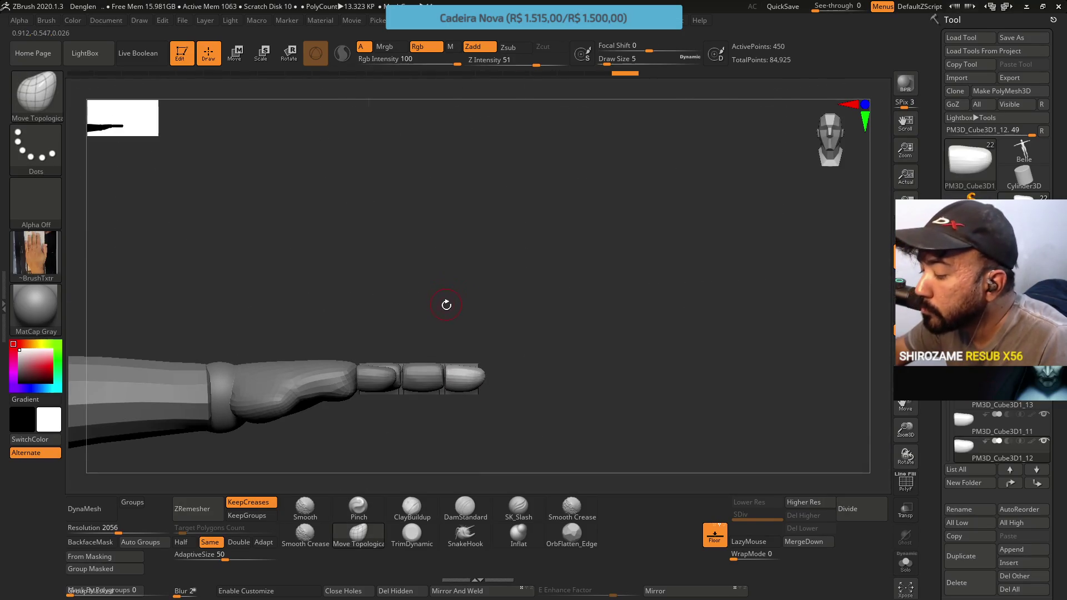
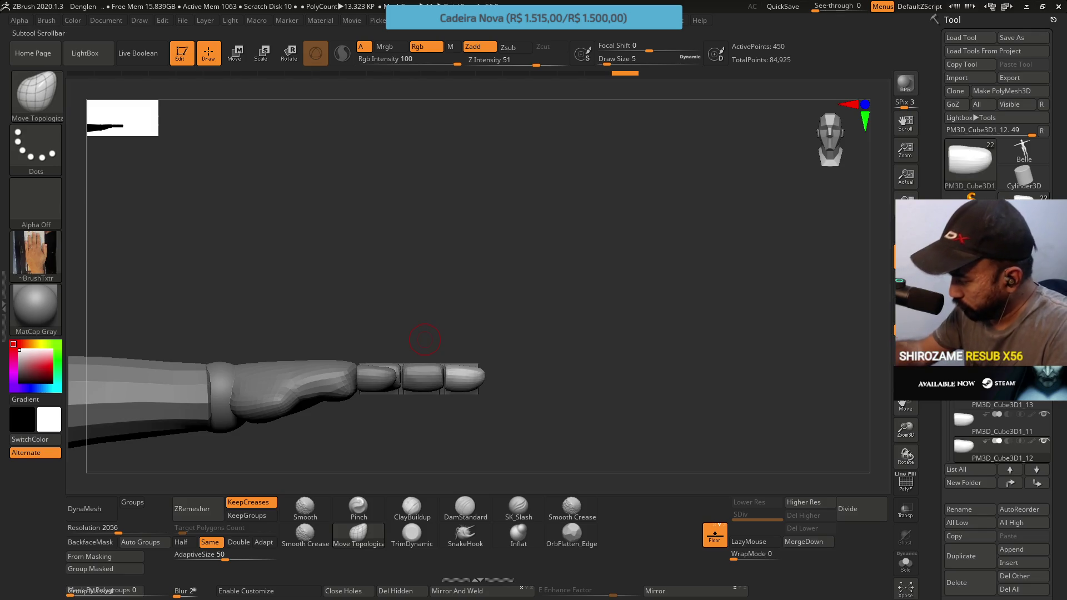
Save the hand project and orbit to a top-down view of the finger segments.
{"action": "key", "text": "ctrl+shift"}
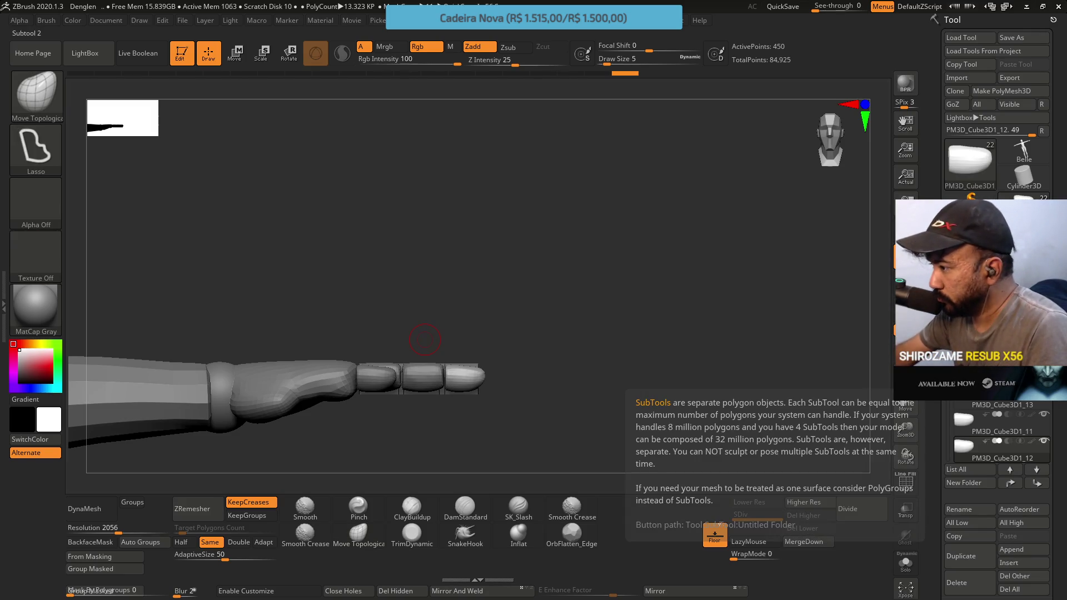
{"action": "key", "text": "ctrl+s"}
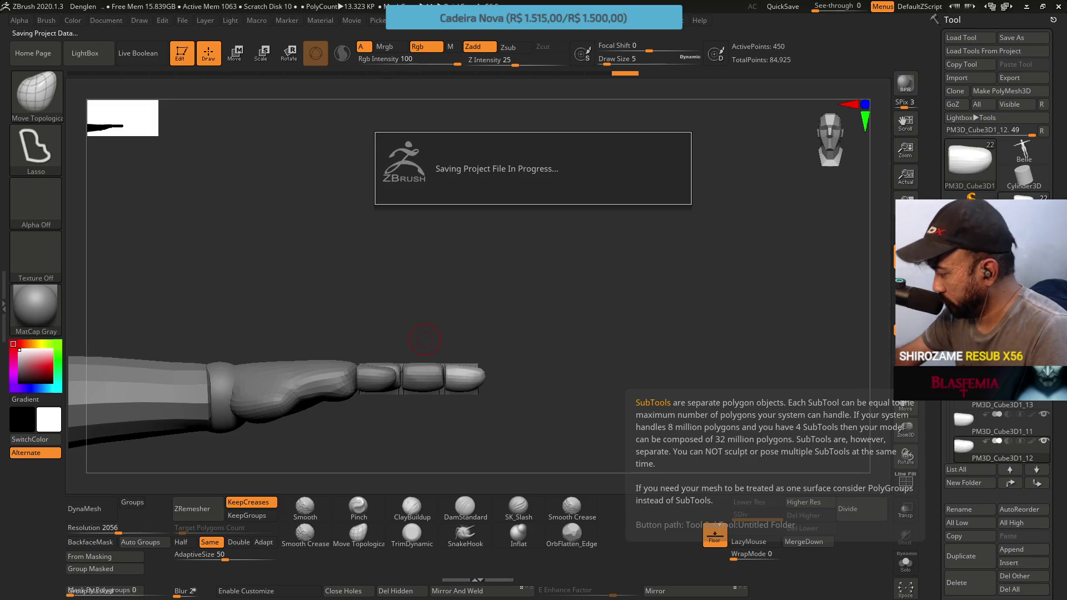
{"action": "mouse_move", "coordinate": [546, 134]}
{"action": "left_mouse_down"}
{"action": "mouse_move", "coordinate": [566, 241]}
{"action": "mouse_move", "coordinate": [553, 259]}
{"action": "left_mouse_up"}
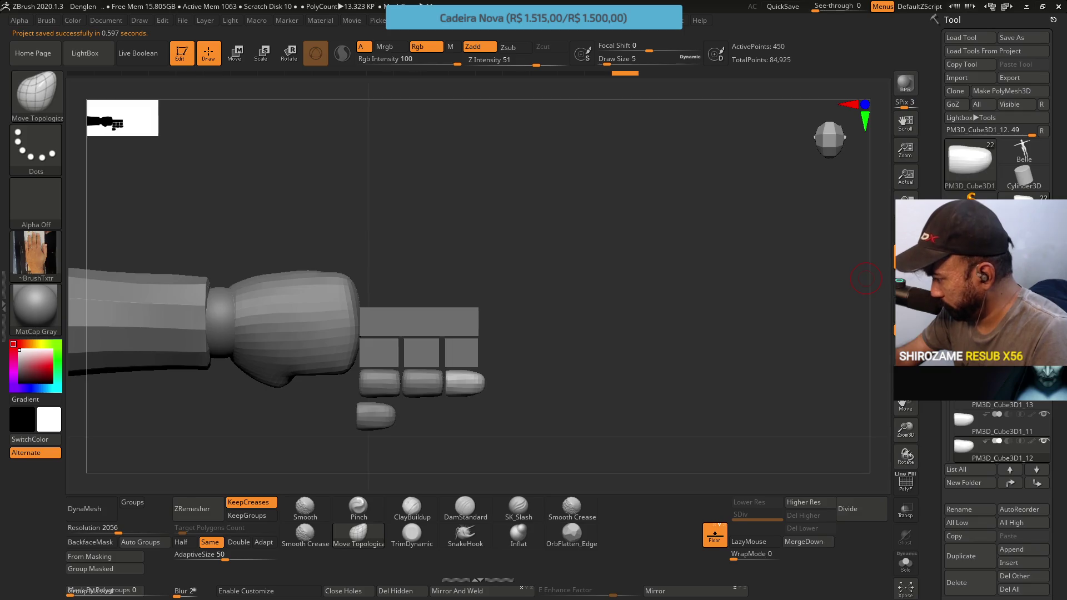
{"action": "scroll", "coordinate": [995, 433], "scroll_direction": "down", "scroll_amount": 3}
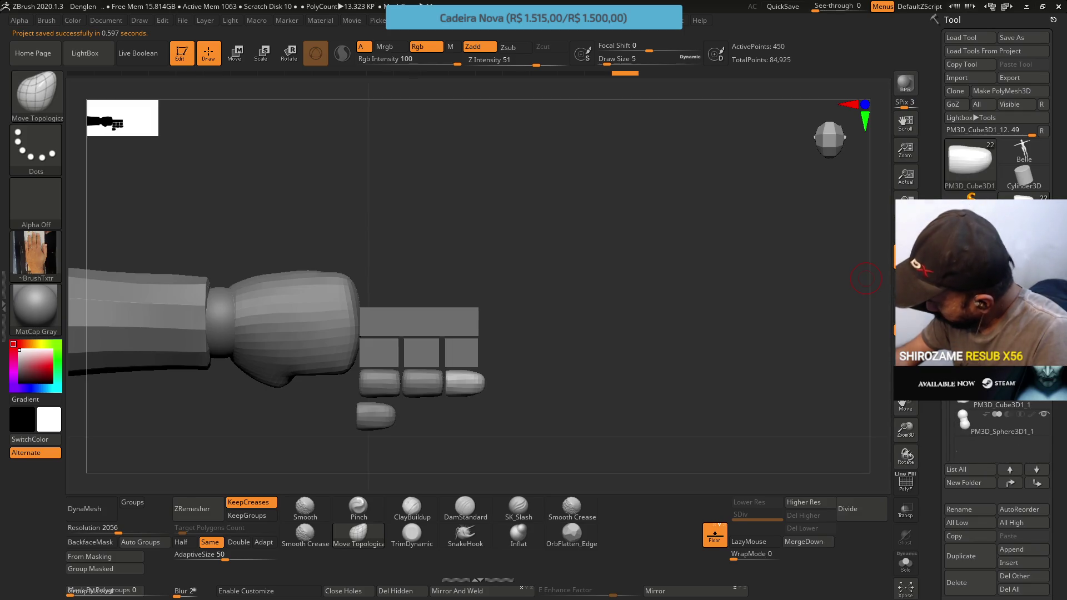
Append a Sphere3D subtool and select it with the Move gizmo active.
{"action": "left_click", "coordinate": [1011, 555]}
{"action": "left_click", "coordinate": [531, 417]}
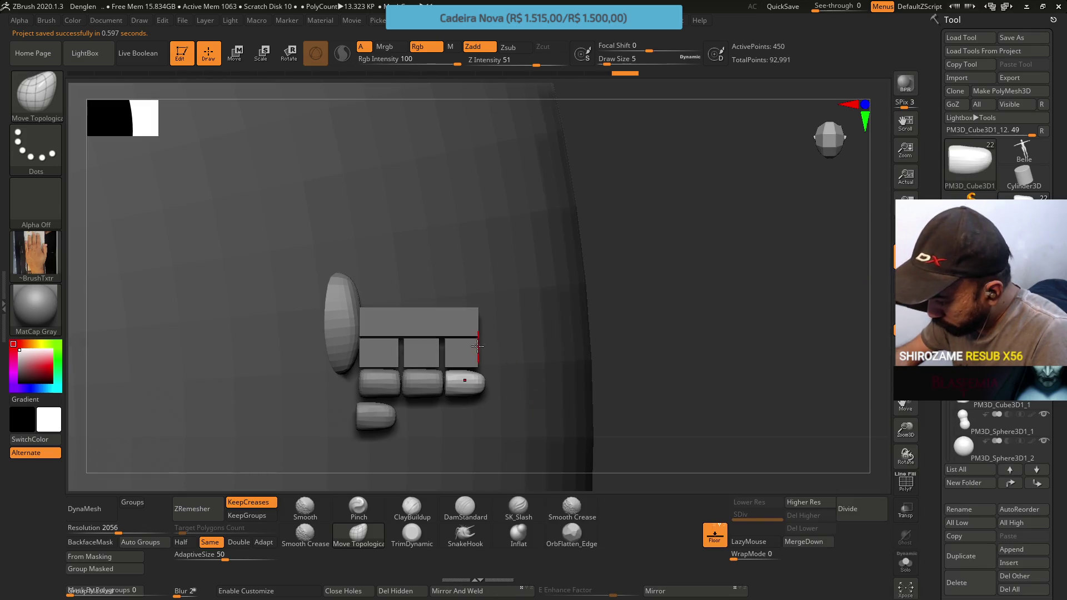
{"action": "left_click", "coordinate": [234, 54]}
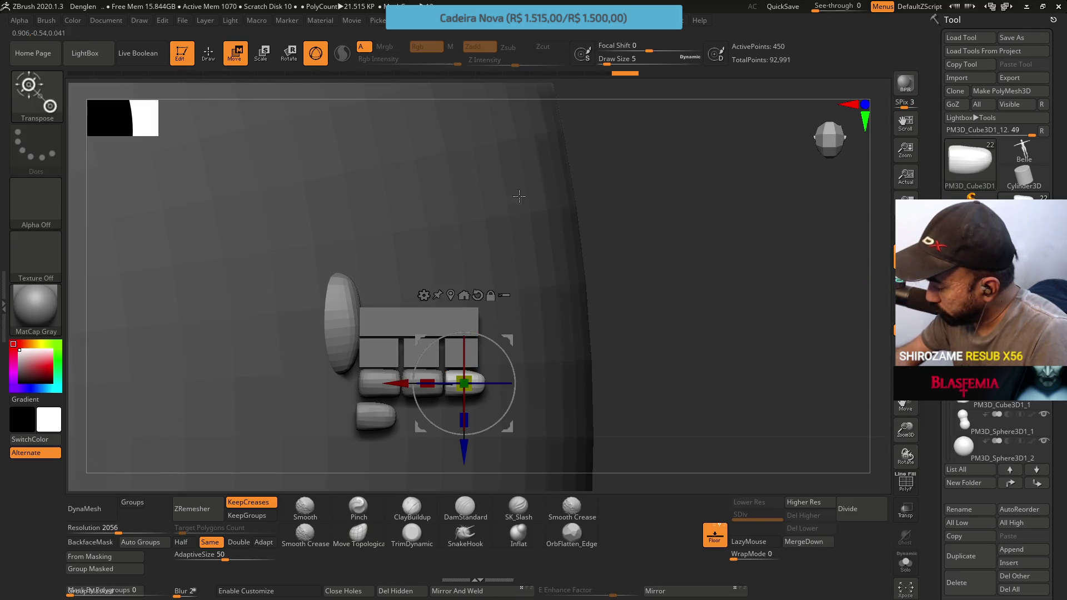
{"action": "left_click", "coordinate": [989, 447]}
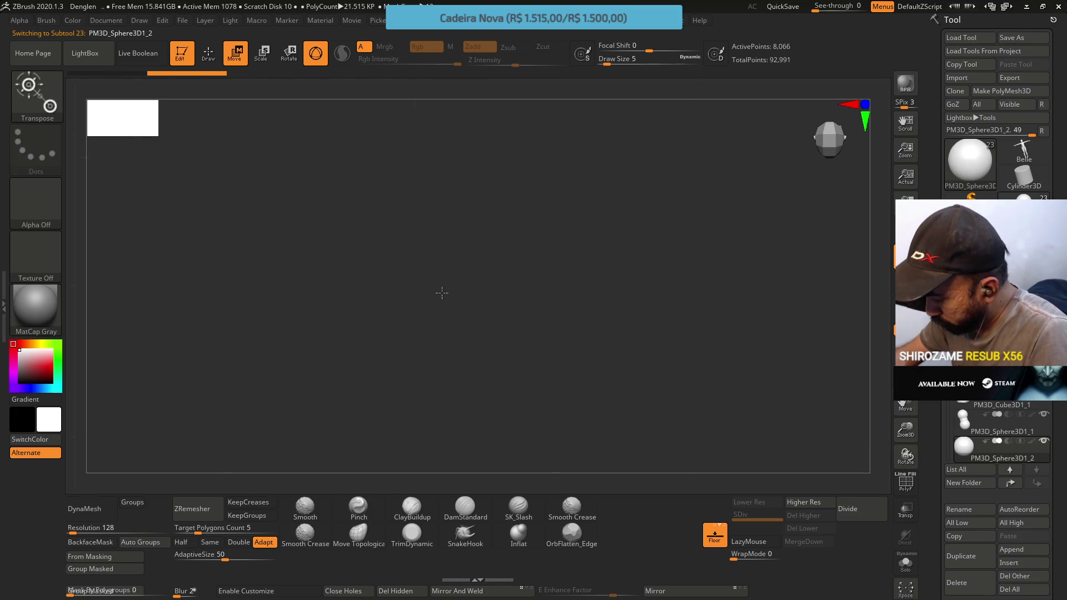
Move the new sphere beside the arm and scale it down evenly.
{"action": "mouse_move", "coordinate": [422, 286]}
{"action": "left_mouse_down"}
{"action": "mouse_move", "coordinate": [570, 286]}
{"action": "mouse_move", "coordinate": [578, 256]}
{"action": "mouse_move", "coordinate": [511, 211]}
{"action": "left_mouse_up"}
{"action": "mouse_move", "coordinate": [555, 250]}
{"action": "left_mouse_down", "text": "alt"}
{"action": "mouse_move", "coordinate": [652, 314]}
{"action": "mouse_move", "coordinate": [619, 291]}
{"action": "mouse_move", "coordinate": [733, 309]}
{"action": "left_mouse_up", "text": "alt"}
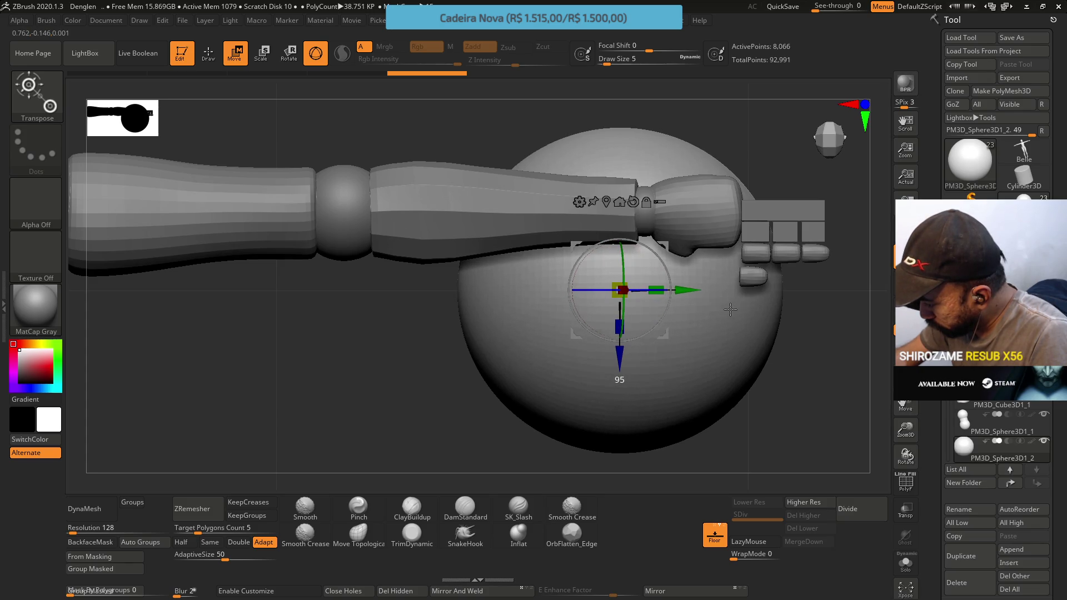
{"action": "left_click_drag", "start_coordinate": [620, 290], "coordinate": [564, 339]}
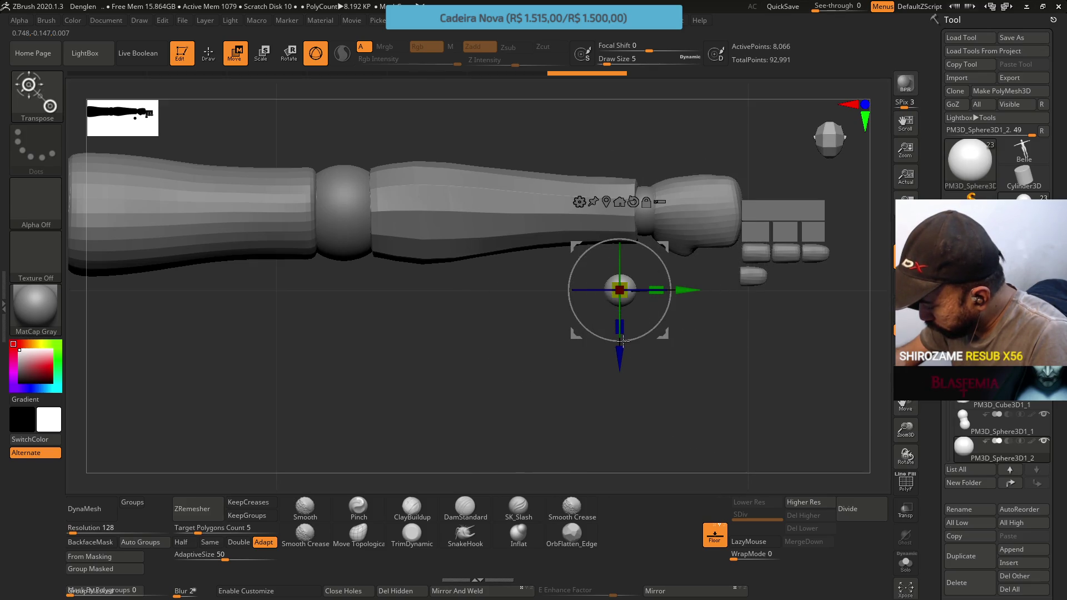
{"action": "key", "text": "ctrl+z"}
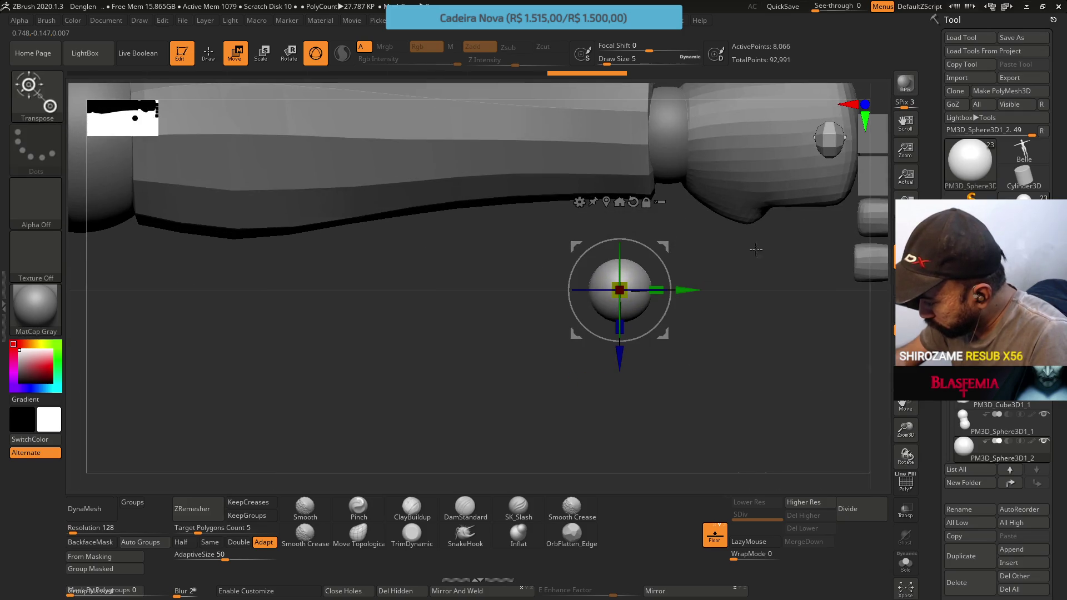
{"action": "mouse_move", "coordinate": [764, 230]}
{"action": "left_mouse_down", "text": "alt"}
{"action": "mouse_move", "coordinate": [450, 396]}
{"action": "mouse_move", "coordinate": [743, 390]}
{"action": "mouse_move", "coordinate": [733, 390]}
{"action": "left_mouse_up", "text": "alt"}
Show only the sphere, shrink it to a small ball near the fingers, then unhide the hand.
{"action": "left_click_drag", "start_coordinate": [671, 463], "coordinate": [672, 385]}
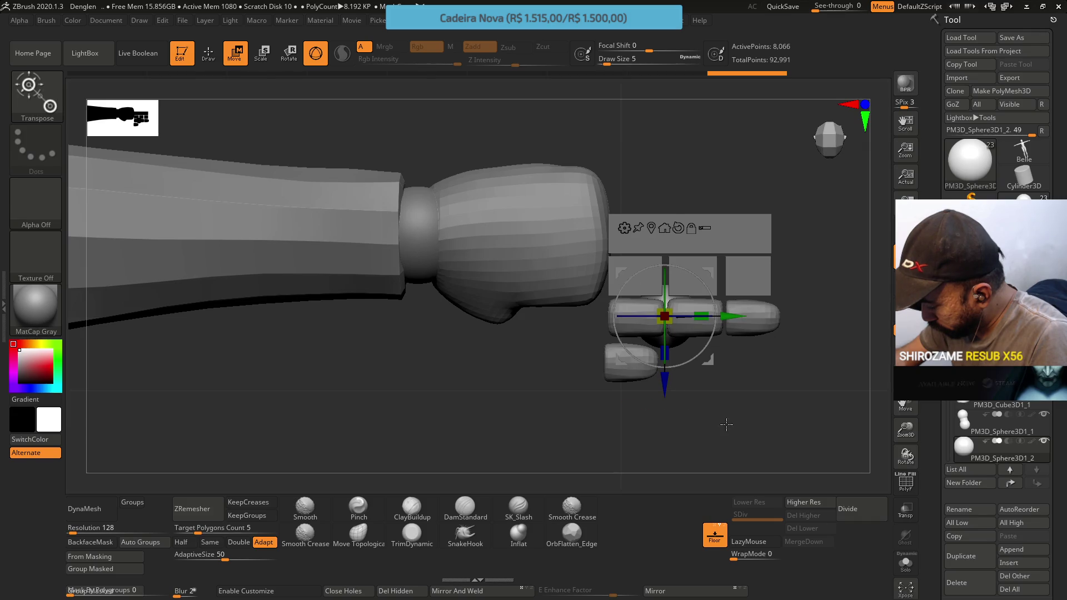
{"action": "left_click", "coordinate": [664, 319], "text": "ctrl+shift"}
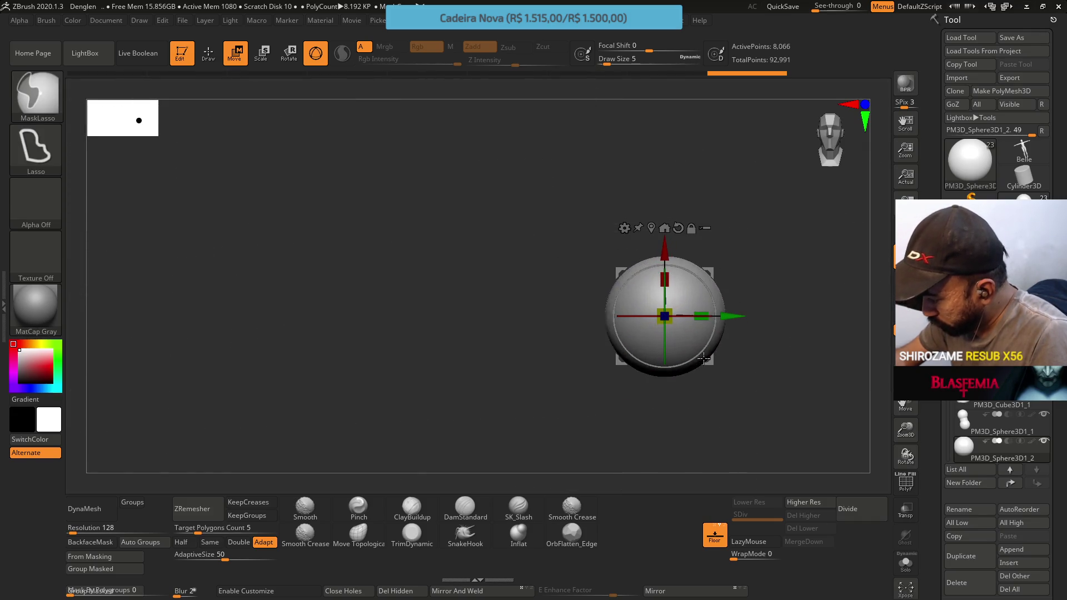
{"action": "mouse_move", "coordinate": [722, 244]}
{"action": "left_mouse_down"}
{"action": "mouse_move", "coordinate": [716, 216]}
{"action": "mouse_move", "coordinate": [640, 351]}
{"action": "mouse_move", "coordinate": [639, 216]}
{"action": "mouse_move", "coordinate": [681, 215]}
{"action": "left_mouse_up"}
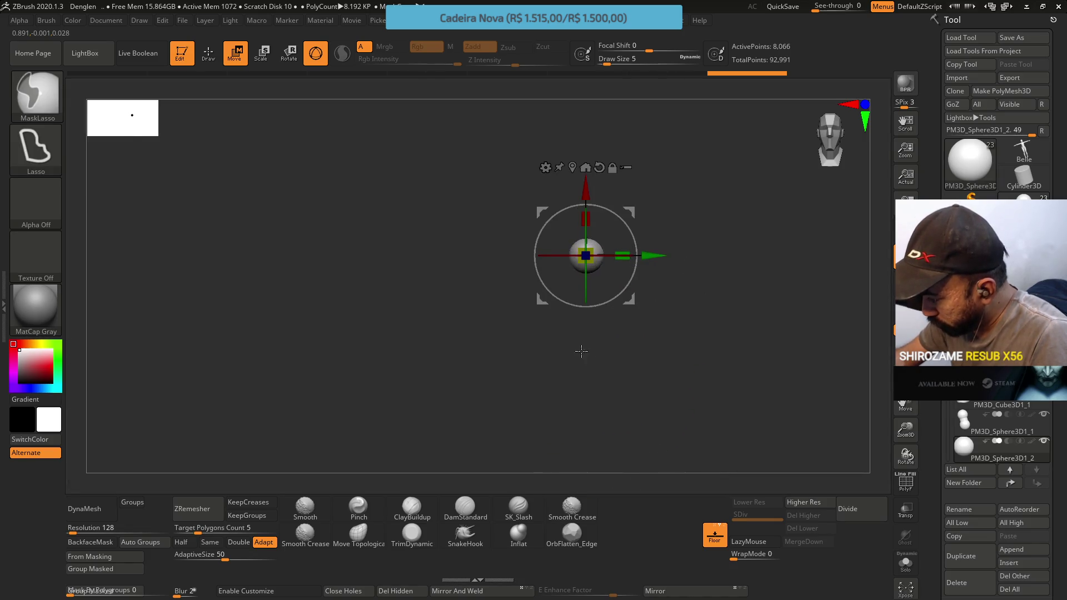
{"action": "left_click", "coordinate": [692, 283], "text": "ctrl+shift"}
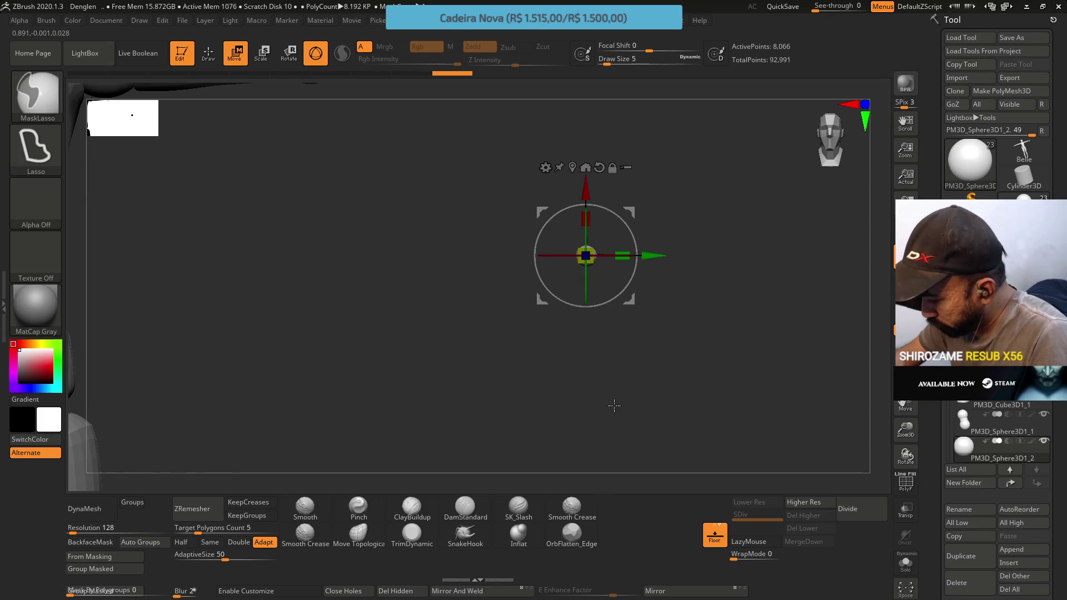
Show all parts, then scale the sphere down and raise it between the finger segments.
{"action": "left_click", "coordinate": [685, 297], "text": "ctrl+shift"}
{"action": "left_click_drag", "start_coordinate": [703, 183], "coordinate": [656, 358], "text": "alt"}
{"action": "left_click_drag", "start_coordinate": [552, 357], "coordinate": [552, 199], "text": "alt"}
{"action": "mouse_move", "coordinate": [612, 240]}
{"action": "left_mouse_down"}
{"action": "mouse_move", "coordinate": [569, 339]}
{"action": "mouse_move", "coordinate": [534, 287]}
{"action": "mouse_move", "coordinate": [633, 337]}
{"action": "left_mouse_up"}
{"action": "left_click_drag", "start_coordinate": [541, 263], "coordinate": [503, 278]}
{"action": "left_click_drag", "start_coordinate": [543, 196], "coordinate": [547, 189]}
From a front view, nudge the joint sphere into the finger gap and duplicate it.
{"action": "left_click_drag", "start_coordinate": [631, 161], "coordinate": [604, 254]}
{"action": "scroll", "coordinate": [644, 244], "scroll_direction": "up", "scroll_amount": 2}
{"action": "left_click_drag", "start_coordinate": [523, 316], "coordinate": [525, 323]}
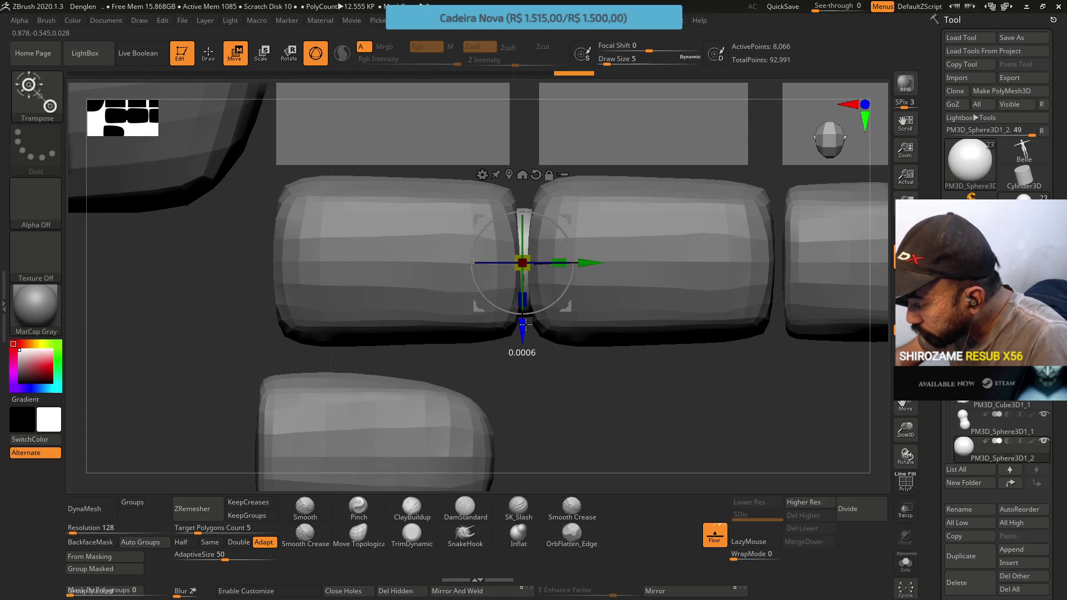
{"action": "left_click_drag", "start_coordinate": [599, 262], "coordinate": [601, 262]}
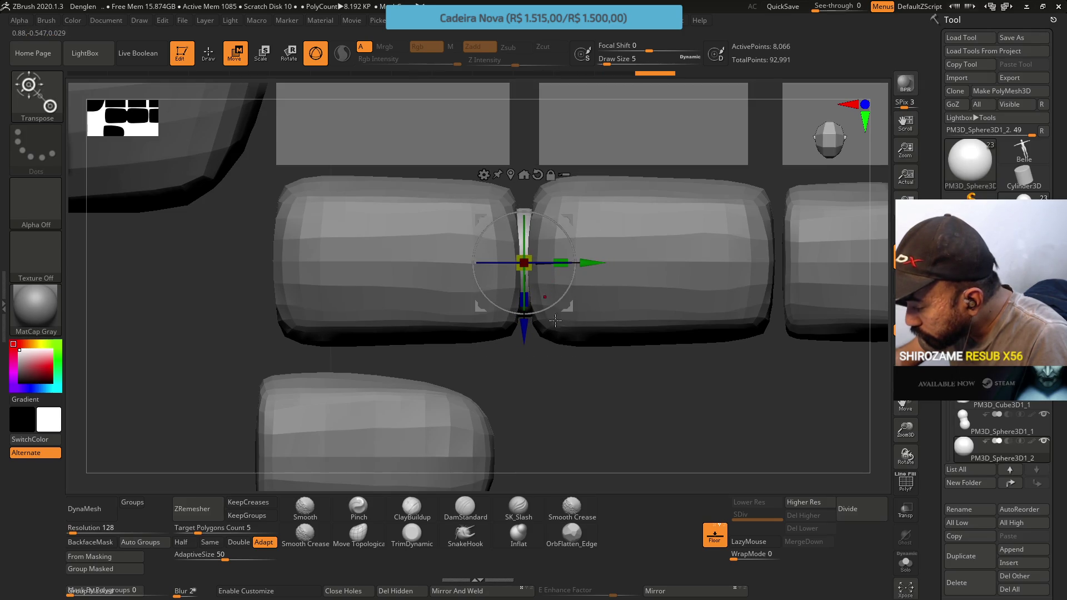
{"action": "left_click_drag", "start_coordinate": [526, 329], "coordinate": [526, 330]}
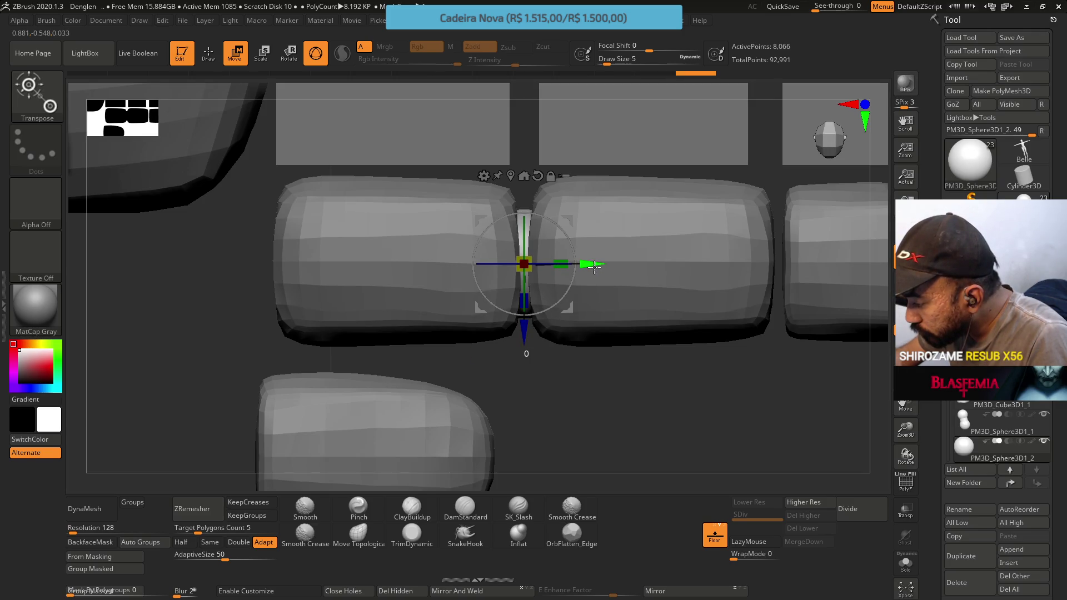
{"action": "right_click_drag", "start_coordinate": [674, 358], "coordinate": [598, 247], "text": "alt"}
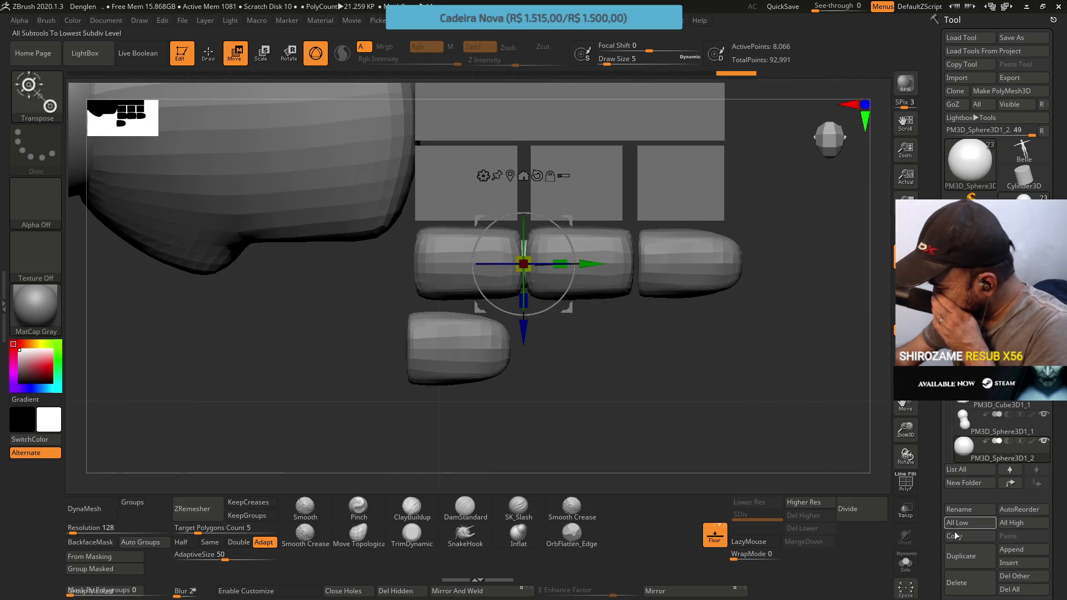
{"action": "left_click", "coordinate": [960, 556]}
Slide the sphere copy right into the next finger gap.
{"action": "left_click_drag", "start_coordinate": [597, 264], "coordinate": [707, 261]}
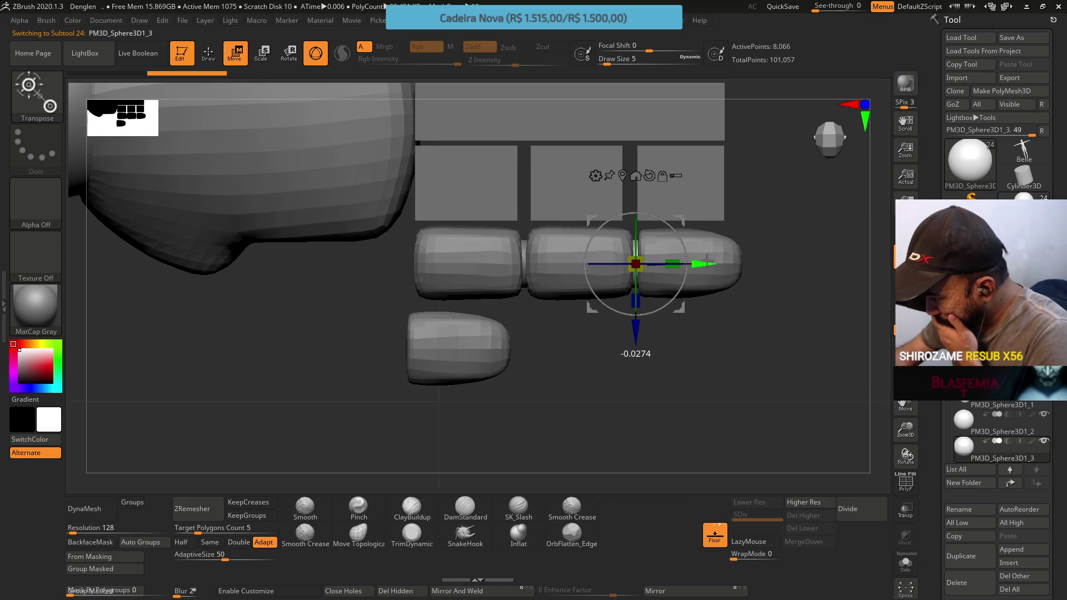
{"action": "mouse_move", "coordinate": [707, 261]}
{"action": "right_mouse_down"}
{"action": "mouse_move", "coordinate": [721, 255]}
{"action": "mouse_move", "coordinate": [746, 325]}
{"action": "right_mouse_up"}
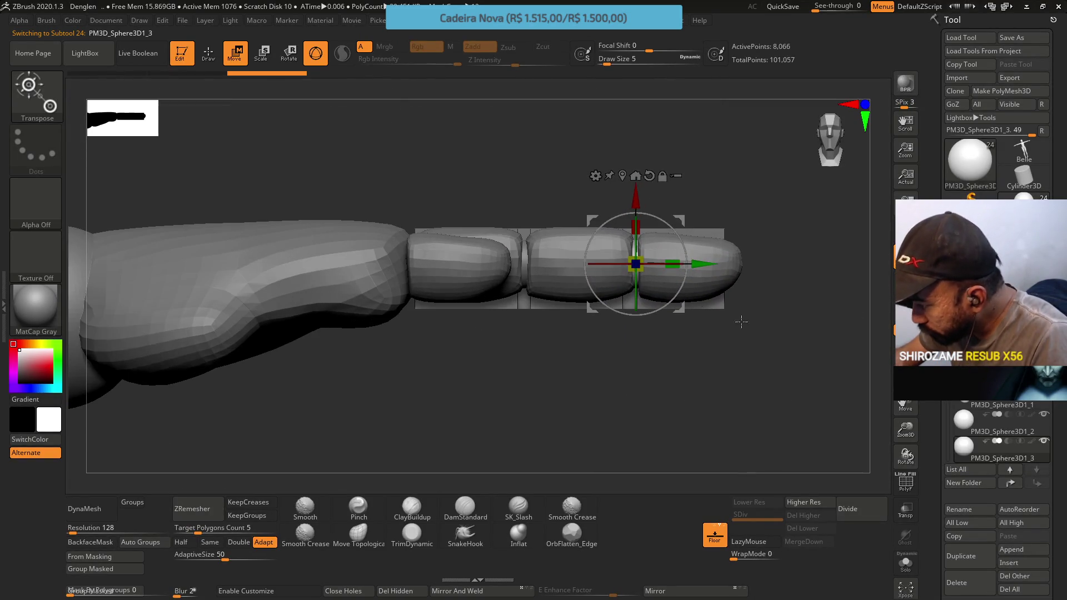
{"action": "left_click", "coordinate": [215, 59]}
{"action": "mouse_move", "coordinate": [735, 159]}
{"action": "right_mouse_down"}
{"action": "mouse_move", "coordinate": [673, 246]}
{"action": "mouse_move", "coordinate": [739, 205]}
{"action": "mouse_move", "coordinate": [849, 259]}
{"action": "right_mouse_up"}
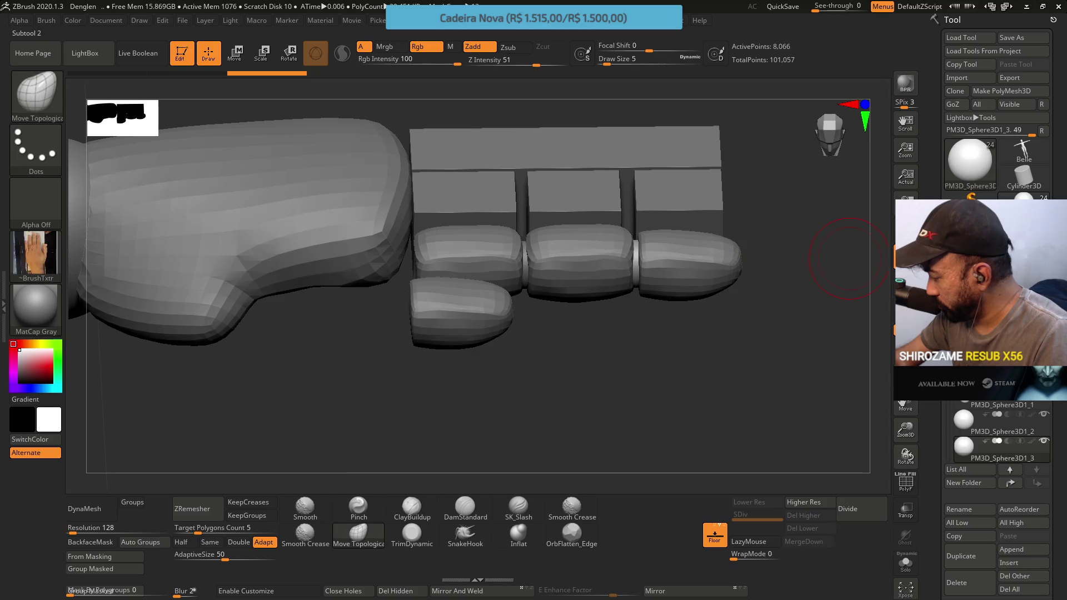
{"action": "left_click", "coordinate": [969, 424]}
{"action": "right_click_drag", "start_coordinate": [645, 340], "coordinate": [855, 389]}
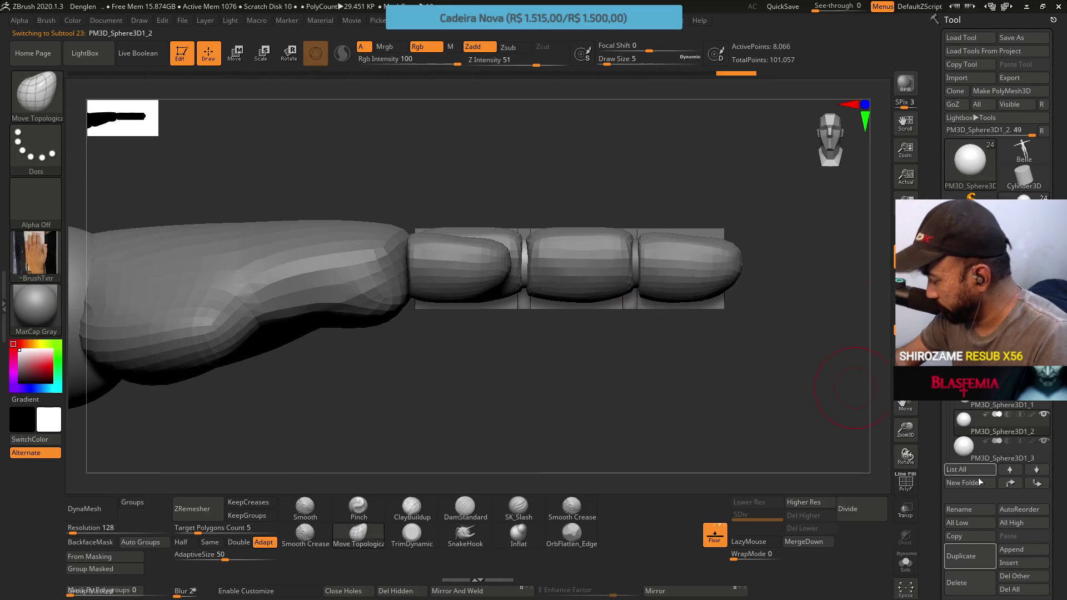
Duplicate the first joint sphere, move it to the finger's base and enlarge it slightly.
{"action": "left_click", "coordinate": [980, 557]}
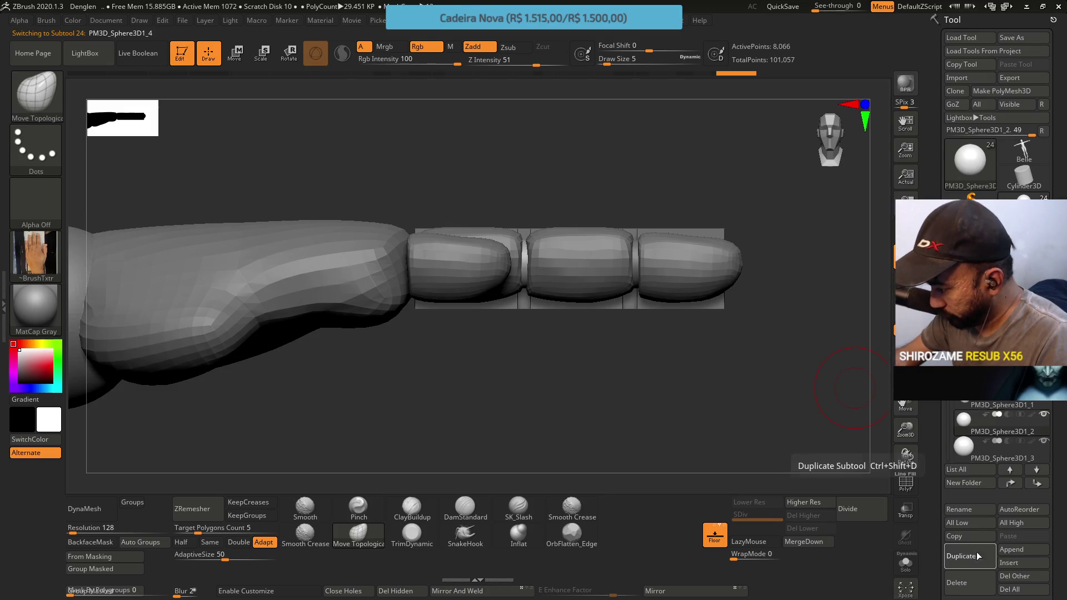
{"action": "left_click", "coordinate": [239, 59]}
{"action": "left_click_drag", "start_coordinate": [561, 264], "coordinate": [562, 311]}
{"action": "left_click_drag", "start_coordinate": [672, 400], "coordinate": [672, 298]}
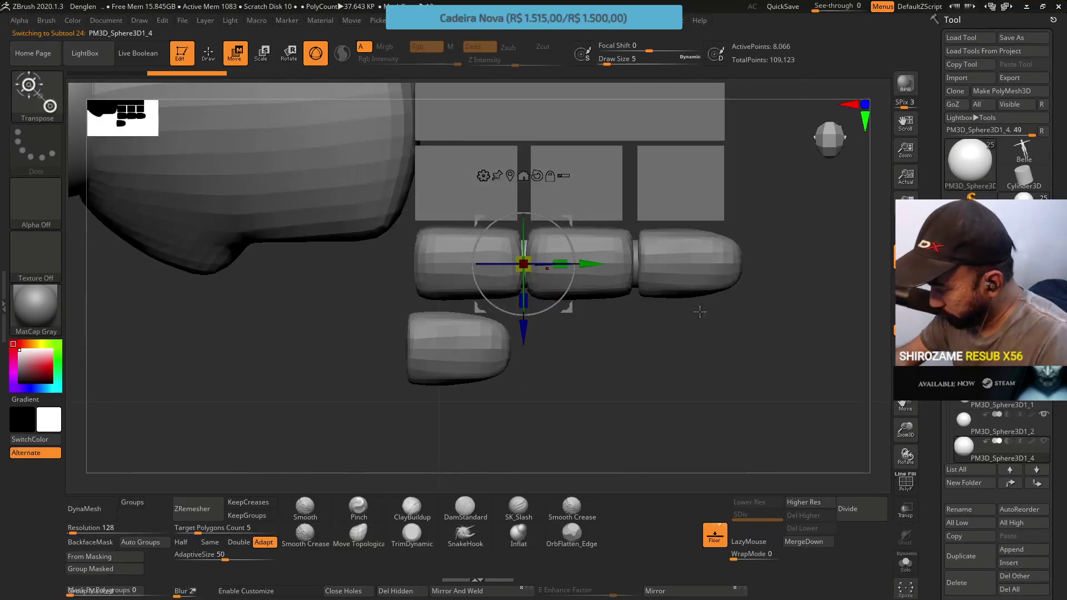
{"action": "mouse_move", "coordinate": [581, 263]}
{"action": "left_mouse_down"}
{"action": "mouse_move", "coordinate": [463, 264]}
{"action": "mouse_move", "coordinate": [533, 272]}
{"action": "mouse_move", "coordinate": [638, 257]}
{"action": "mouse_move", "coordinate": [619, 277]}
{"action": "left_mouse_up"}
{"action": "mouse_move", "coordinate": [422, 253]}
{"action": "left_mouse_down"}
{"action": "mouse_move", "coordinate": [500, 239]}
{"action": "mouse_move", "coordinate": [417, 256]}
{"action": "mouse_move", "coordinate": [426, 256]}
{"action": "left_mouse_up"}
{"action": "left_click_drag", "start_coordinate": [567, 309], "coordinate": [516, 238]}
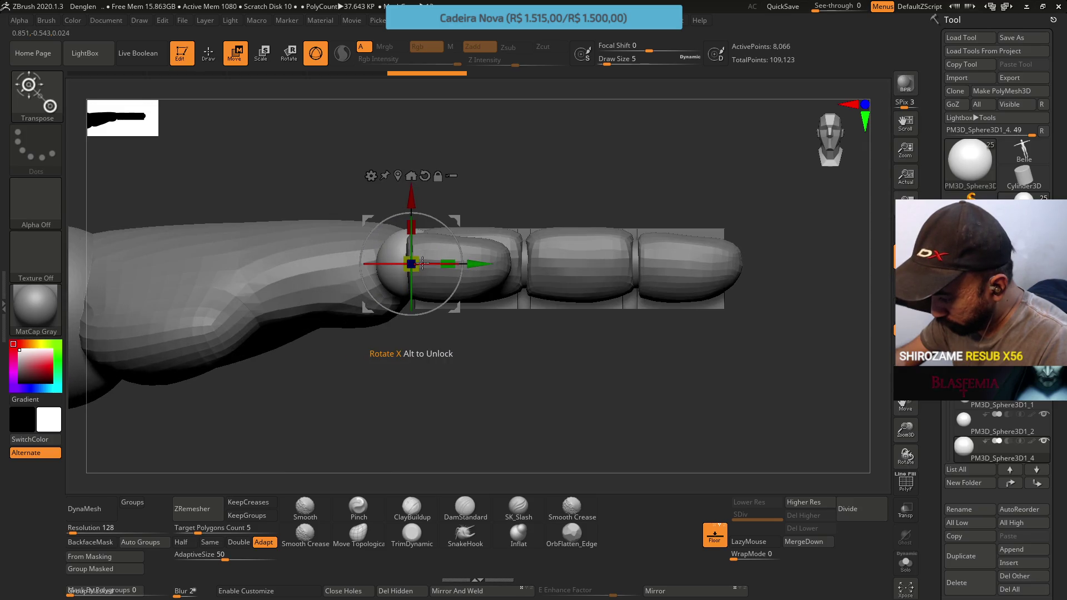
{"action": "left_click_drag", "start_coordinate": [412, 264], "coordinate": [520, 193]}
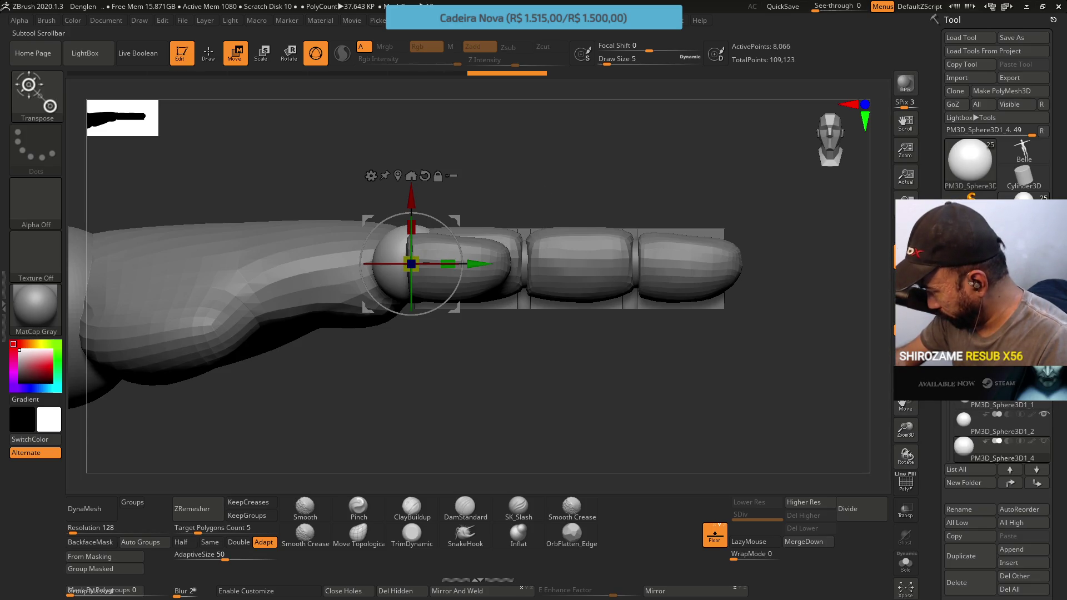
{"action": "scroll", "coordinate": [995, 433], "scroll_direction": "down", "scroll_amount": 3}
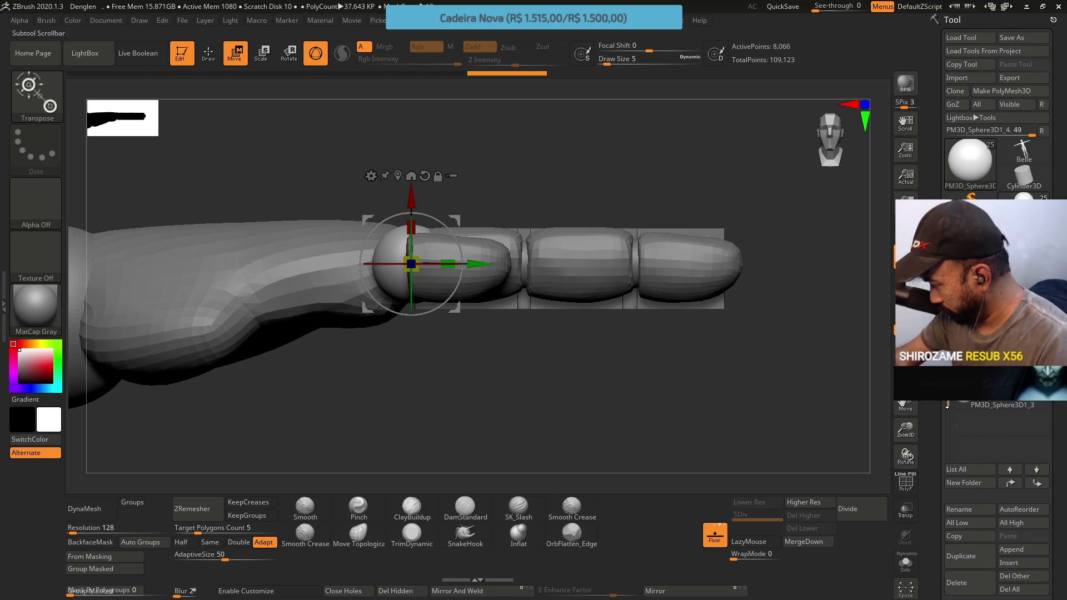
Create a new subtool folder named finger.
{"action": "left_click", "coordinate": [973, 484]}
{"action": "key", "text": "BackSpace"}
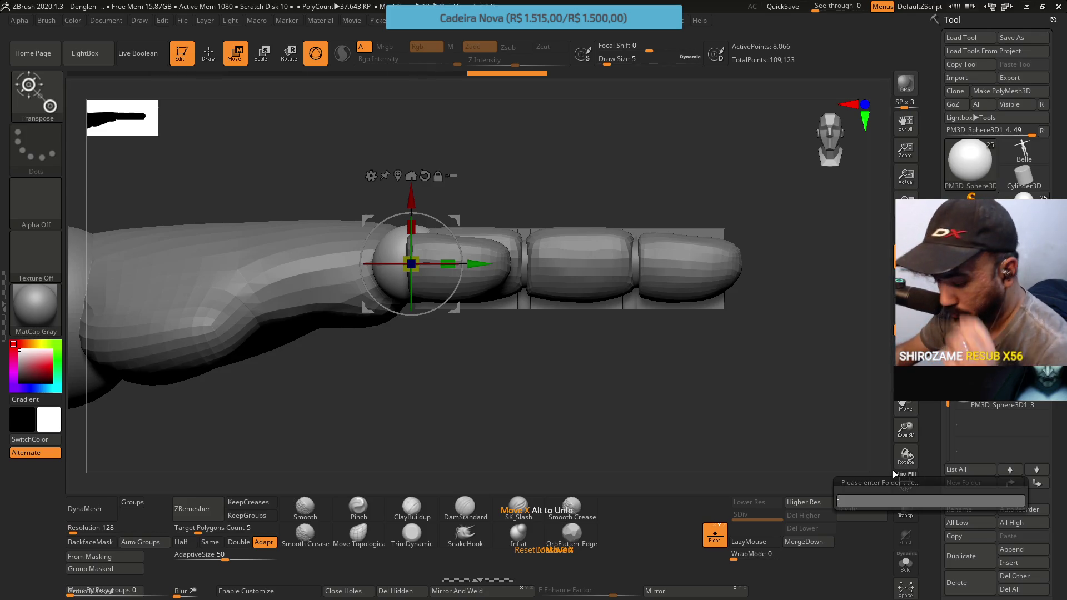
{"action": "key", "text": "ctrl"}
{"action": "key", "text": "ctrl"}
{"action": "type", "text": "finger"}
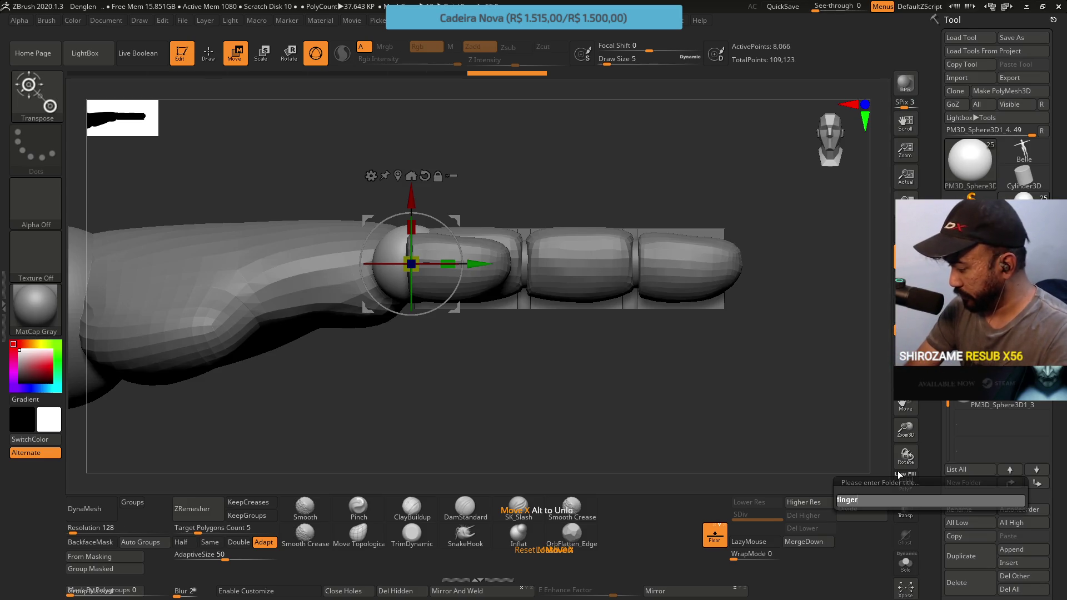
{"action": "key", "text": "Return"}
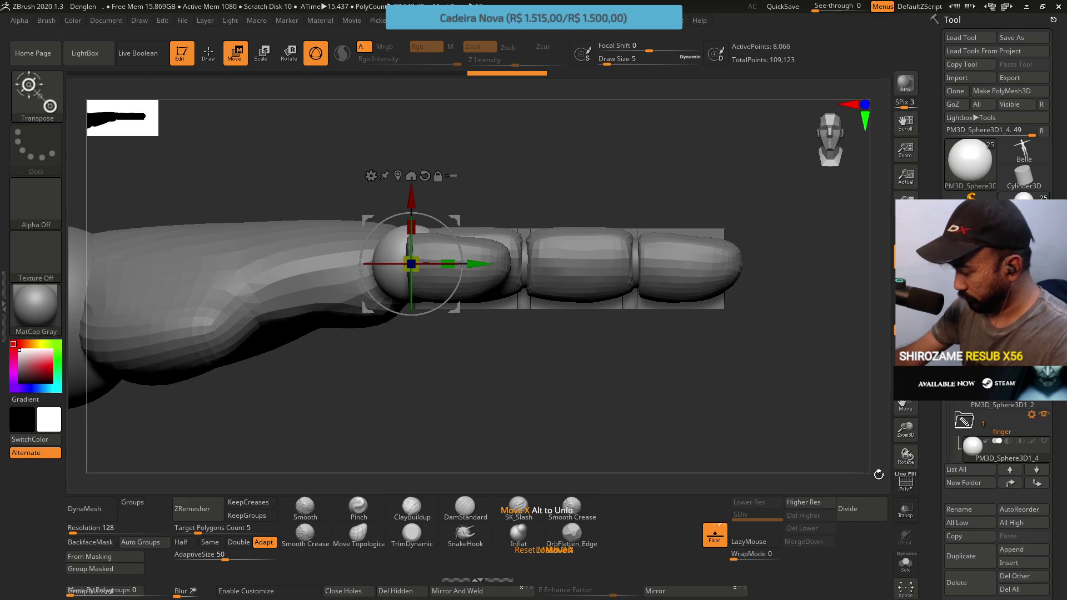
Rename the first joint sphere subtool to Sphere 1.
{"action": "mouse_move", "coordinate": [977, 454]}
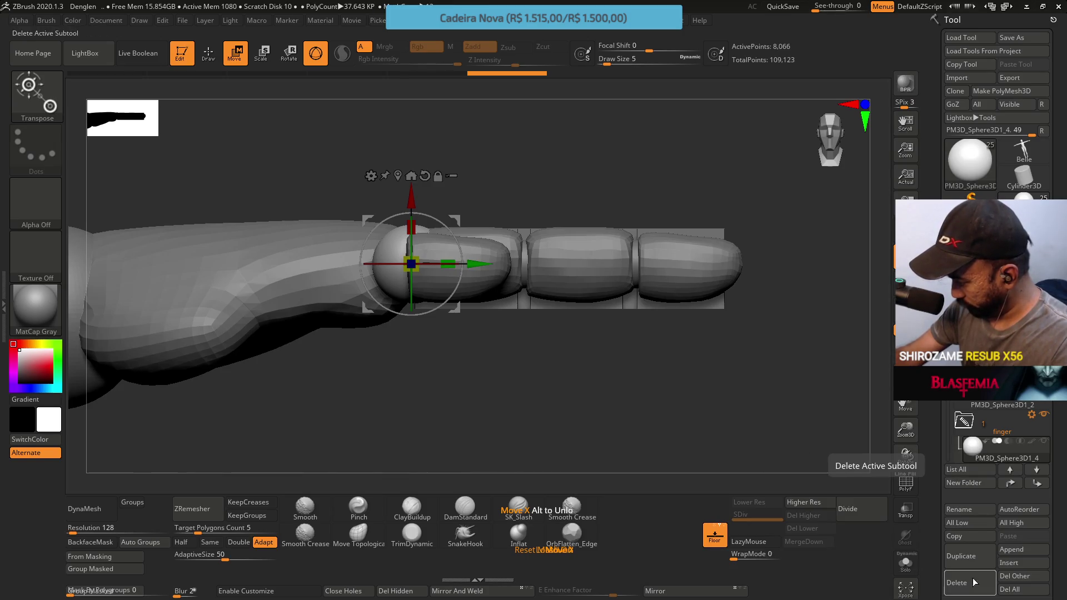
{"action": "left_click", "coordinate": [952, 508]}
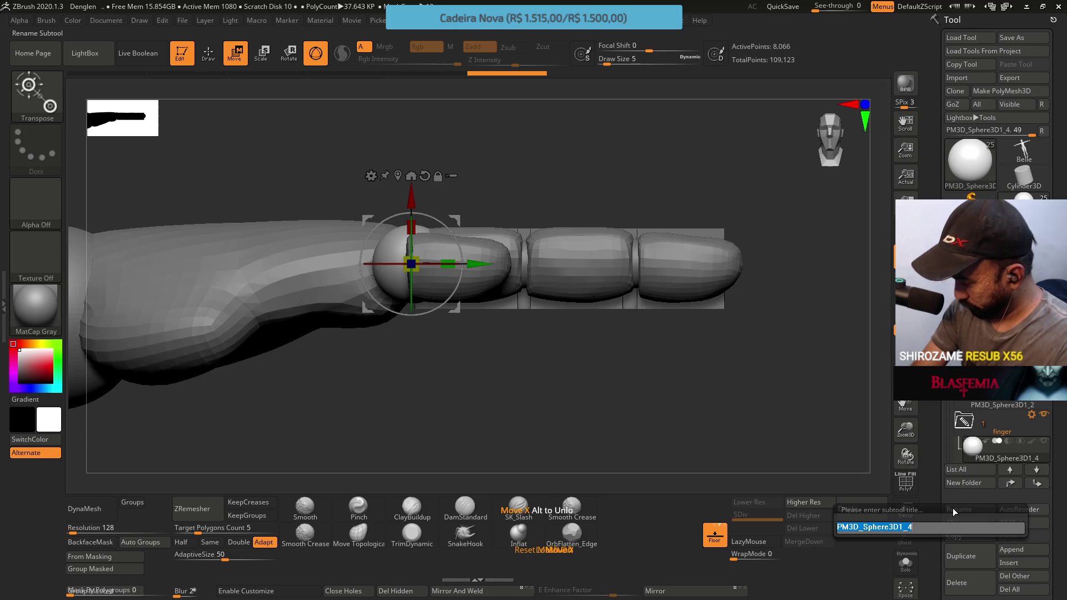
{"action": "type", "text": "J"}
{"action": "key", "text": "BackSpace"}
{"action": "type", "text": "Sp"}
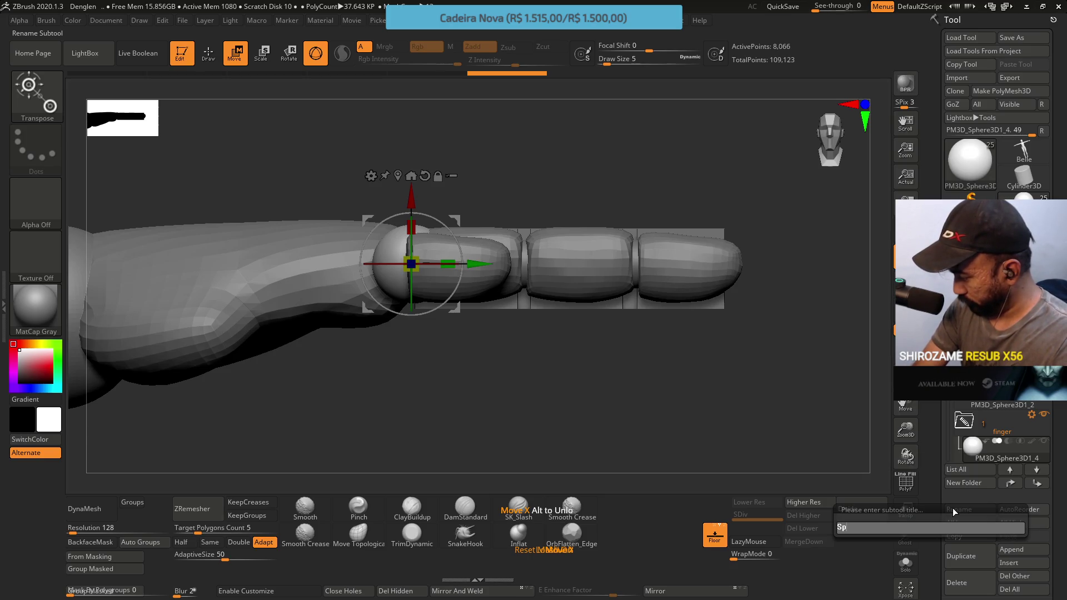
{"action": "type", "text": "here 1"}
{"action": "key", "text": "Return"}
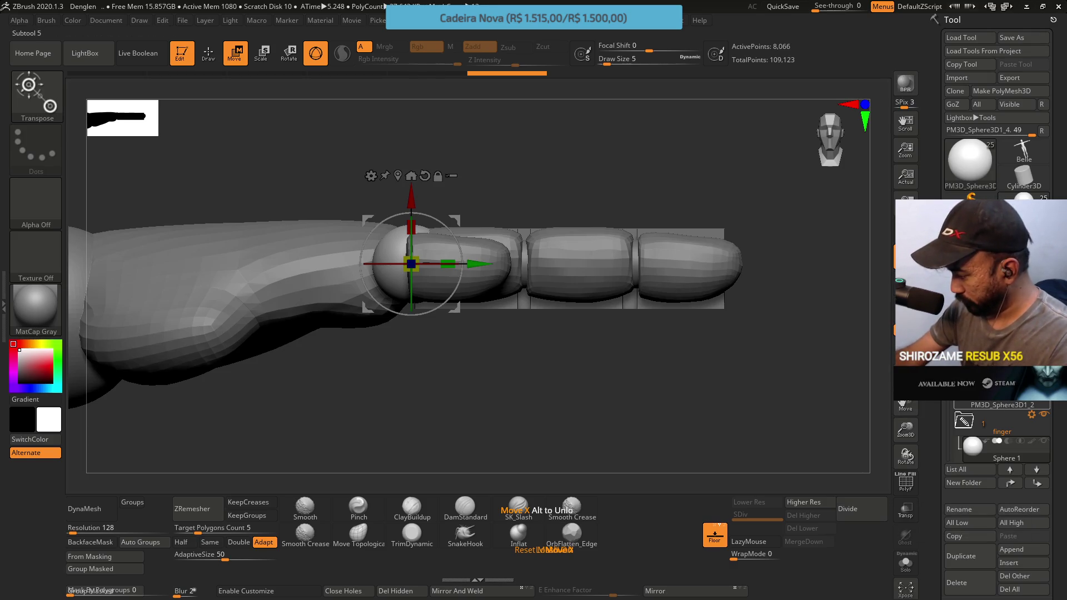
Rename the next sphere to Sphere 2 and drag it into the finger folder.
{"action": "left_click", "coordinate": [969, 403]}
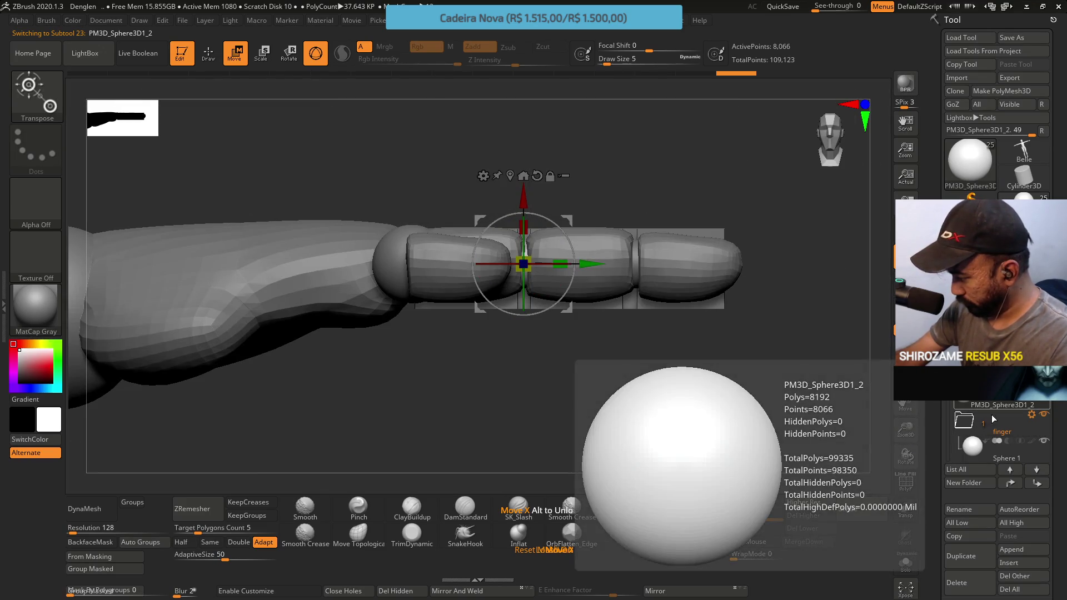
{"action": "left_click", "coordinate": [967, 511]}
{"action": "type", "text": "S0"}
{"action": "key", "text": "BackSpace"}
{"action": "type", "text": "phere 2"}
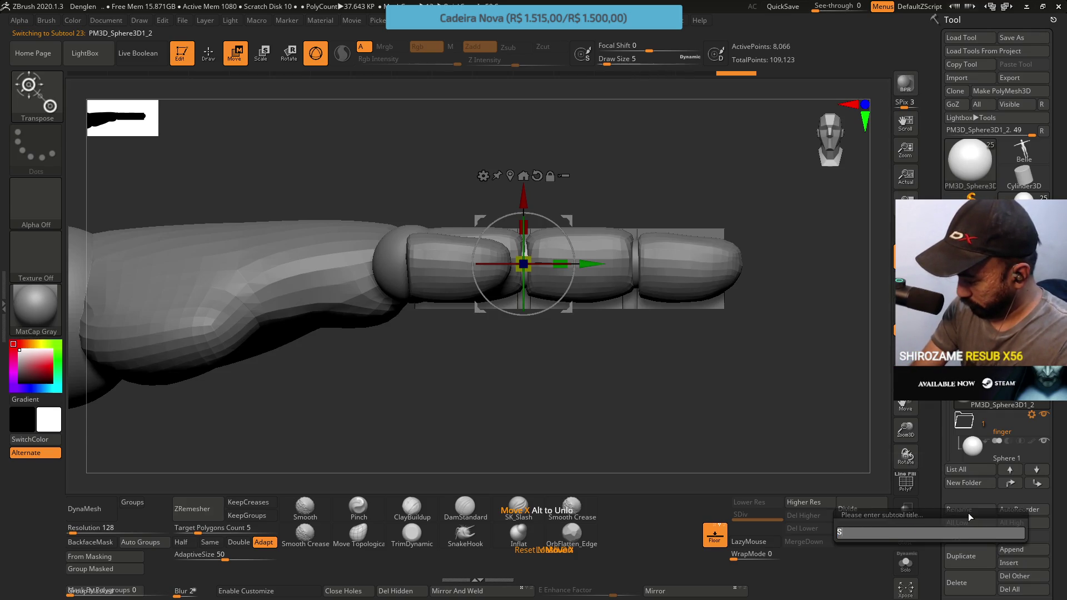
{"action": "key", "text": "Return"}
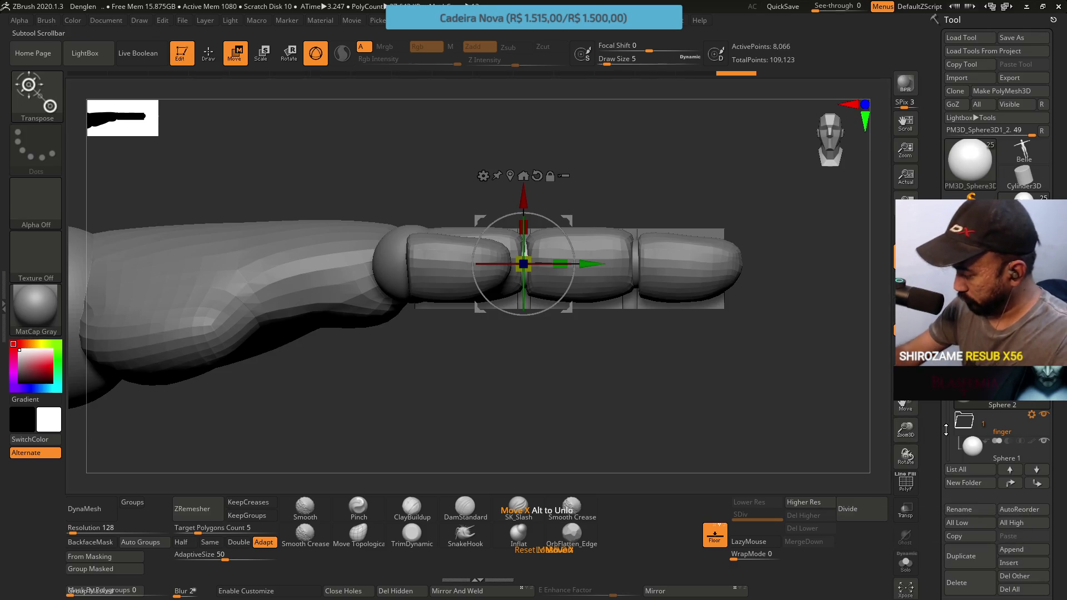
{"action": "left_click_drag", "start_coordinate": [973, 389], "coordinate": [981, 456]}
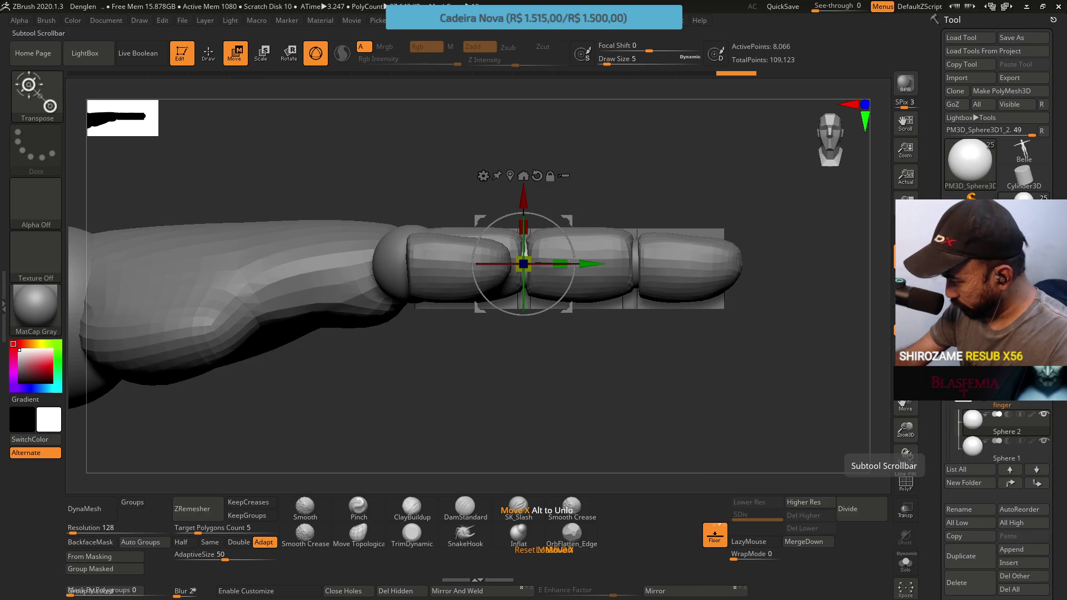
{"action": "scroll", "coordinate": [995, 434], "scroll_direction": "down", "scroll_amount": 2}
Rename the third sphere subtool to Sphere 3.
{"action": "left_click", "coordinate": [995, 388]}
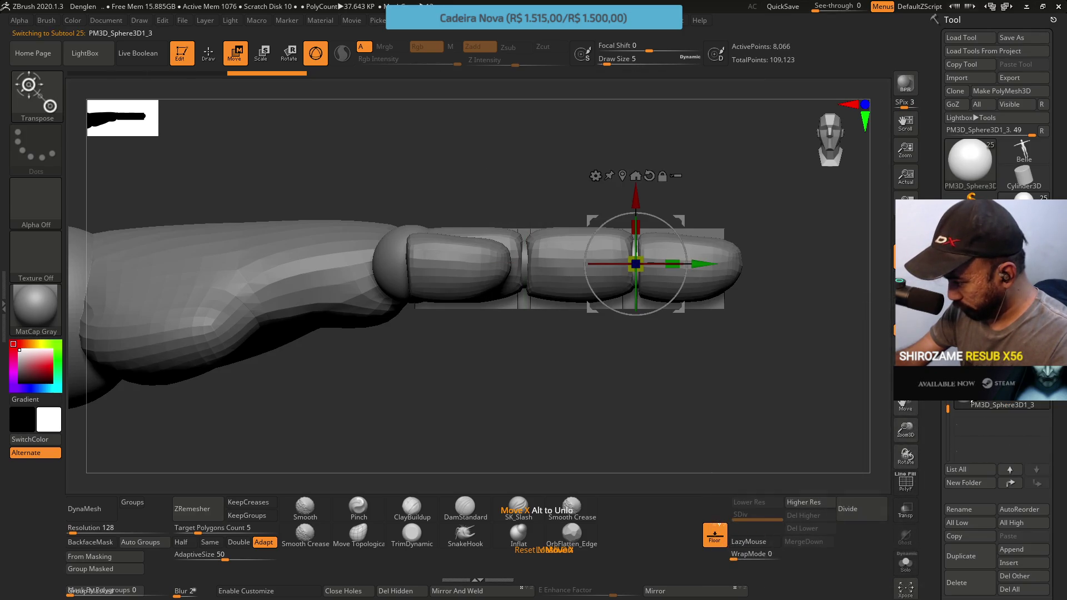
{"action": "left_click", "coordinate": [973, 512]}
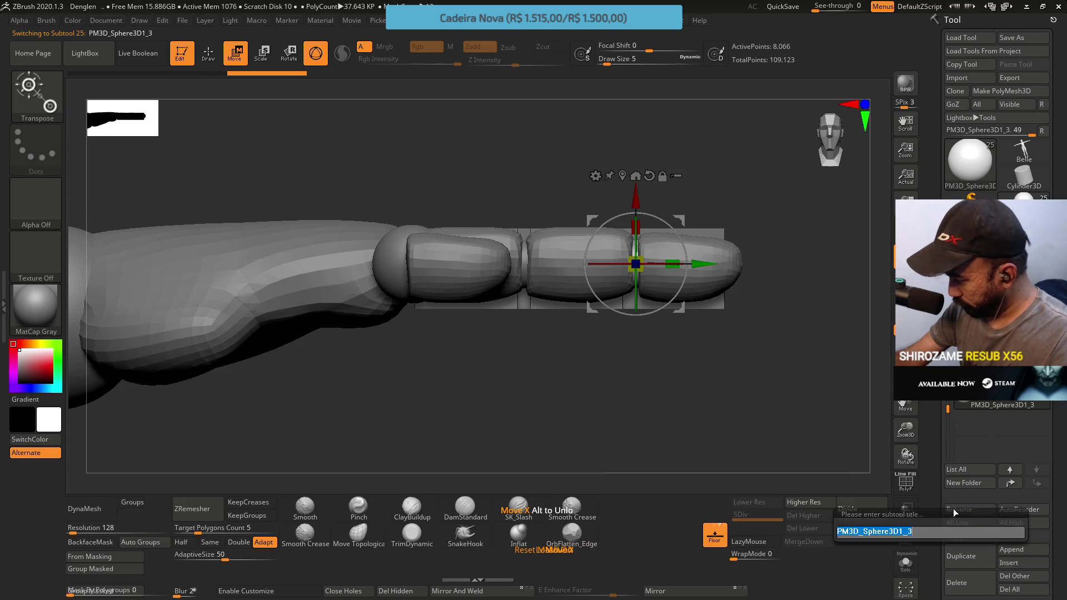
{"action": "type", "text": "Sphere 3"}
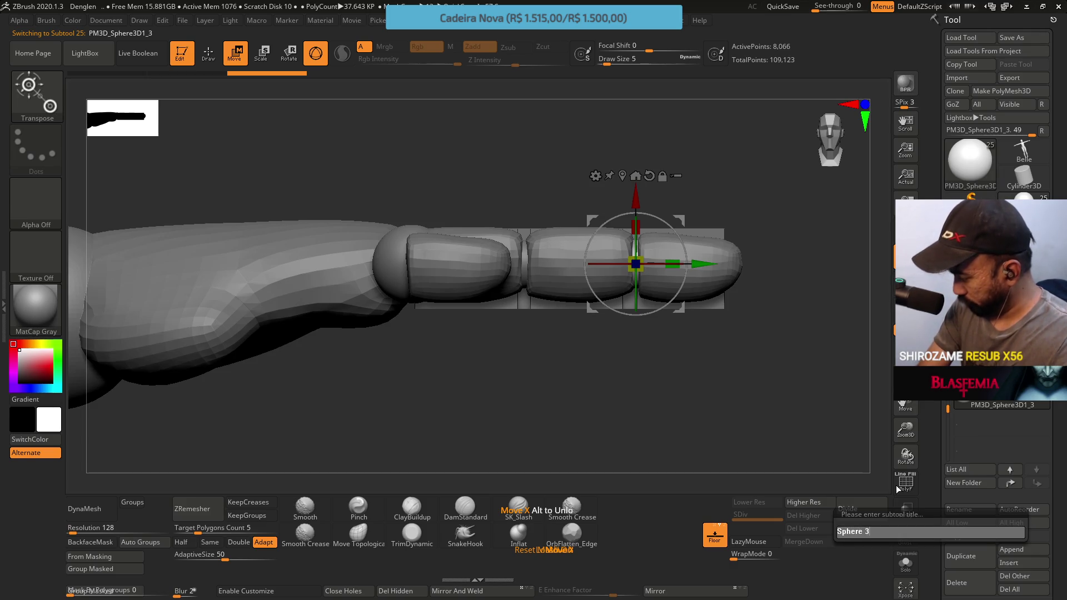
{"action": "key", "text": "Return"}
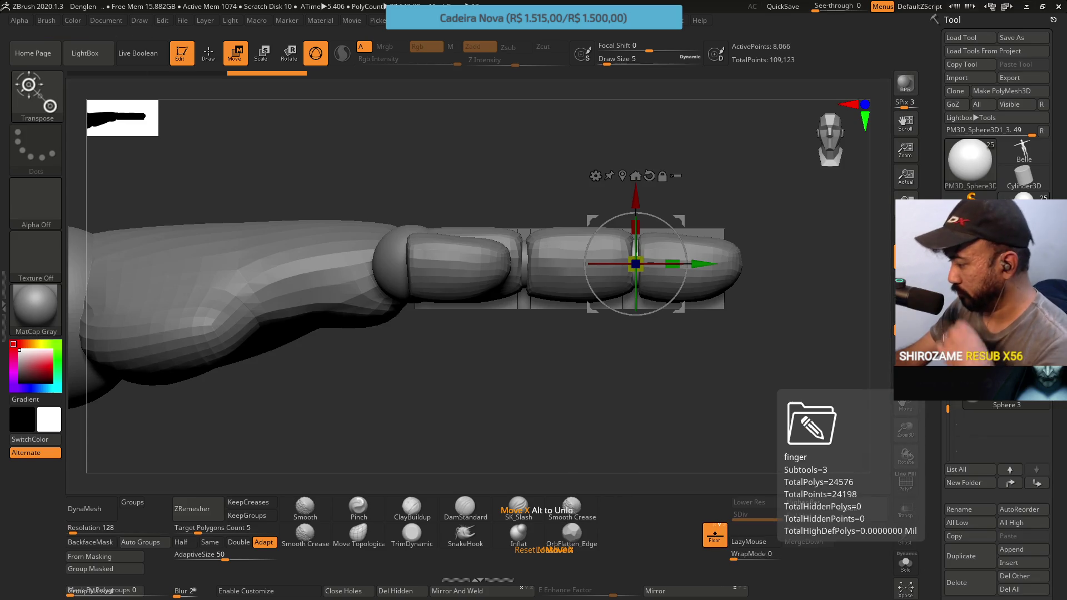
Select PM3D_Cube3D1_10 and move it down the subtool list below Sphere 3.
{"action": "left_click_drag", "start_coordinate": [947, 412], "coordinate": [947, 350]}
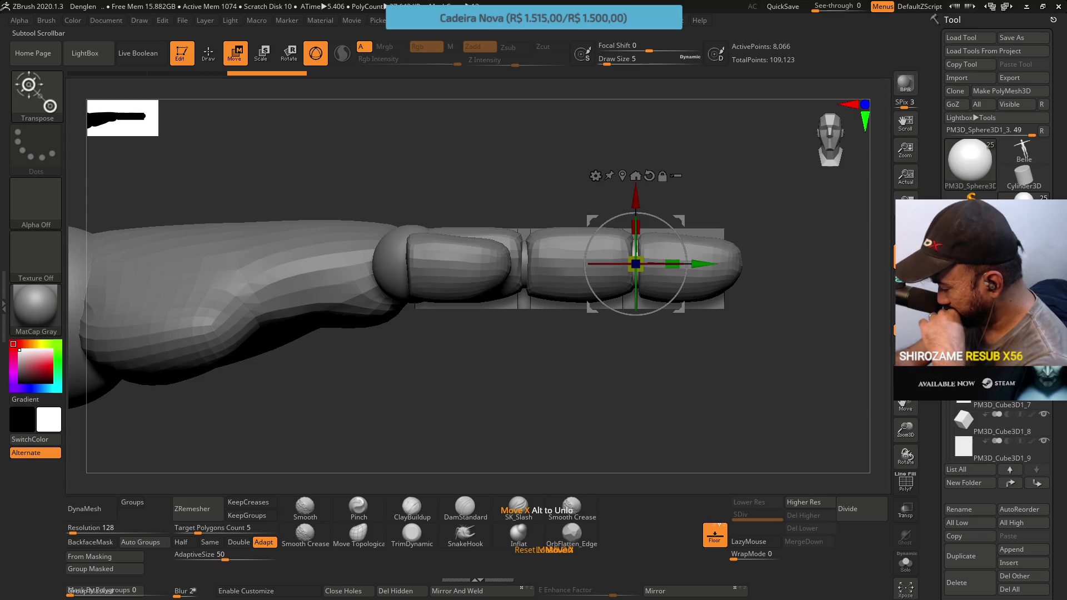
{"action": "left_click", "coordinate": [989, 342]}
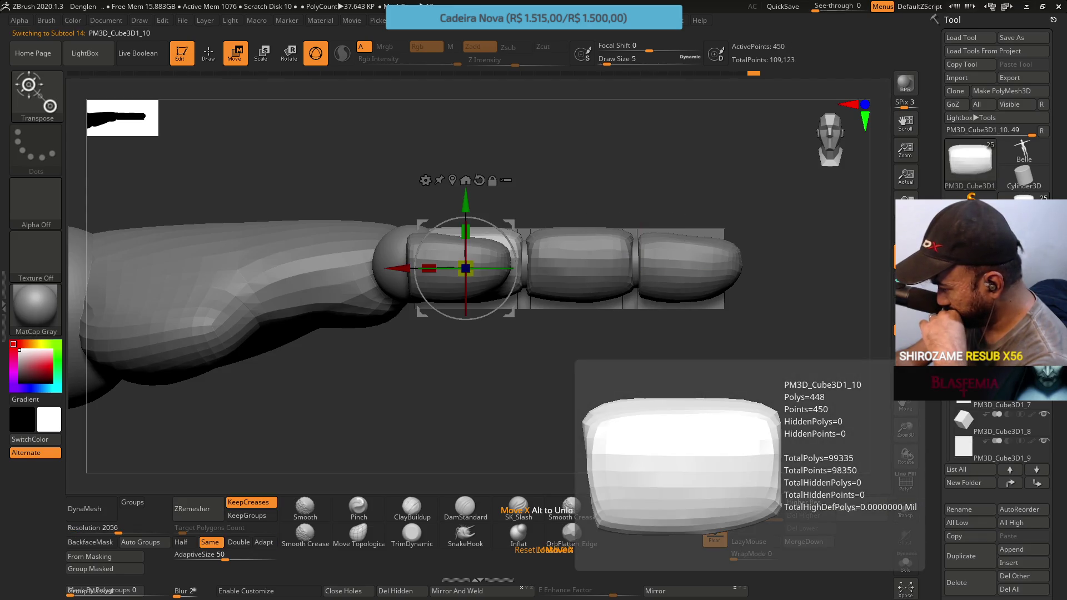
{"action": "left_click", "coordinate": [1035, 485], "text": "shift"}
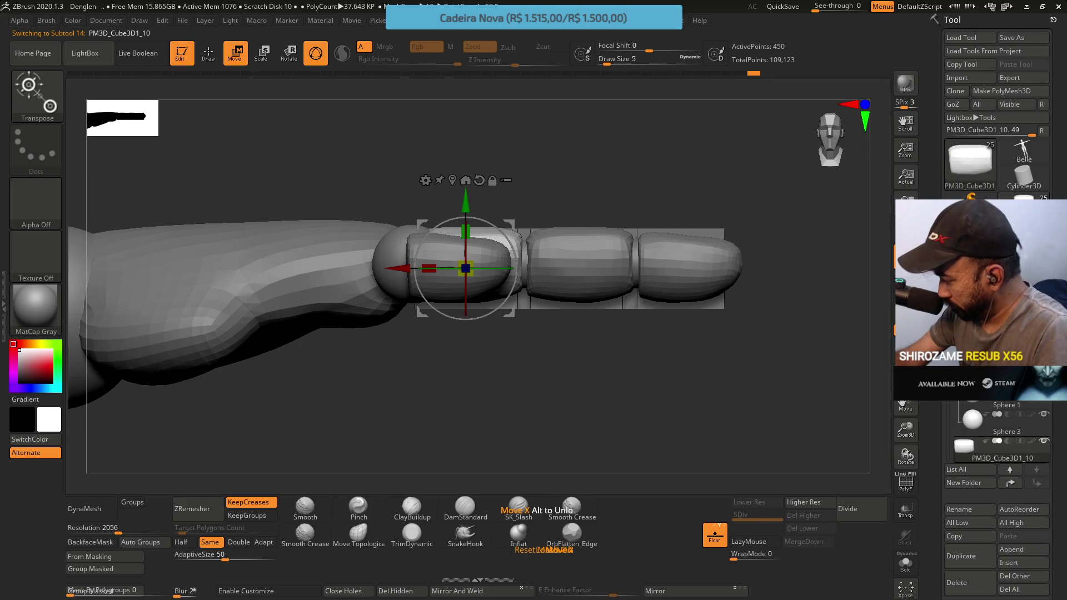
Check each finger segment in the viewport, then start renaming the first segment.
{"action": "scroll", "coordinate": [997, 434], "scroll_direction": "up", "scroll_amount": 3}
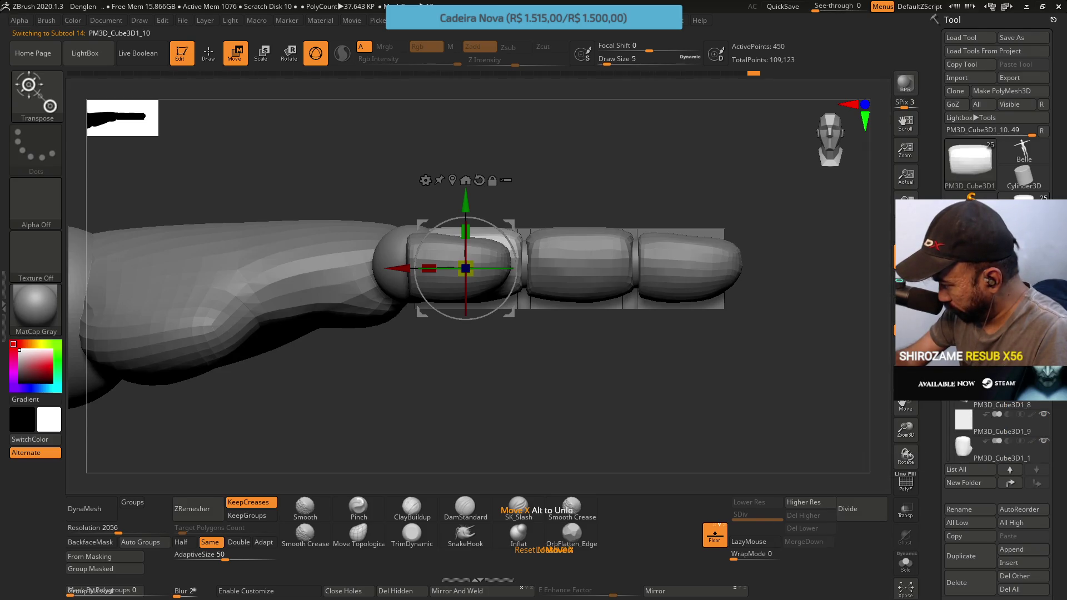
{"action": "left_click", "coordinate": [578, 267], "text": "alt"}
{"action": "scroll", "coordinate": [1000, 434], "scroll_direction": "down", "scroll_amount": 3}
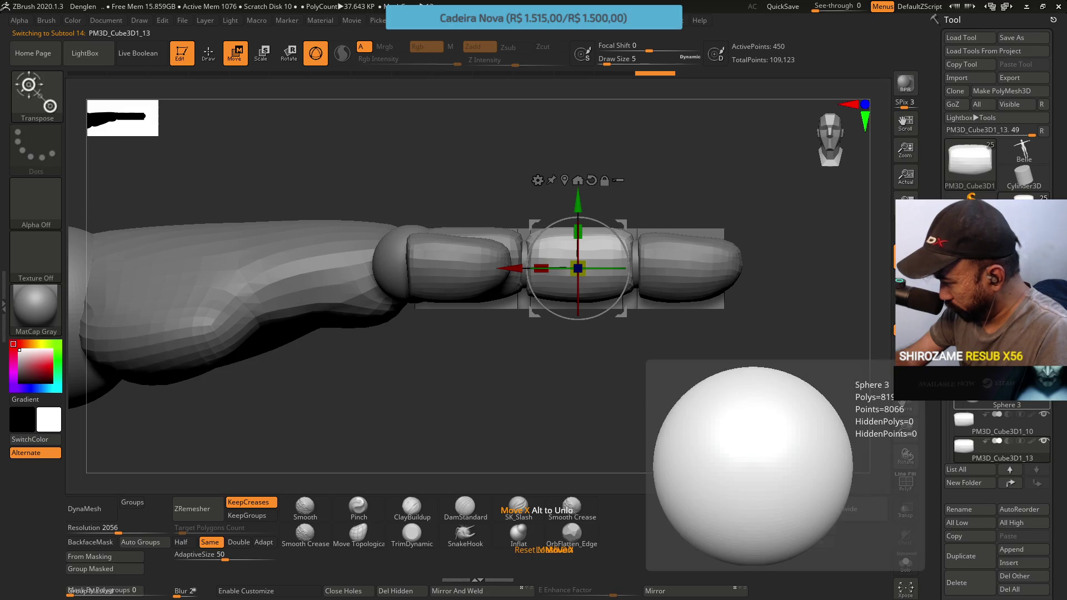
{"action": "scroll", "coordinate": [1000, 433], "scroll_direction": "up", "scroll_amount": 5}
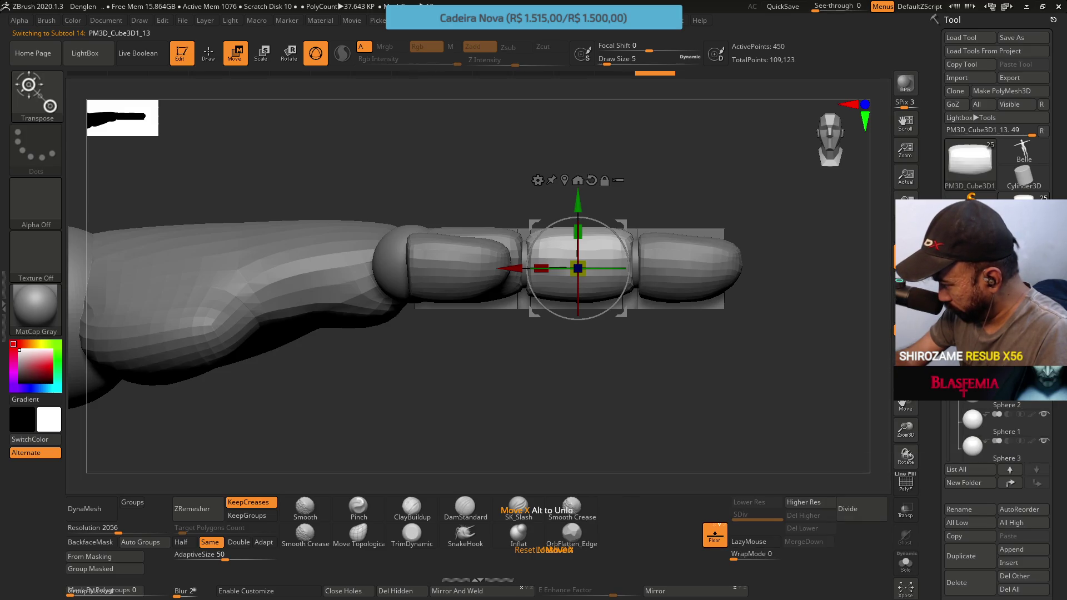
{"action": "scroll", "coordinate": [1000, 433], "scroll_direction": "up", "scroll_amount": 1}
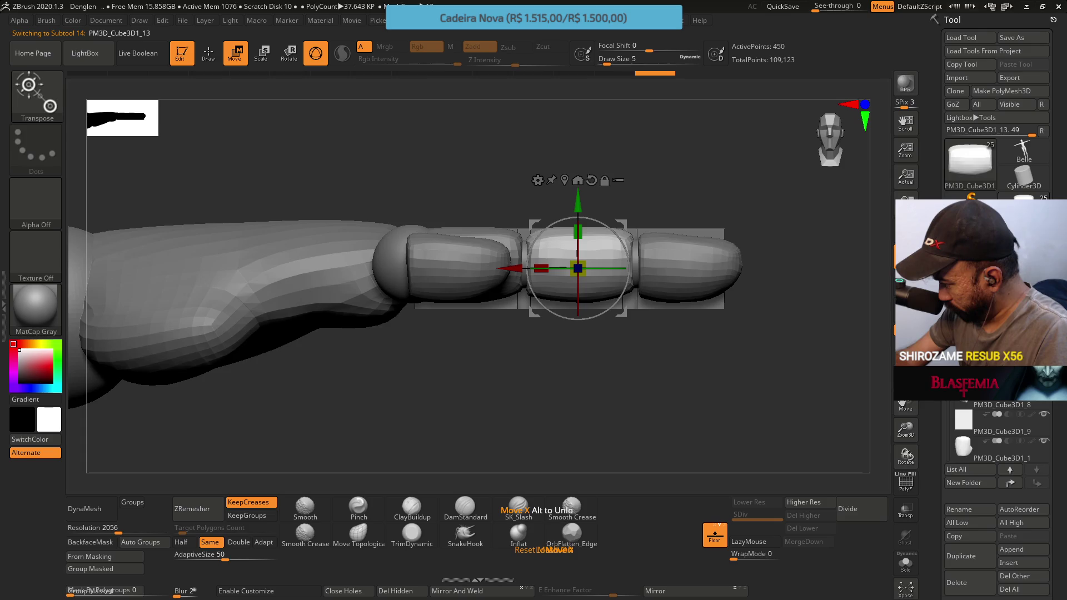
{"action": "left_click", "coordinate": [455, 261], "text": "alt"}
{"action": "left_click", "coordinate": [687, 261], "text": "alt"}
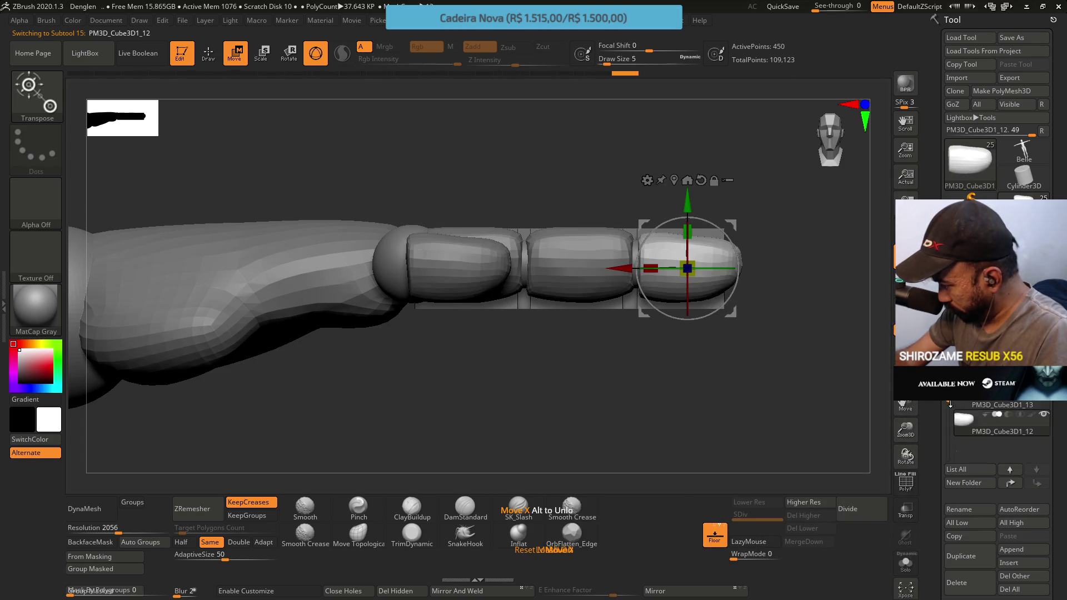
{"action": "left_click", "coordinate": [461, 261], "text": "alt"}
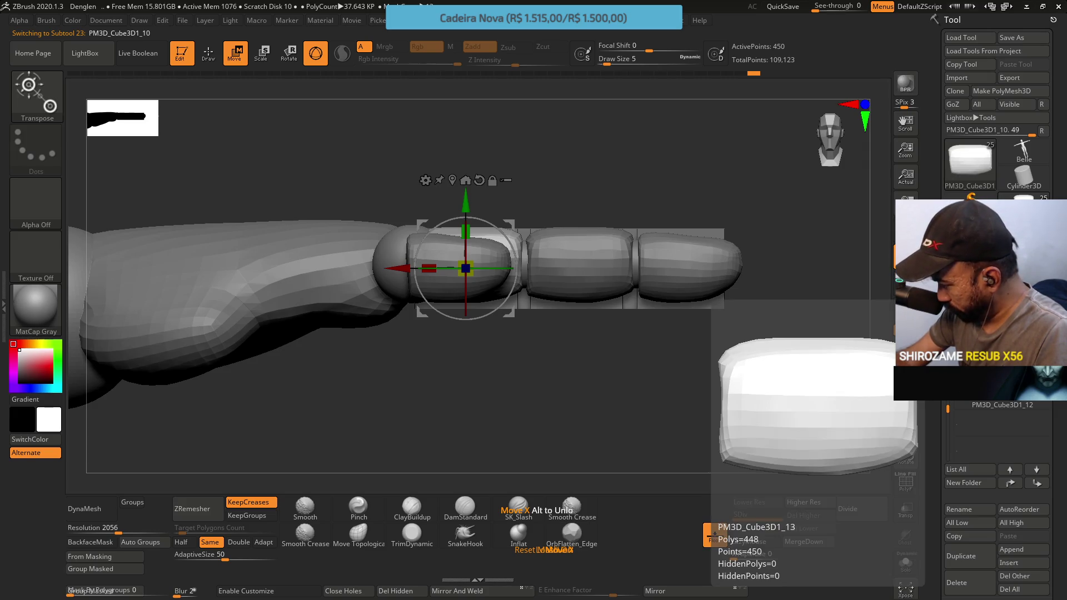
{"action": "left_click", "coordinate": [969, 505]}
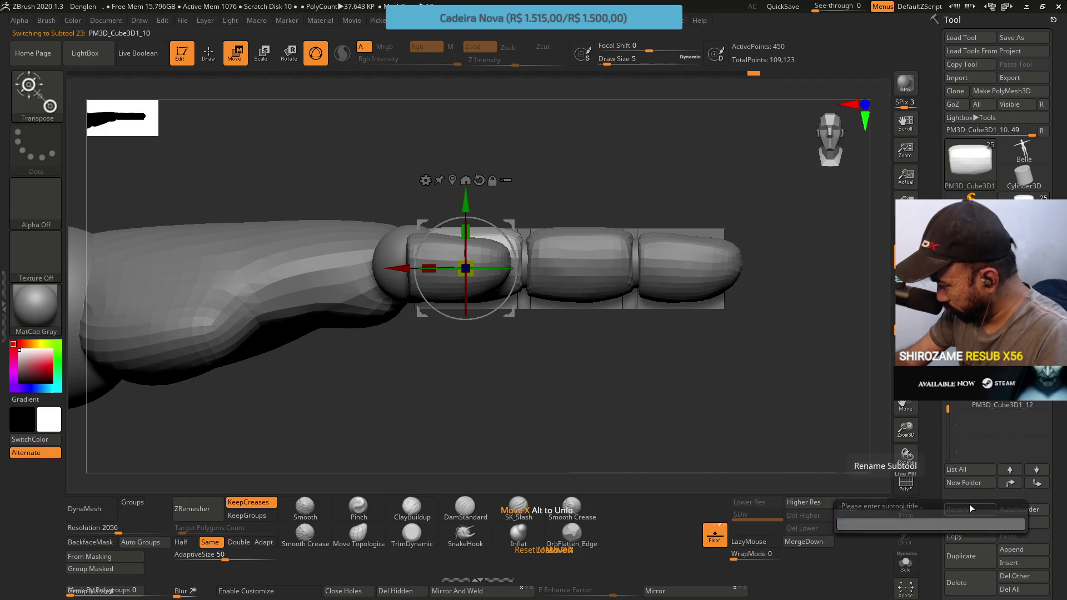
Name the first and middle finger segment subtools Finger.
{"action": "type", "text": "Finger"}
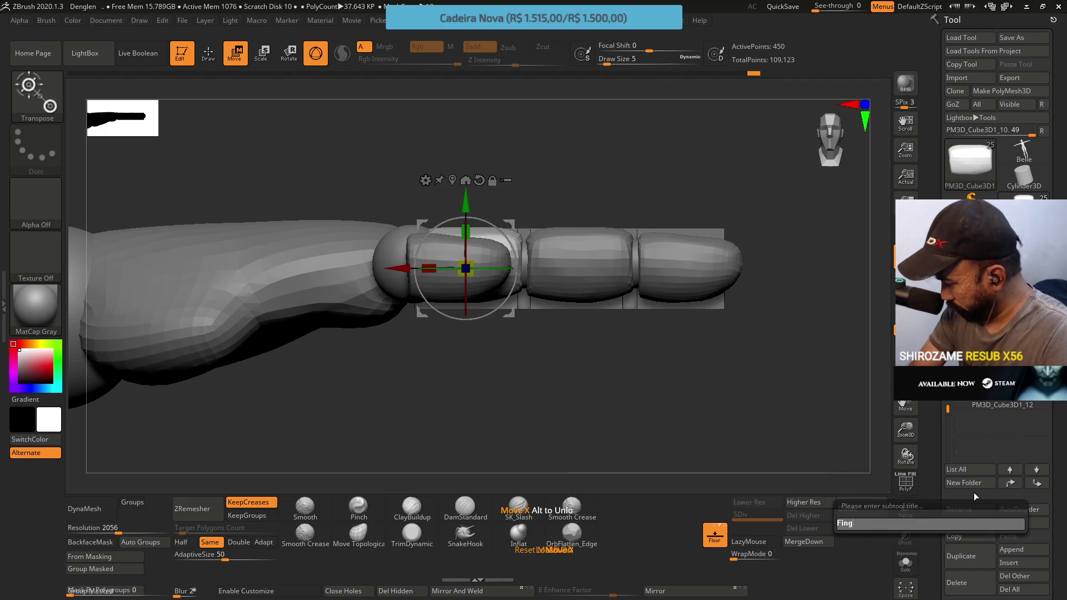
{"action": "key", "text": "Return"}
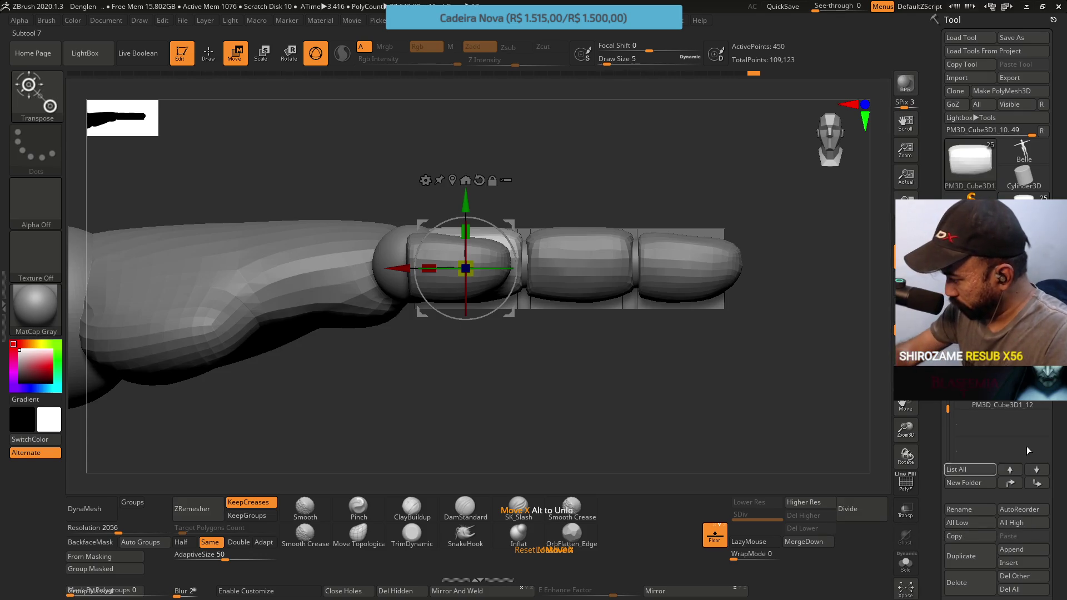
{"action": "left_click", "coordinate": [994, 336]}
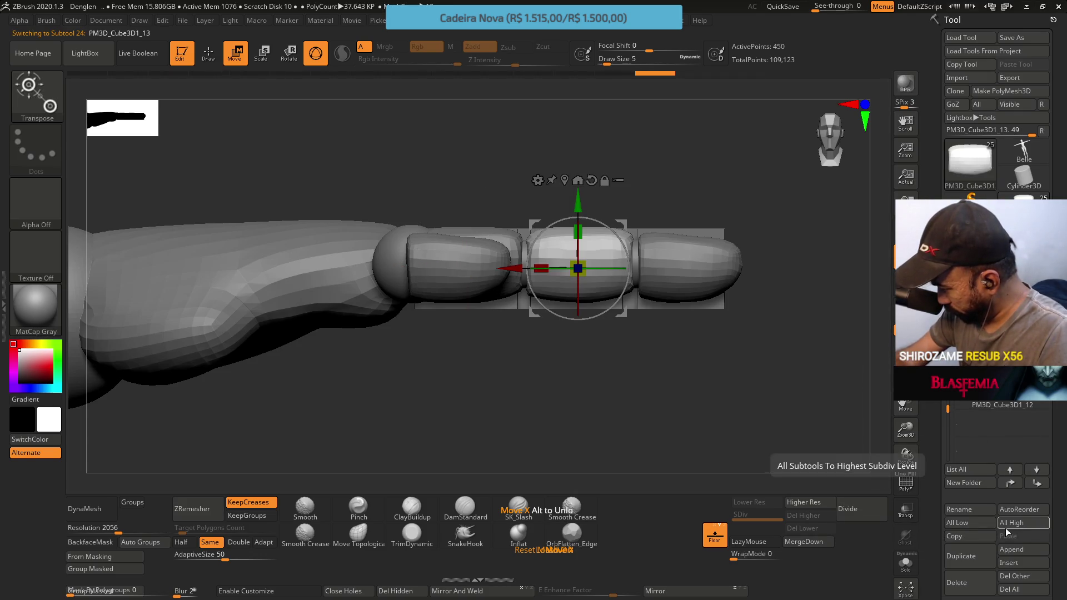
{"action": "left_click", "coordinate": [969, 515]}
{"action": "type", "text": "Finger"}
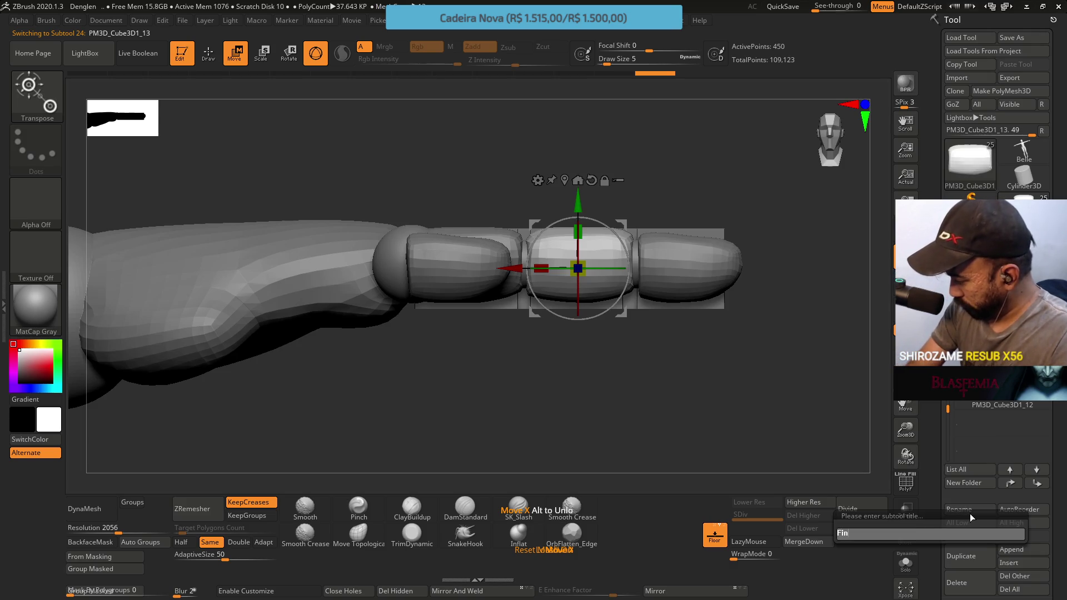
{"action": "key", "text": "Return"}
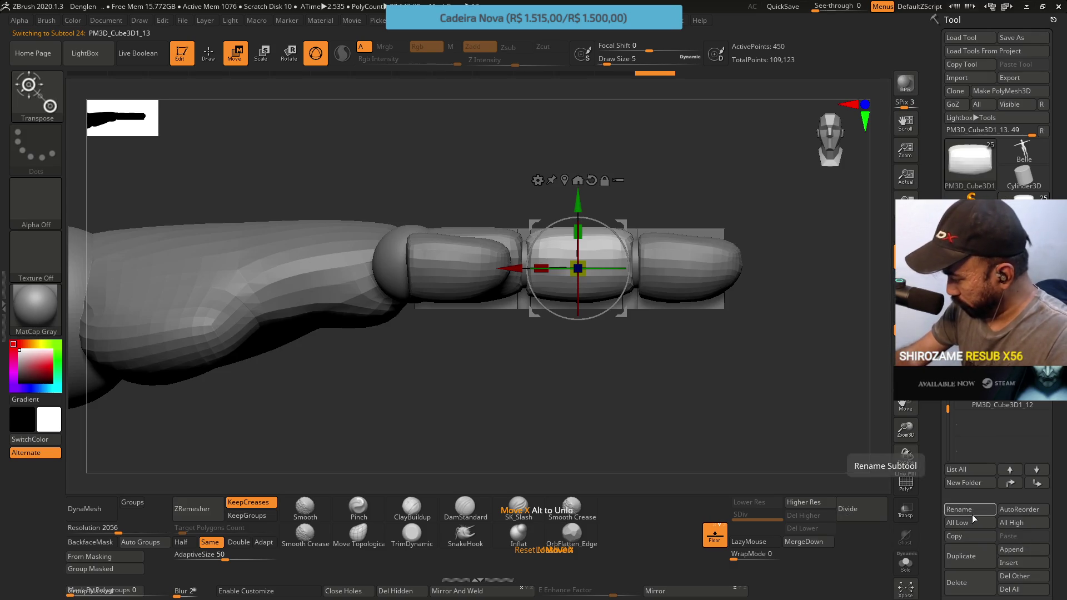
Rename the fingertip segment subtool to Finger 3.
{"action": "left_click", "coordinate": [964, 406]}
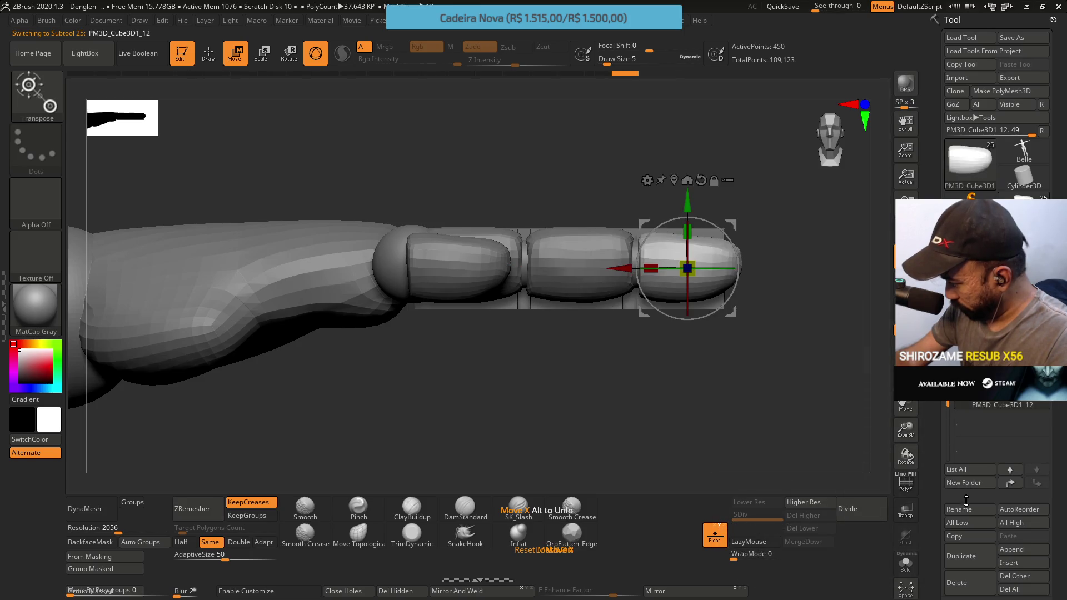
{"action": "left_click", "coordinate": [958, 510]}
{"action": "type", "text": "Finger 3"}
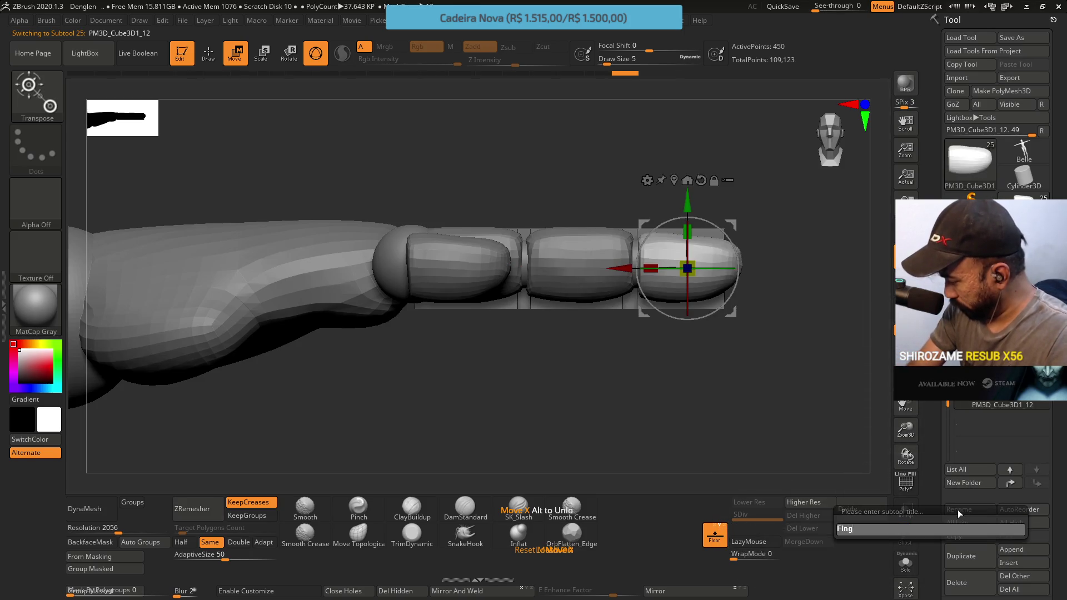
{"action": "key", "text": "Return"}
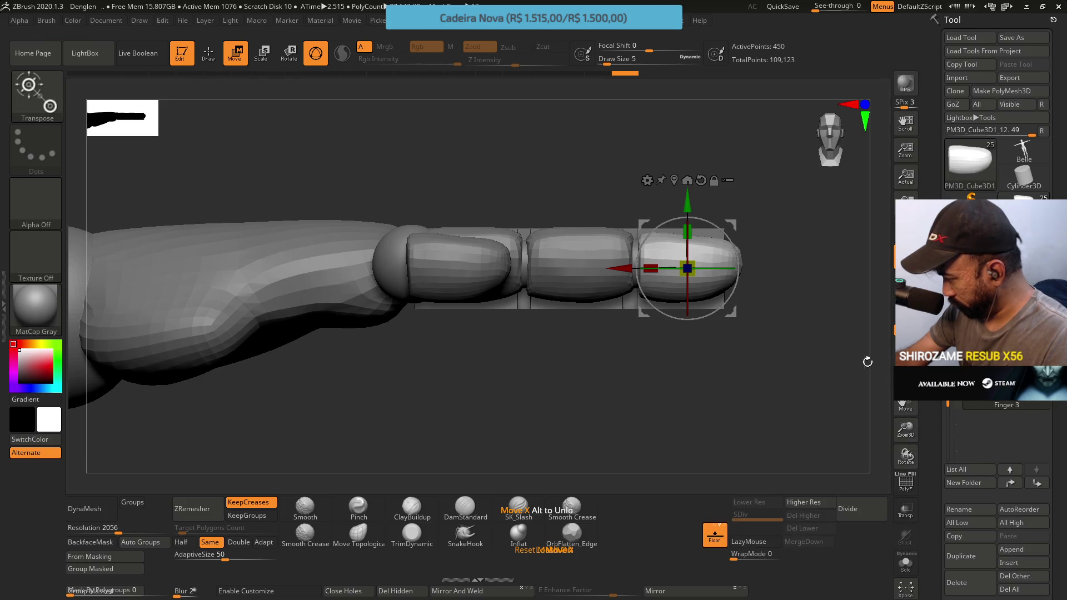
{"action": "left_click_drag", "start_coordinate": [775, 305], "coordinate": [728, 323]}
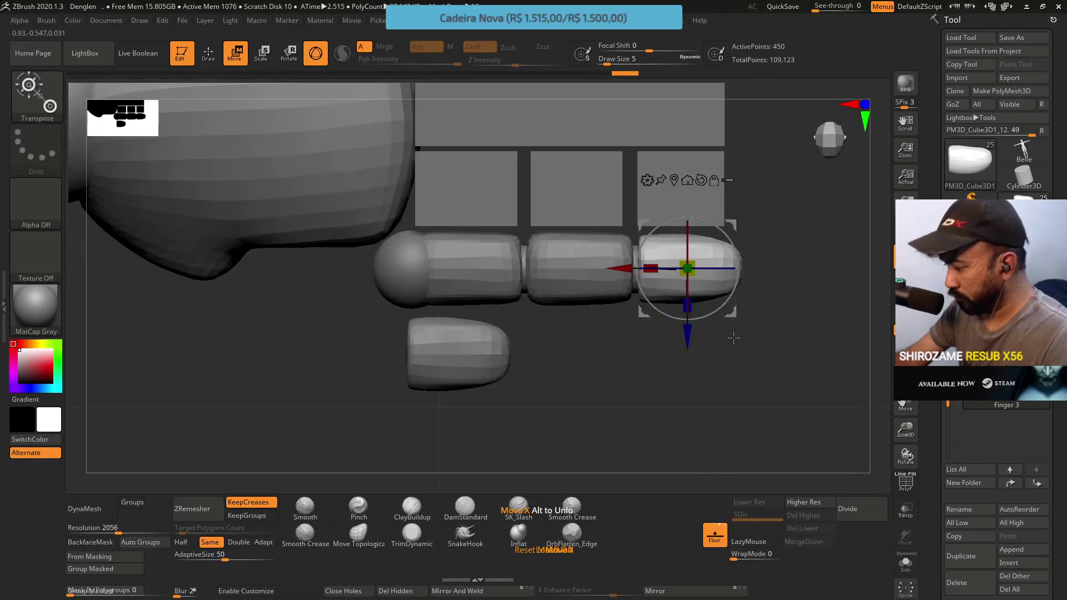
Isolate the finger folder's parts and delete the thin PM3D_Cube3D1_6 plate.
{"action": "scroll", "coordinate": [1000, 428], "scroll_direction": "down", "scroll_amount": 2}
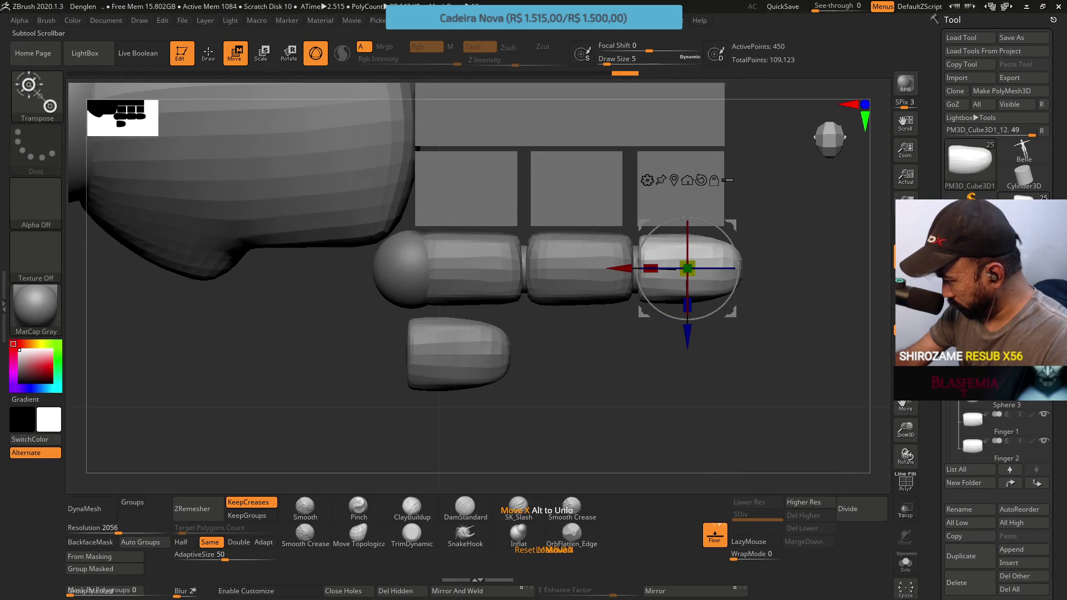
{"action": "left_click", "coordinate": [972, 396]}
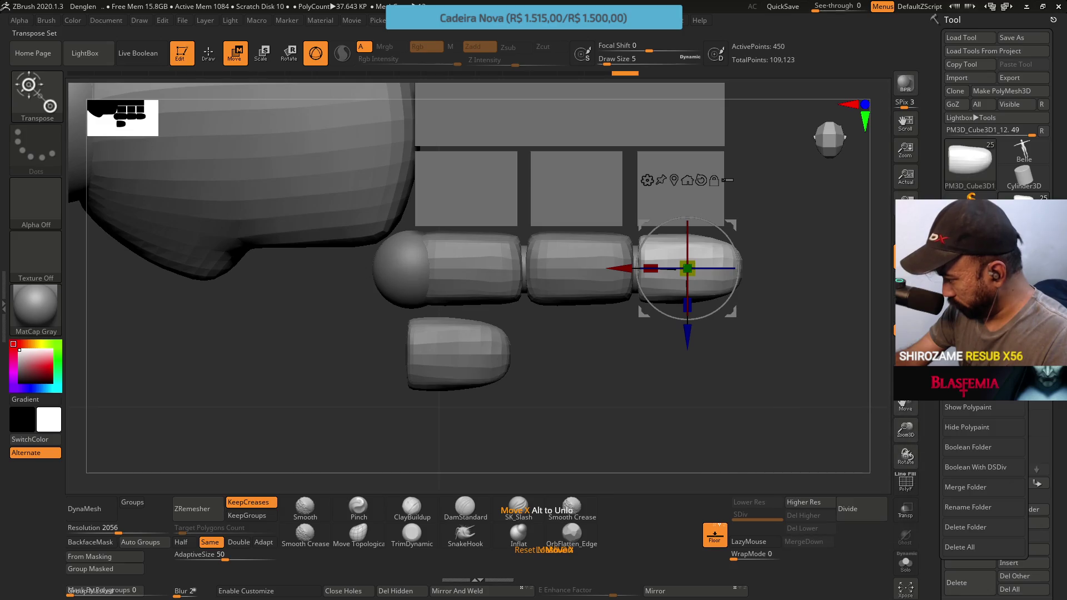
{"action": "left_click", "coordinate": [967, 547]}
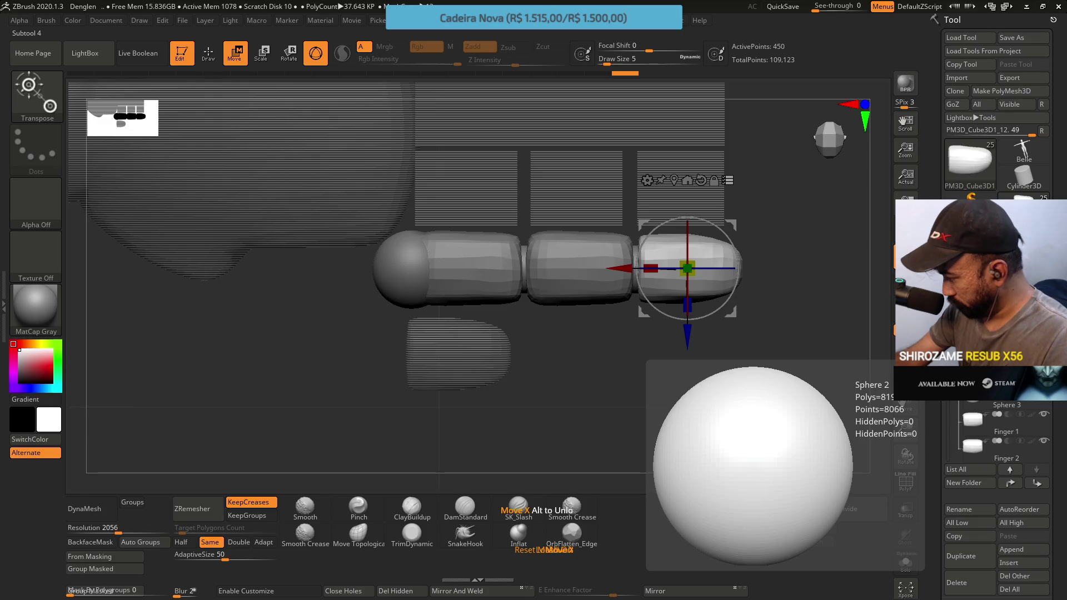
{"action": "left_click", "coordinate": [989, 383]}
{"action": "left_click", "coordinate": [1009, 469]}
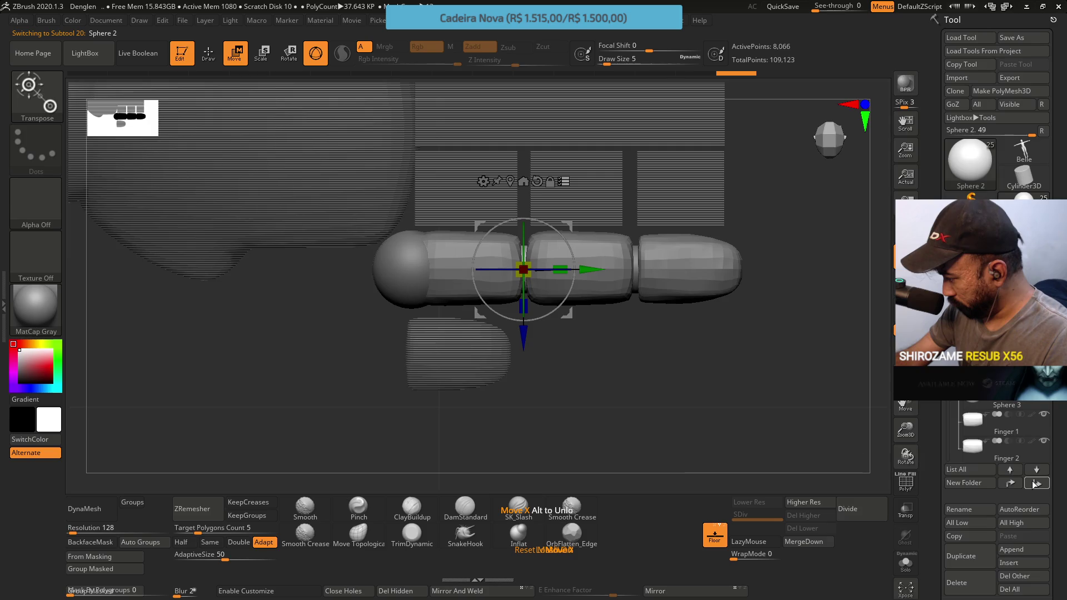
{"action": "left_click", "coordinate": [994, 423]}
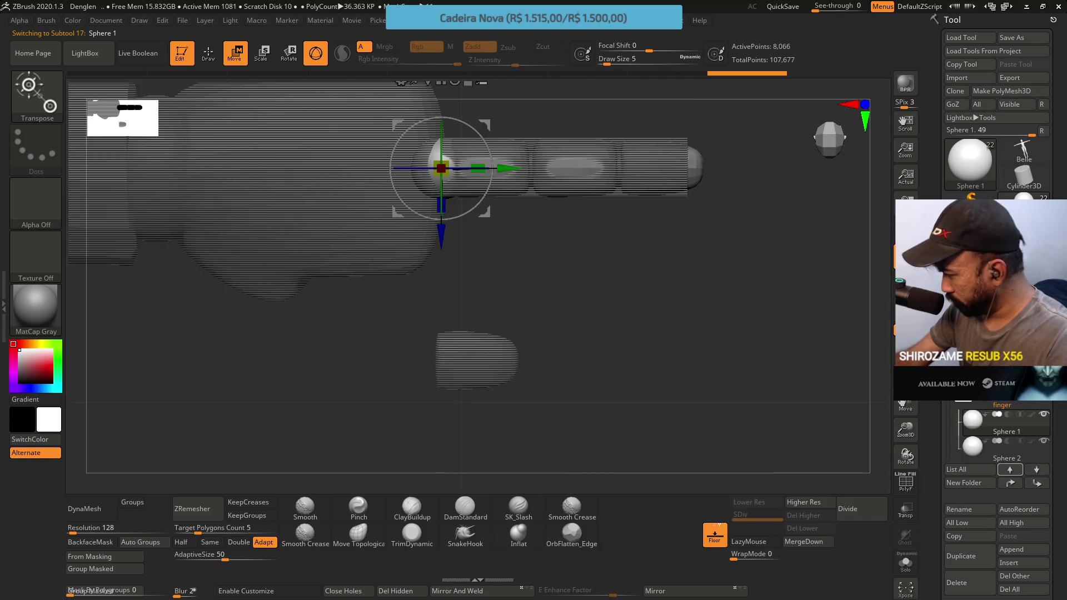
{"action": "left_click", "coordinate": [564, 167], "text": "alt"}
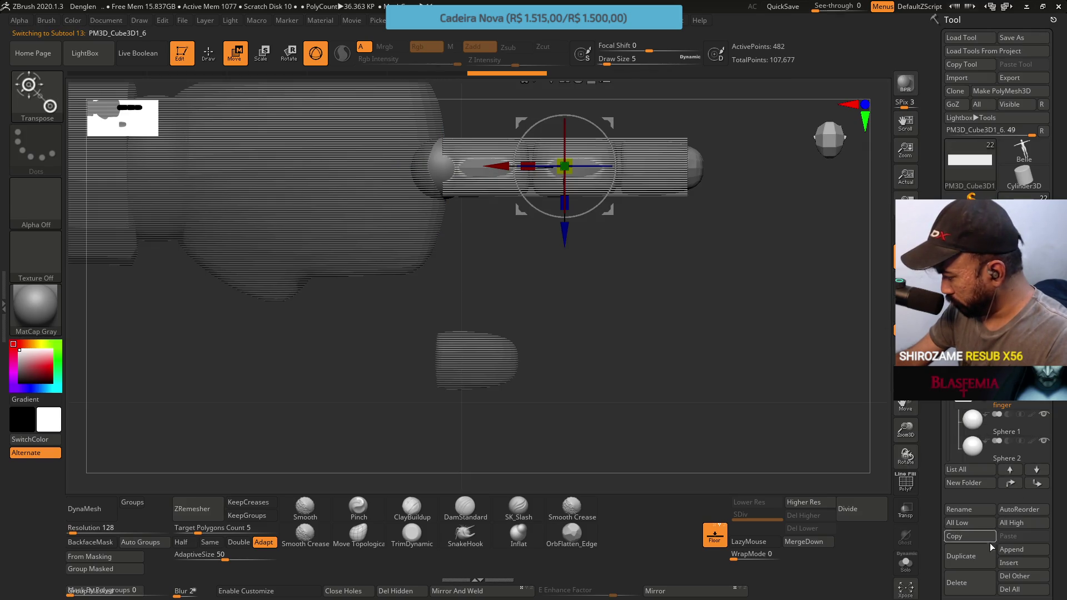
{"action": "left_click", "coordinate": [957, 582]}
{"action": "left_click", "coordinate": [866, 586]}
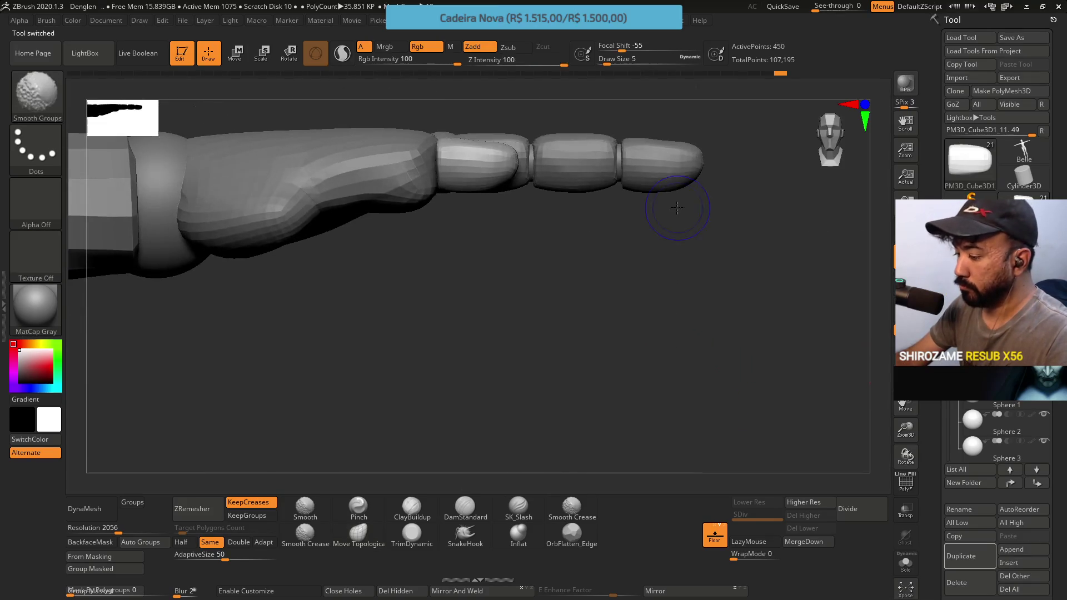
Recentre the view and set the finger folder's parts to move together.
{"action": "mouse_move", "coordinate": [651, 220]}
{"action": "left_mouse_down"}
{"action": "mouse_move", "coordinate": [610, 277]}
{"action": "mouse_move", "coordinate": [636, 305]}
{"action": "mouse_move", "coordinate": [638, 261]}
{"action": "left_mouse_up"}
{"action": "left_click_drag", "start_coordinate": [804, 276], "coordinate": [862, 330], "text": "alt"}
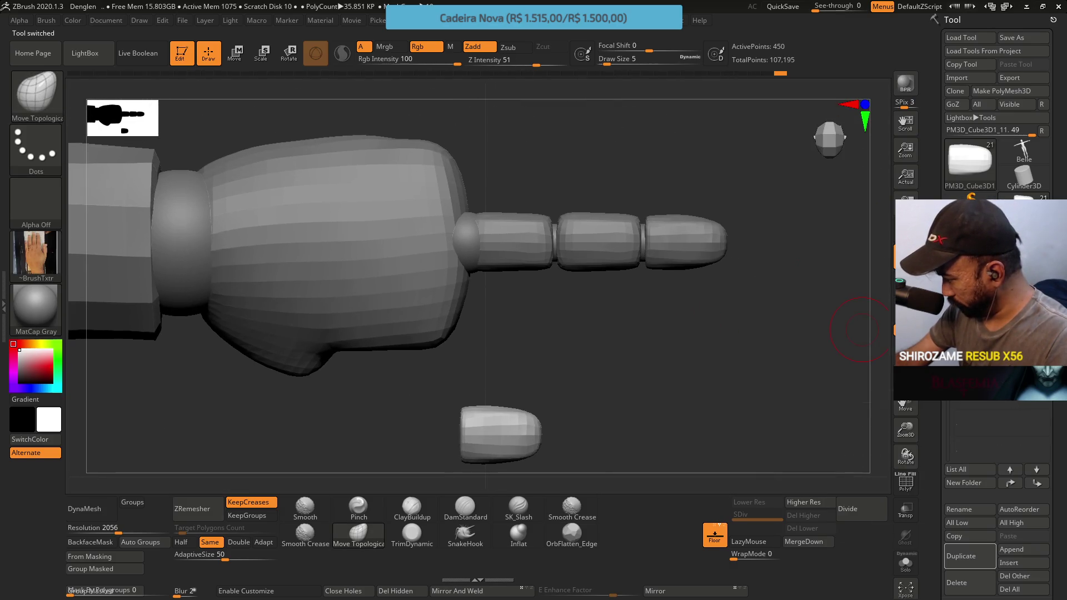
{"action": "left_click", "coordinate": [975, 393]}
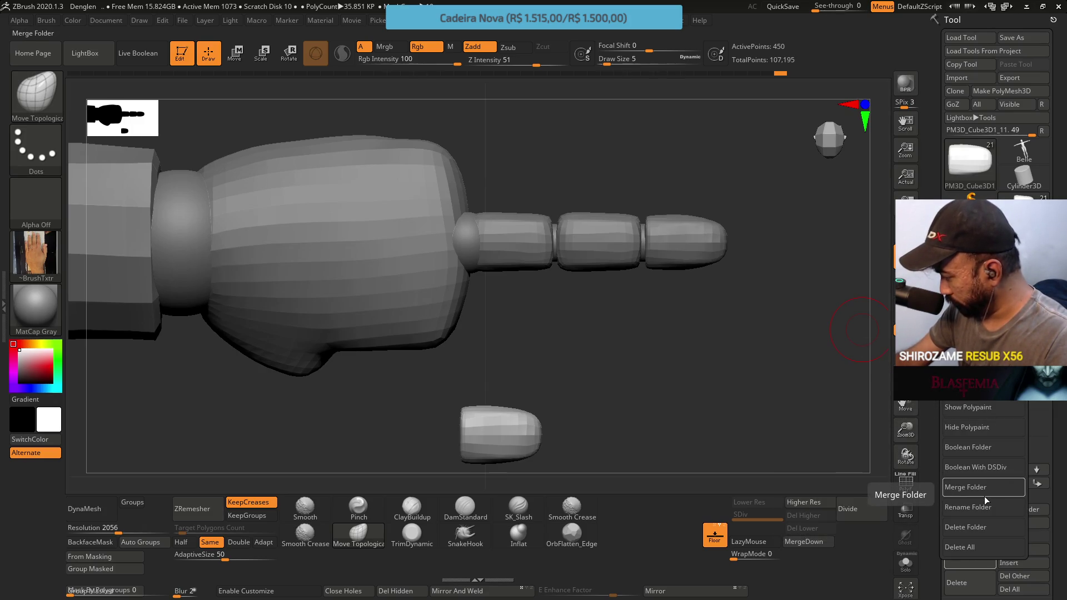
{"action": "left_click", "coordinate": [978, 387]}
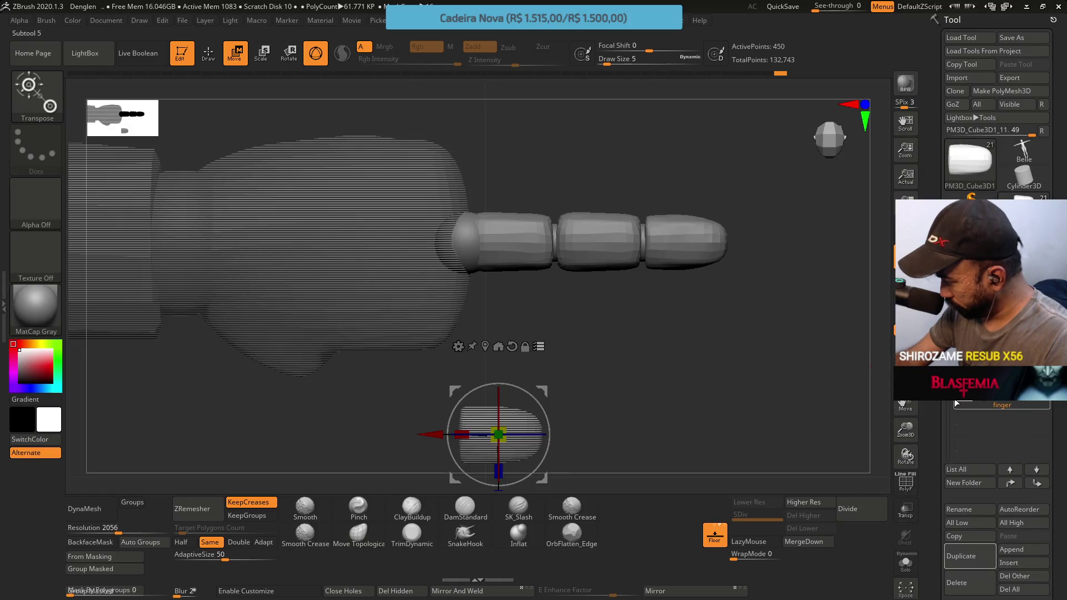
Move the Sphere 2_1 finger copy down below the original finger.
{"action": "left_click", "coordinate": [970, 425]}
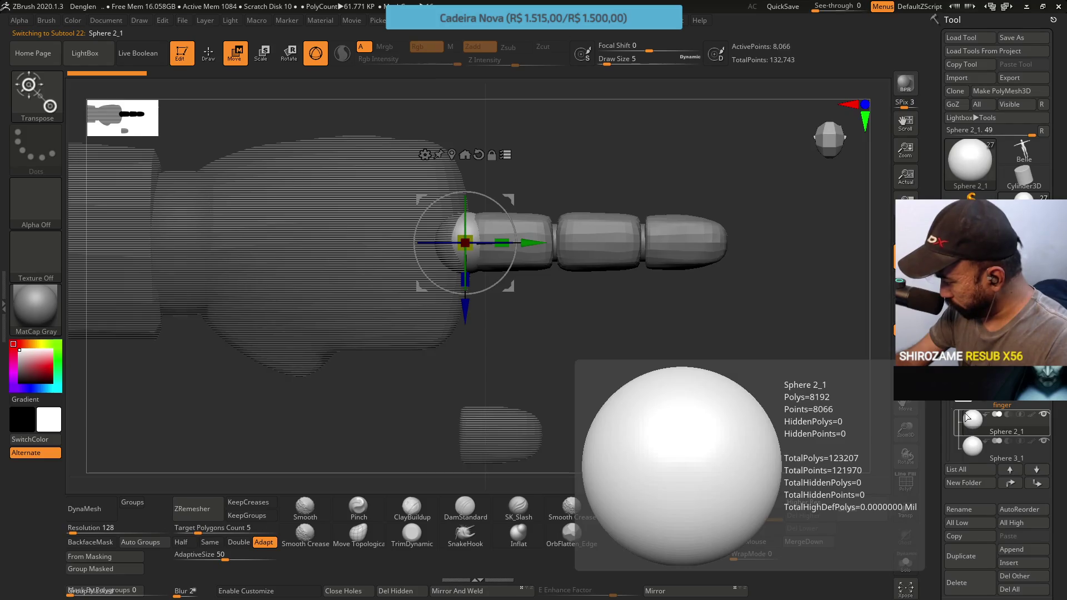
{"action": "left_click_drag", "start_coordinate": [479, 307], "coordinate": [481, 370]}
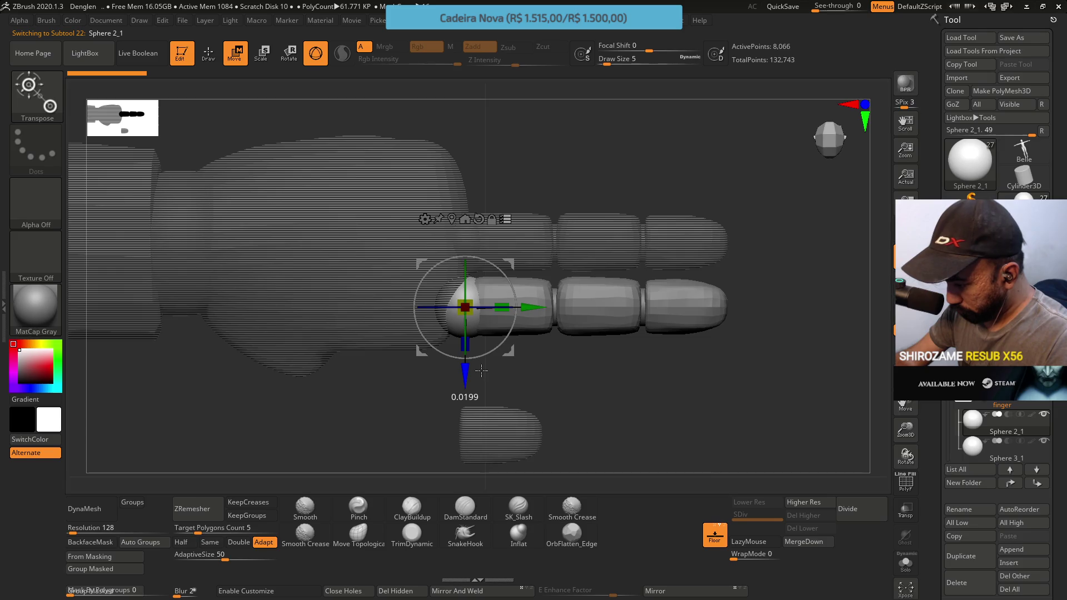
{"action": "left_click_drag", "start_coordinate": [531, 307], "coordinate": [520, 307]}
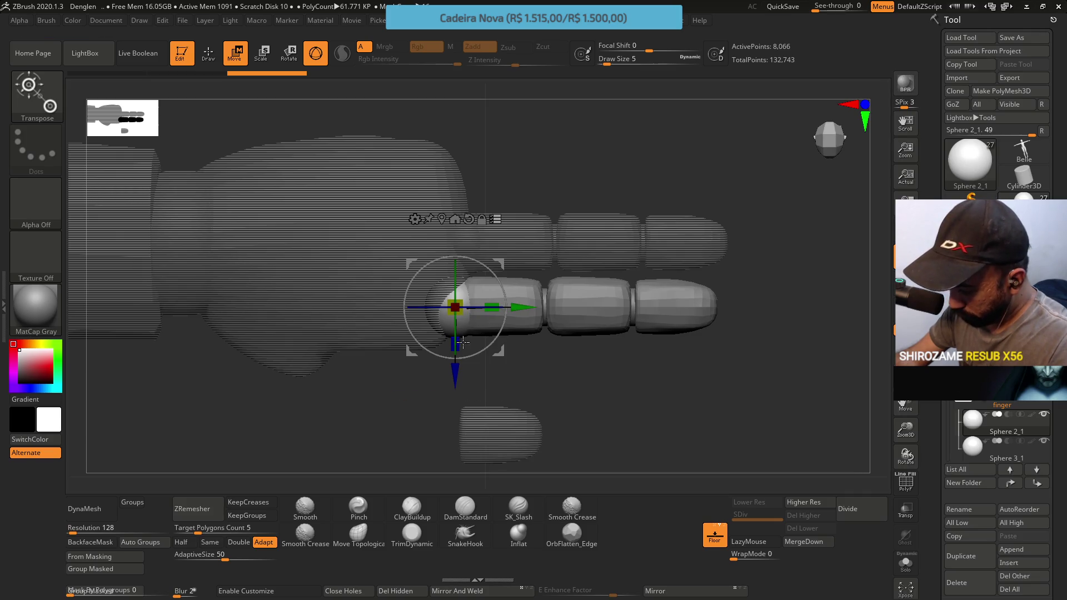
{"action": "left_click_drag", "start_coordinate": [455, 369], "coordinate": [455, 369]}
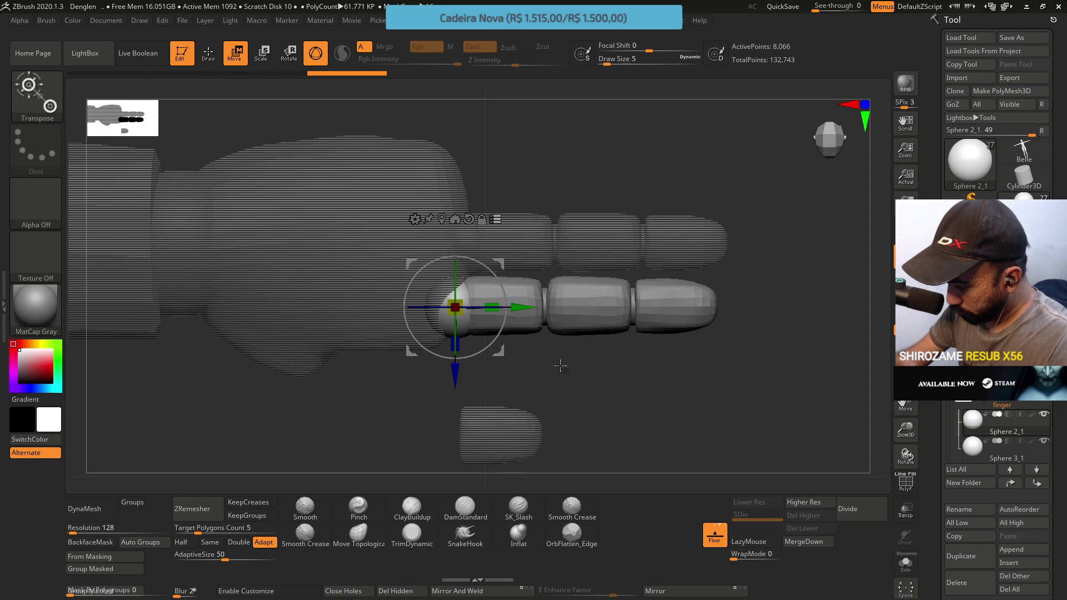
{"action": "mouse_move", "coordinate": [718, 365]}
{"action": "left_mouse_down"}
{"action": "mouse_move", "coordinate": [735, 131]}
{"action": "mouse_move", "coordinate": [680, 251]}
{"action": "left_mouse_up"}
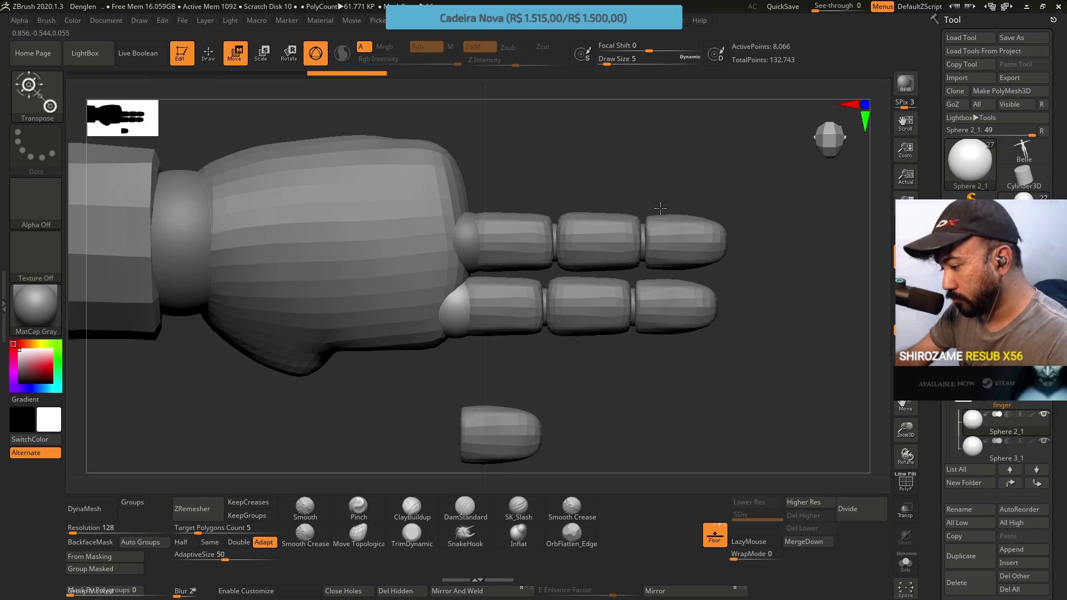
Delete the lower finger copy folder and select the remaining Sphere 1 joint.
{"action": "left_click", "coordinate": [454, 307], "text": "alt"}
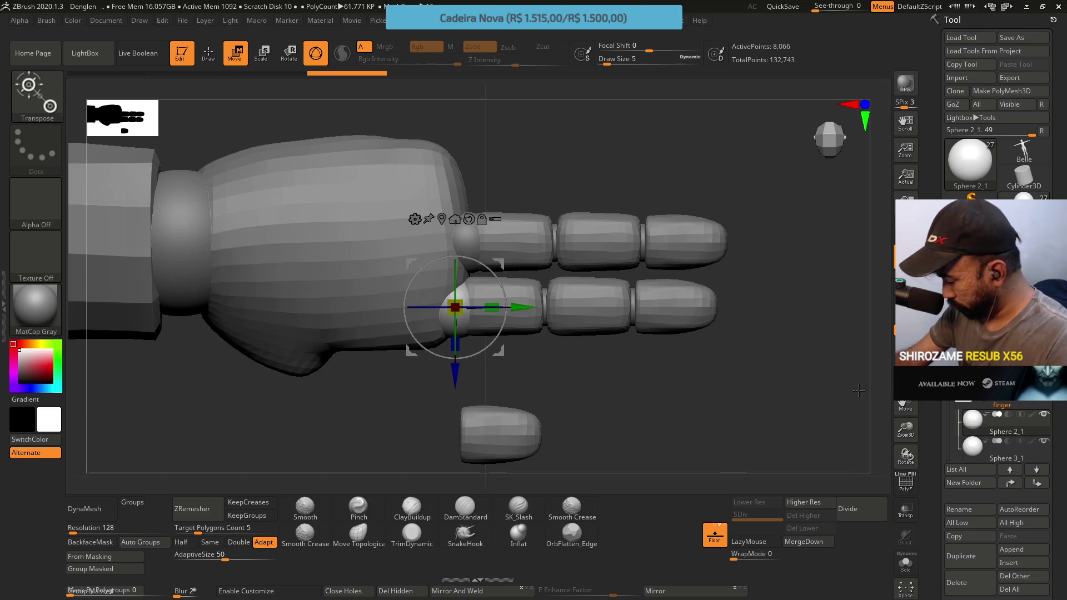
{"action": "scroll", "coordinate": [948, 436], "scroll_direction": "down", "scroll_amount": 2}
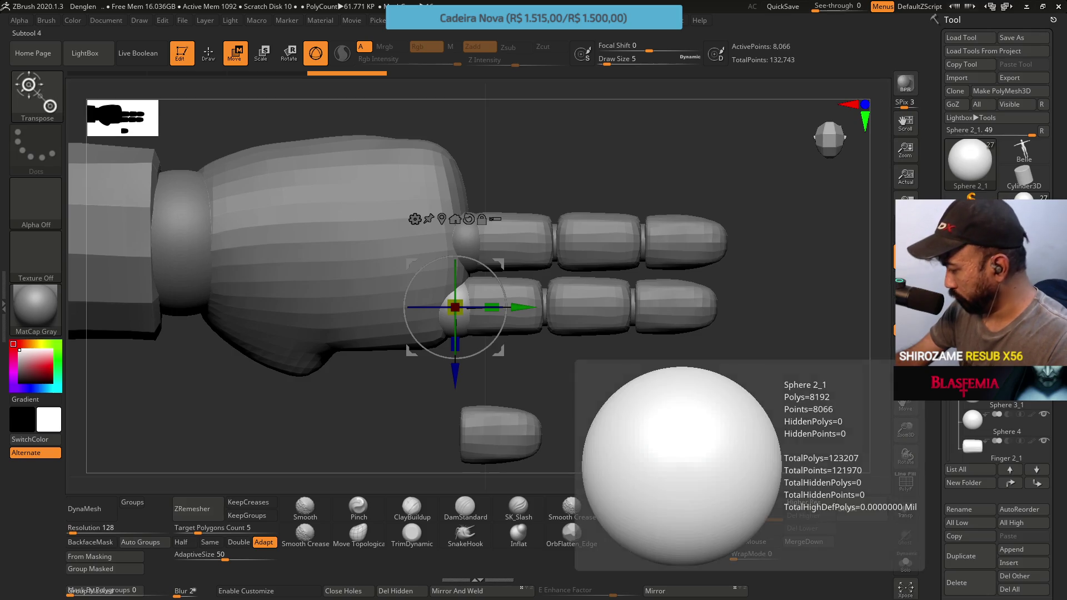
{"action": "scroll", "coordinate": [948, 445], "scroll_direction": "down", "scroll_amount": 2}
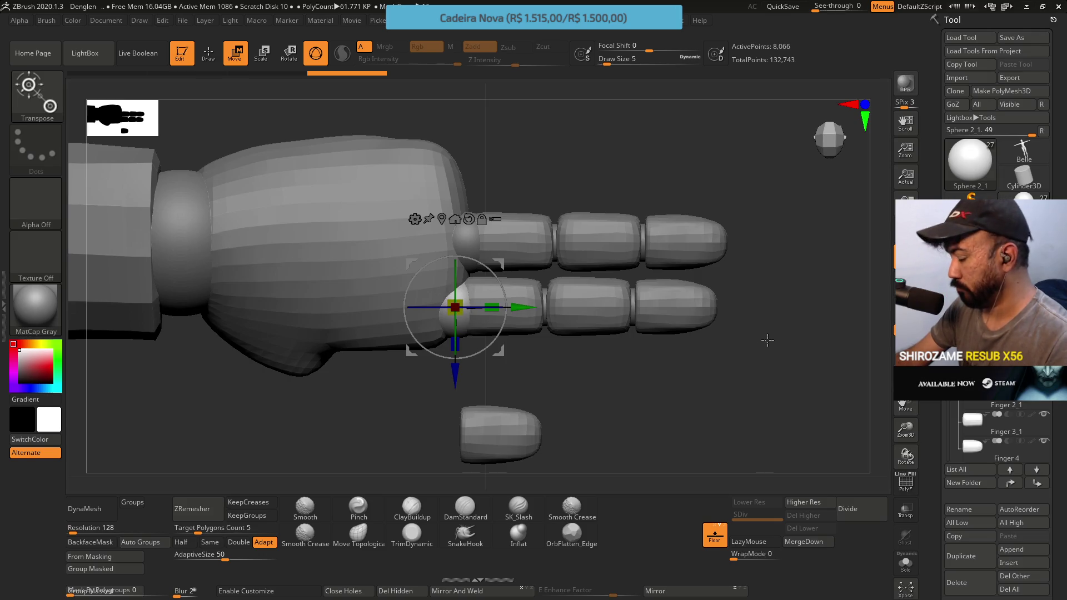
{"action": "mouse_move", "coordinate": [978, 389]}
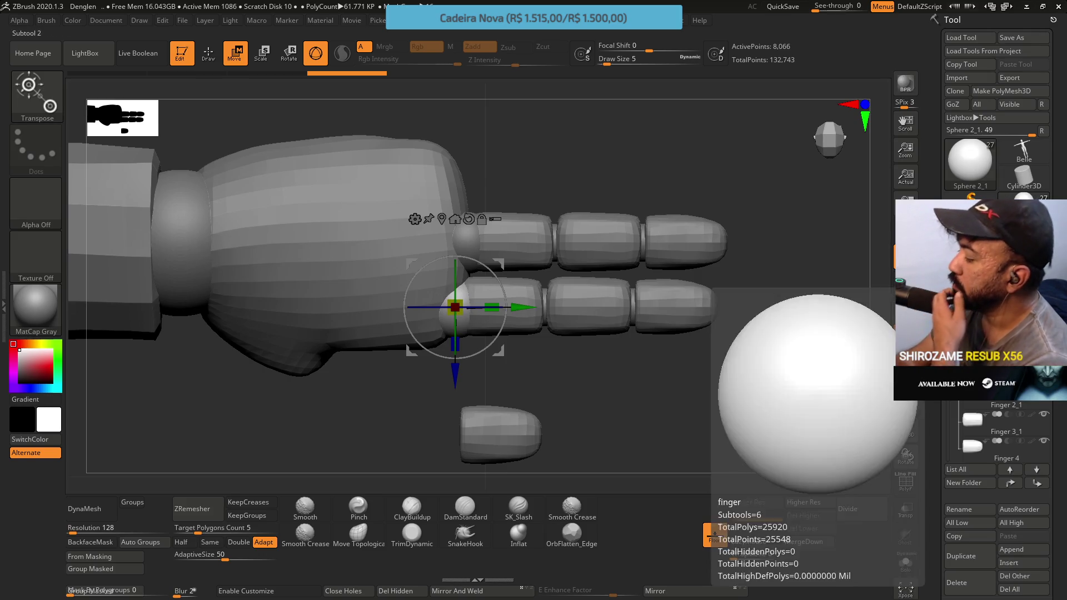
{"action": "left_click", "coordinate": [977, 576]}
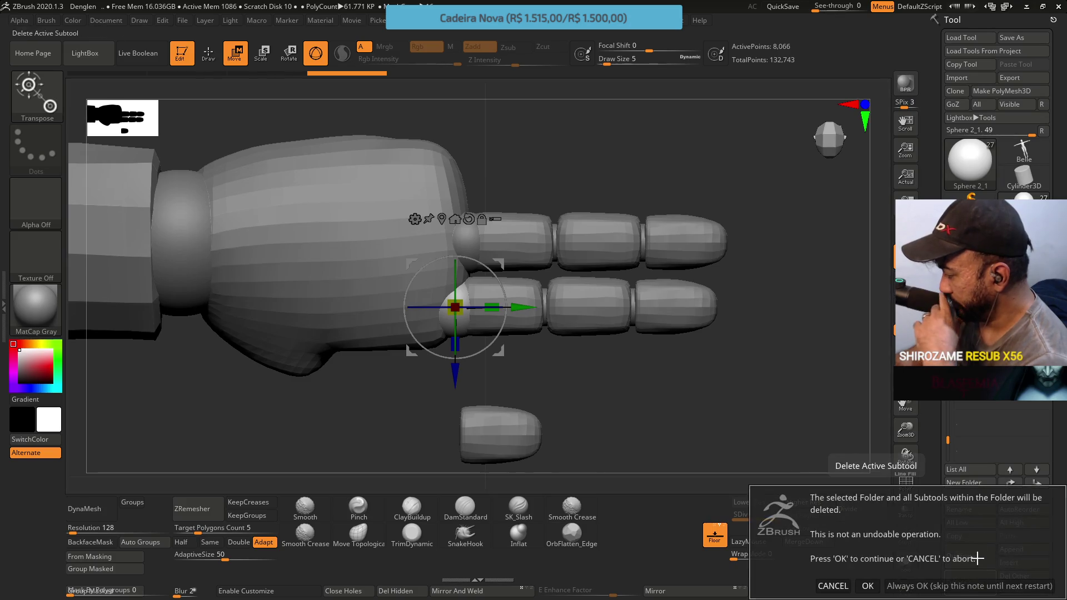
{"action": "left_click", "coordinate": [868, 585]}
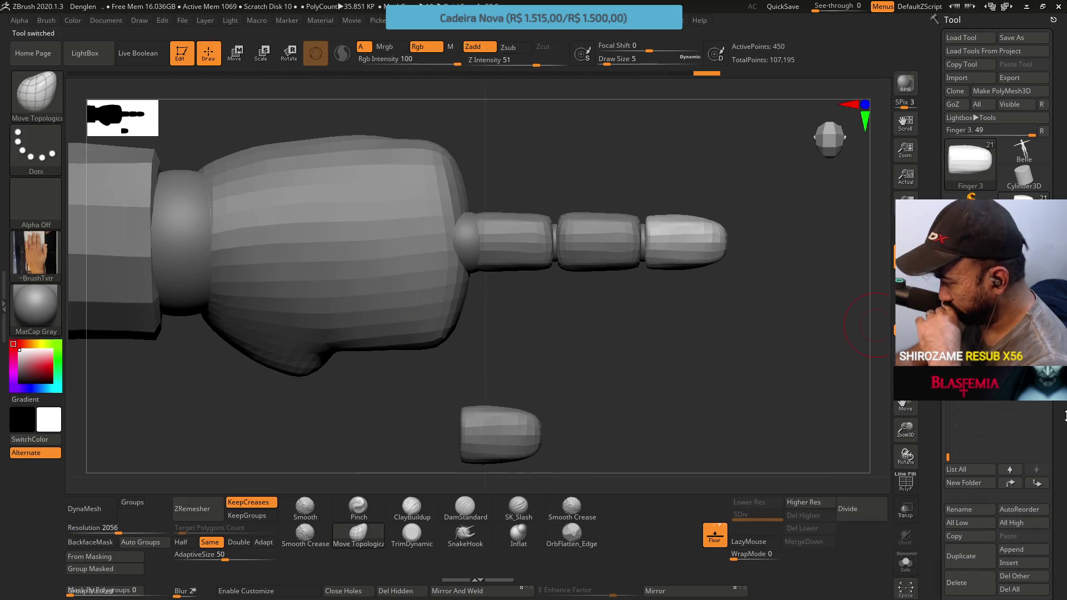
{"action": "mouse_move", "coordinate": [978, 389]}
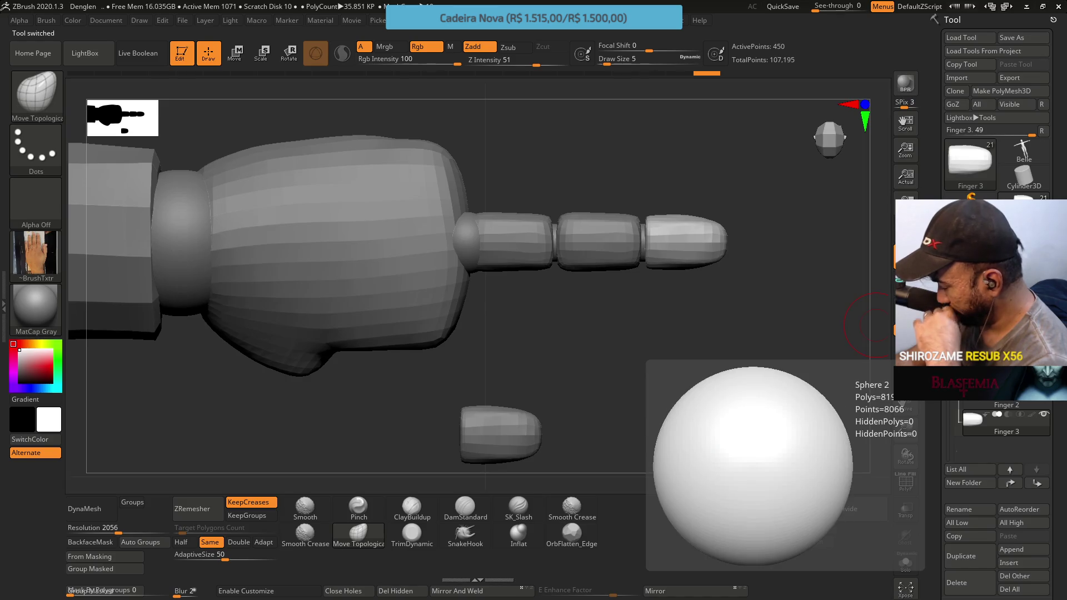
{"action": "left_click", "coordinate": [978, 355]}
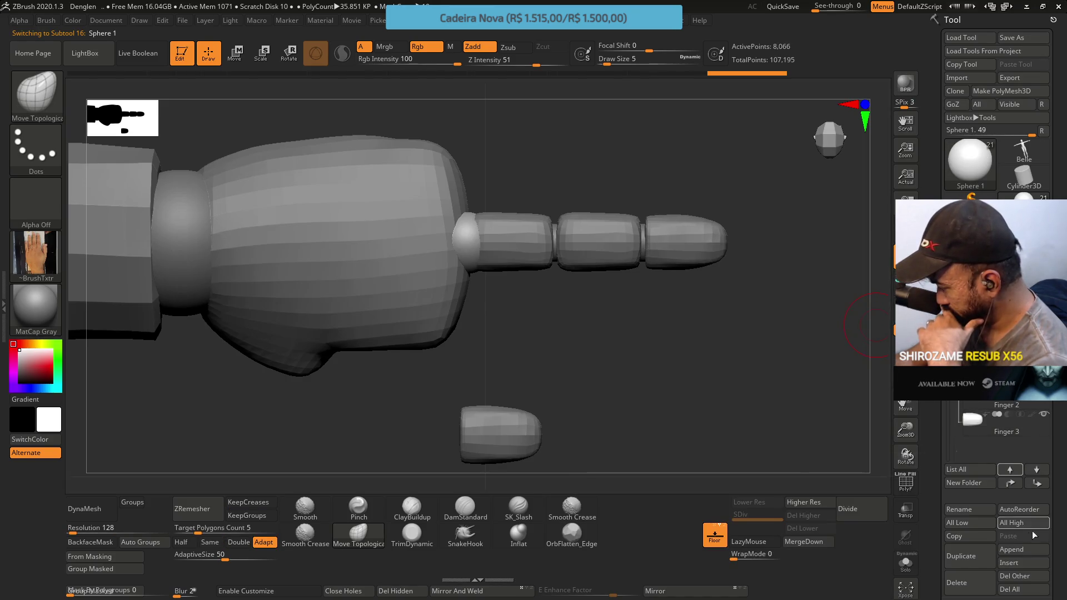
MergeDown the active finger part and save the project.
{"action": "scroll", "coordinate": [1061, 520], "scroll_direction": "down", "scroll_amount": 5}
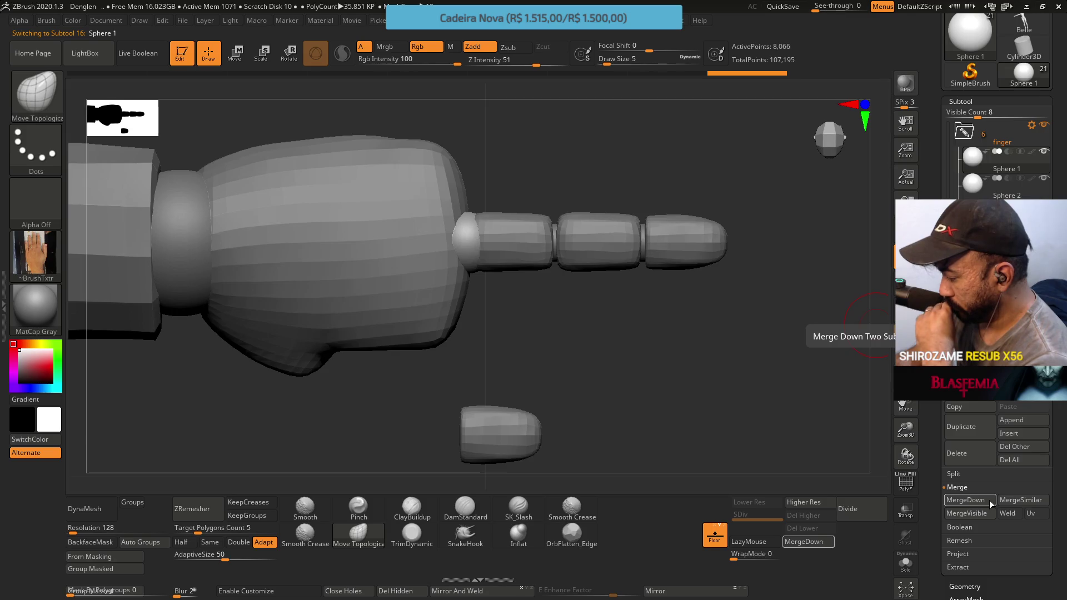
{"action": "left_click", "coordinate": [988, 500]}
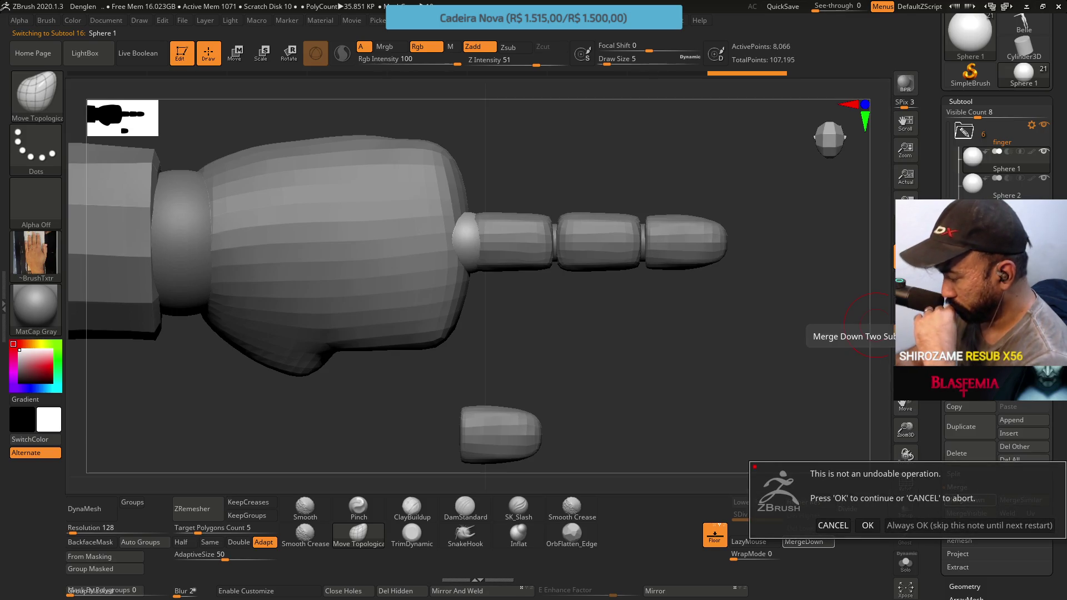
{"action": "key", "text": "Return"}
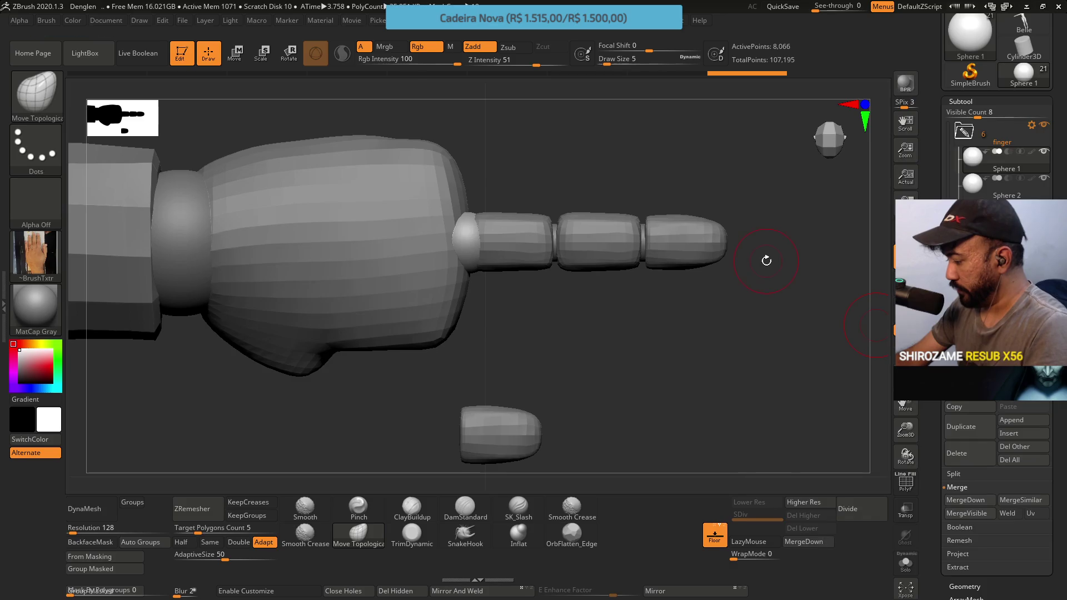
{"action": "key", "text": "ctrl"}
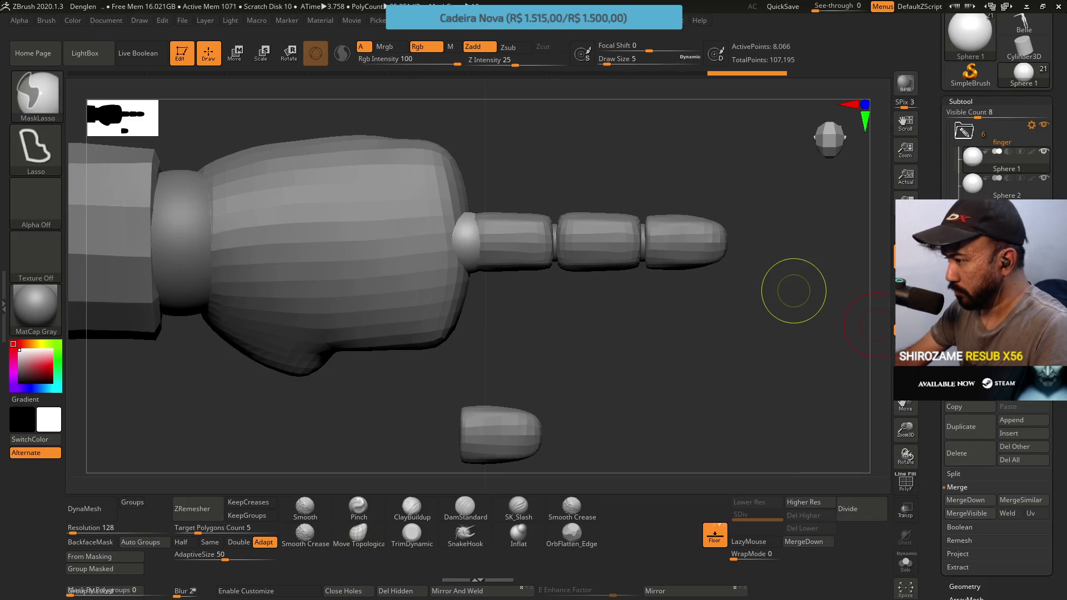
{"action": "key", "text": "ctrl+s"}
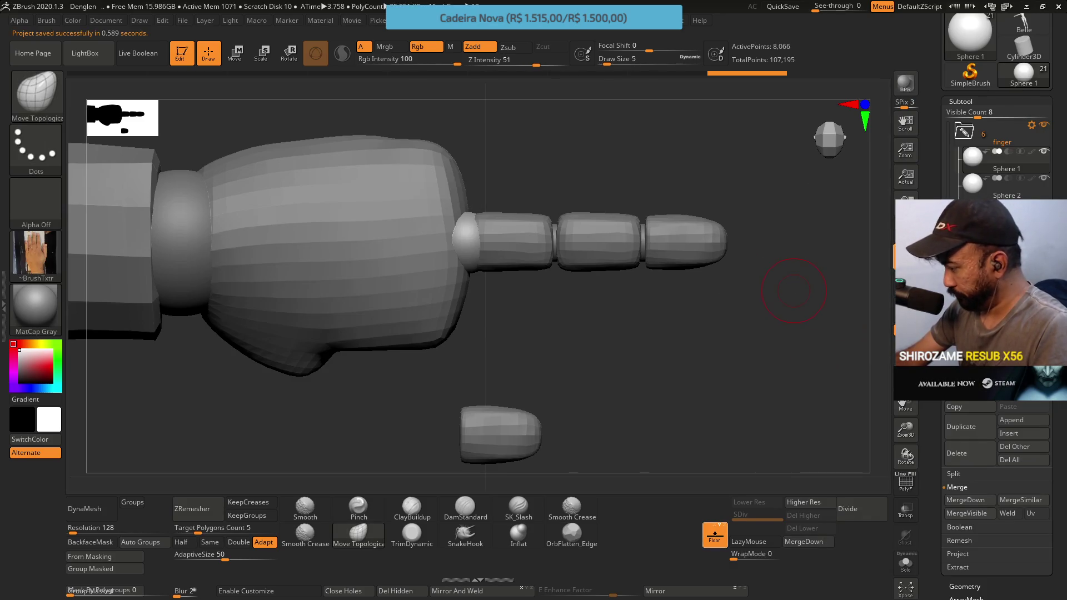
MergeDown the remaining finger parts into Sphere 1, then select it for renaming.
{"action": "left_click", "coordinate": [966, 500]}
{"action": "key", "text": "Return"}
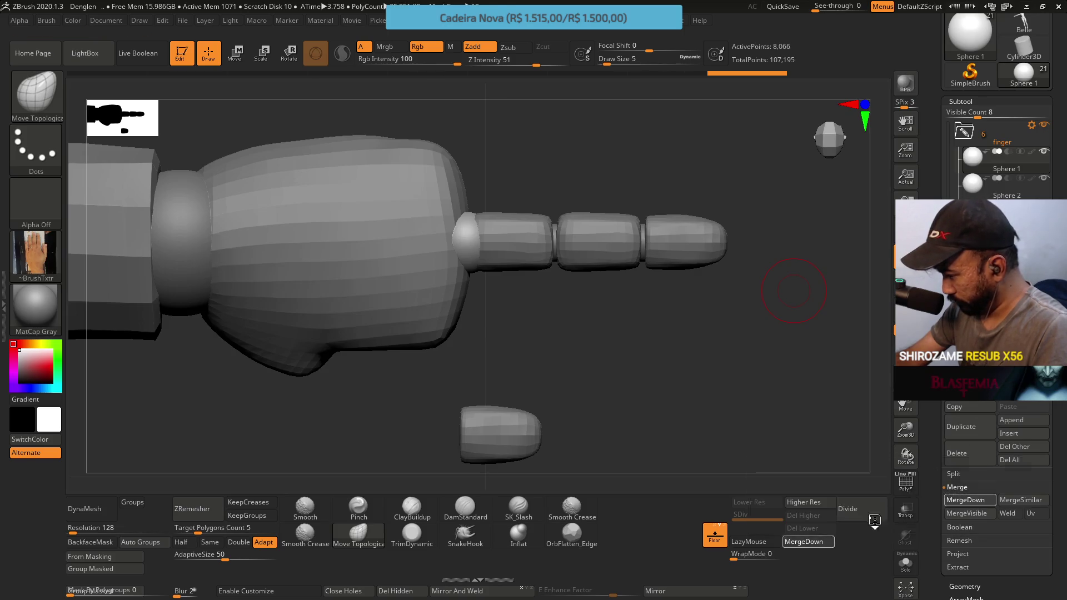
{"action": "left_click", "coordinate": [967, 500]}
{"action": "key", "text": "Return"}
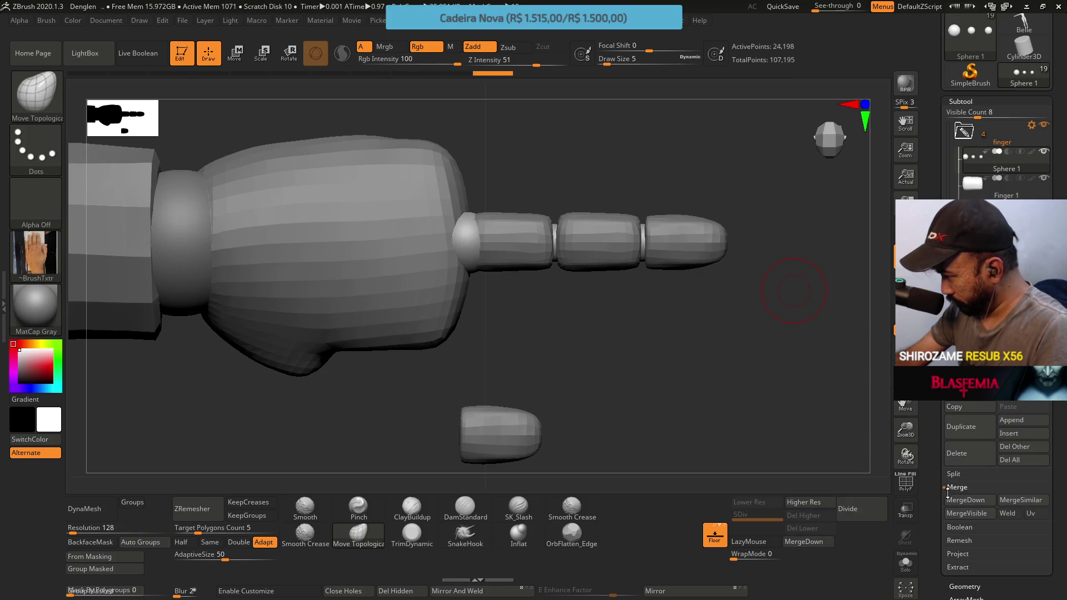
{"action": "left_click", "coordinate": [966, 500]}
{"action": "key", "text": "Return"}
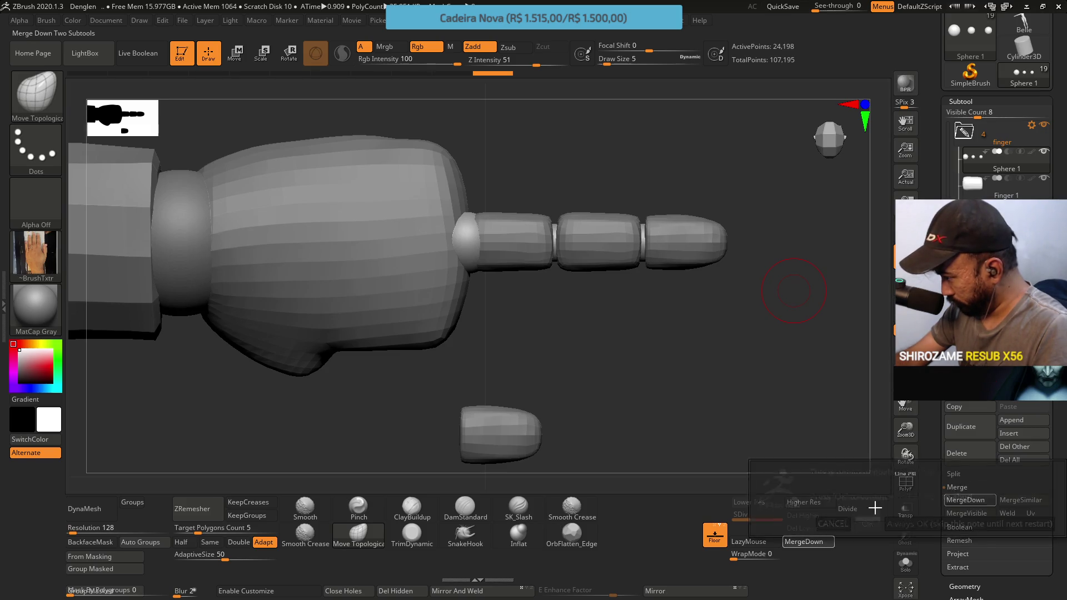
{"action": "left_click", "coordinate": [965, 500]}
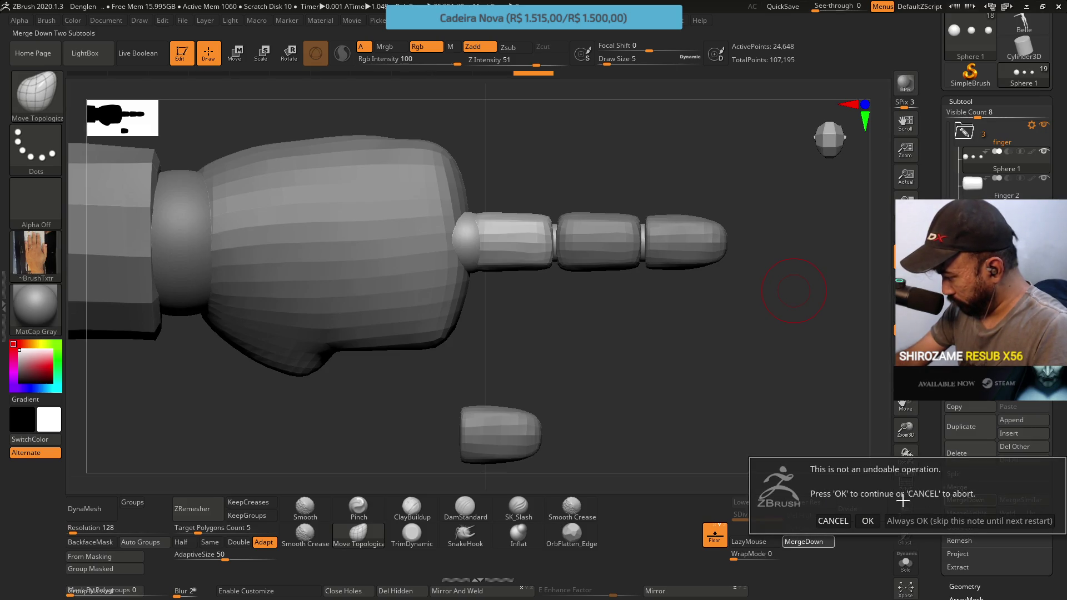
{"action": "left_click", "coordinate": [868, 520]}
{"action": "left_click", "coordinate": [966, 500]}
{"action": "key", "text": "Return"}
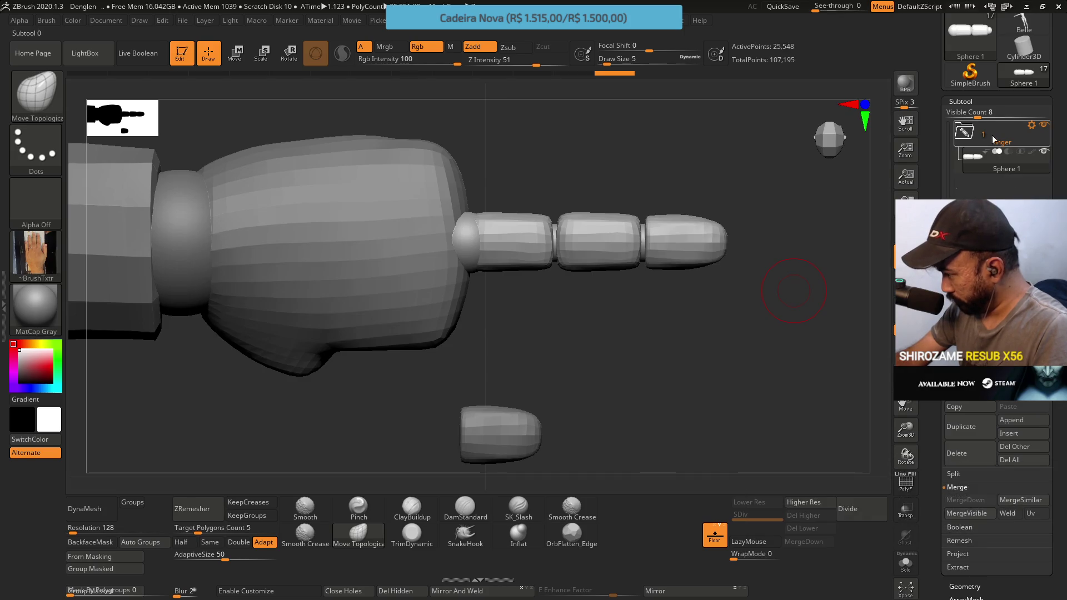
{"action": "left_click", "coordinate": [997, 172]}
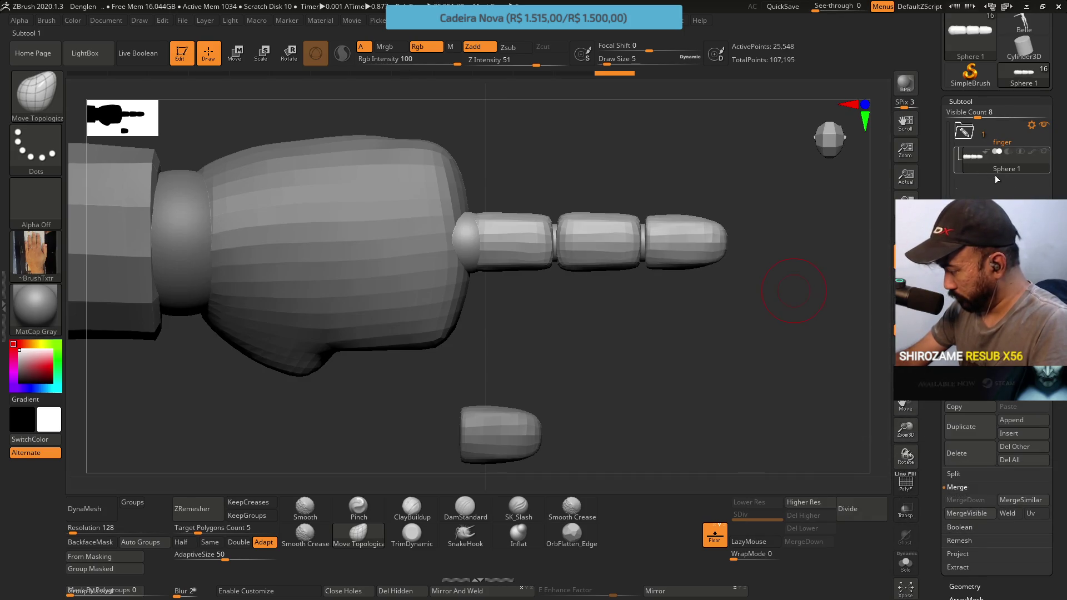
{"action": "left_click", "coordinate": [970, 393]}
Name the subtool BMesh_Finger and show its segments with PolyF colours and wireframe, viewed along the finger.
{"action": "type", "text": "BMesh_F"}
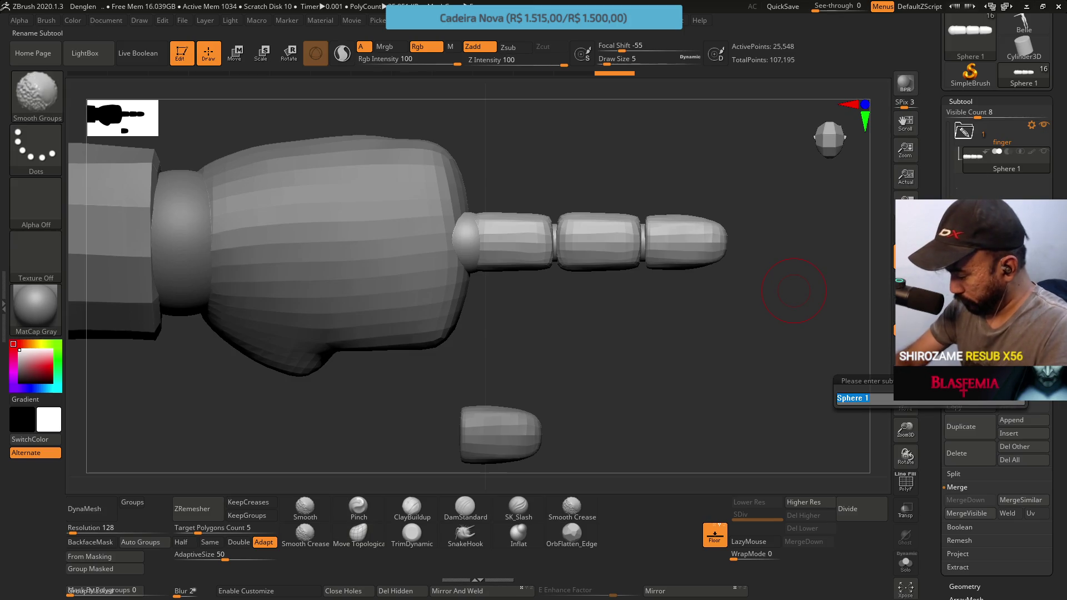
{"action": "type", "text": "inger"}
{"action": "key", "text": "Return"}
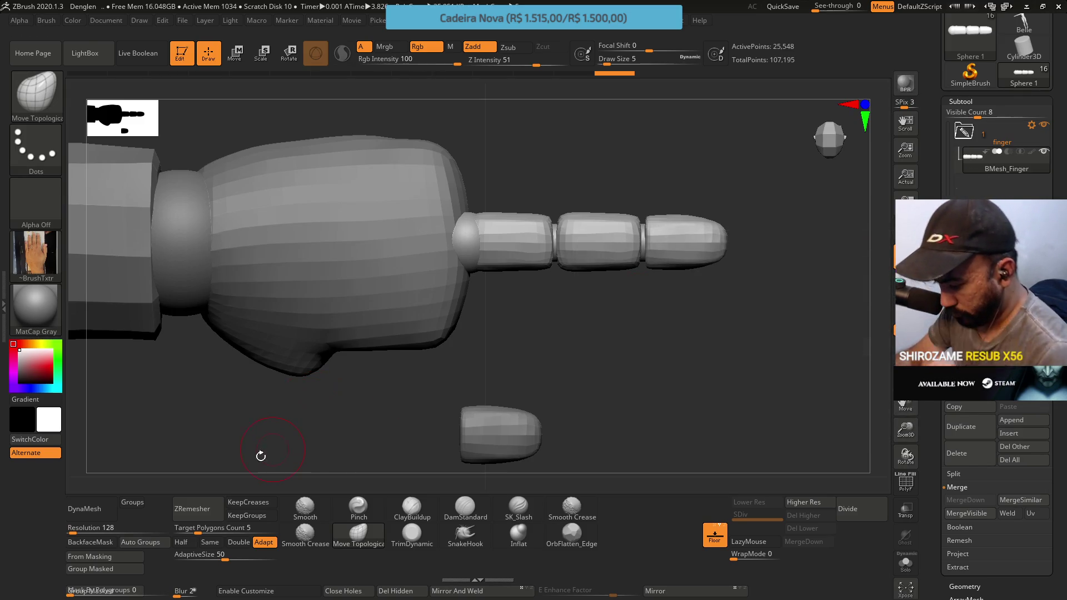
{"action": "key", "text": "shift+f"}
{"action": "left_click", "coordinate": [140, 542]}
{"action": "mouse_move", "coordinate": [558, 353]}
{"action": "left_mouse_down"}
{"action": "mouse_move", "coordinate": [639, 362]}
{"action": "mouse_move", "coordinate": [624, 281]}
{"action": "left_mouse_up"}
{"action": "mouse_move", "coordinate": [597, 232]}
{"action": "left_mouse_down"}
{"action": "mouse_move", "coordinate": [548, 274]}
{"action": "mouse_move", "coordinate": [500, 206]}
{"action": "mouse_move", "coordinate": [460, 195]}
{"action": "left_mouse_up"}
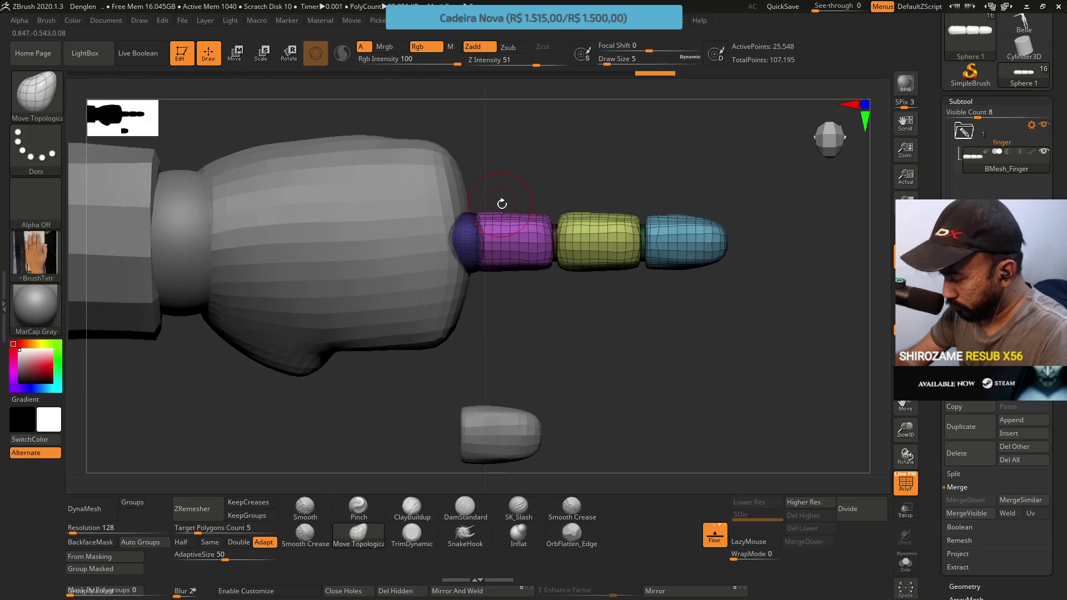
Duplicate the single finger subtool, then delete that extra copy again.
{"action": "left_click", "coordinate": [240, 53]}
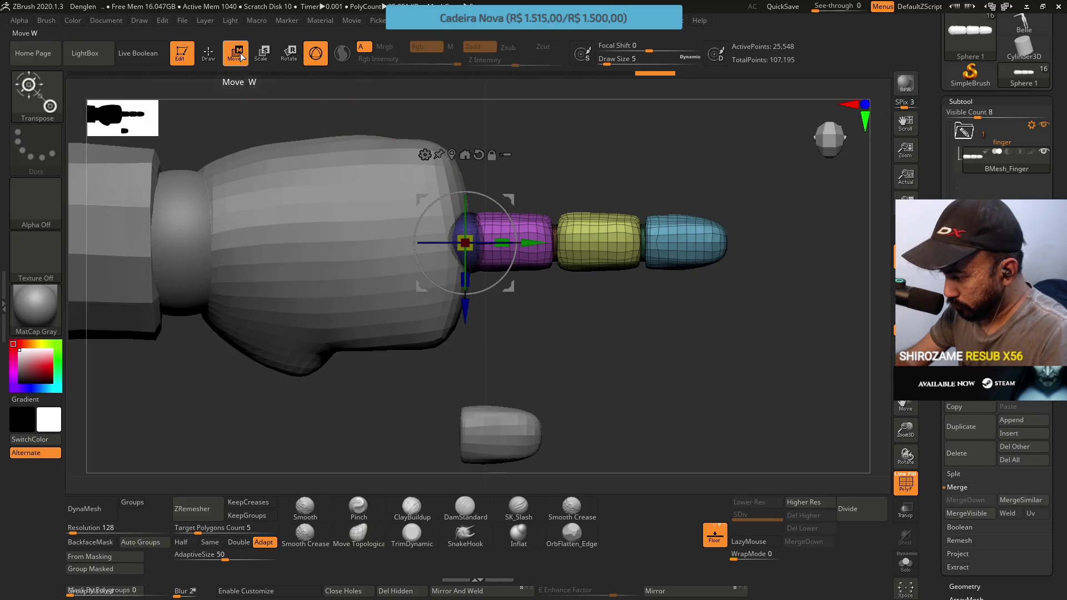
{"action": "mouse_move", "coordinate": [656, 278]}
{"action": "left_mouse_down"}
{"action": "mouse_move", "coordinate": [665, 262]}
{"action": "mouse_move", "coordinate": [660, 269]}
{"action": "left_mouse_up"}
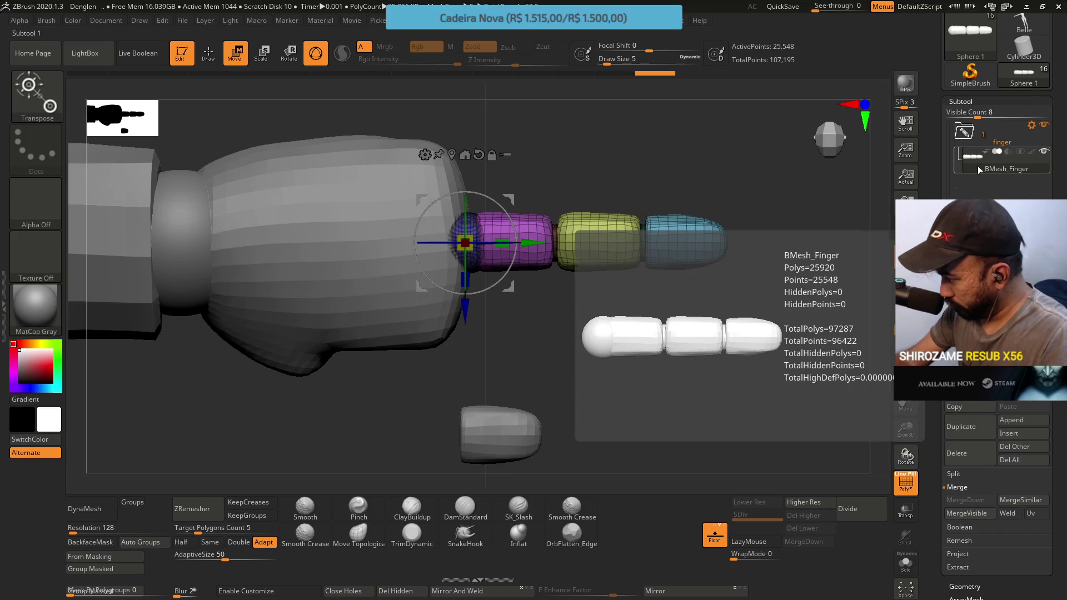
{"action": "left_click", "coordinate": [958, 427]}
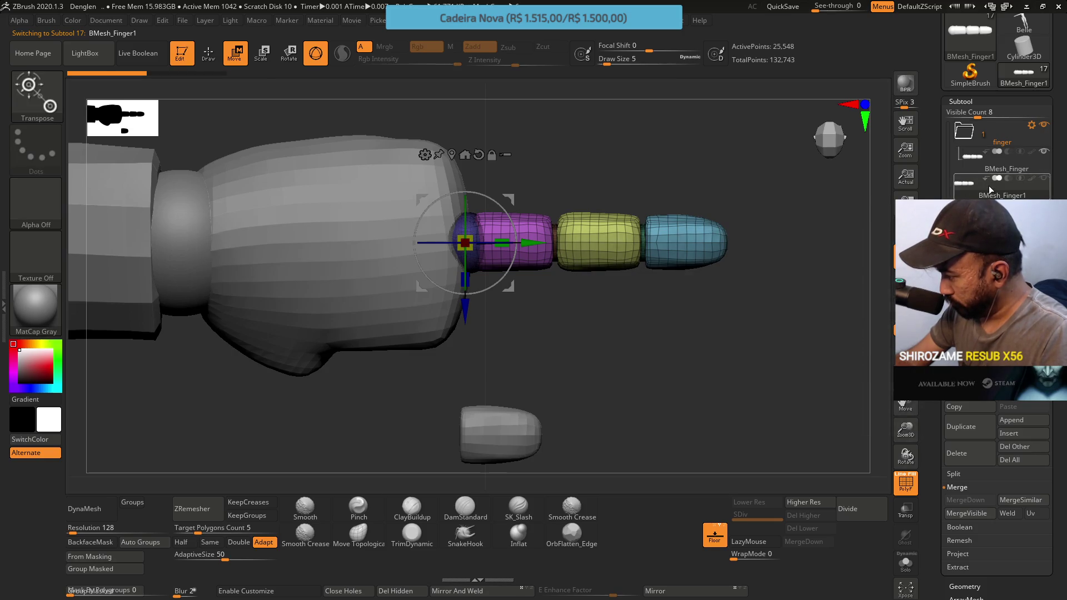
{"action": "left_click", "coordinate": [960, 452]}
{"action": "left_click", "coordinate": [868, 488]}
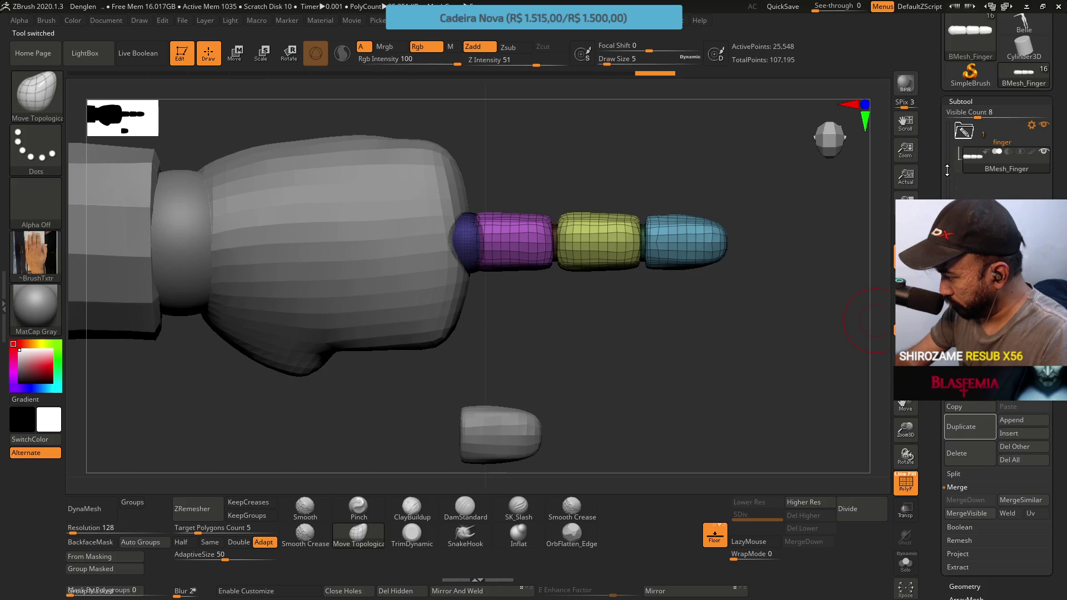
Duplicate the whole collapsed finger folder through Folder Actions, creating BMesh_Finger1.
{"action": "left_click", "coordinate": [964, 145]}
{"action": "left_click", "coordinate": [1032, 125]}
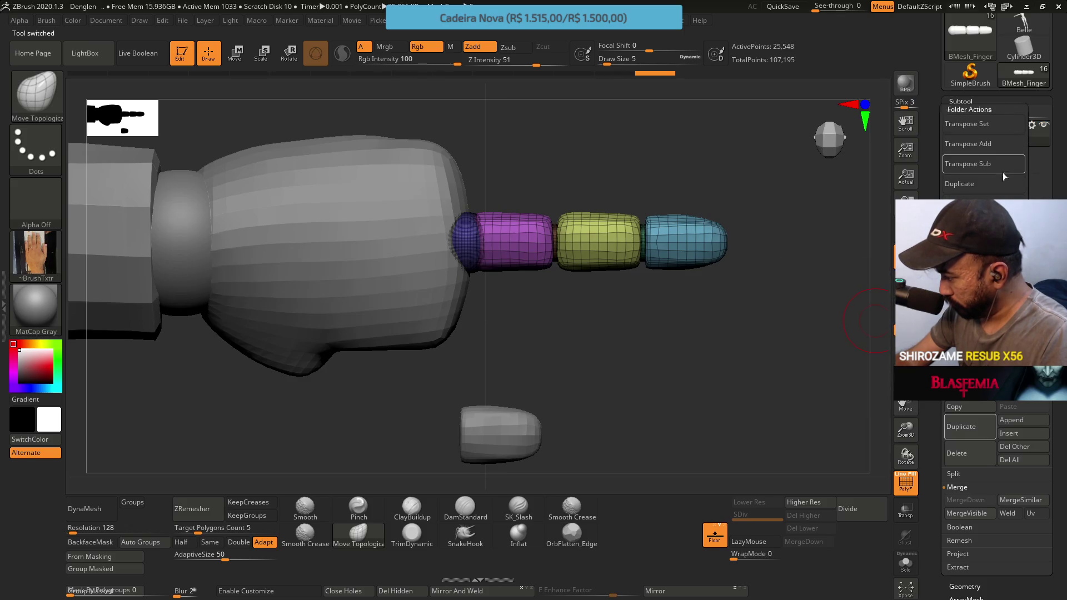
{"action": "left_click", "coordinate": [967, 254]}
{"action": "left_click", "coordinate": [878, 233]}
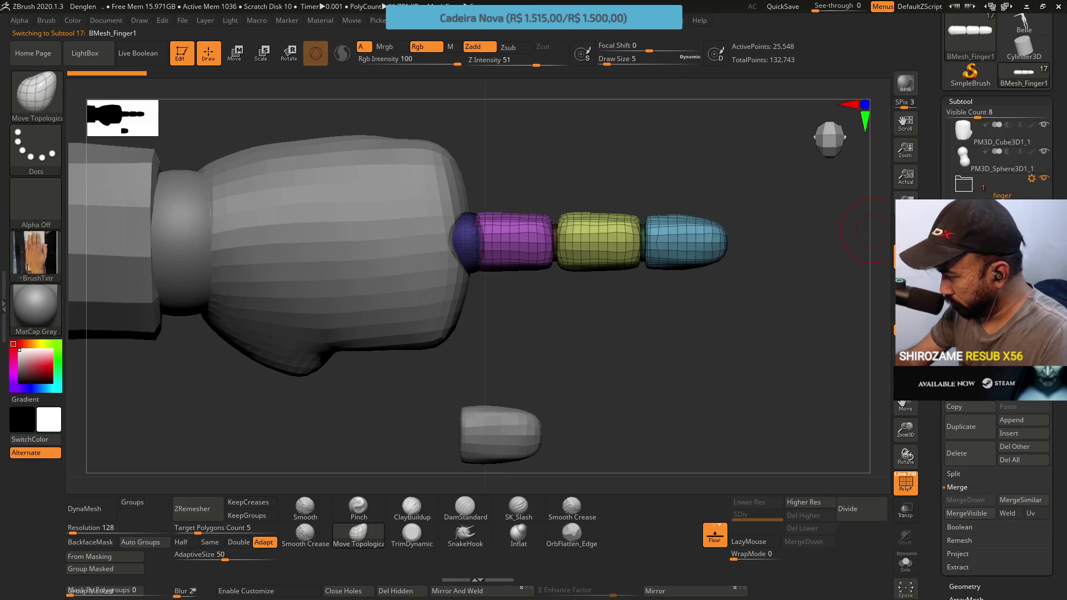
Move the duplicate finger straight down along the blue axis, below the original.
{"action": "key", "text": "w"}
{"action": "left_click_drag", "start_coordinate": [465, 314], "coordinate": [465, 381]}
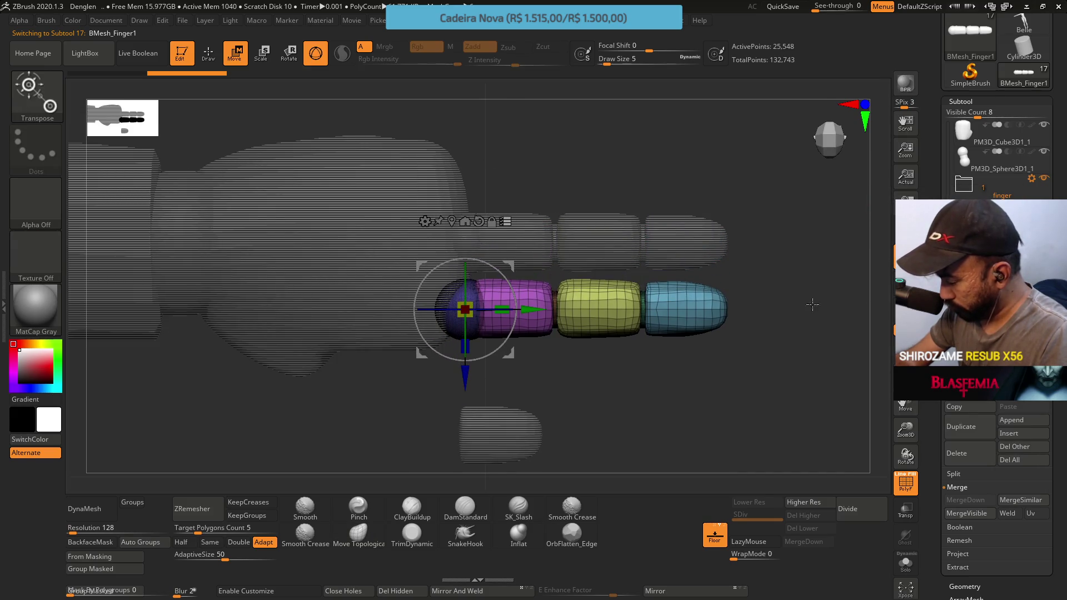
{"action": "left_click", "coordinate": [210, 50]}
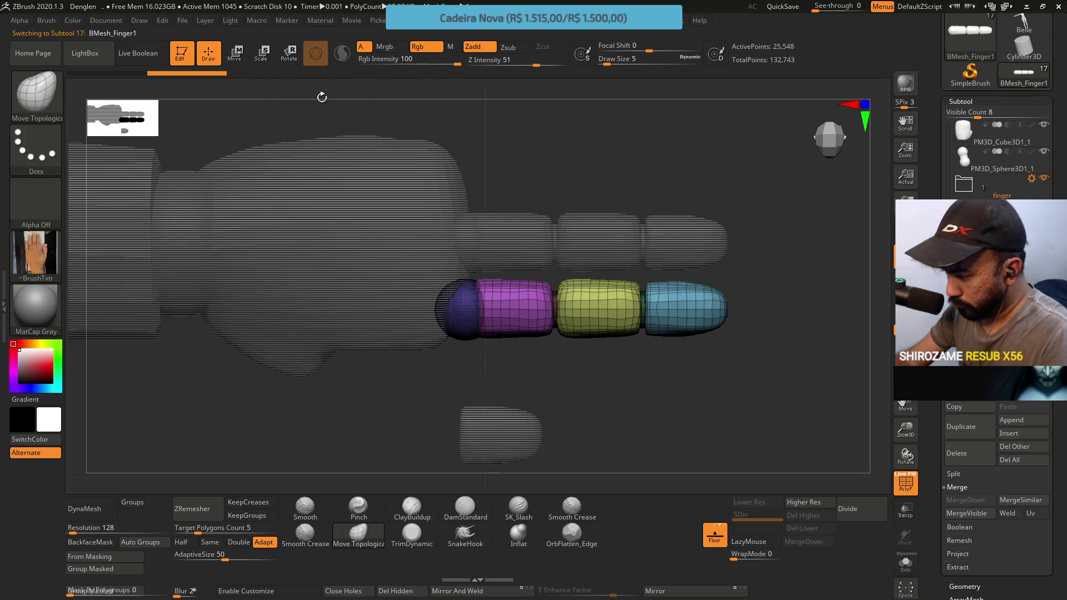
Isolate and hide the purple, yellow and blue polygroups in turn, then show all segments again.
{"action": "key", "text": "ctrl+shift"}
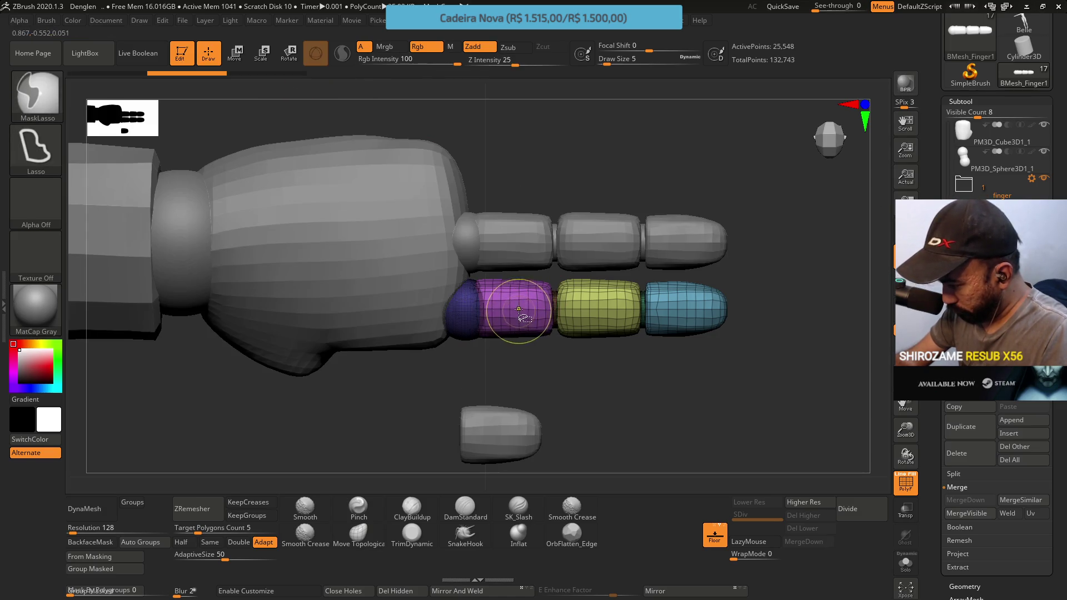
{"action": "left_click", "coordinate": [527, 301], "text": "ctrl+shift"}
{"action": "left_click", "coordinate": [525, 301], "text": "ctrl+shift"}
{"action": "left_click", "coordinate": [511, 309], "text": "ctrl+shift"}
{"action": "left_click", "coordinate": [628, 337], "text": "ctrl+shift"}
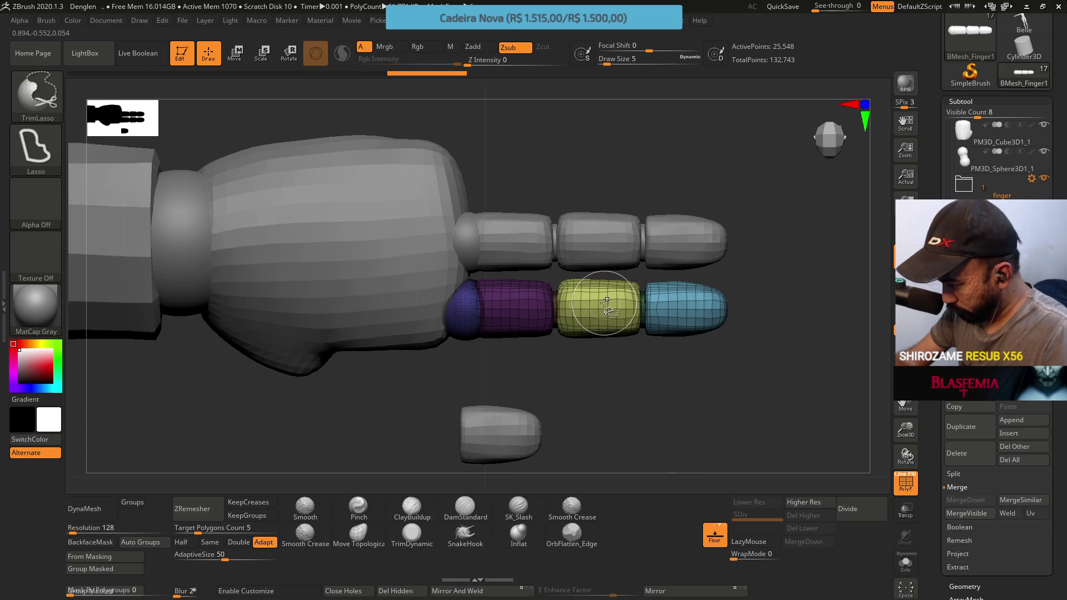
{"action": "left_click_drag", "start_coordinate": [639, 378], "coordinate": [662, 398], "text": "ctrl"}
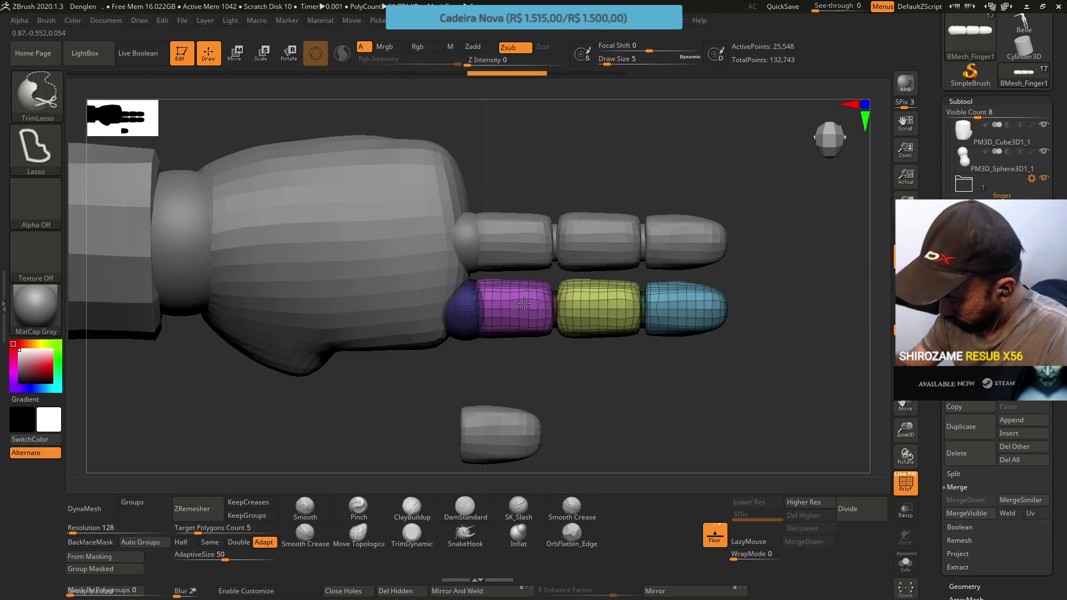
{"action": "left_click", "coordinate": [525, 303], "text": "ctrl+shift"}
{"action": "left_click", "coordinate": [538, 309], "text": "ctrl+shift"}
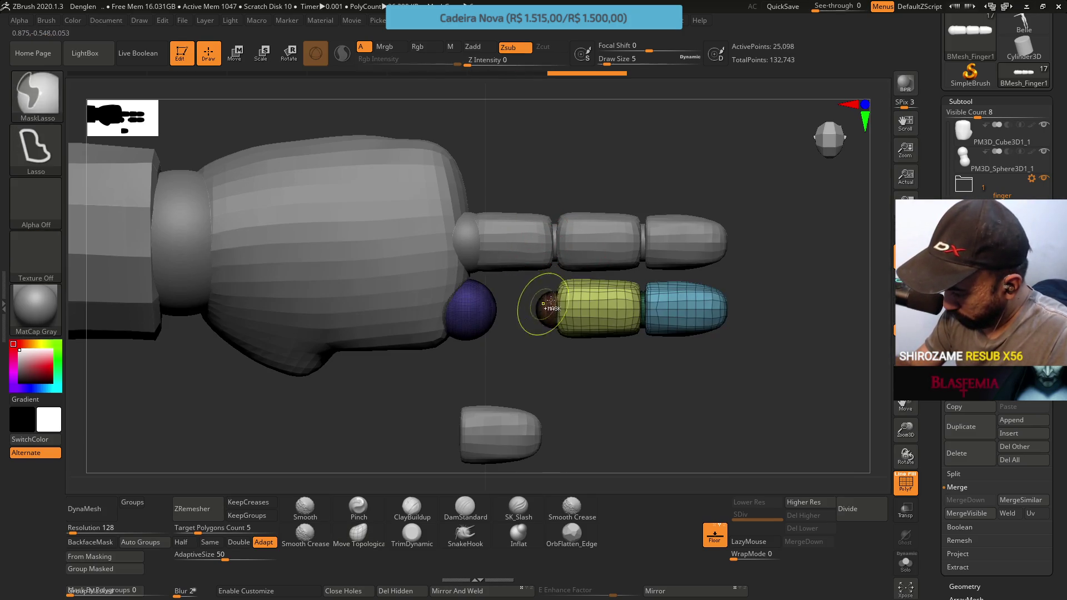
{"action": "left_click", "coordinate": [604, 306], "text": "ctrl+shift"}
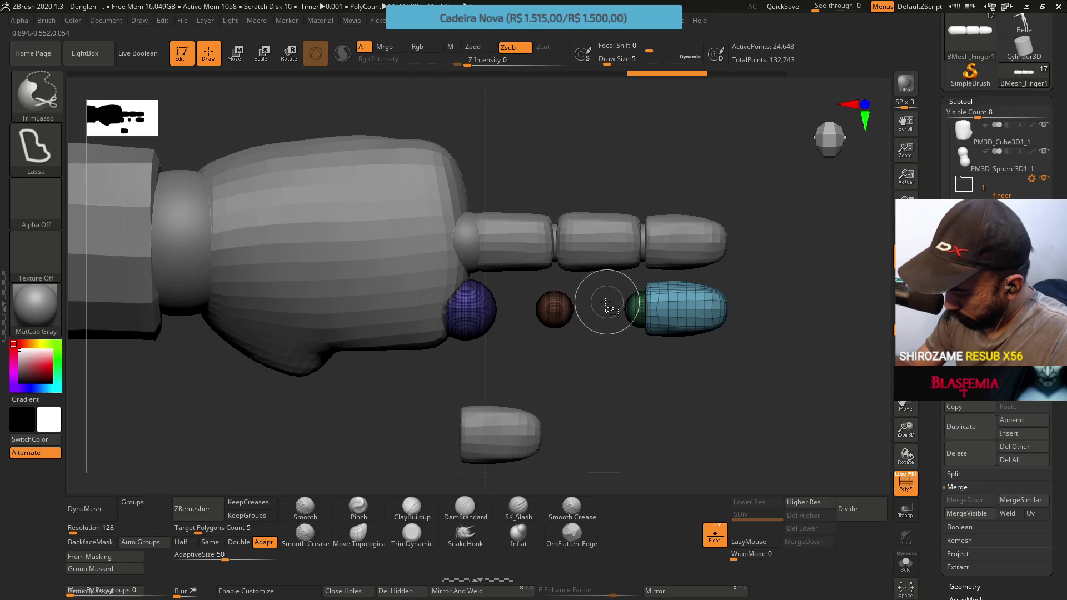
{"action": "left_click", "coordinate": [689, 304], "text": "ctrl+shift"}
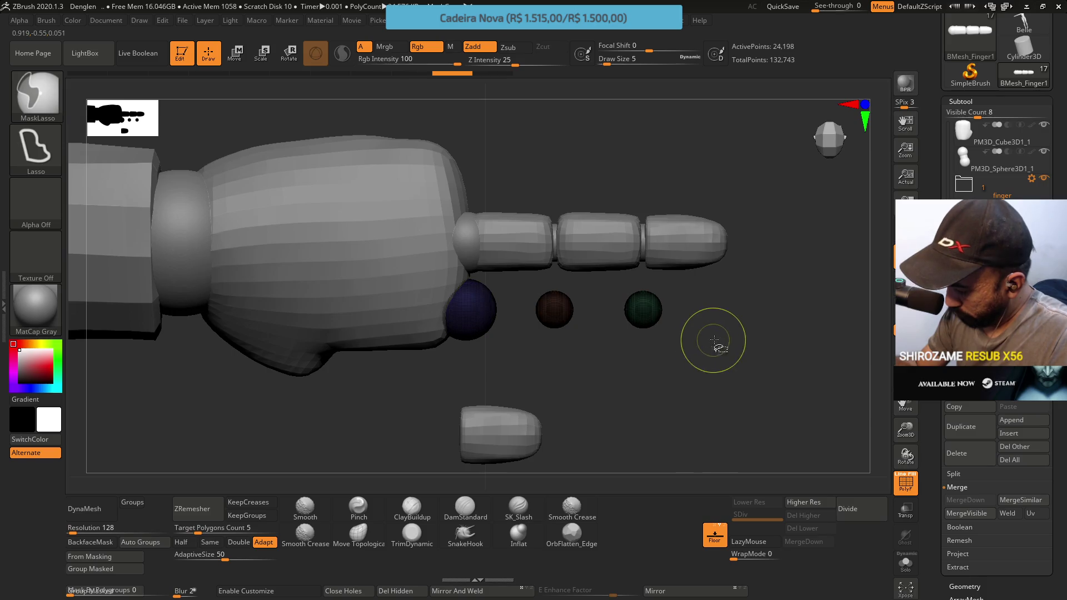
{"action": "left_click", "coordinate": [713, 340], "text": "ctrl+shift"}
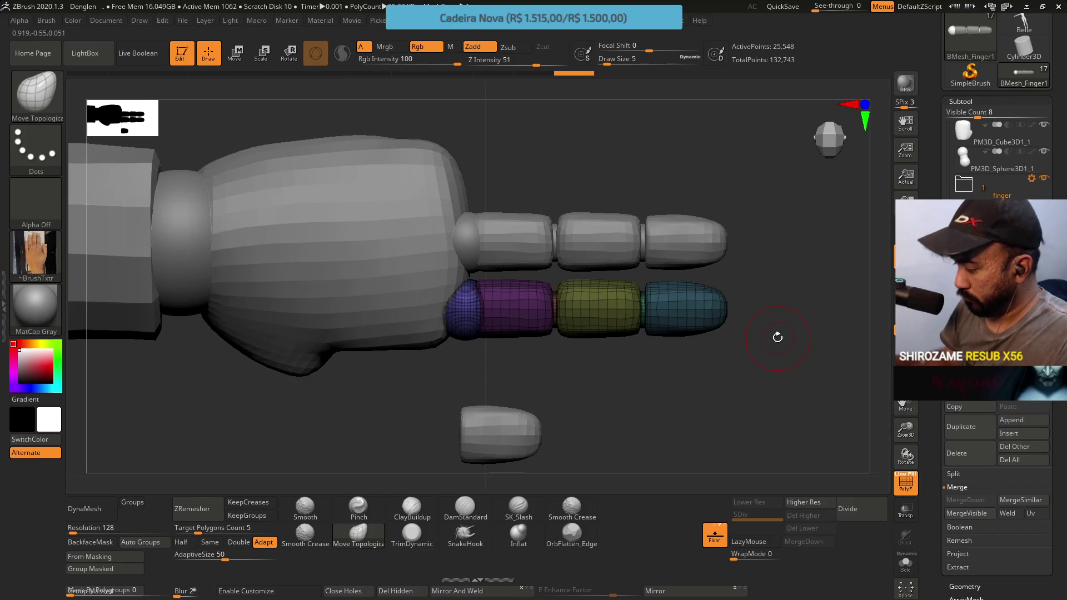
Scale the lower finger copy to about 0.956 along its length with the green handle, then zoom in.
{"action": "left_click", "coordinate": [234, 53]}
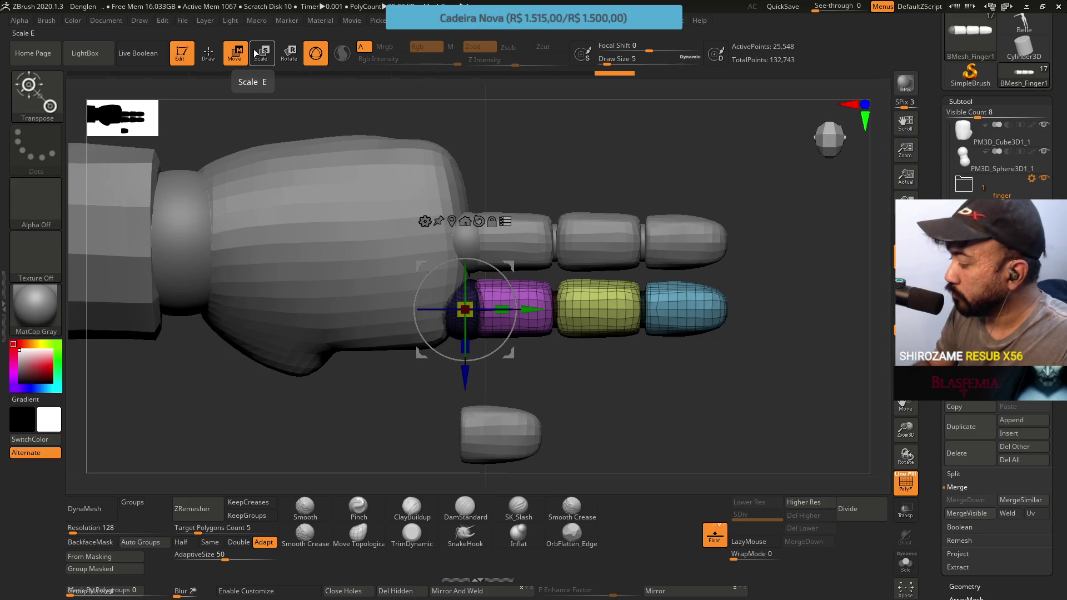
{"action": "left_click_drag", "start_coordinate": [502, 306], "coordinate": [495, 301]}
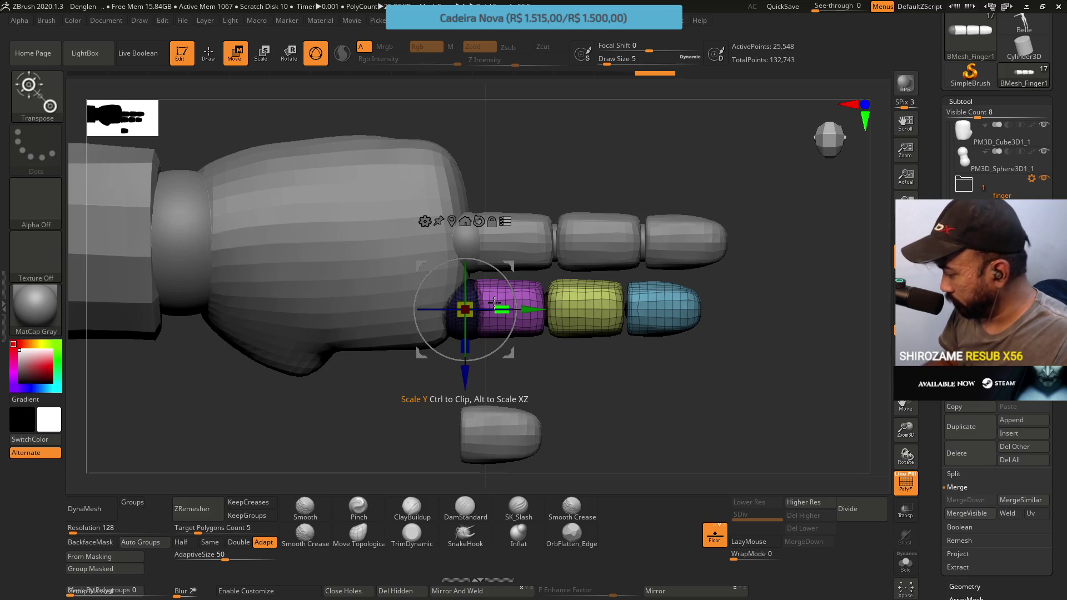
{"action": "key", "text": "ctrl"}
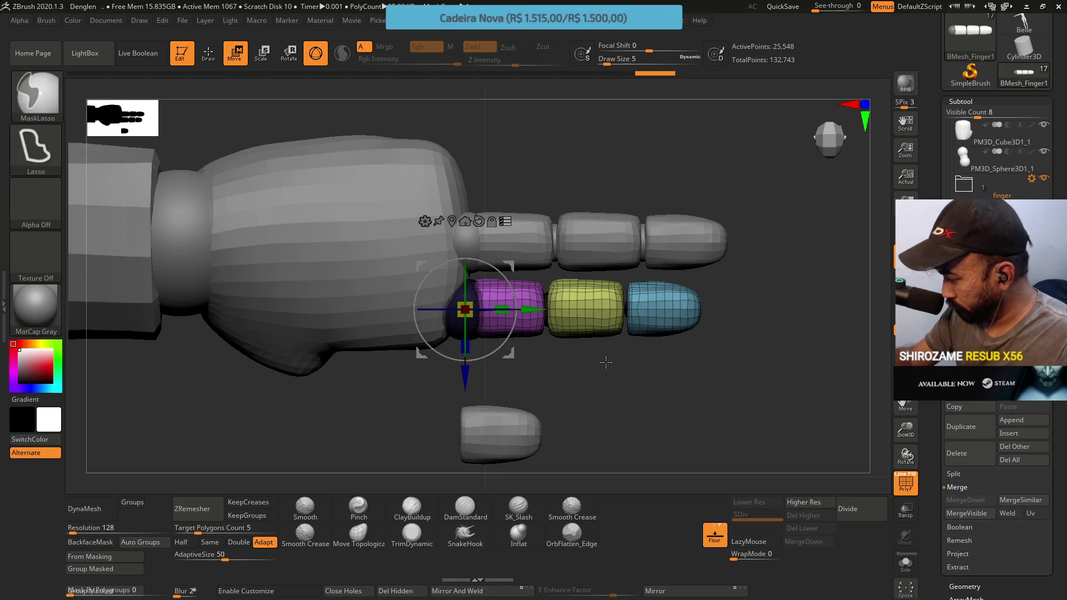
{"action": "scroll", "coordinate": [545, 281], "scroll_direction": "up", "scroll_amount": 3}
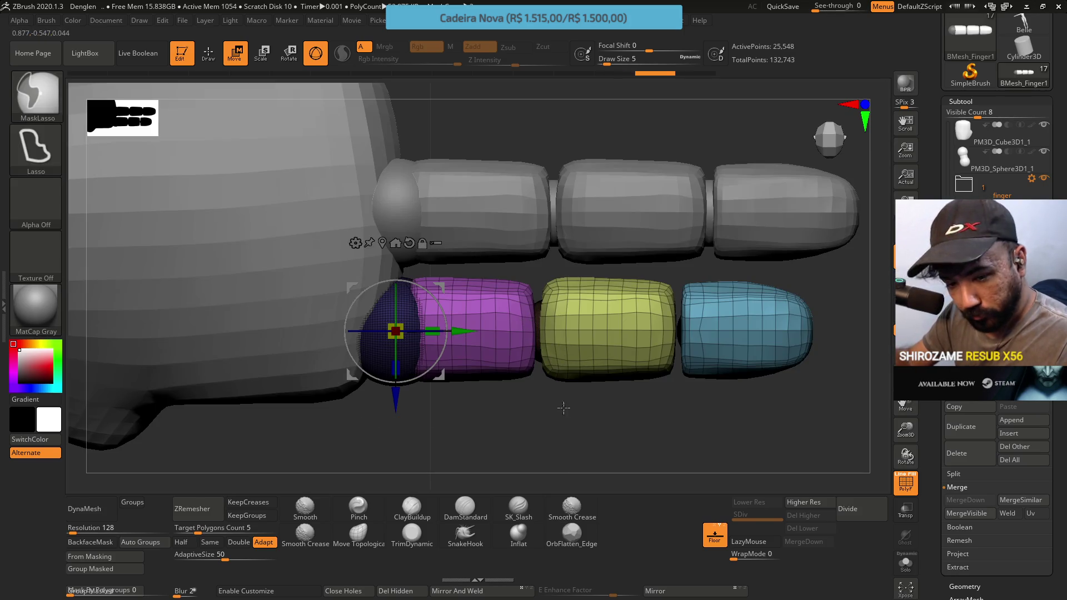
Place the gizmo at the segment joint, reset its orientation, and slide the unmasked segments slightly left.
{"action": "left_click", "coordinate": [550, 301]}
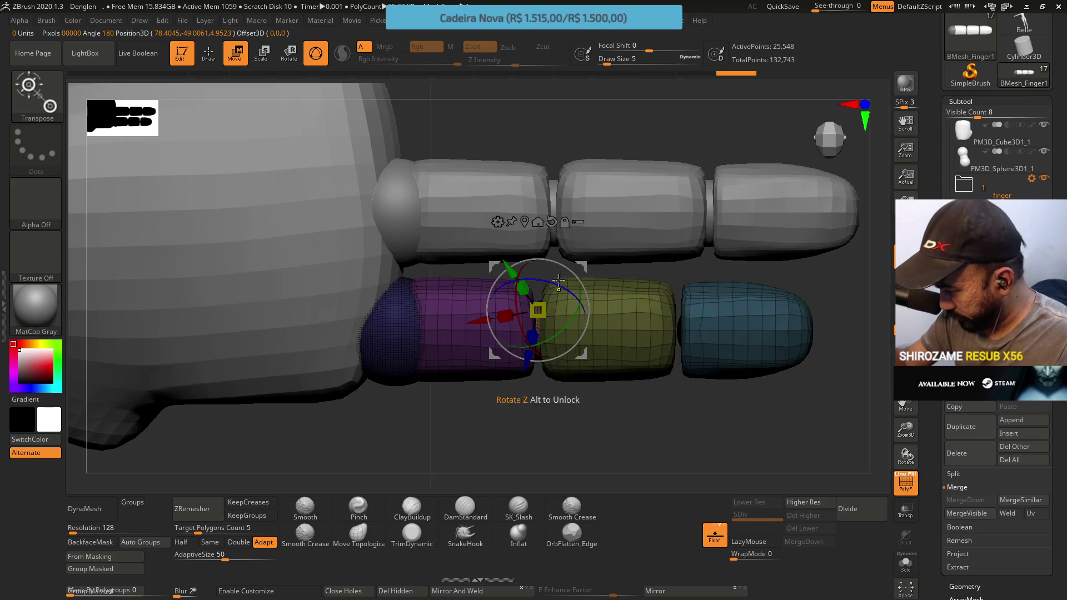
{"action": "key", "text": "ctrl+z"}
{"action": "left_click", "coordinate": [537, 311]}
{"action": "key", "text": "ctrl+z"}
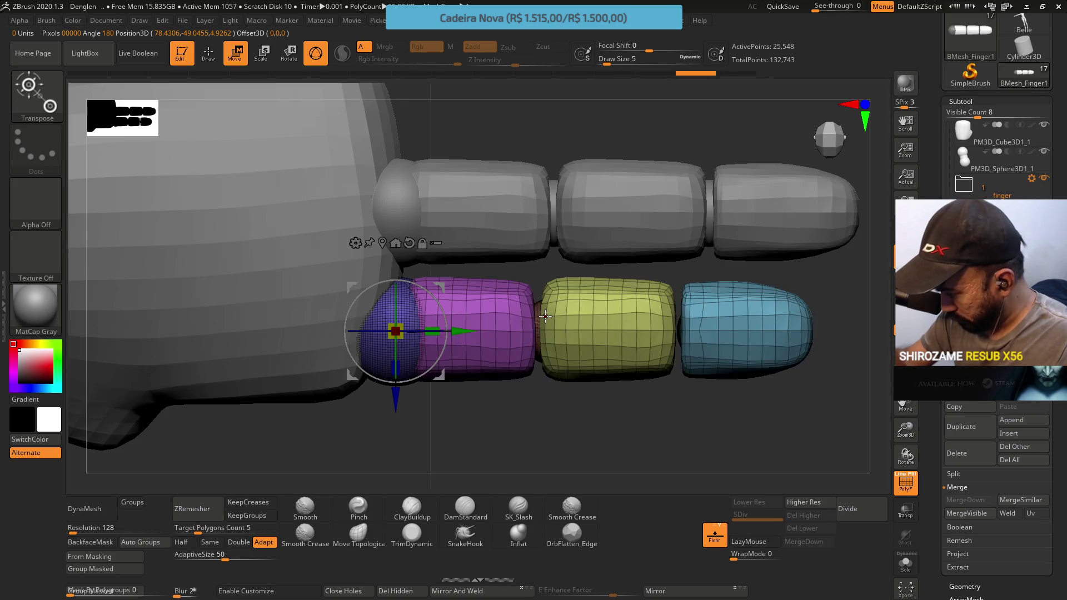
{"action": "left_click", "coordinate": [537, 313]}
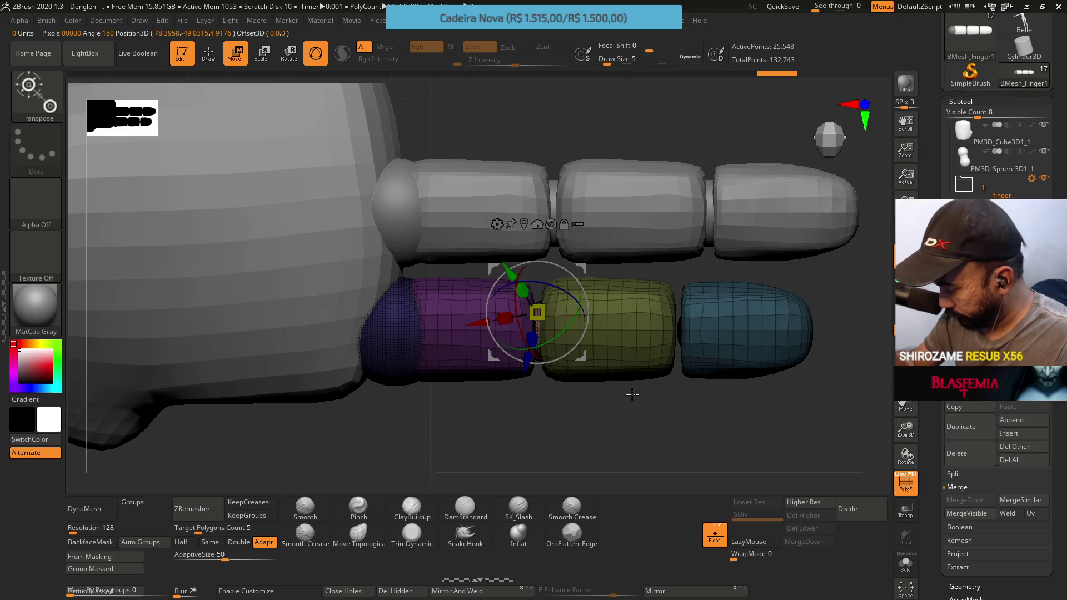
{"action": "key", "text": "ctrl+z"}
{"action": "key", "text": "shift+f"}
{"action": "left_click", "coordinate": [537, 310]}
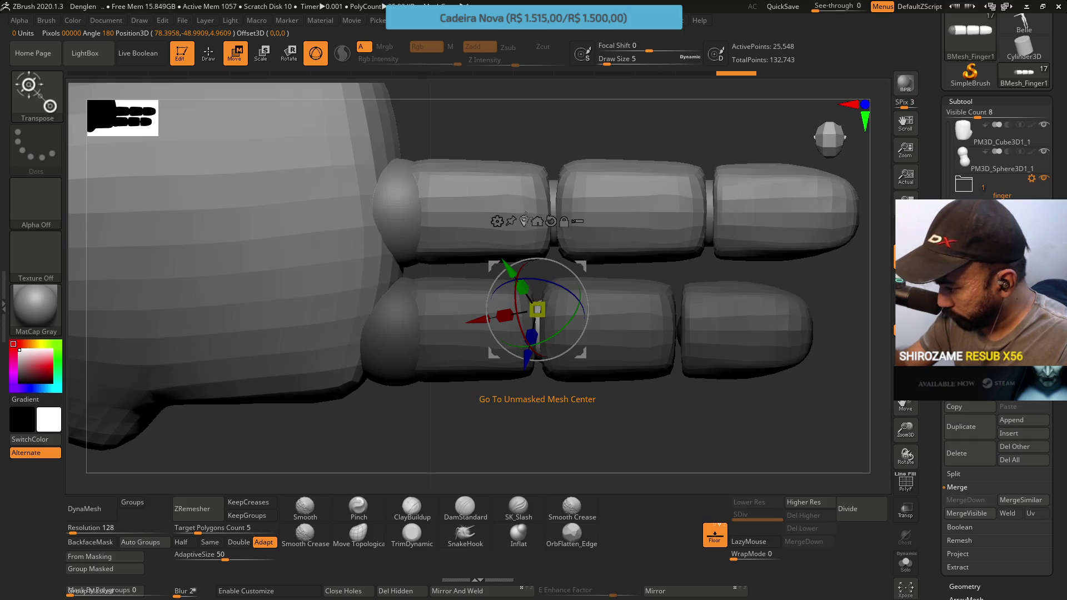
{"action": "left_click", "coordinate": [524, 221]}
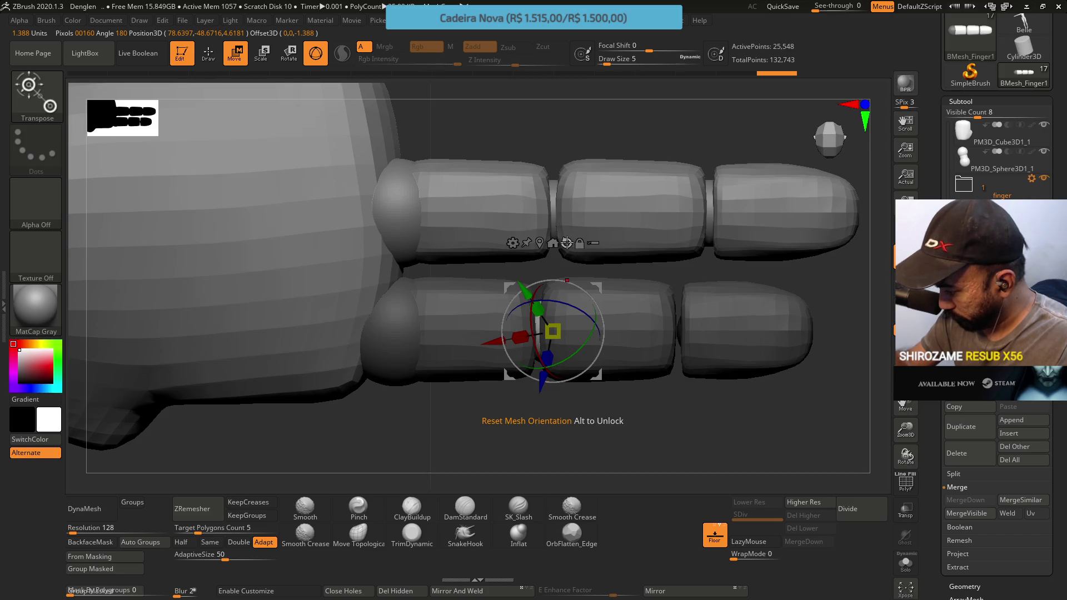
{"action": "left_click", "coordinate": [566, 243]}
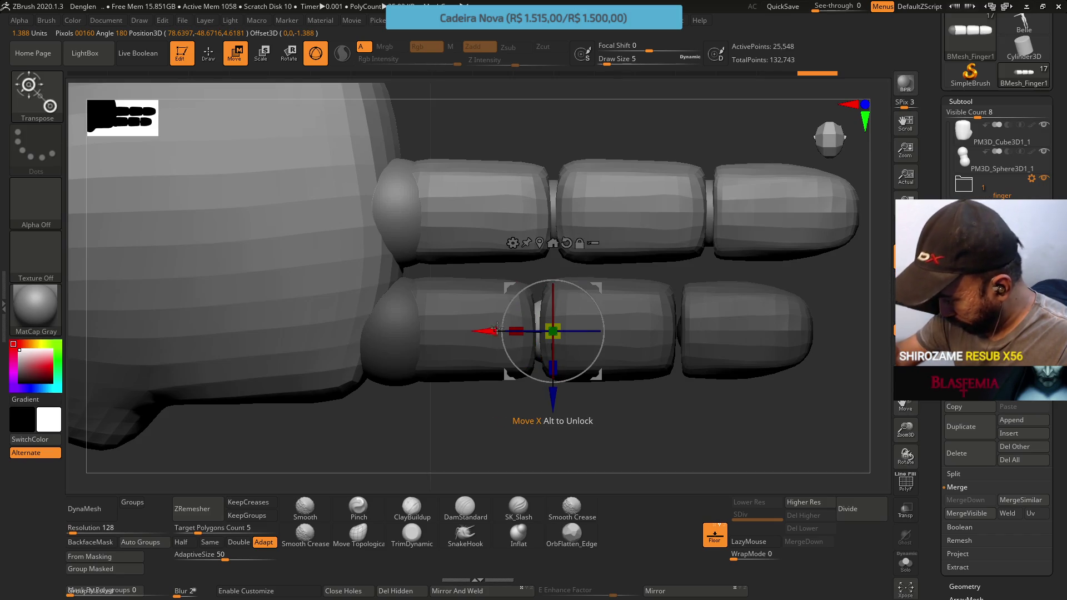
{"action": "left_click_drag", "start_coordinate": [488, 330], "coordinate": [474, 323]}
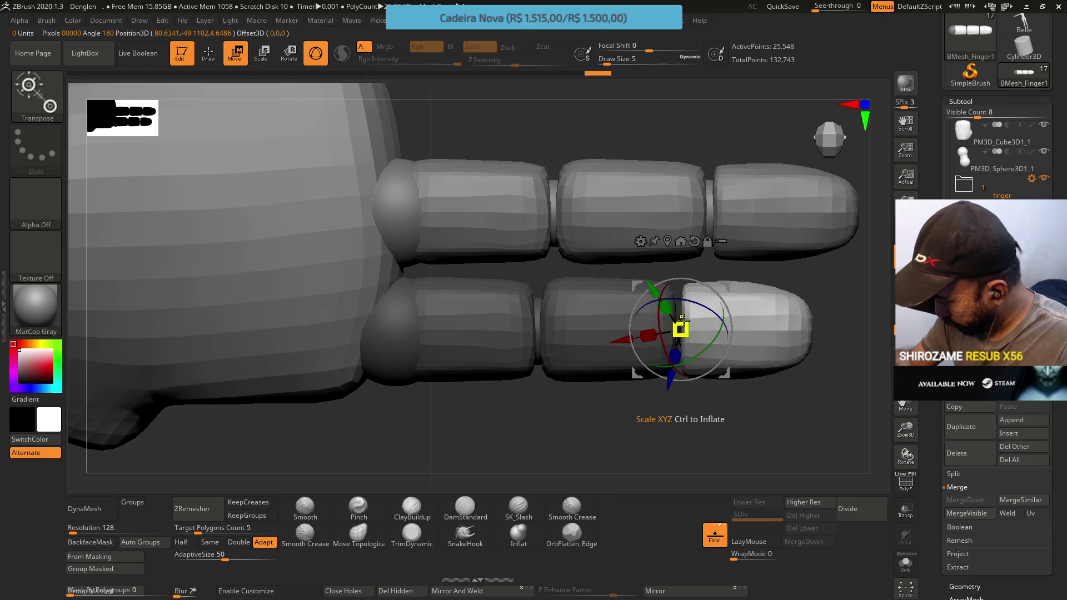
Recentre the gizmo on the fingertip segment and slide it left along the red axis.
{"action": "left_click", "coordinate": [676, 330]}
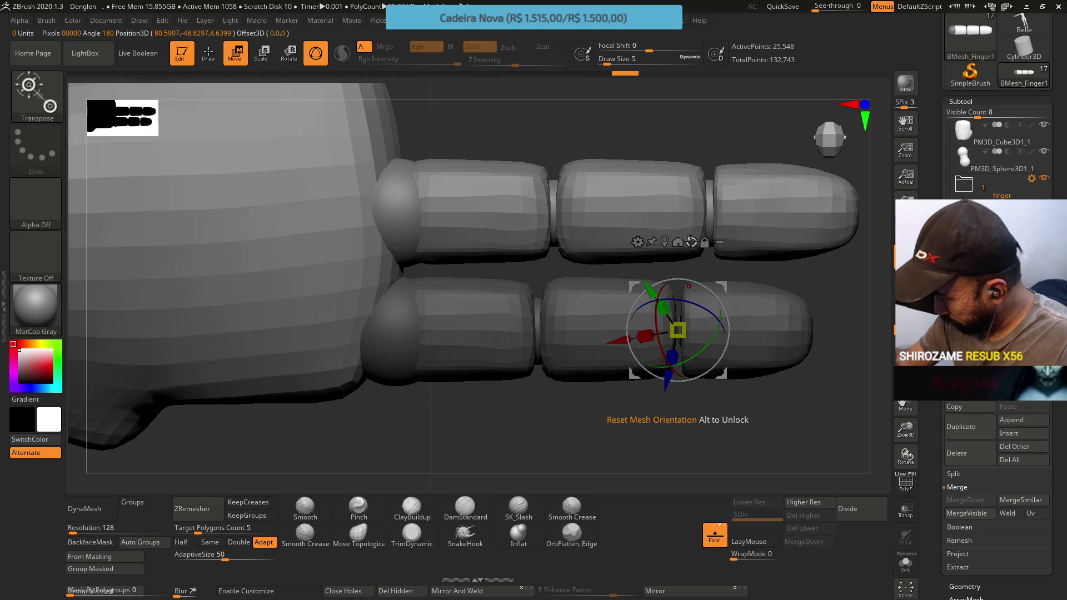
{"action": "left_click", "coordinate": [664, 241]}
{"action": "left_click", "coordinate": [722, 242]}
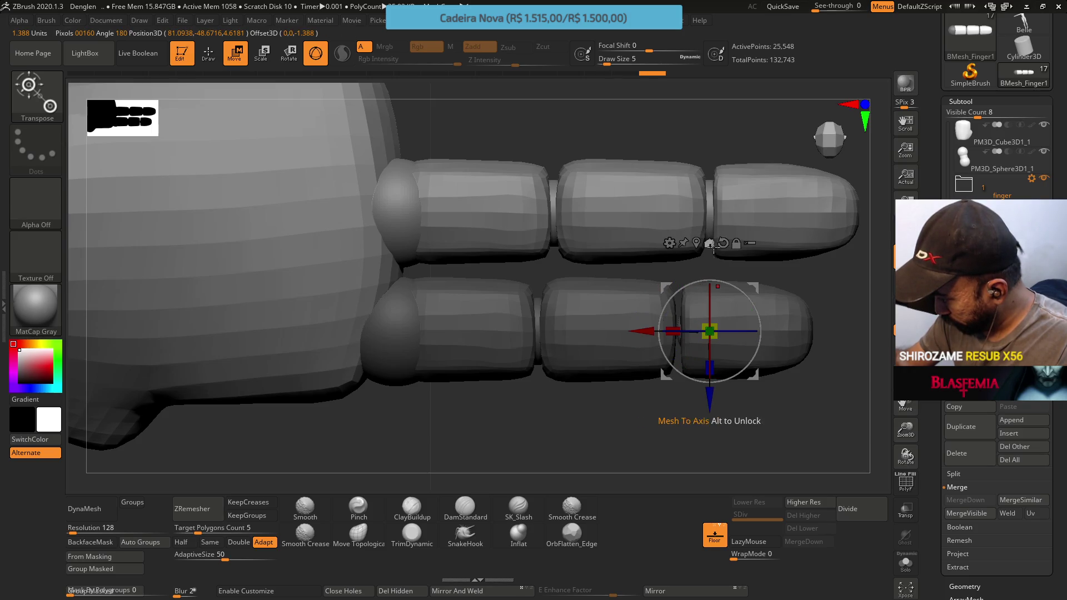
{"action": "left_click_drag", "start_coordinate": [666, 318], "coordinate": [613, 316]}
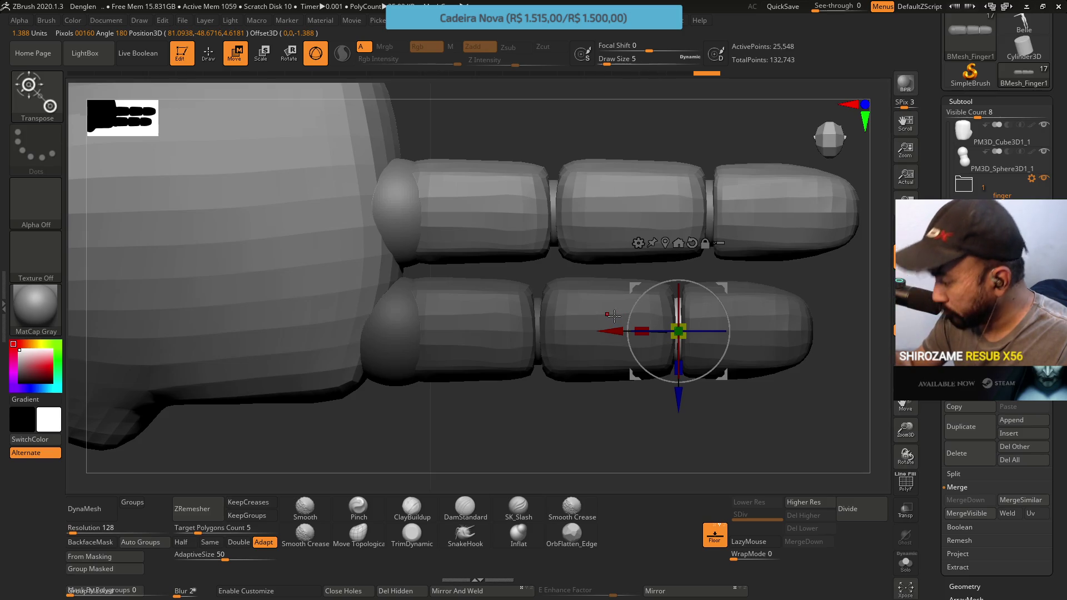
Return to sculpting with the Move Topological brush and zoom out to the whole arm.
{"action": "left_click_drag", "start_coordinate": [777, 419], "coordinate": [771, 301]}
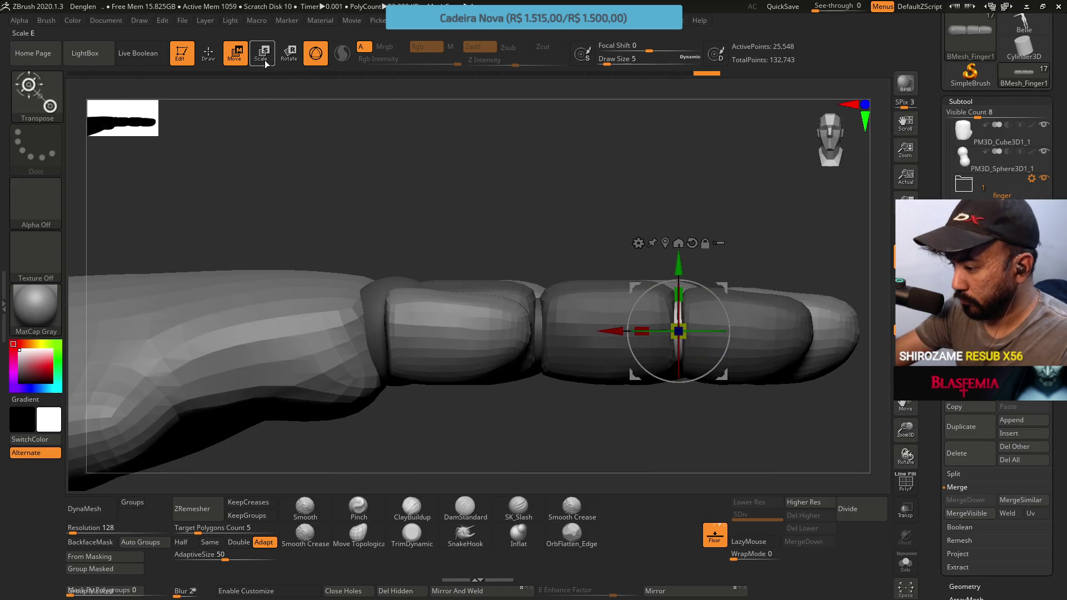
{"action": "left_click", "coordinate": [209, 52]}
{"action": "mouse_move", "coordinate": [672, 219]}
{"action": "left_mouse_down"}
{"action": "mouse_move", "coordinate": [647, 289]}
{"action": "mouse_move", "coordinate": [644, 280]}
{"action": "left_mouse_up"}
{"action": "mouse_move", "coordinate": [667, 322]}
{"action": "left_mouse_down"}
{"action": "mouse_move", "coordinate": [644, 231]}
{"action": "mouse_move", "coordinate": [618, 295]}
{"action": "left_mouse_up"}
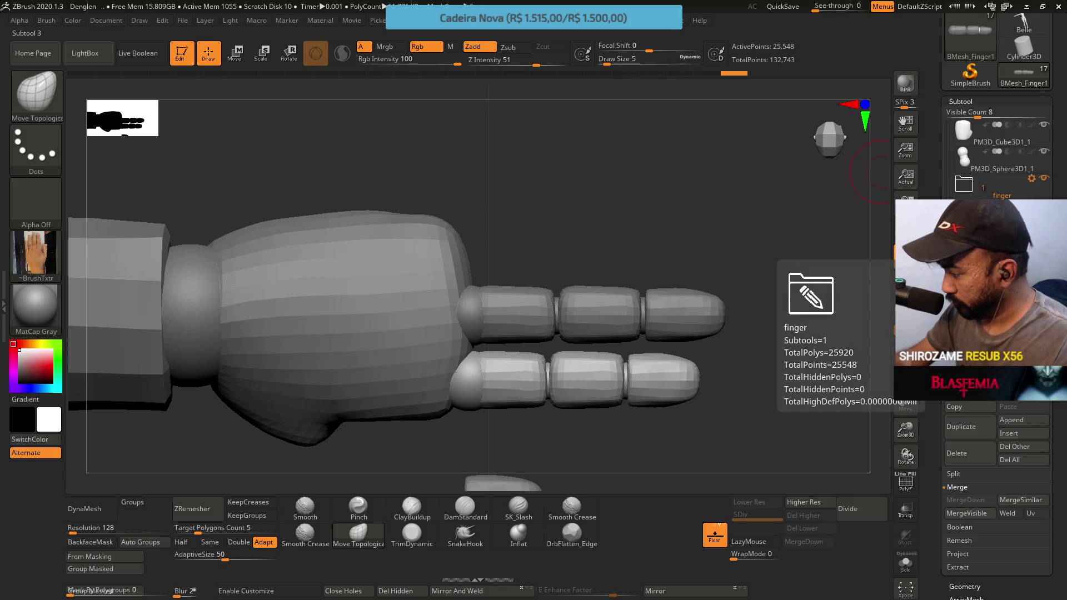
{"action": "left_click", "coordinate": [963, 184]}
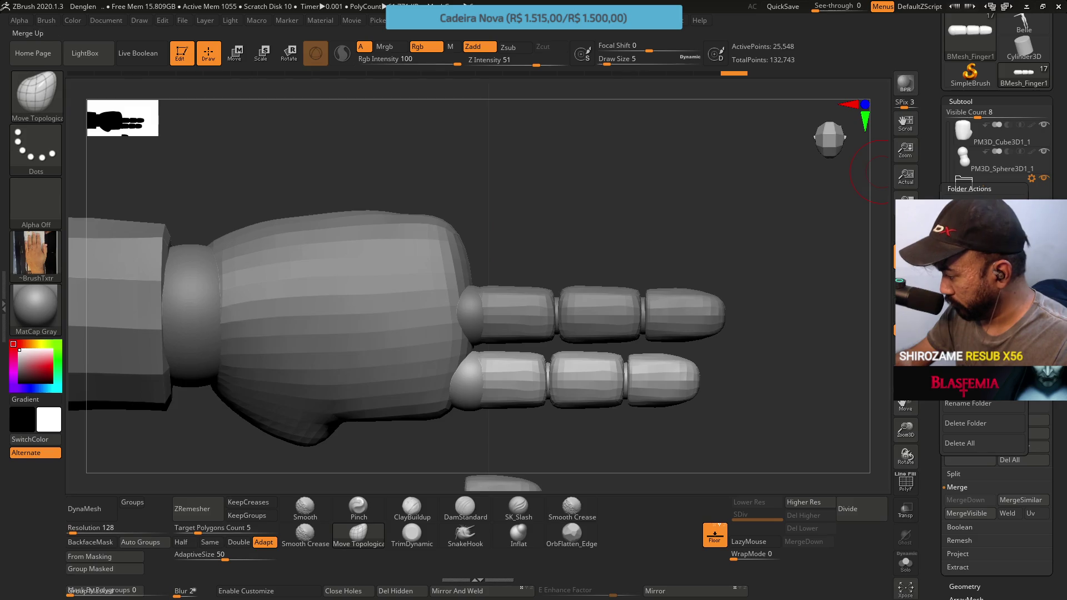
{"action": "left_click", "coordinate": [983, 383]}
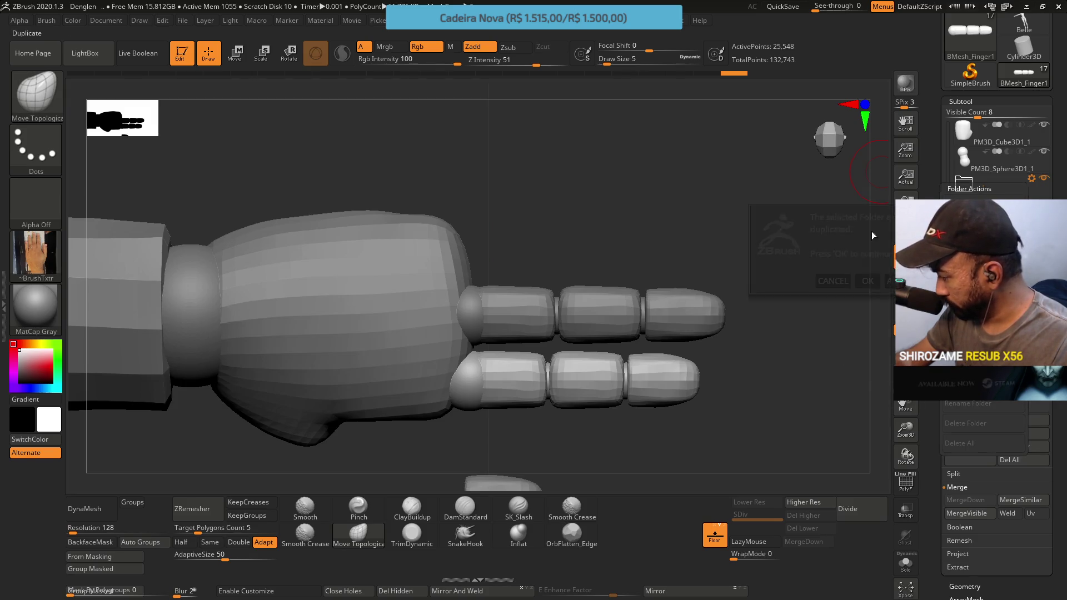
{"action": "left_click", "coordinate": [866, 276]}
{"action": "key", "text": "w"}
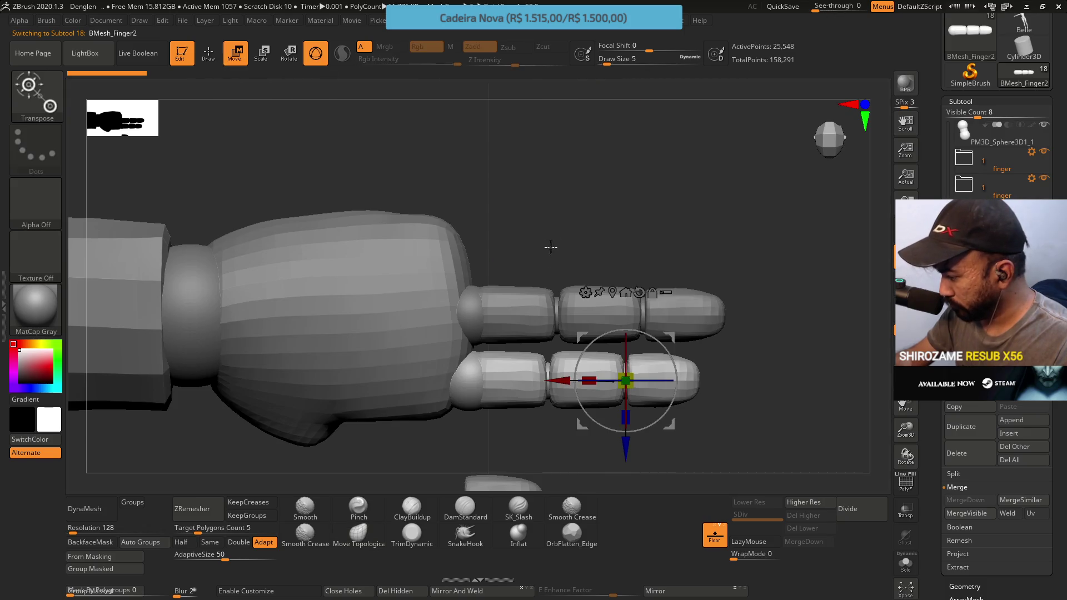
{"action": "left_click", "coordinate": [1031, 178]}
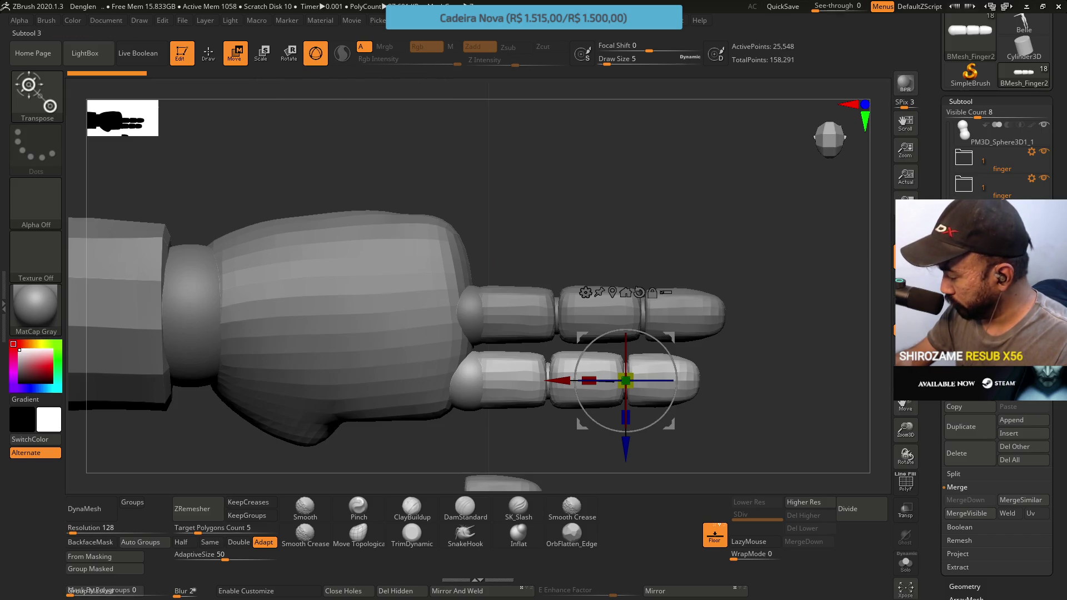
{"action": "left_click", "coordinate": [471, 373]}
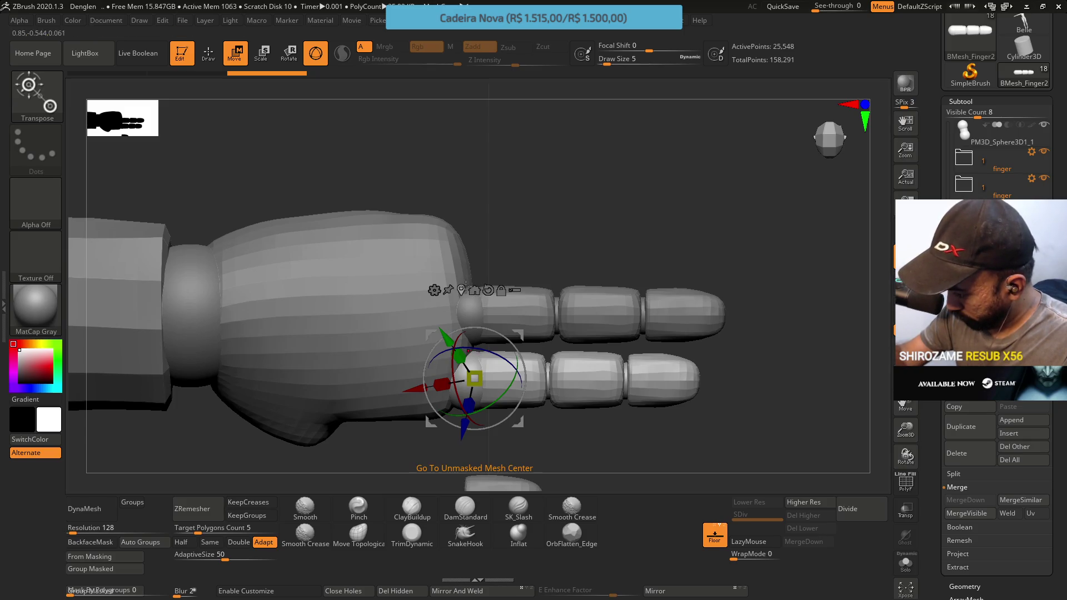
{"action": "key", "text": "ctrl"}
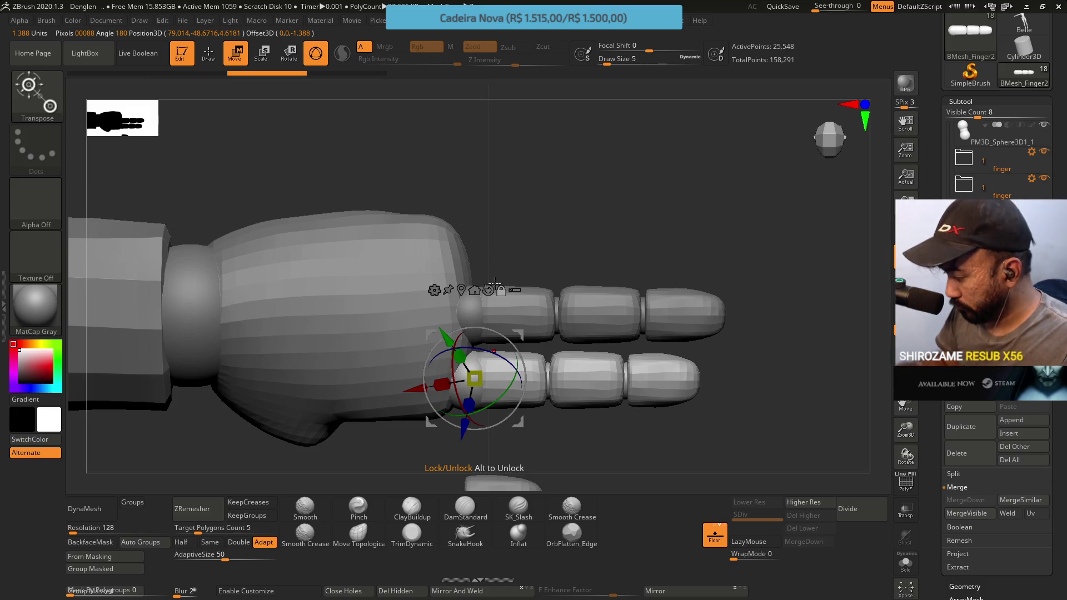
{"action": "left_click_drag", "start_coordinate": [521, 330], "coordinate": [520, 213], "text": "ctrl"}
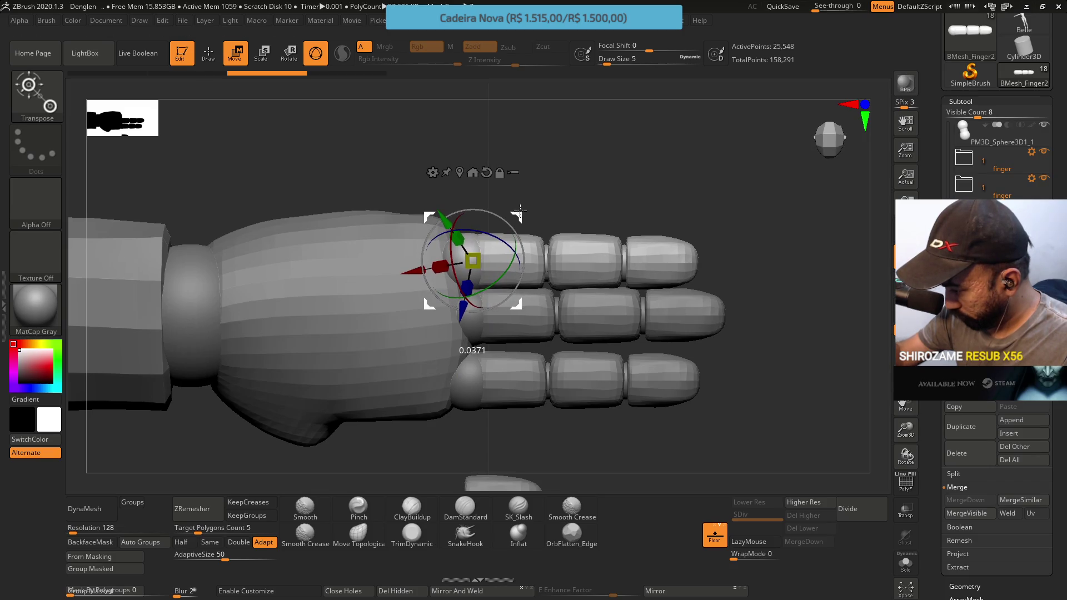
{"action": "mouse_move", "coordinate": [562, 309]}
{"action": "left_mouse_down"}
{"action": "mouse_move", "coordinate": [530, 251]}
{"action": "mouse_move", "coordinate": [554, 293]}
{"action": "left_mouse_up"}
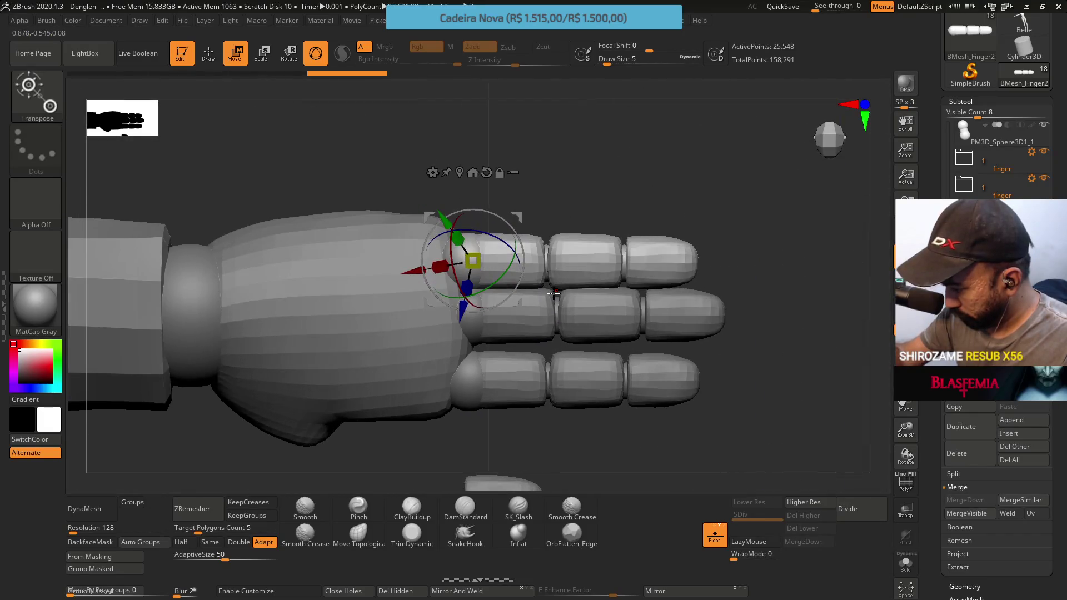
{"action": "left_click", "coordinate": [968, 453]}
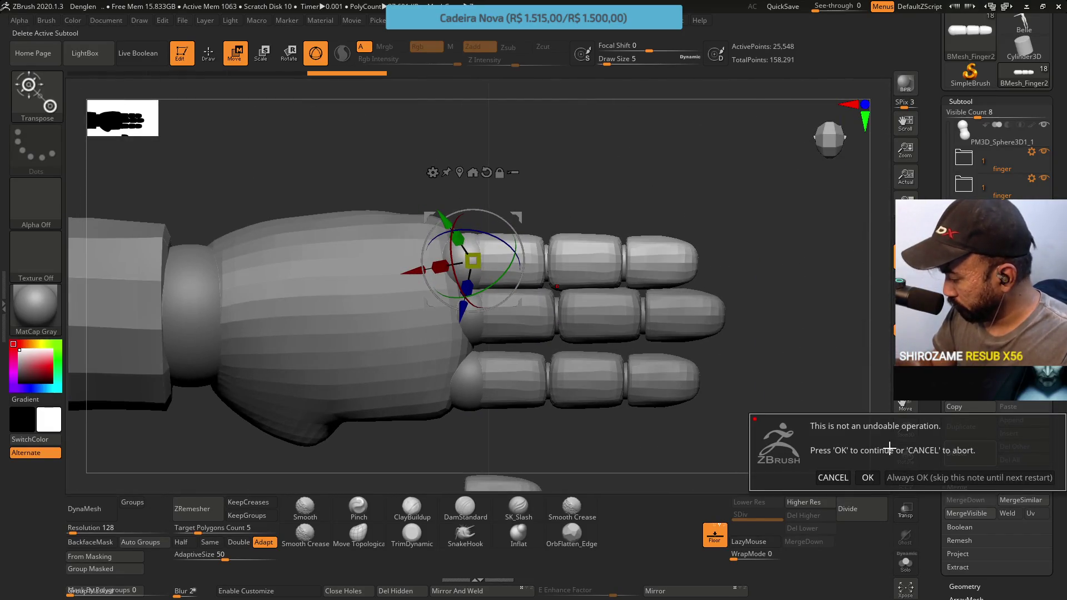
{"action": "left_click", "coordinate": [867, 477]}
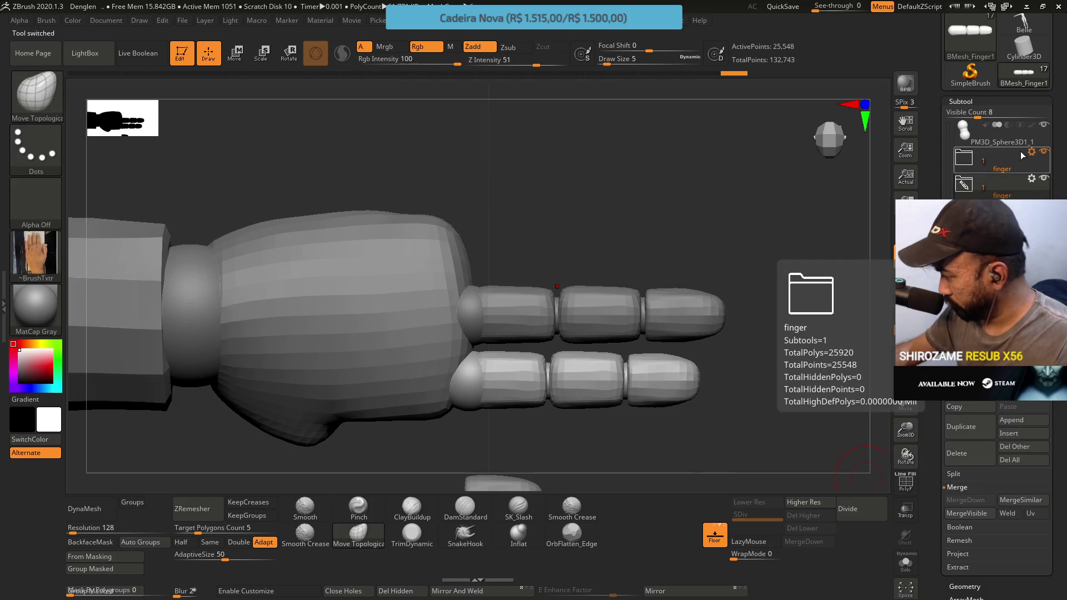
Nudge the lower finger copy slightly left, then delete its subtool, leaving 107,195 points.
{"action": "mouse_move", "coordinate": [691, 310]}
{"action": "left_mouse_down"}
{"action": "mouse_move", "coordinate": [780, 297]}
{"action": "mouse_move", "coordinate": [788, 233]}
{"action": "left_mouse_up"}
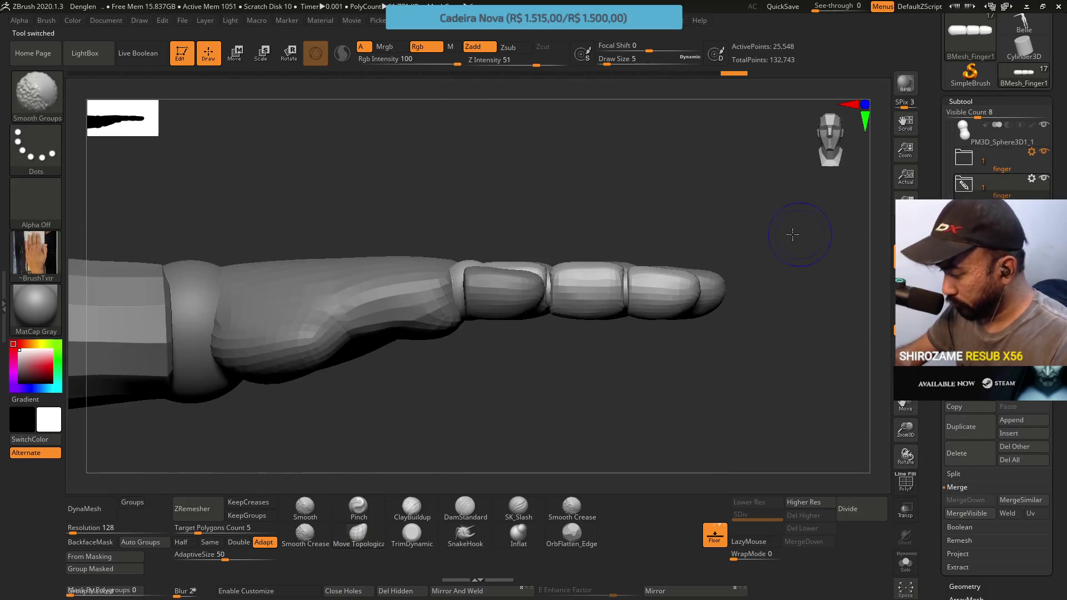
{"action": "mouse_move", "coordinate": [640, 194]}
{"action": "left_mouse_down"}
{"action": "mouse_move", "coordinate": [614, 255]}
{"action": "mouse_move", "coordinate": [598, 245]}
{"action": "mouse_move", "coordinate": [602, 256]}
{"action": "left_mouse_up"}
{"action": "key", "text": "w"}
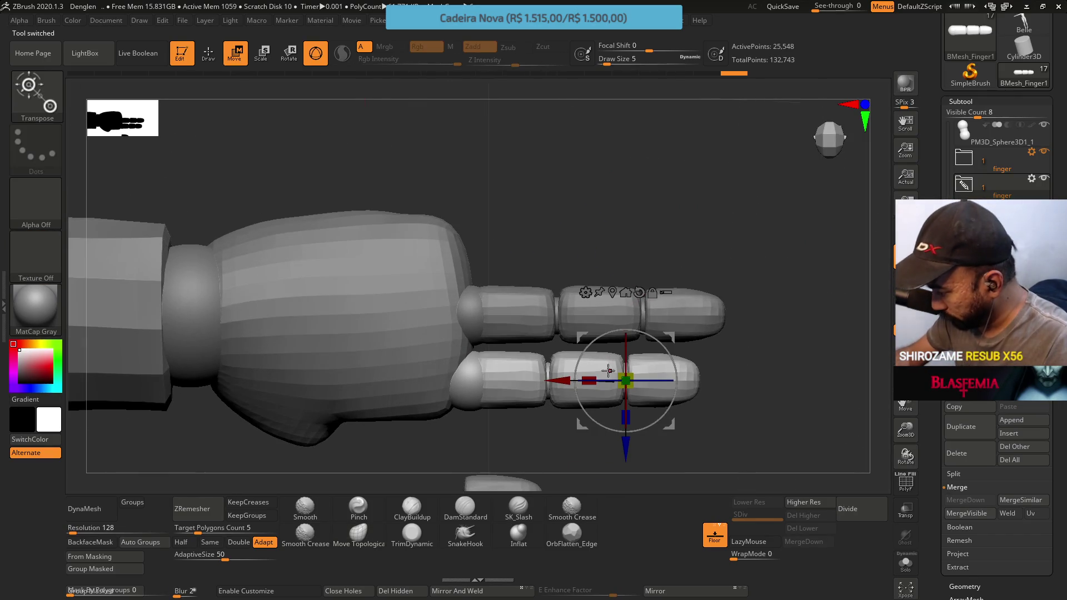
{"action": "mouse_move", "coordinate": [1000, 186]}
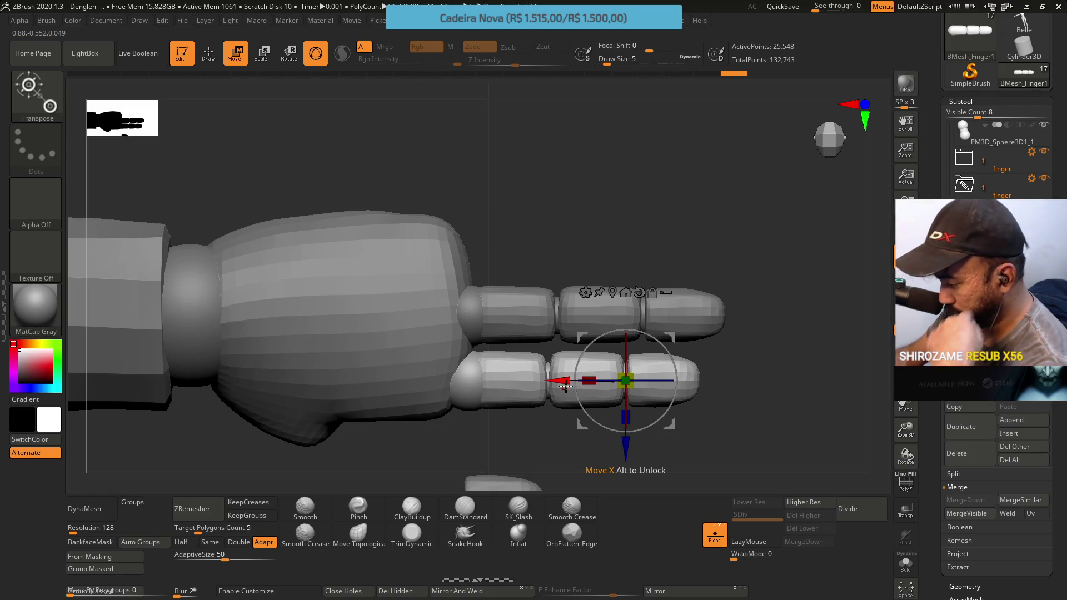
{"action": "left_click_drag", "start_coordinate": [564, 382], "coordinate": [554, 382]}
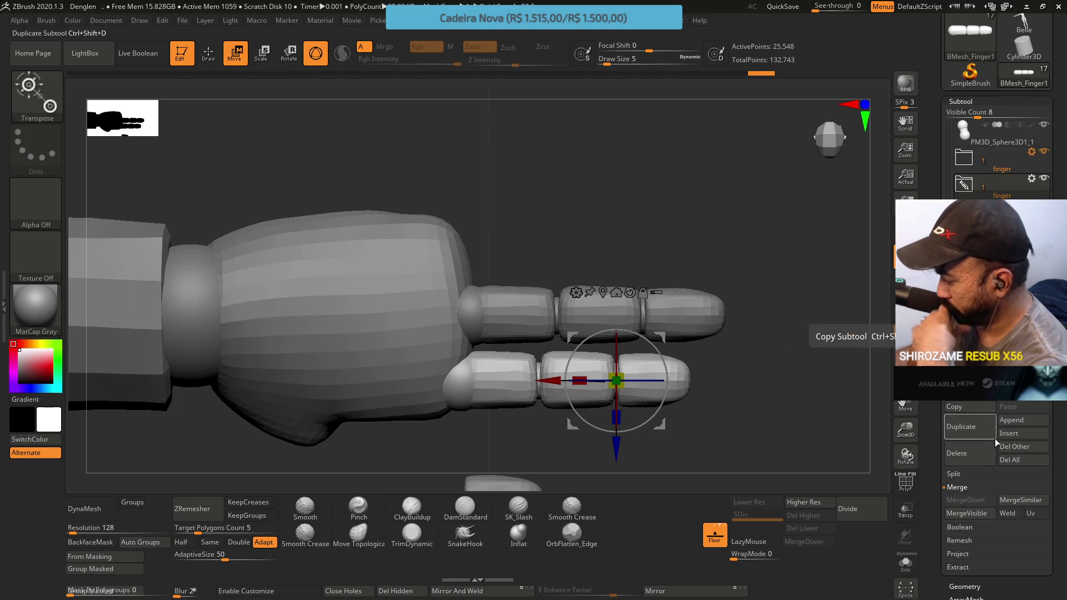
{"action": "left_click", "coordinate": [961, 453]}
{"action": "left_click", "coordinate": [867, 477]}
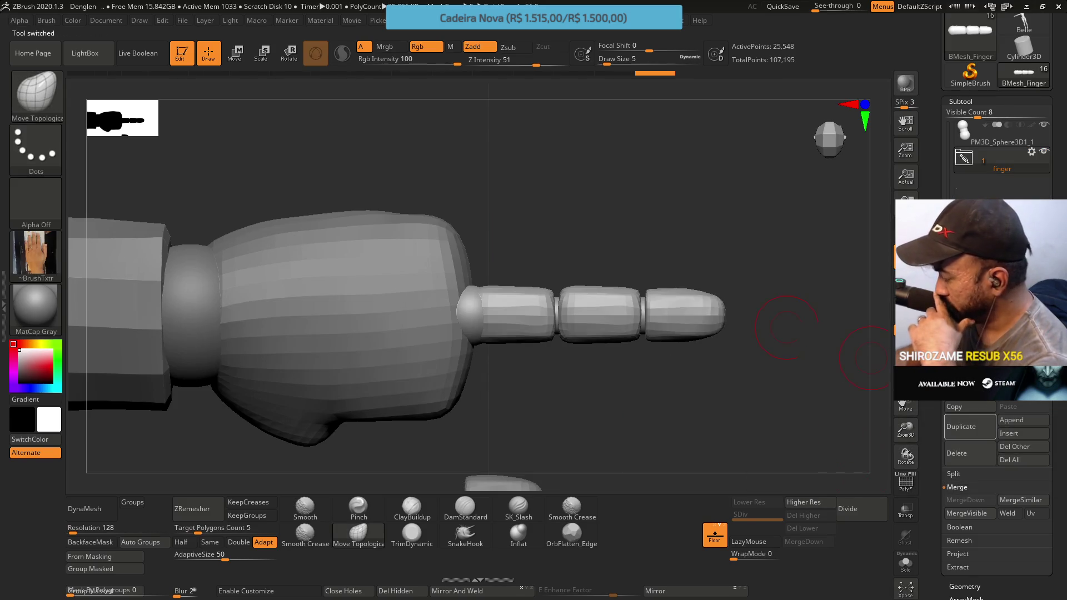
Set the finger folder as the transpose target and duplicate the whole folder.
{"action": "left_click", "coordinate": [1020, 160]}
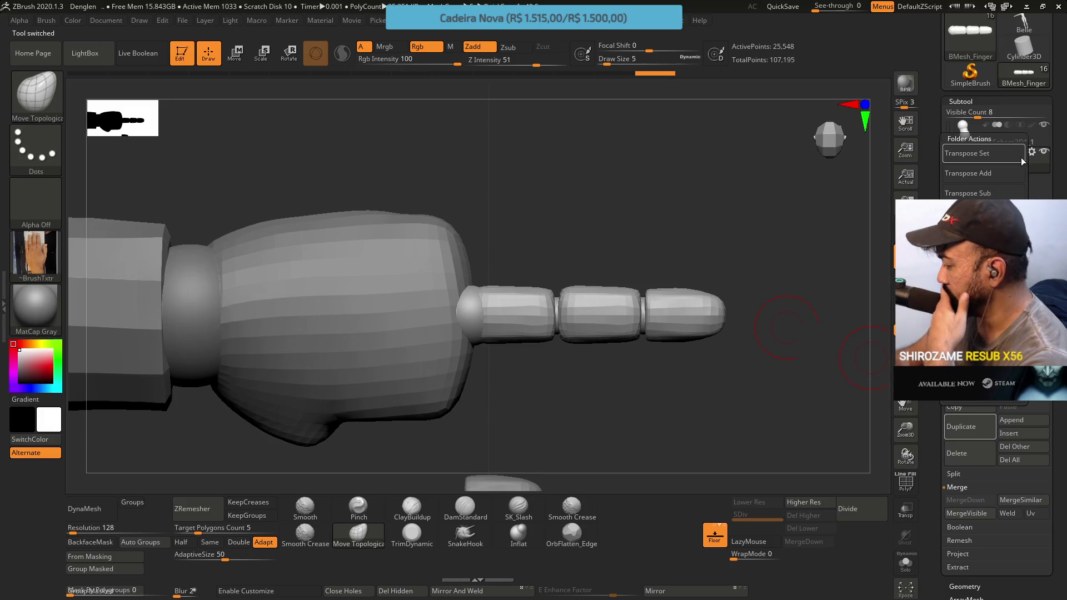
{"action": "left_click", "coordinate": [1001, 158]}
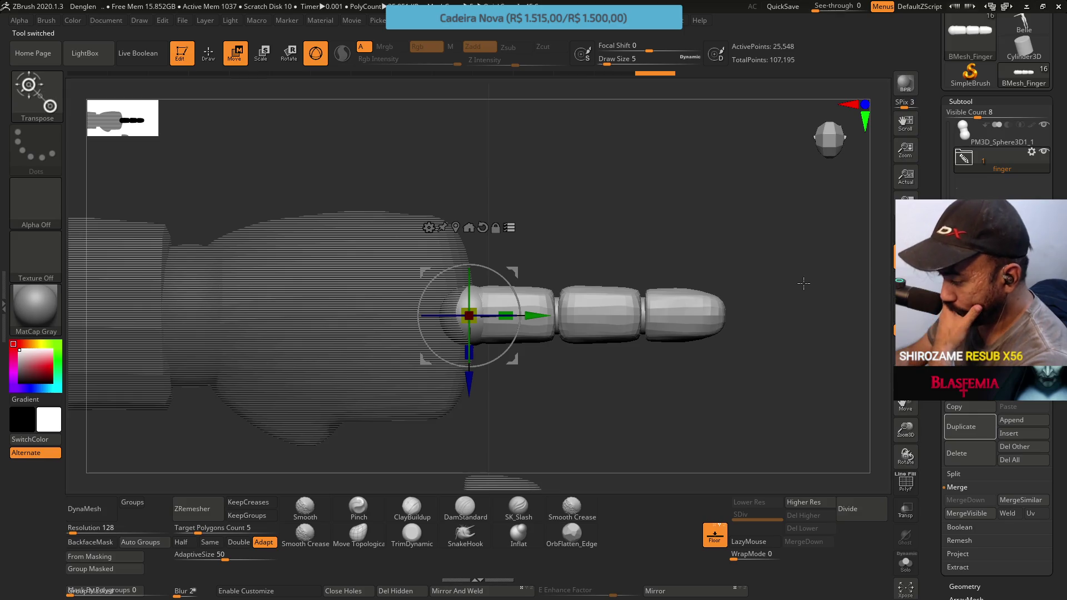
{"action": "left_click", "coordinate": [1030, 155]}
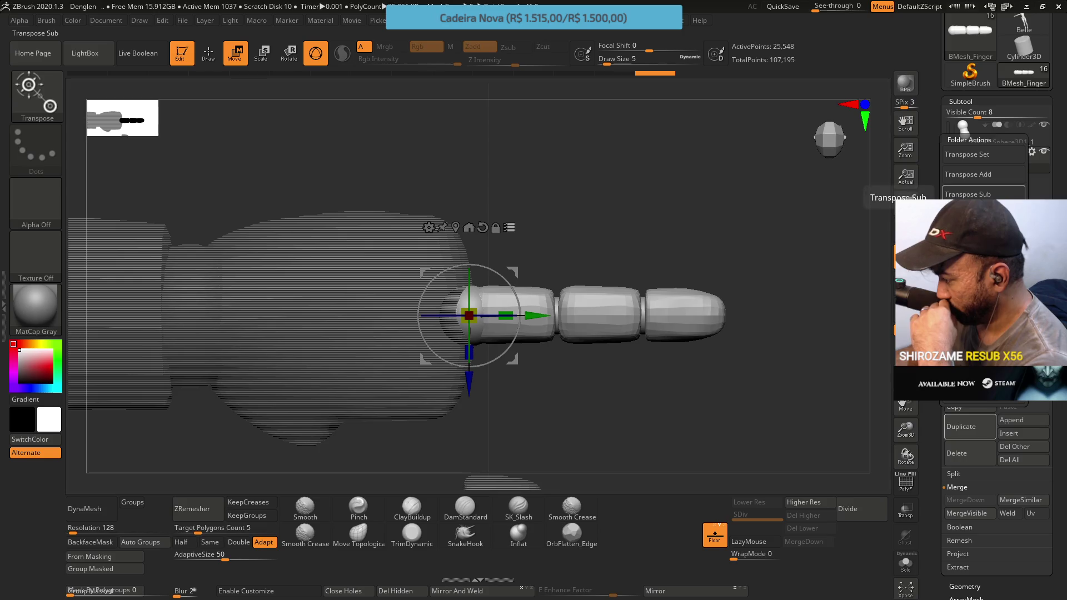
{"action": "left_click", "coordinate": [978, 214]}
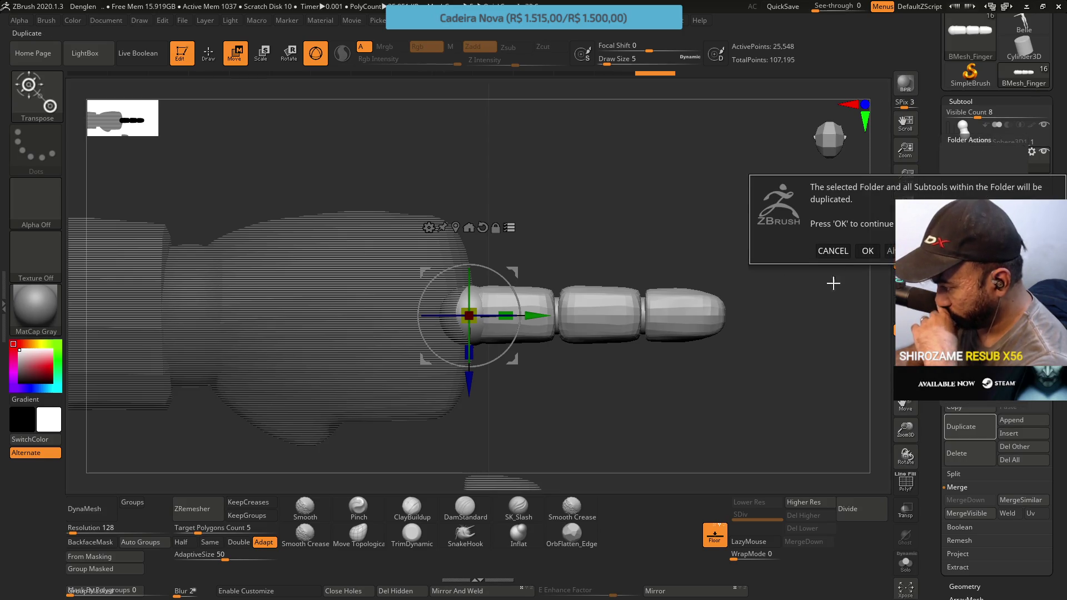
{"action": "left_click", "coordinate": [868, 250]}
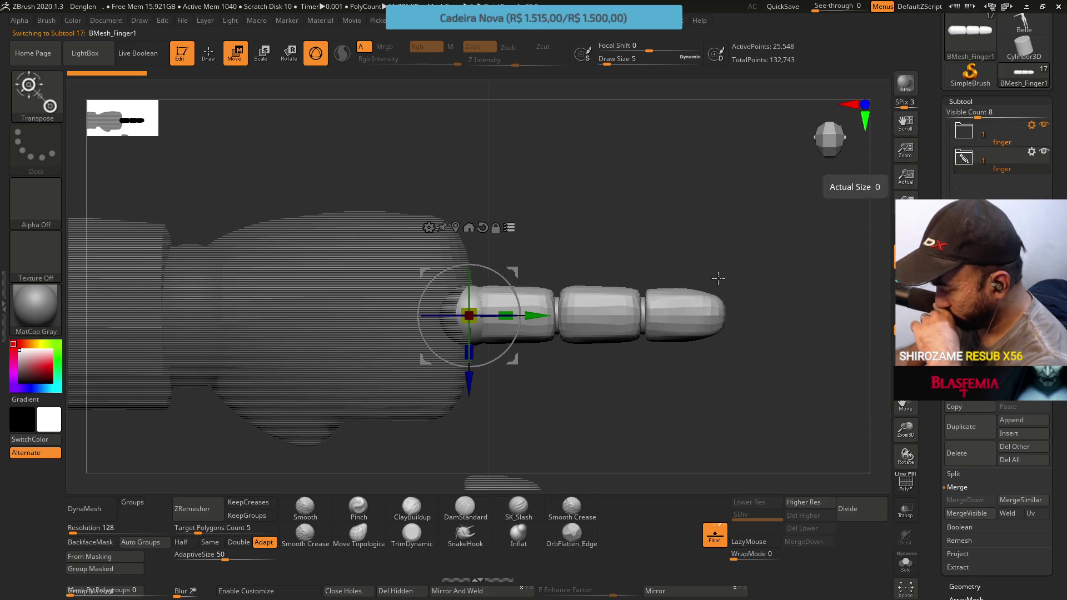
Drag the copied finger down just below the original, bringing total points to 132,743.
{"action": "left_click_drag", "start_coordinate": [476, 376], "coordinate": [477, 441]}
{"action": "left_click", "coordinate": [965, 136]}
{"action": "left_click", "coordinate": [964, 183]}
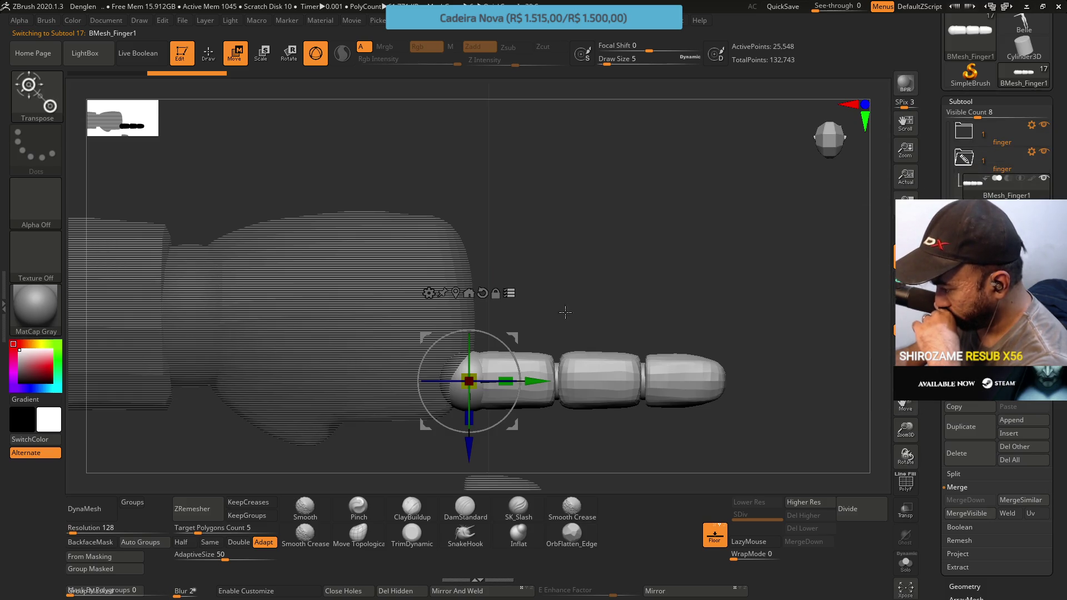
{"action": "left_click_drag", "start_coordinate": [576, 313], "coordinate": [576, 248], "text": "alt"}
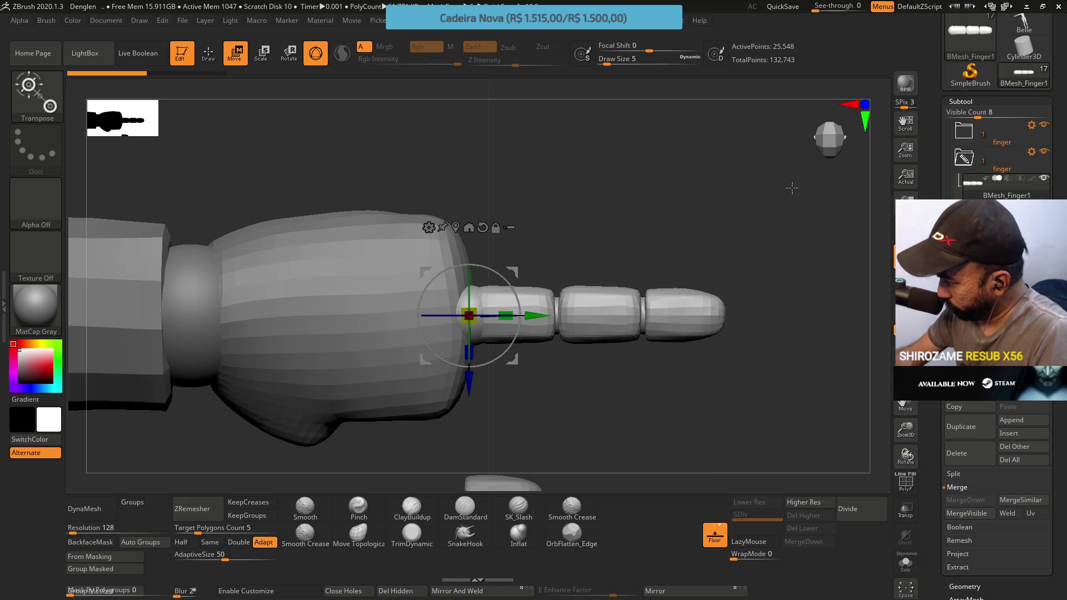
{"action": "mouse_move", "coordinate": [481, 386]}
{"action": "left_mouse_down", "text": "ctrl"}
{"action": "mouse_move", "coordinate": [481, 457]}
{"action": "mouse_move", "coordinate": [491, 443]}
{"action": "mouse_move", "coordinate": [529, 436]}
{"action": "left_mouse_up", "text": "ctrl"}
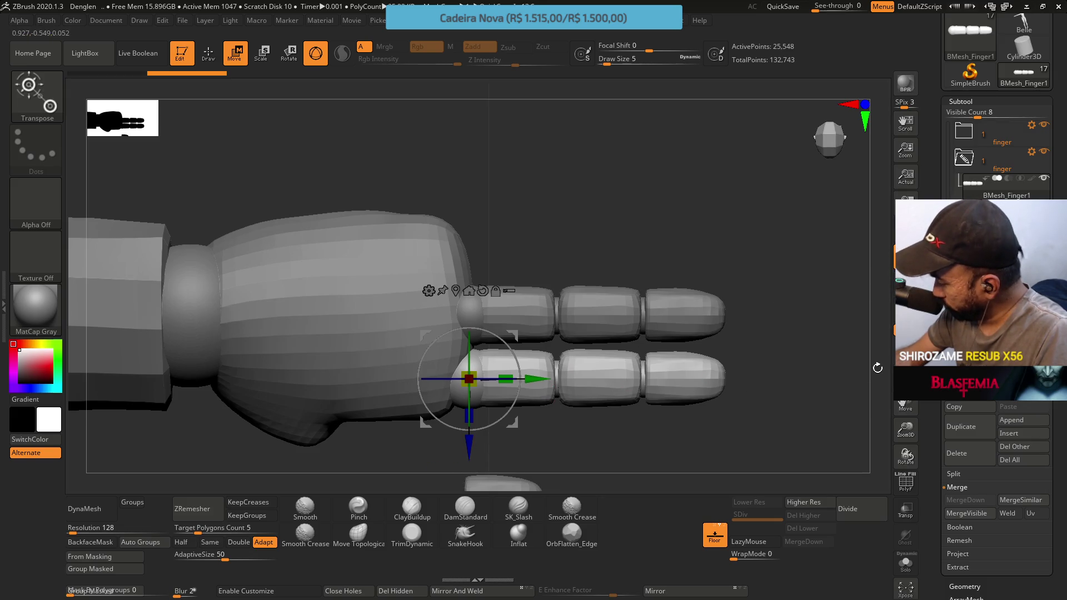
Duplicate a finger into the top row, giving four parallel fingers, then start deleting the top one.
{"action": "left_click", "coordinate": [975, 427]}
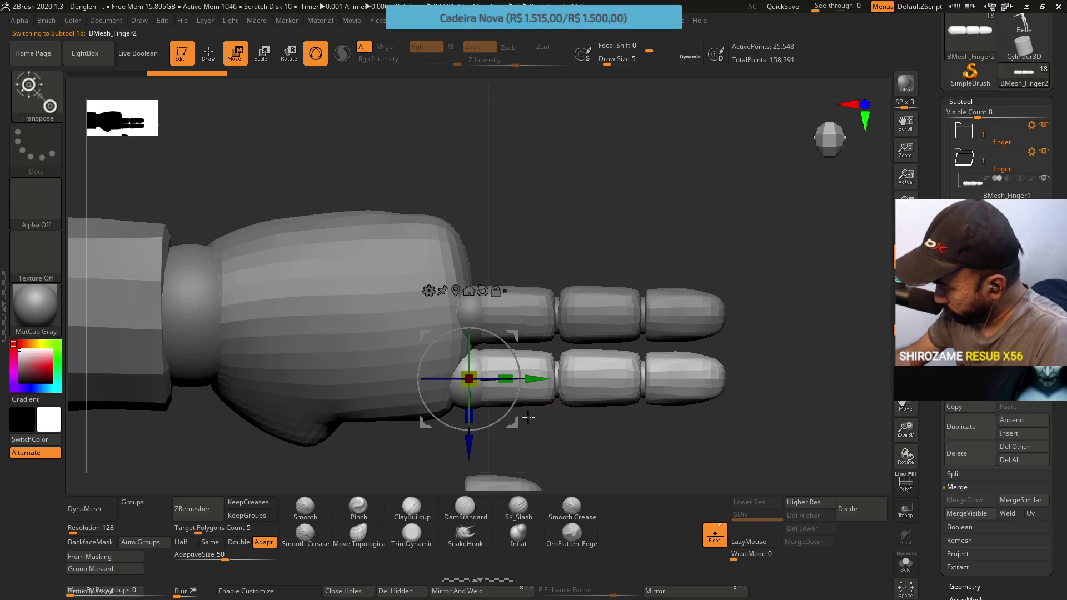
{"action": "left_click_drag", "start_coordinate": [476, 442], "coordinate": [479, 317]}
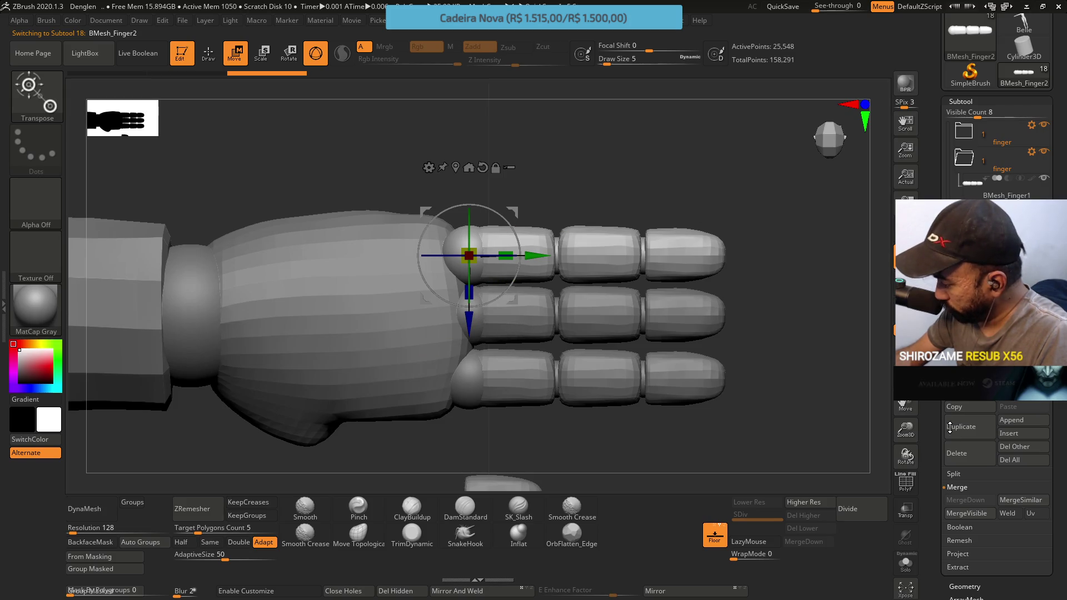
{"action": "left_click_drag", "start_coordinate": [477, 325], "coordinate": [470, 260]}
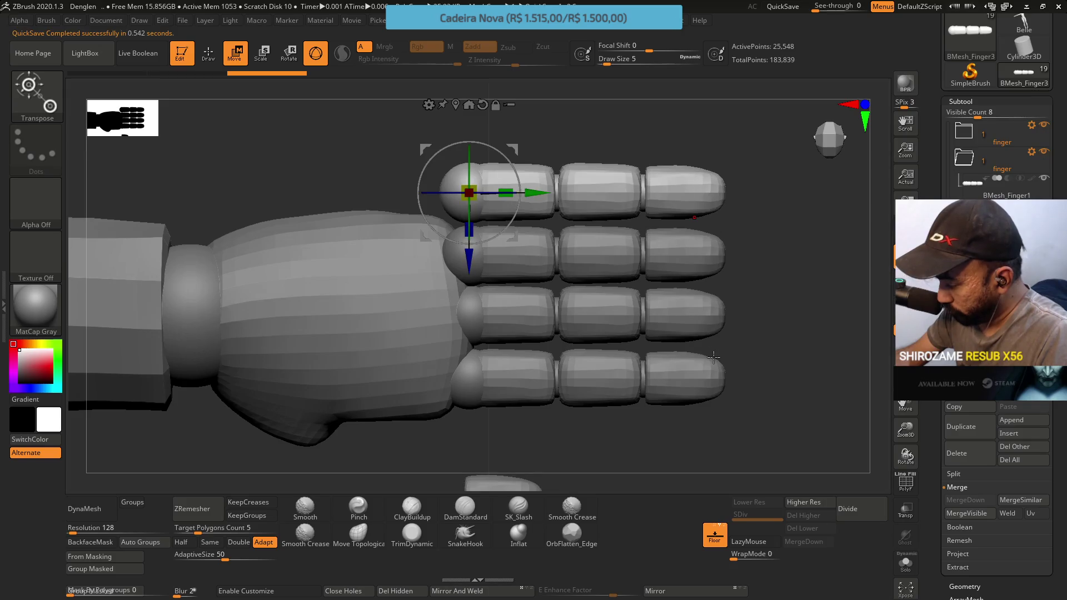
{"action": "right_click_drag", "start_coordinate": [700, 371], "coordinate": [720, 313], "text": "ctrl"}
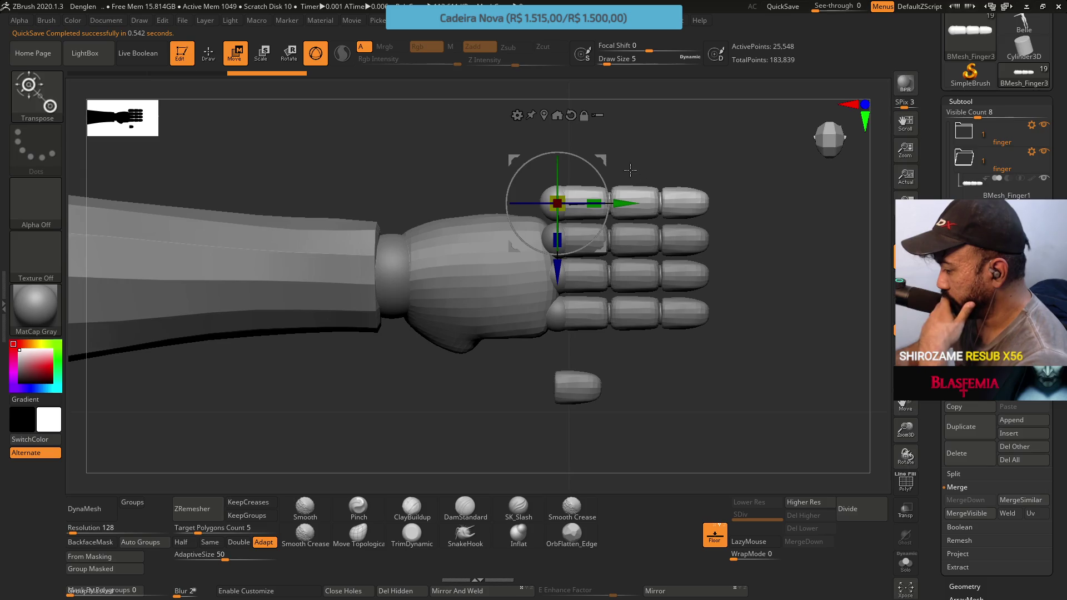
{"action": "left_click", "coordinate": [967, 453]}
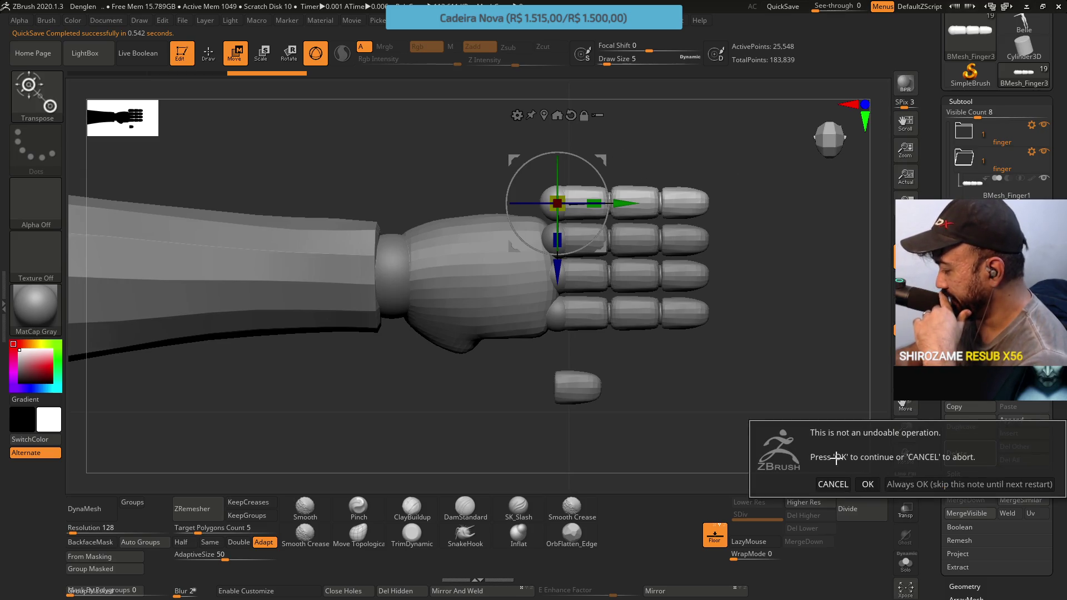
Confirm deletion of three extra fingers, leaving one finger and 107,195 total points.
{"action": "left_click", "coordinate": [869, 484]}
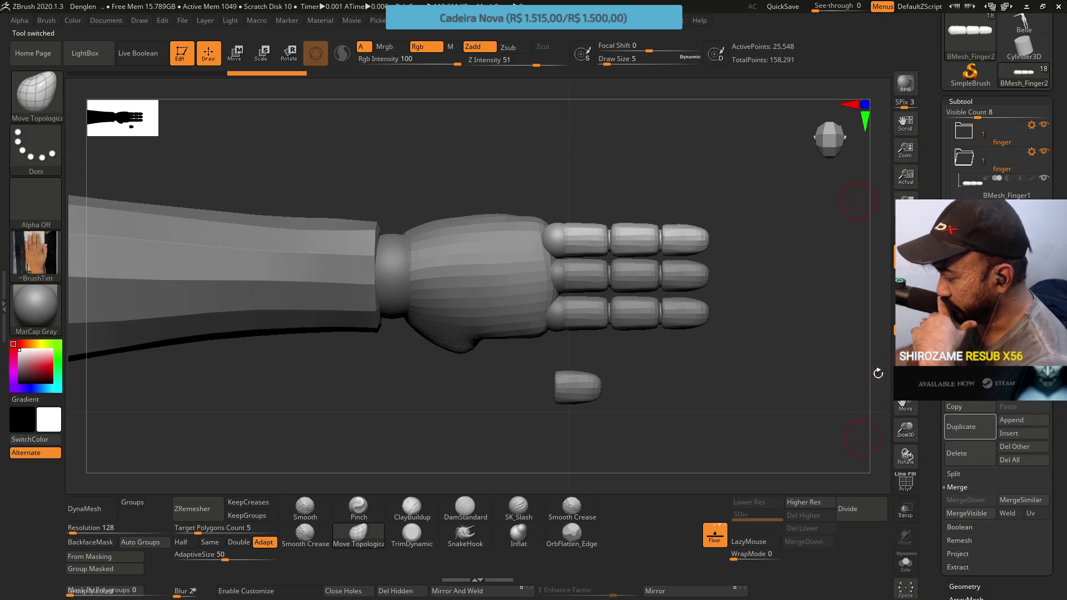
{"action": "left_click", "coordinate": [961, 453]}
{"action": "left_click", "coordinate": [867, 474]}
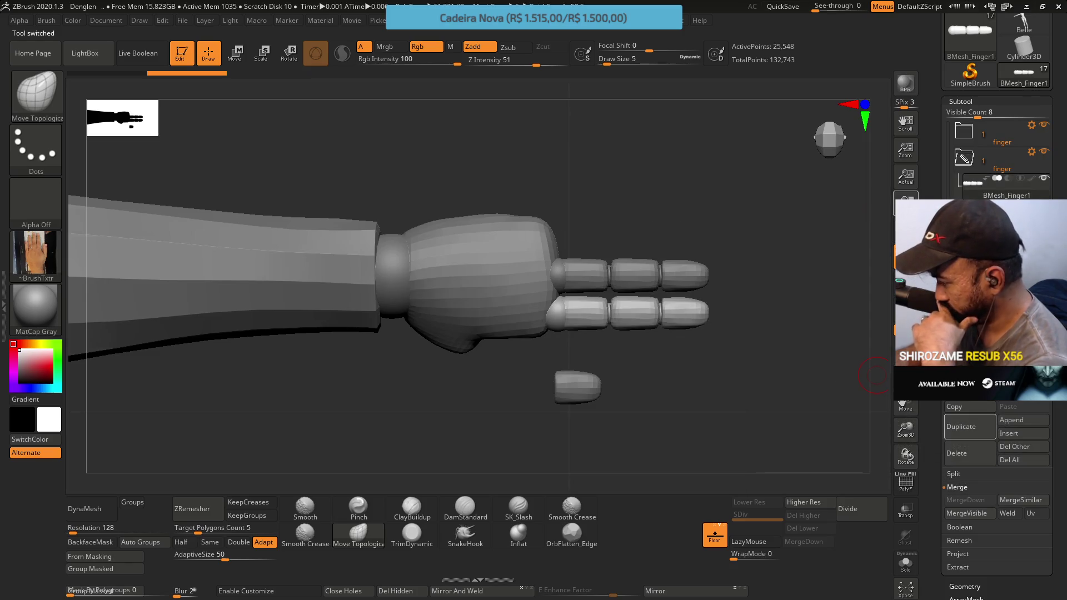
{"action": "mouse_move", "coordinate": [965, 194]}
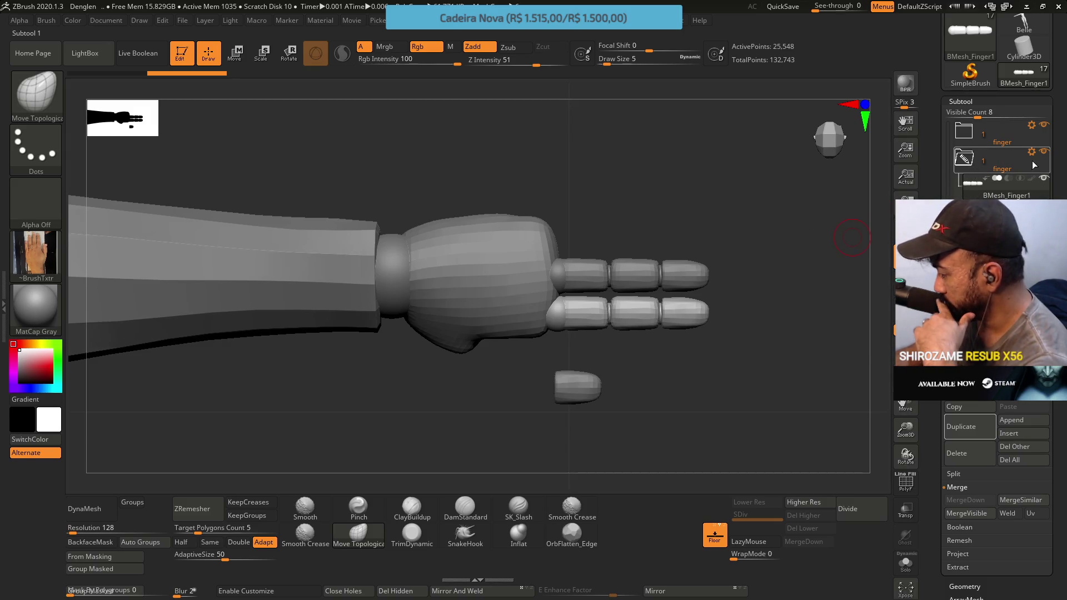
{"action": "mouse_move", "coordinate": [991, 162]}
{"action": "left_click", "coordinate": [972, 458]}
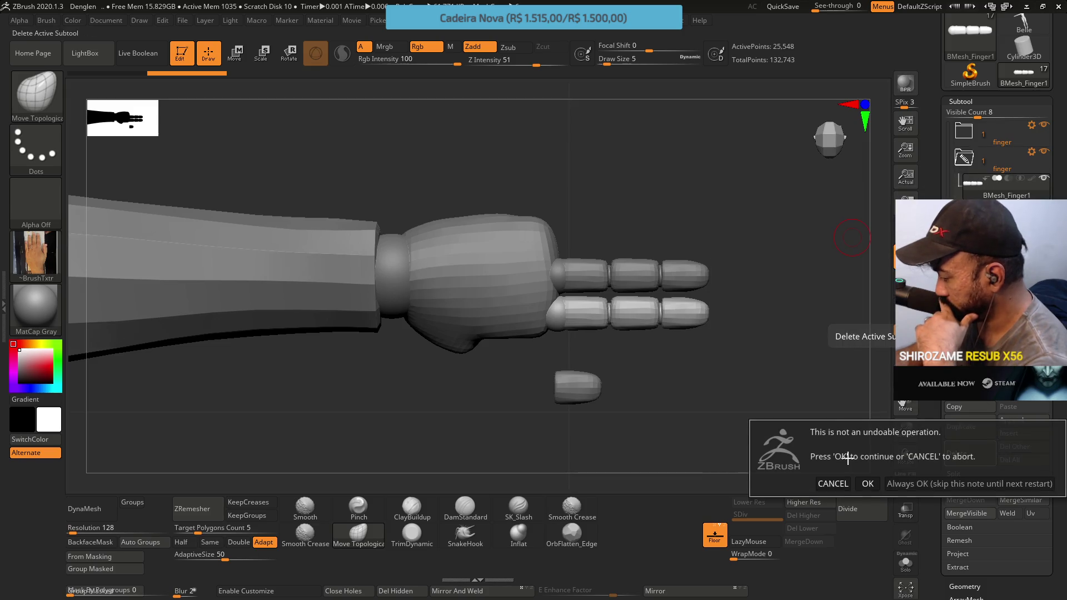
{"action": "left_click", "coordinate": [872, 484]}
Expand the remaining finger folder to show its contents.
{"action": "left_click", "coordinate": [966, 140]}
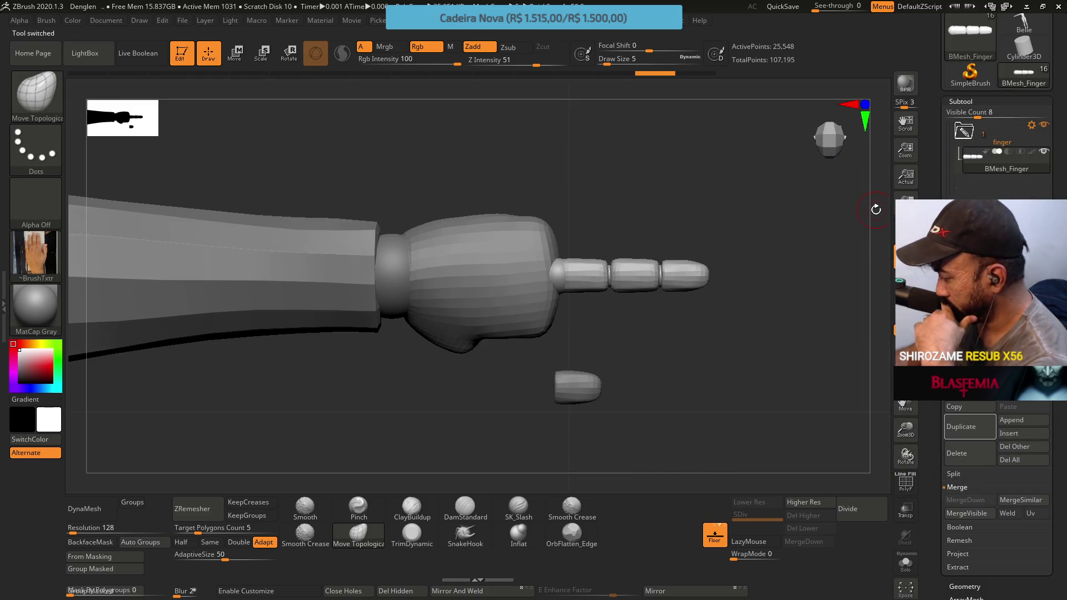
{"action": "mouse_move", "coordinate": [969, 161]}
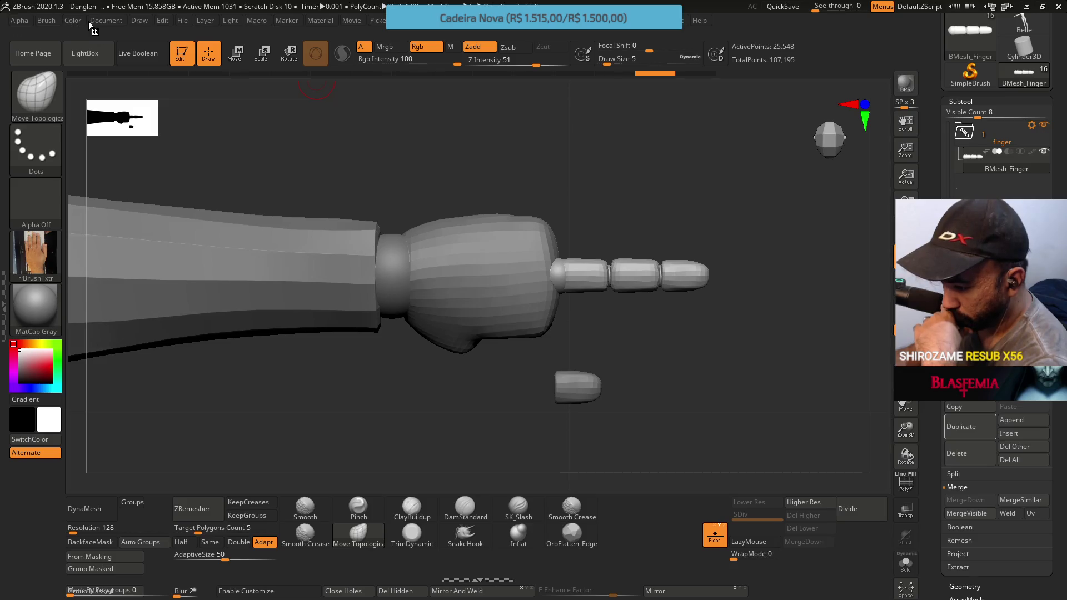
{"action": "left_click", "coordinate": [183, 21]}
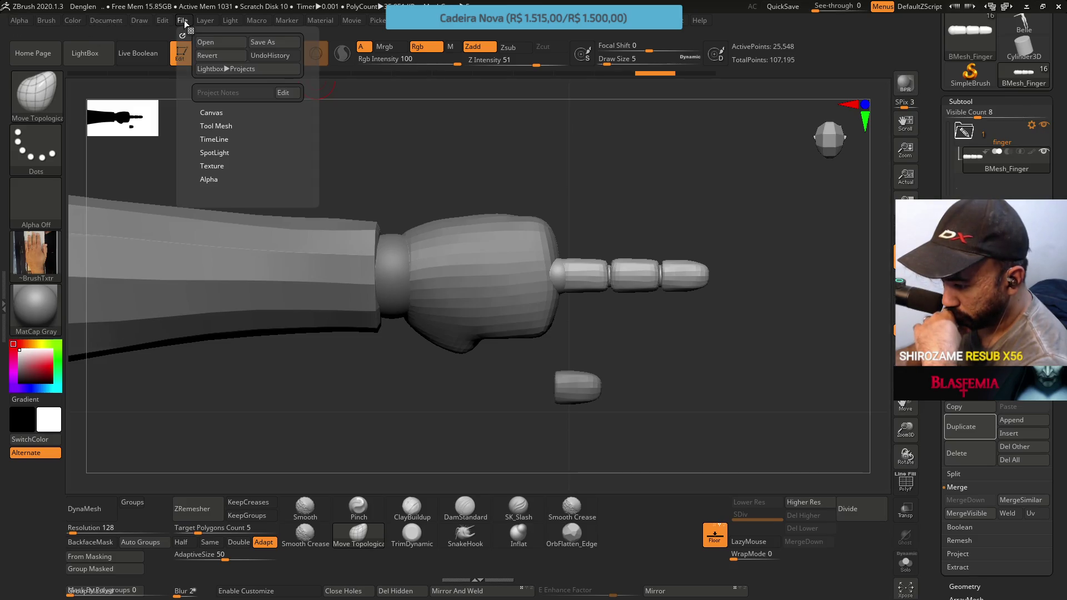
Revert to the saved project, then select the Sphere 3, Sphere 1 and Finger 2 subtools.
{"action": "left_click", "coordinate": [221, 56]}
{"action": "left_click", "coordinate": [566, 328]}
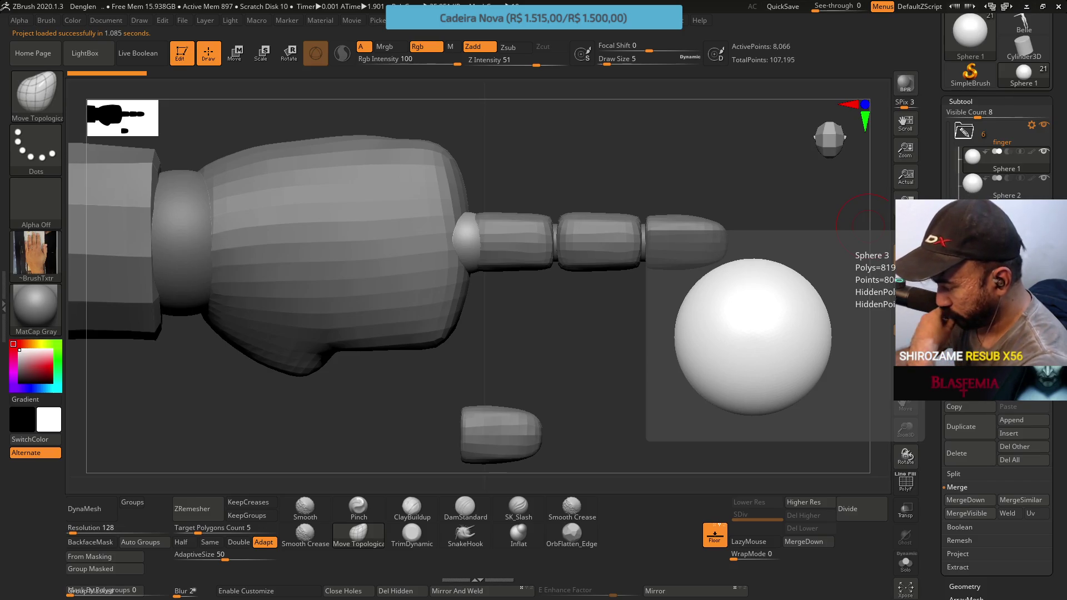
{"action": "left_click", "coordinate": [967, 199]}
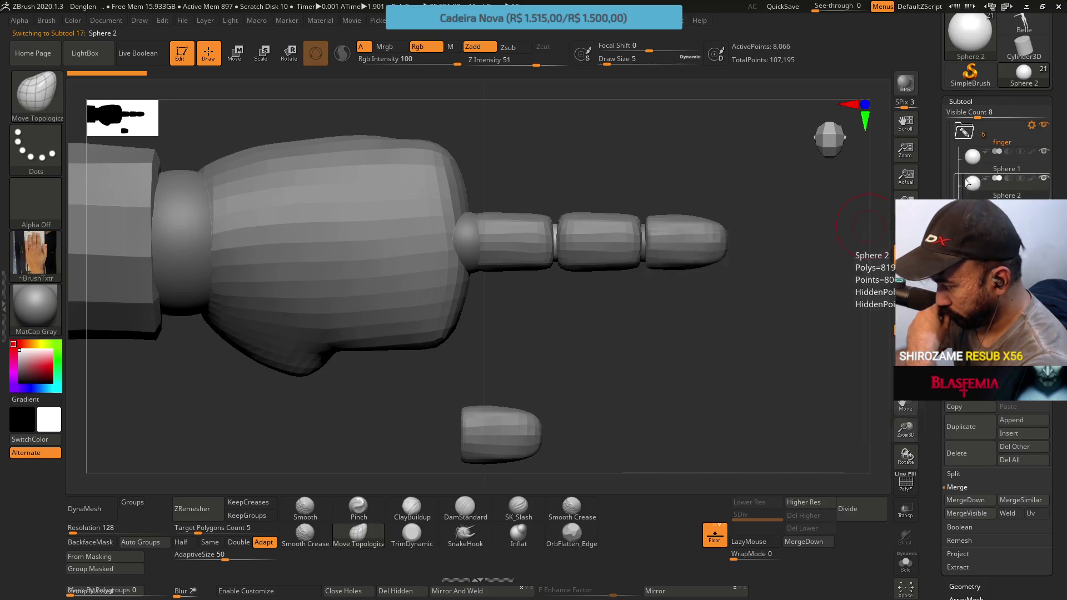
{"action": "left_click", "coordinate": [956, 159]}
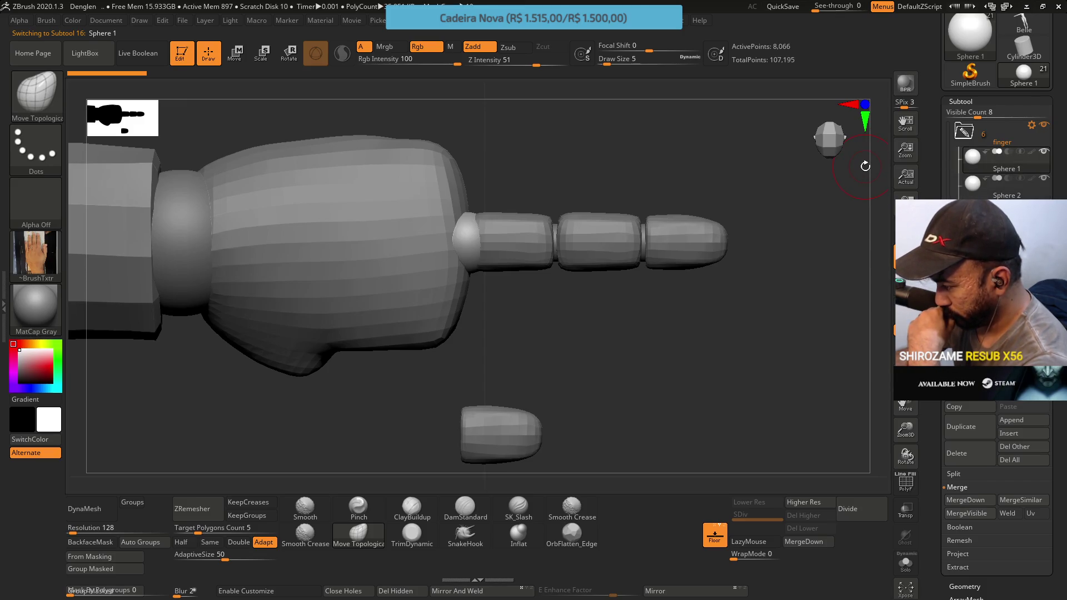
{"action": "left_click", "coordinate": [503, 240], "text": "alt"}
{"action": "left_click", "coordinate": [599, 241], "text": "alt"}
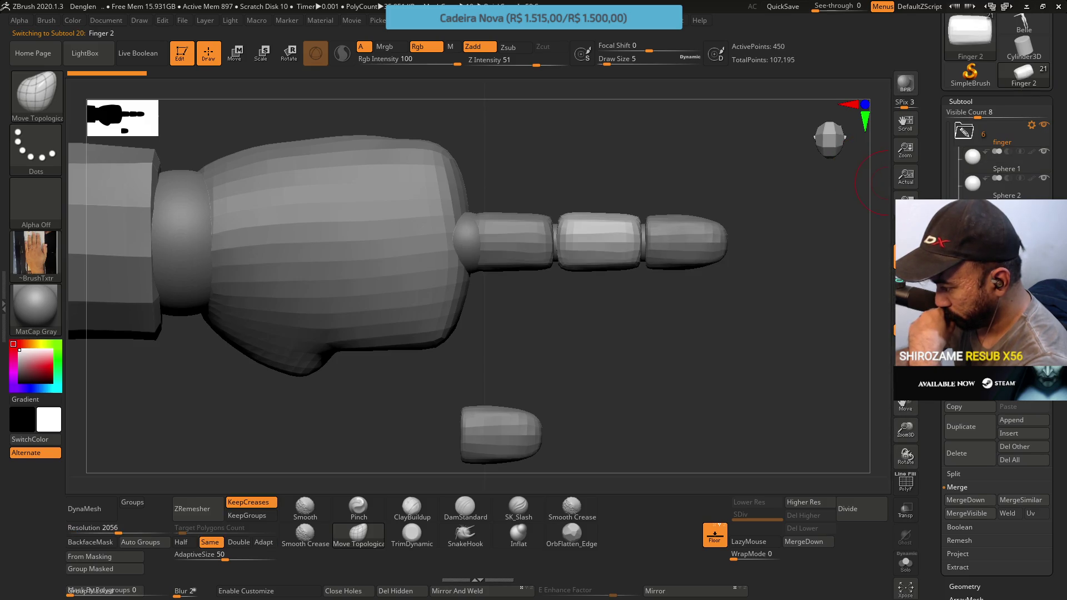
Set the Transpose gizmo on the Finger 3 folder and scale the finger segments to 0.8 height.
{"action": "left_click", "coordinate": [686, 241], "text": "alt"}
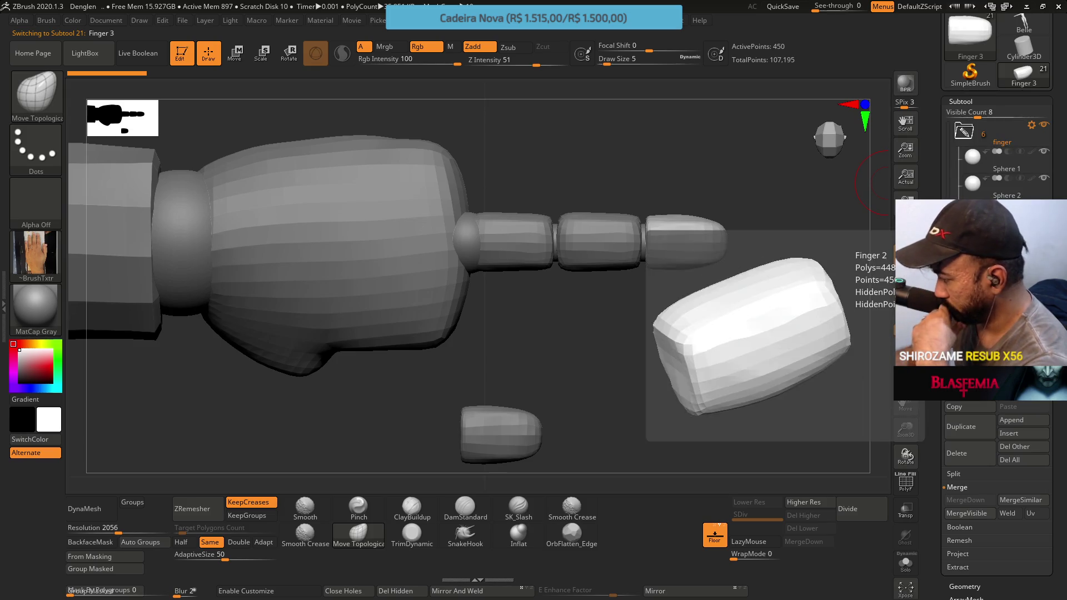
{"action": "left_click", "coordinate": [1031, 124]}
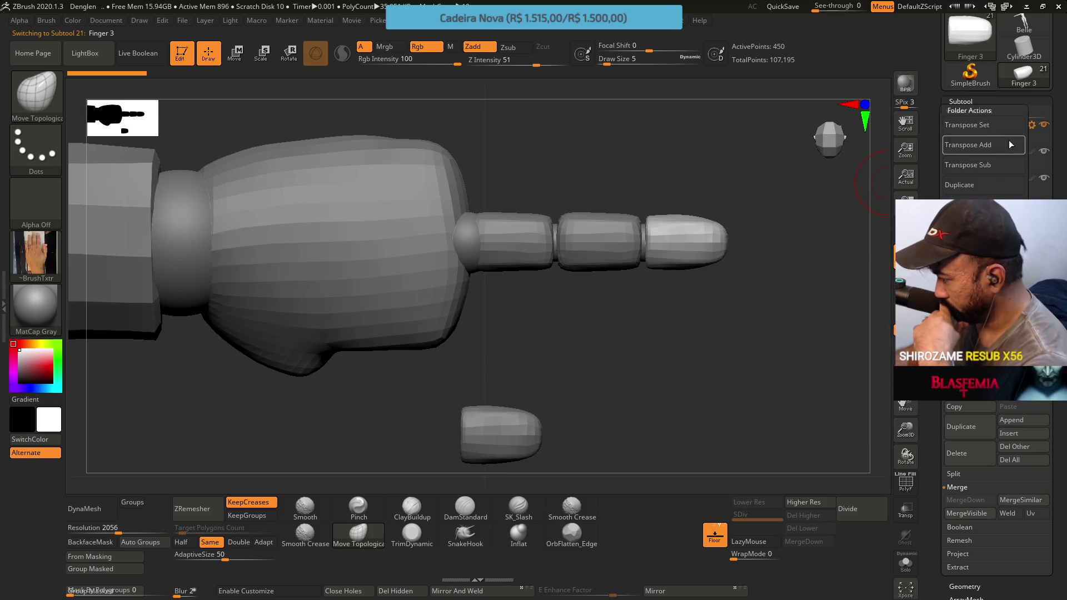
{"action": "left_click", "coordinate": [981, 131]}
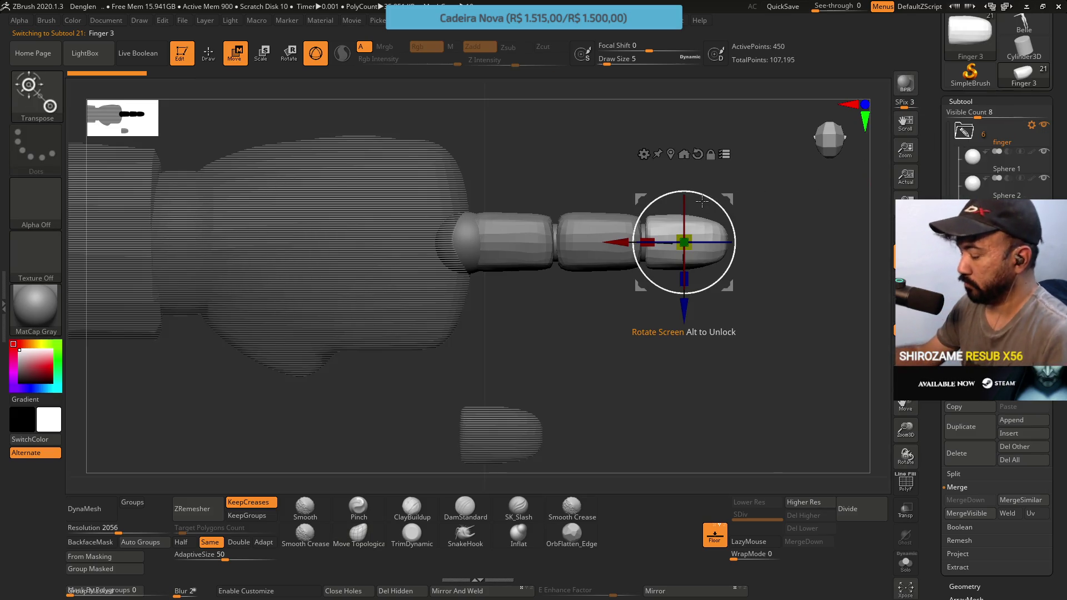
{"action": "left_click_drag", "start_coordinate": [649, 261], "coordinate": [357, 212], "text": "ctrl"}
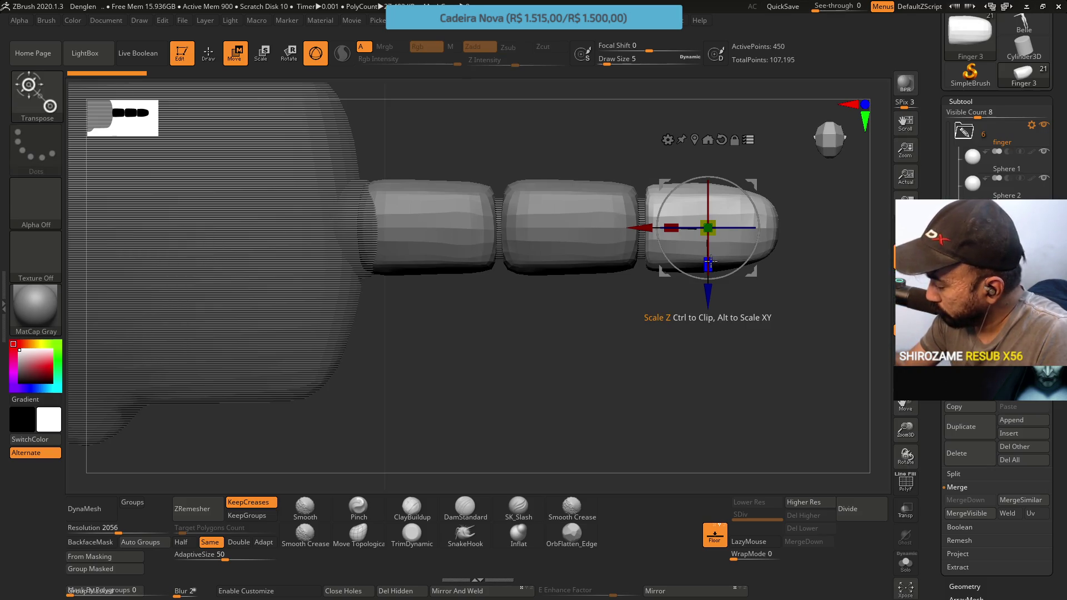
{"action": "left_click_drag", "start_coordinate": [710, 260], "coordinate": [711, 254]}
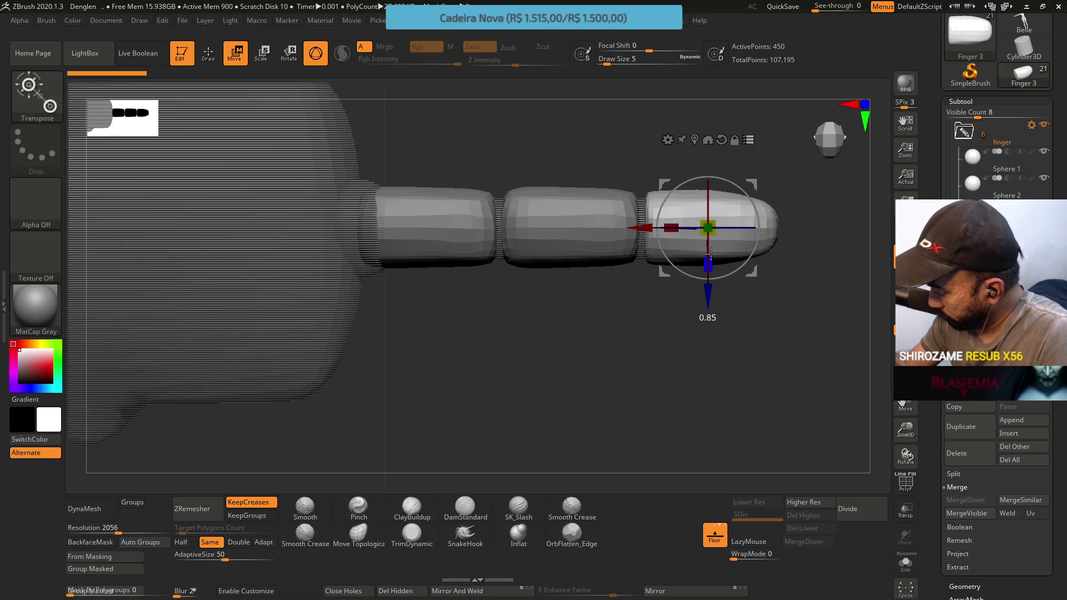
{"action": "left_click_drag", "start_coordinate": [711, 253], "coordinate": [711, 251]}
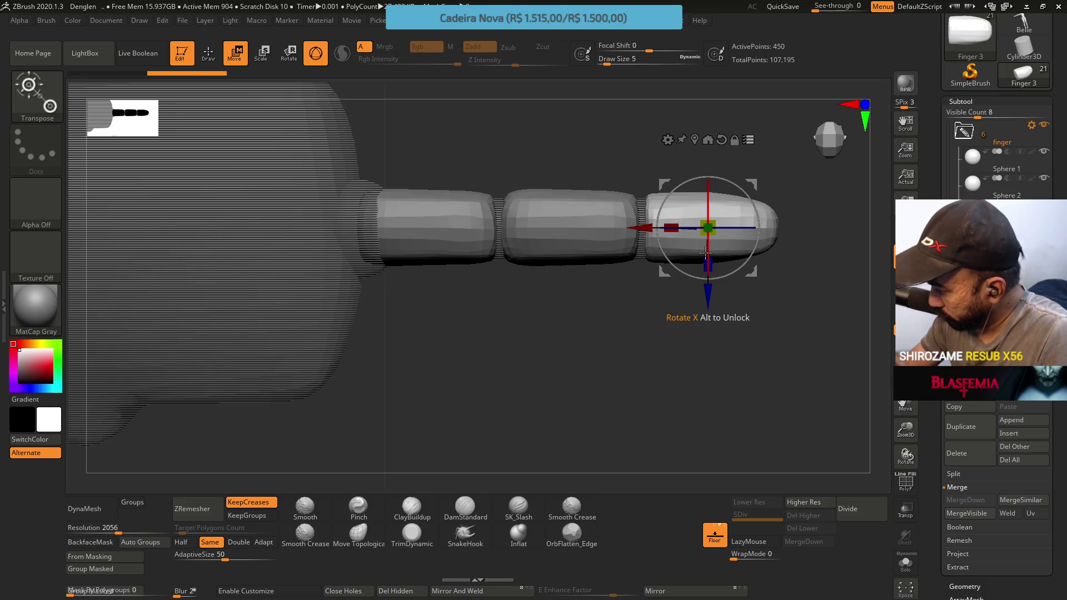
{"action": "key", "text": "ctrl+z"}
{"action": "key", "text": "ctrl+z"}
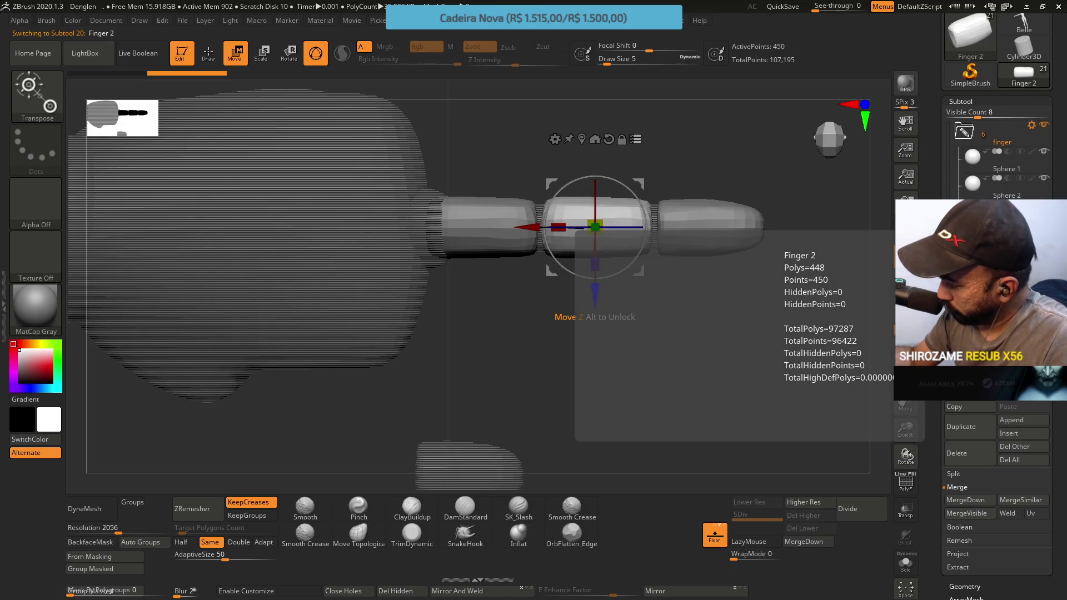
{"action": "left_click", "coordinate": [489, 228], "text": "alt"}
Scale the Sphere 1 knuckle joint down to 0.95 of its size.
{"action": "left_click", "coordinate": [655, 228], "text": "alt"}
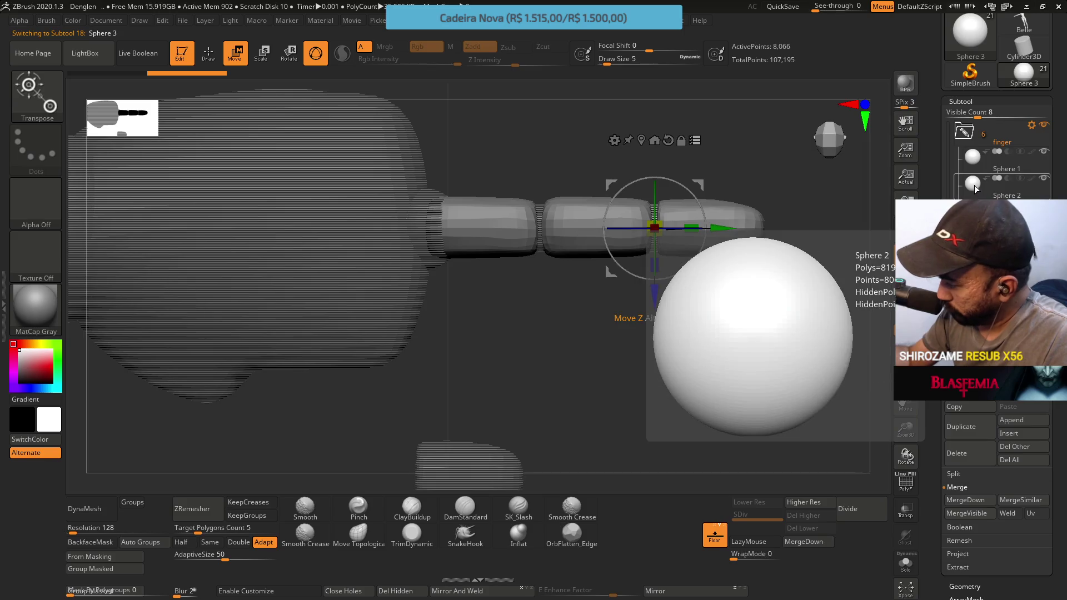
{"action": "left_click", "coordinate": [1000, 161]}
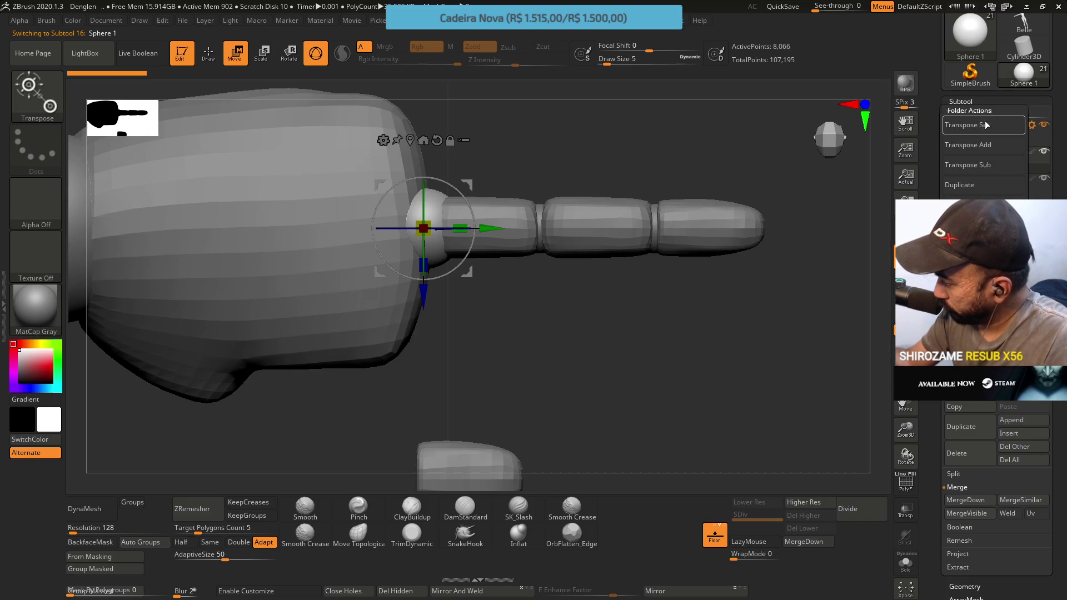
{"action": "mouse_move", "coordinate": [423, 227]}
{"action": "left_mouse_down"}
{"action": "mouse_move", "coordinate": [645, 209]}
{"action": "mouse_move", "coordinate": [624, 262]}
{"action": "mouse_move", "coordinate": [687, 213]}
{"action": "mouse_move", "coordinate": [714, 245]}
{"action": "mouse_move", "coordinate": [755, 255]}
{"action": "mouse_move", "coordinate": [690, 200]}
{"action": "mouse_move", "coordinate": [763, 250]}
{"action": "left_mouse_up"}
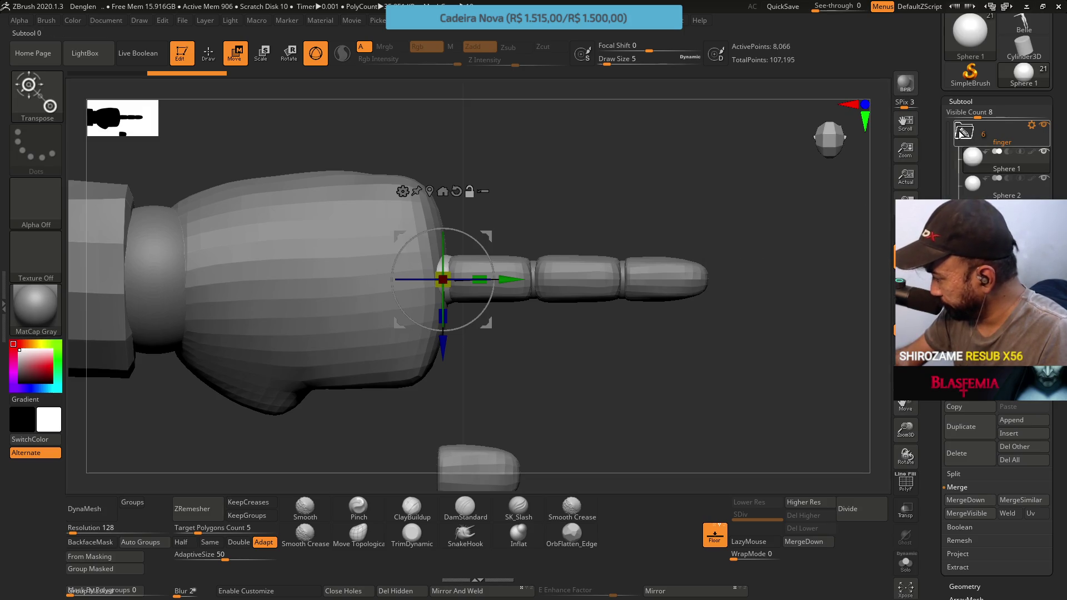
Duplicate Sphere 2, then delete the Sphere 2_1 copy.
{"action": "left_click", "coordinate": [971, 136]}
{"action": "left_click", "coordinate": [971, 136]}
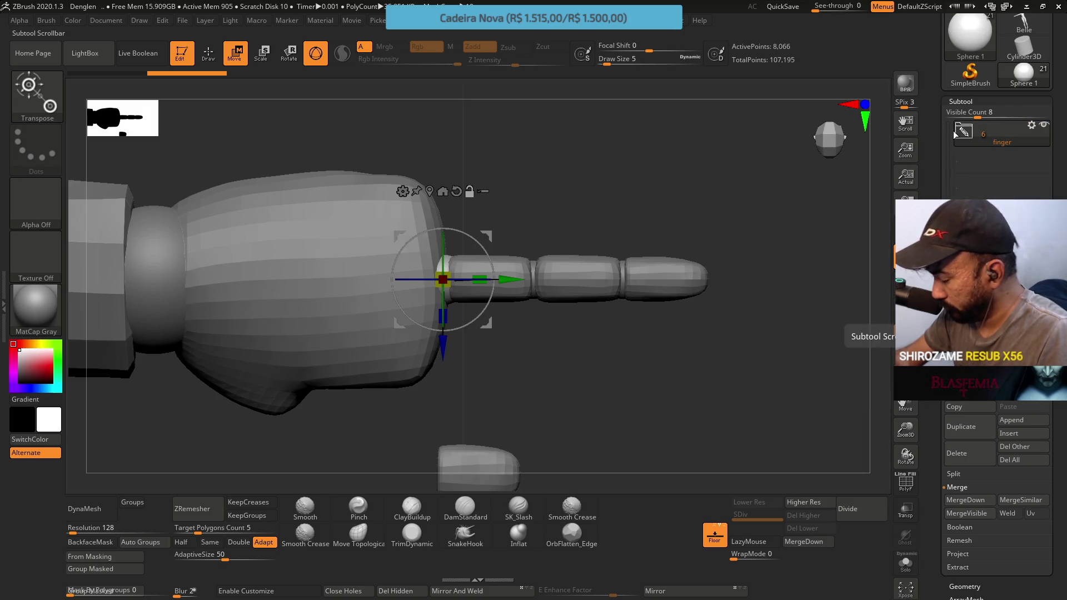
{"action": "left_click", "coordinate": [963, 132]}
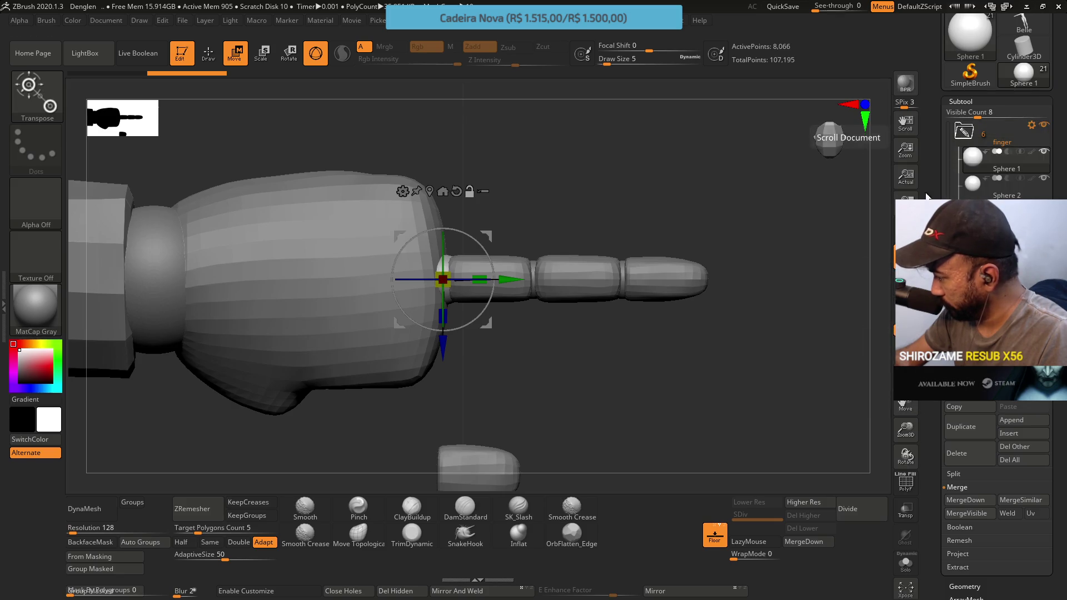
{"action": "left_click", "coordinate": [989, 428]}
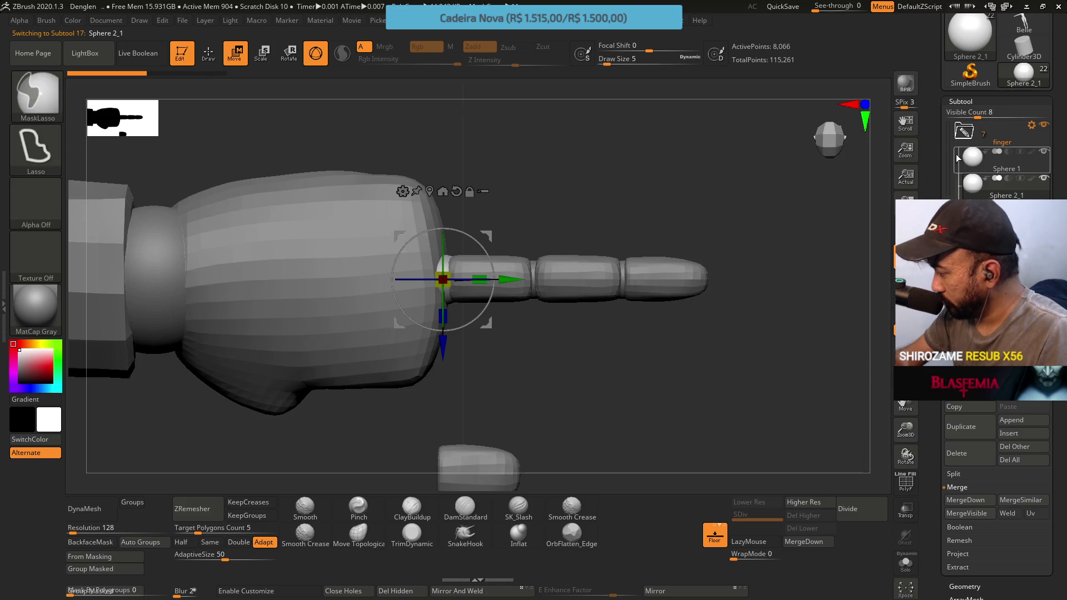
{"action": "mouse_move", "coordinate": [983, 187]}
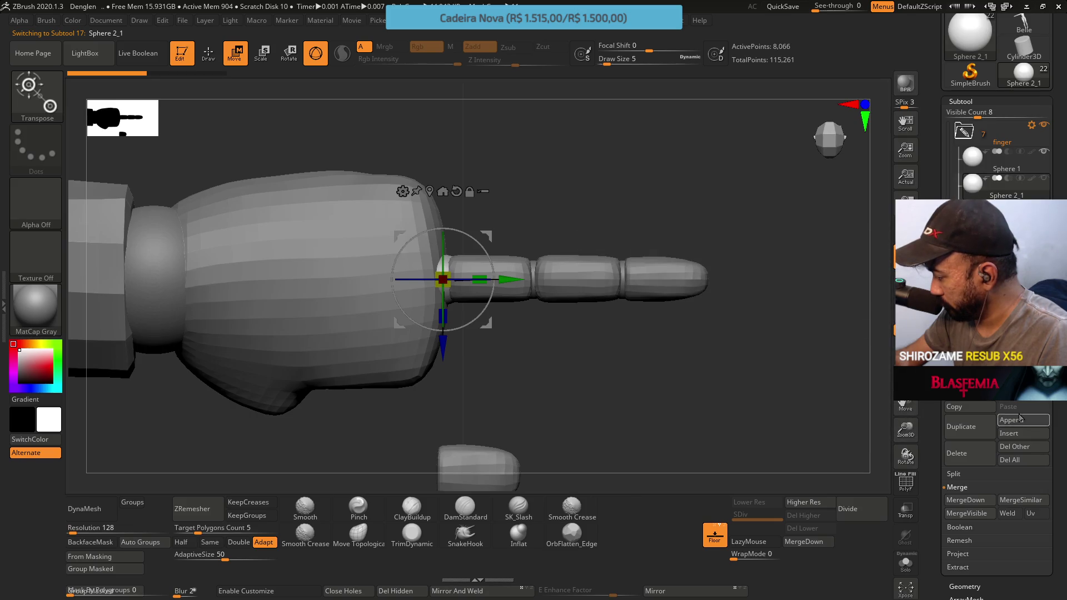
{"action": "left_click", "coordinate": [964, 453]}
{"action": "key", "text": "Return"}
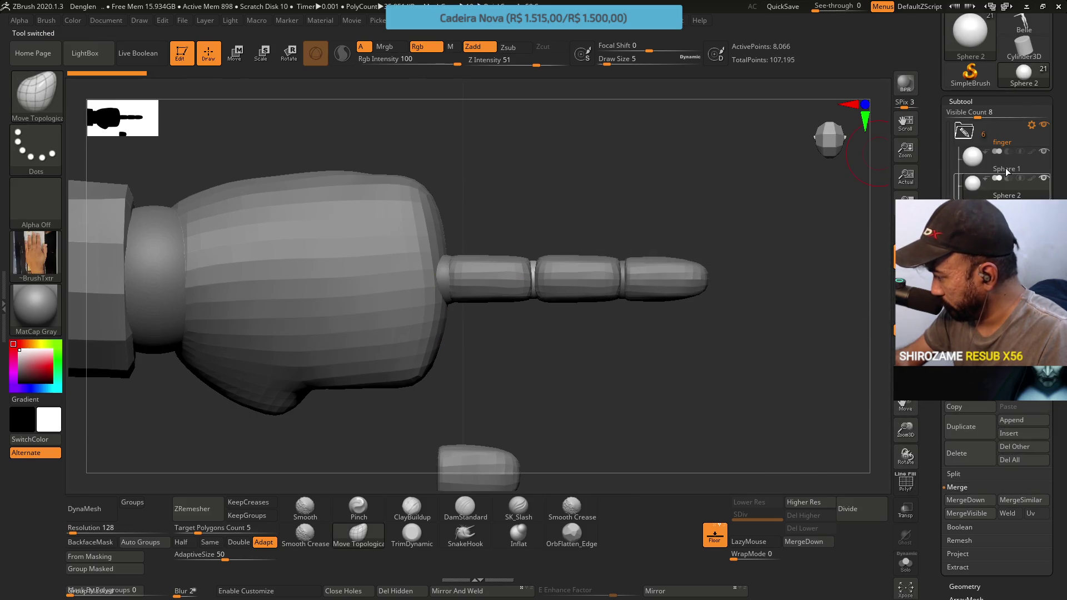
Duplicate the whole finger folder with all its parts, then switch to the web browser.
{"action": "left_click", "coordinate": [1031, 125]}
{"action": "left_click", "coordinate": [971, 184]}
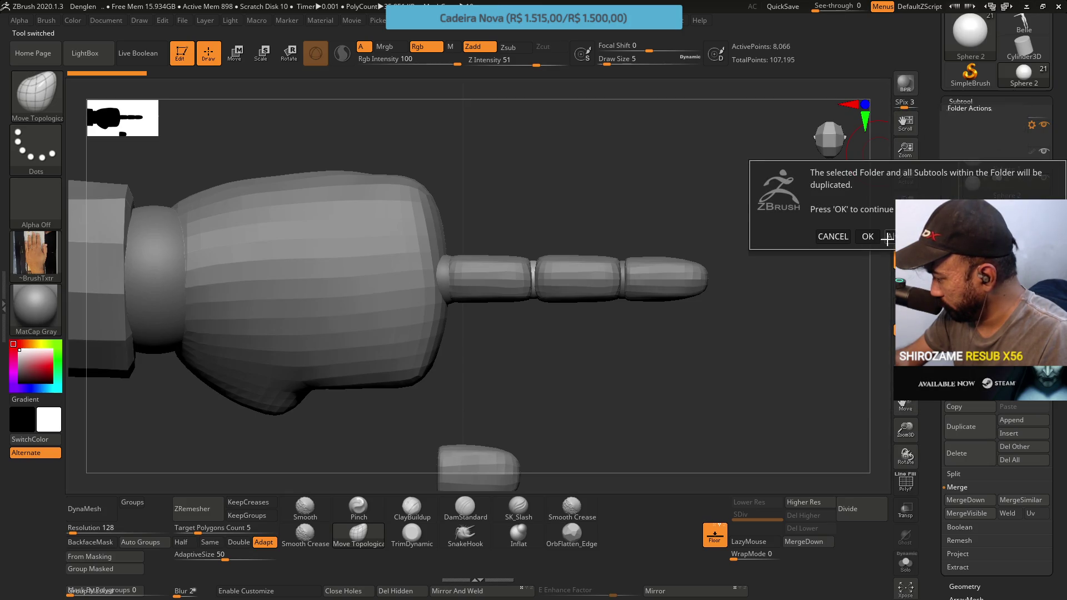
{"action": "left_click", "coordinate": [881, 302]}
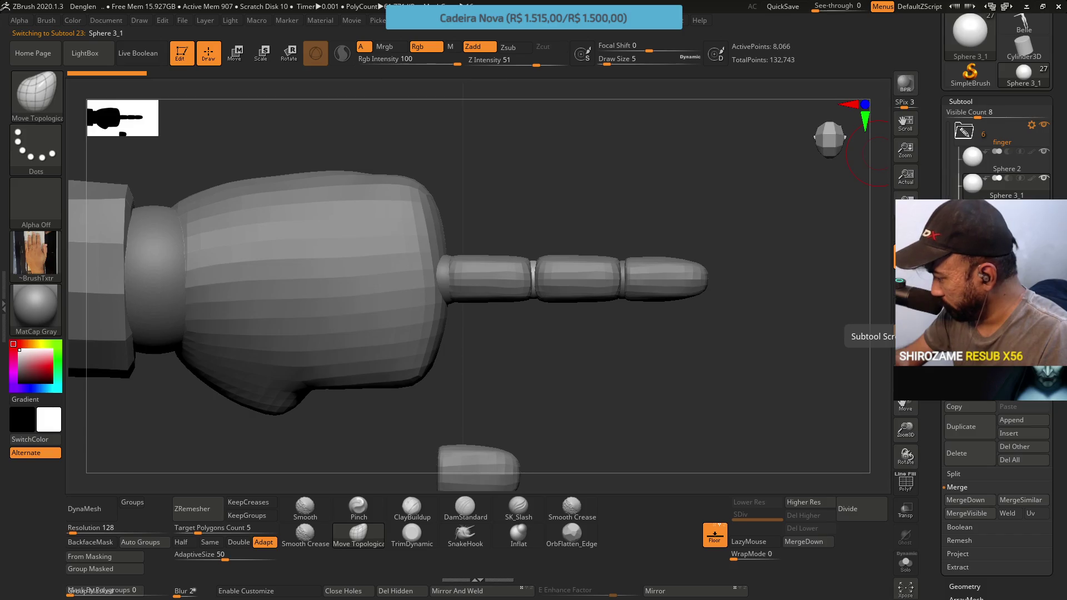
{"action": "key", "text": "alt+Tab"}
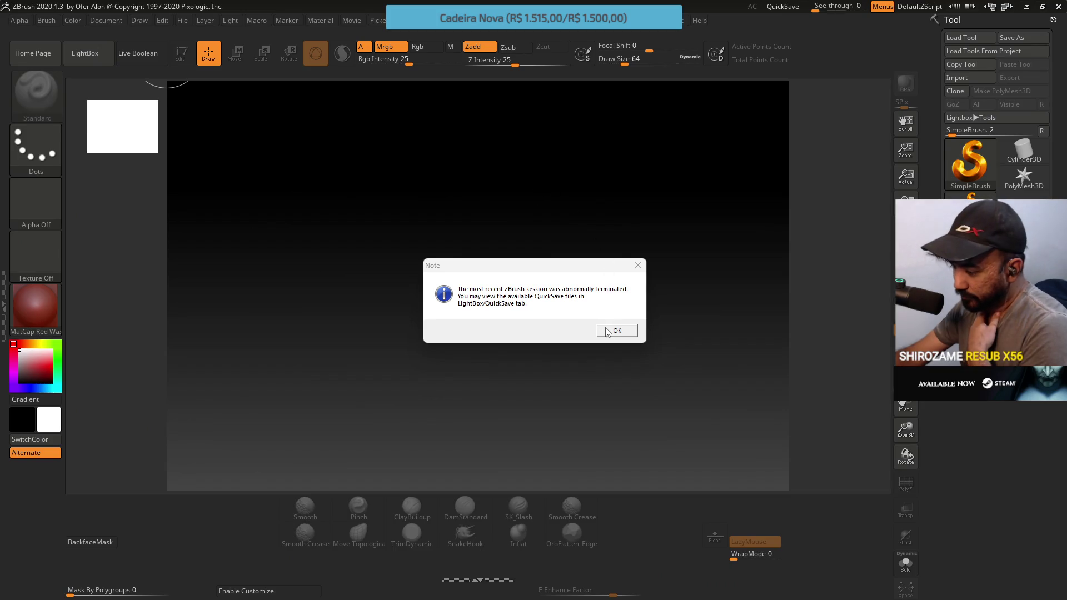
Dismiss the crash note, load the latest QuickSave from LightBox, and close LightBox.
{"action": "left_click", "coordinate": [616, 330]}
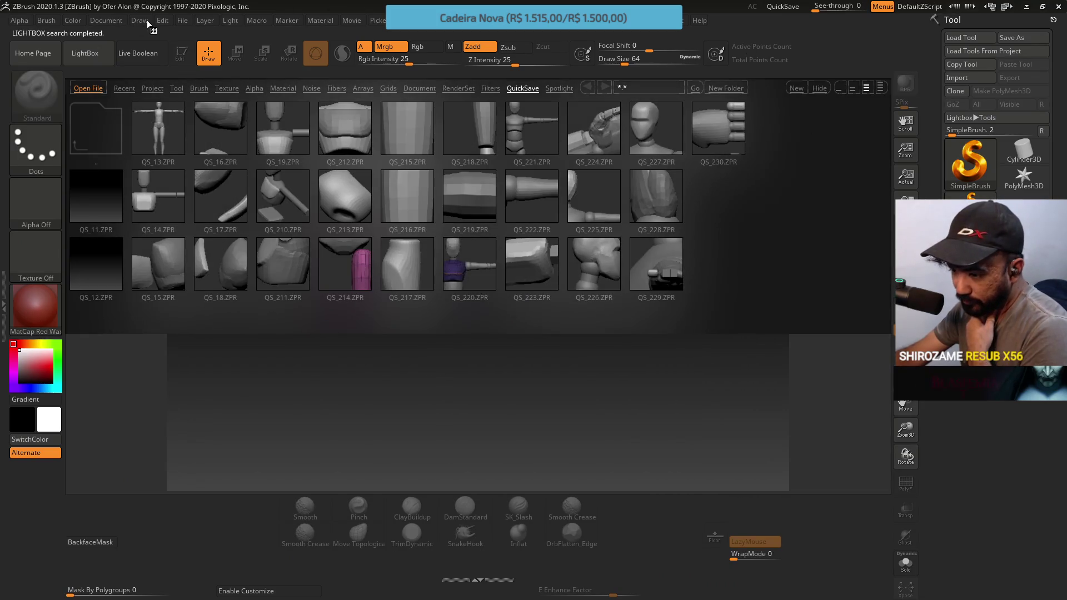
{"action": "left_click", "coordinate": [187, 19]}
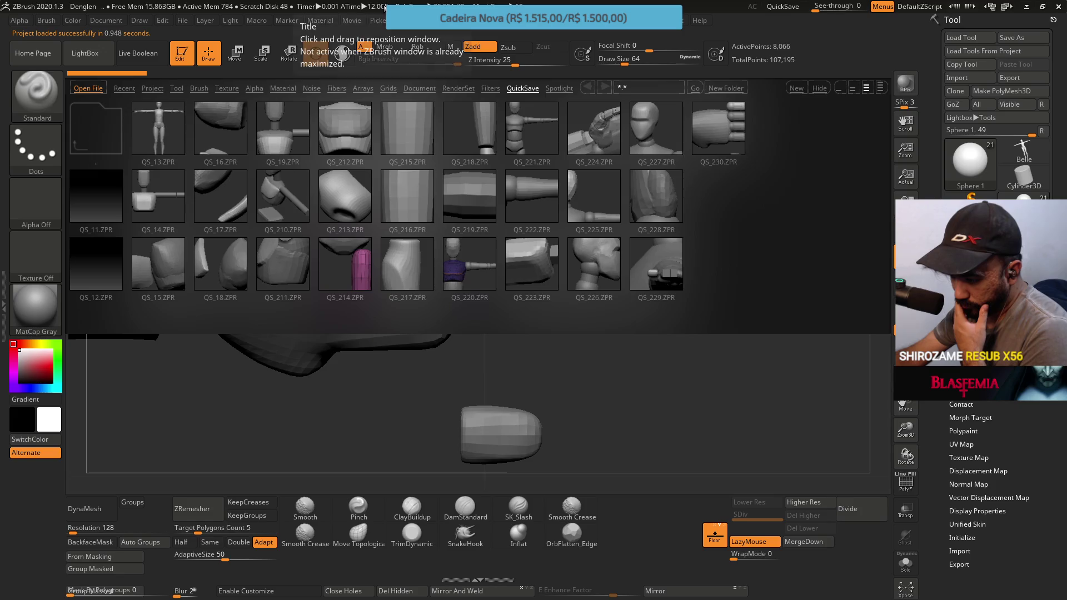
{"action": "left_click", "coordinate": [91, 43]}
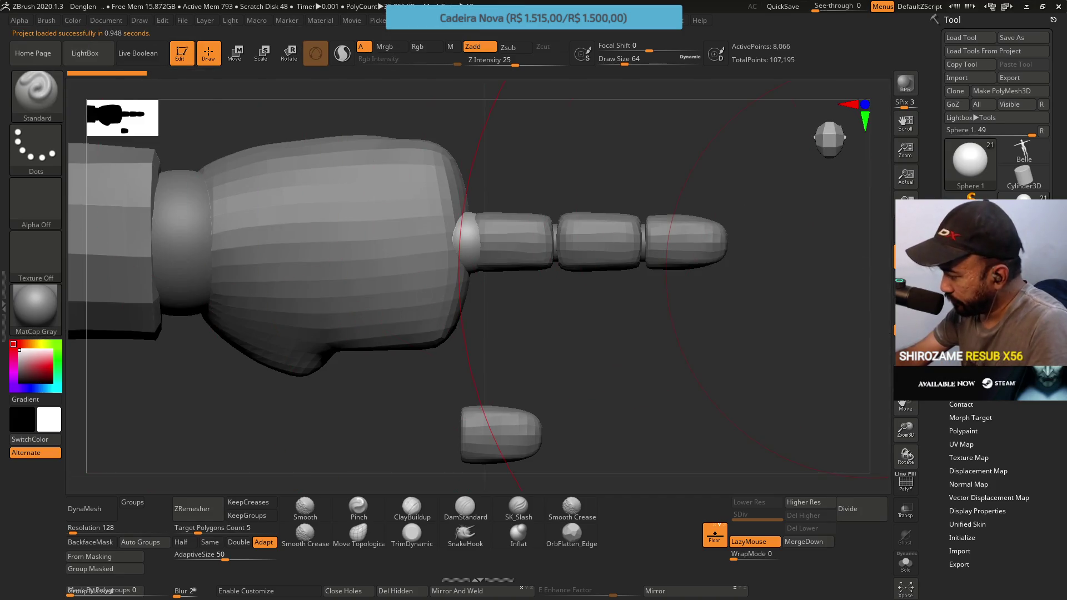
Select the finger's base ball joint and scale it up with the Move gizmo.
{"action": "left_click", "coordinate": [956, 239]}
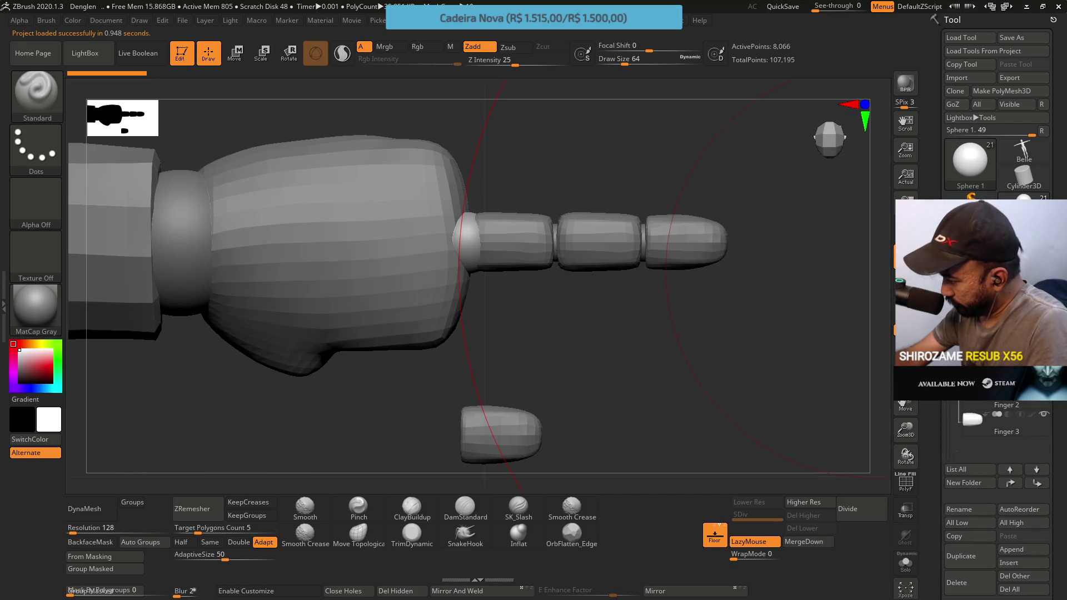
{"action": "left_click", "coordinate": [978, 384]}
{"action": "left_click", "coordinate": [978, 361]}
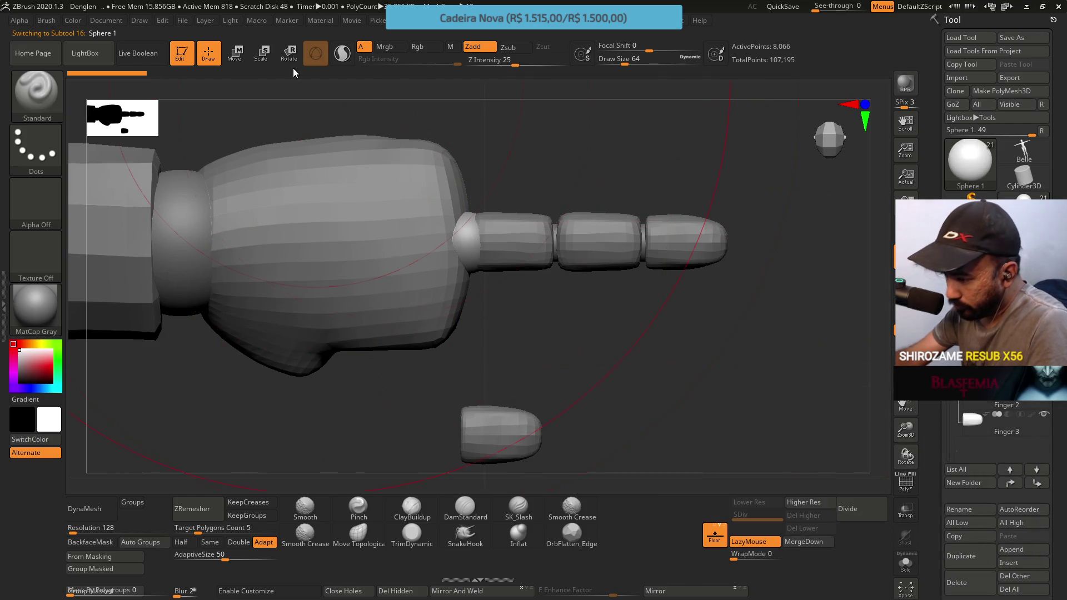
{"action": "left_click", "coordinate": [236, 56]}
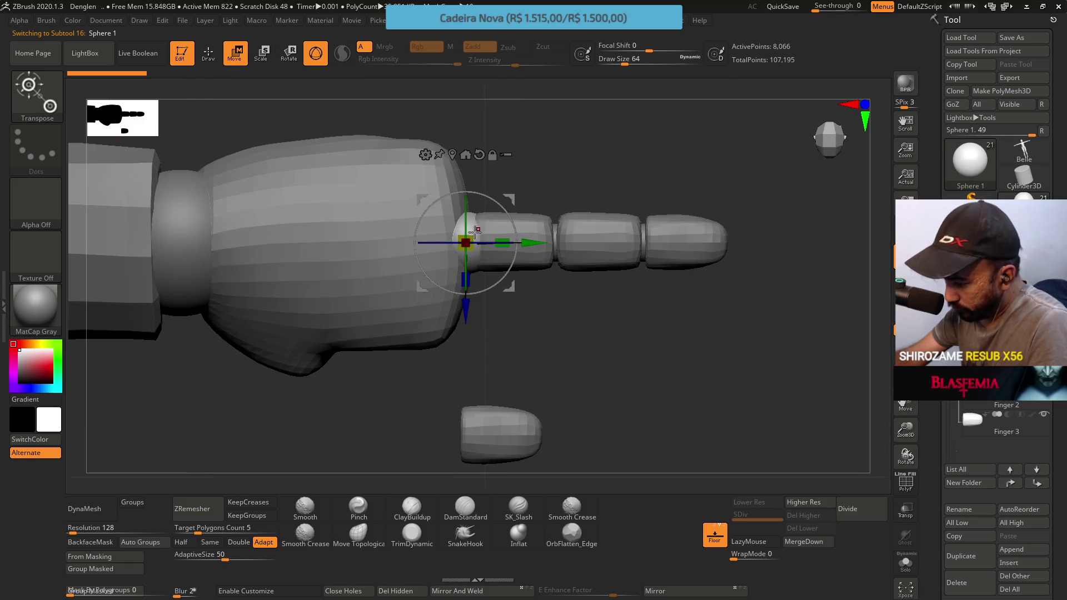
{"action": "left_click_drag", "start_coordinate": [467, 241], "coordinate": [470, 239]}
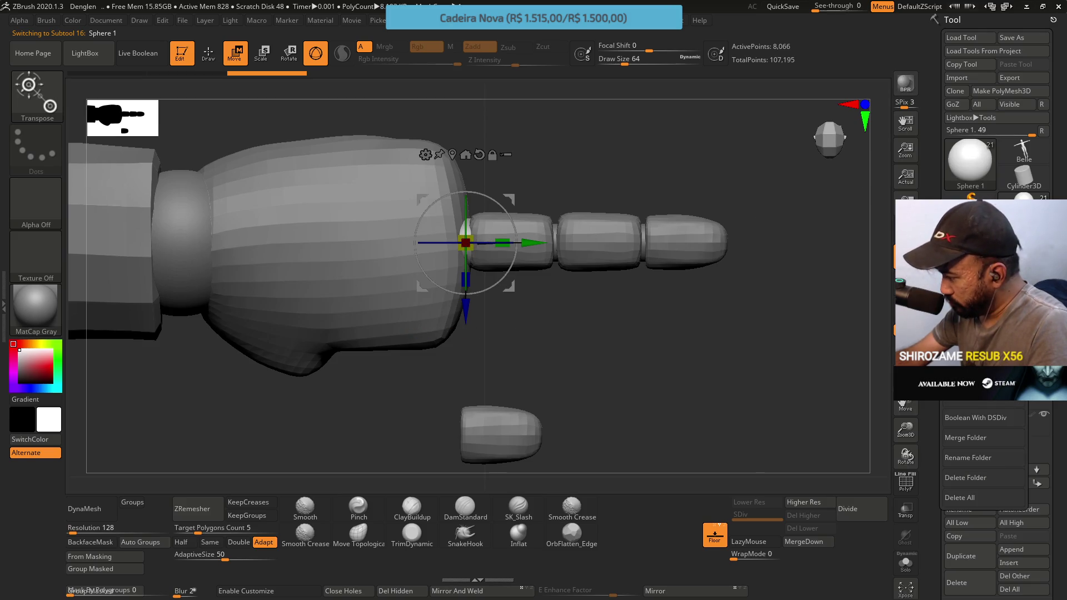
Stretch the base ball joint slightly taller and squeeze it narrower.
{"action": "left_click_drag", "start_coordinate": [647, 247], "coordinate": [462, 225], "text": "shift"}
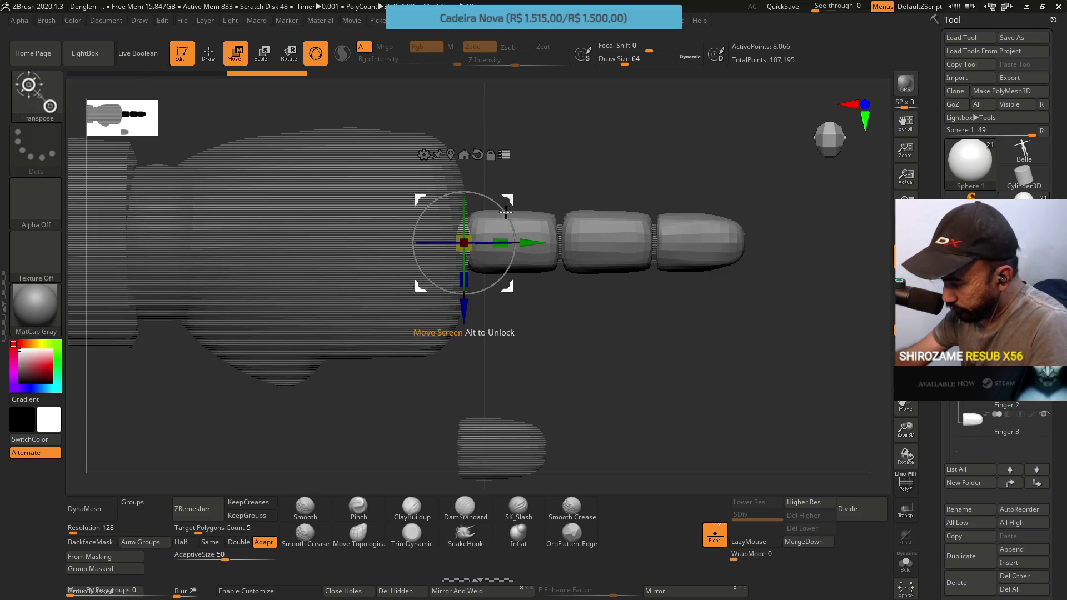
{"action": "left_click_drag", "start_coordinate": [676, 319], "coordinate": [679, 248]}
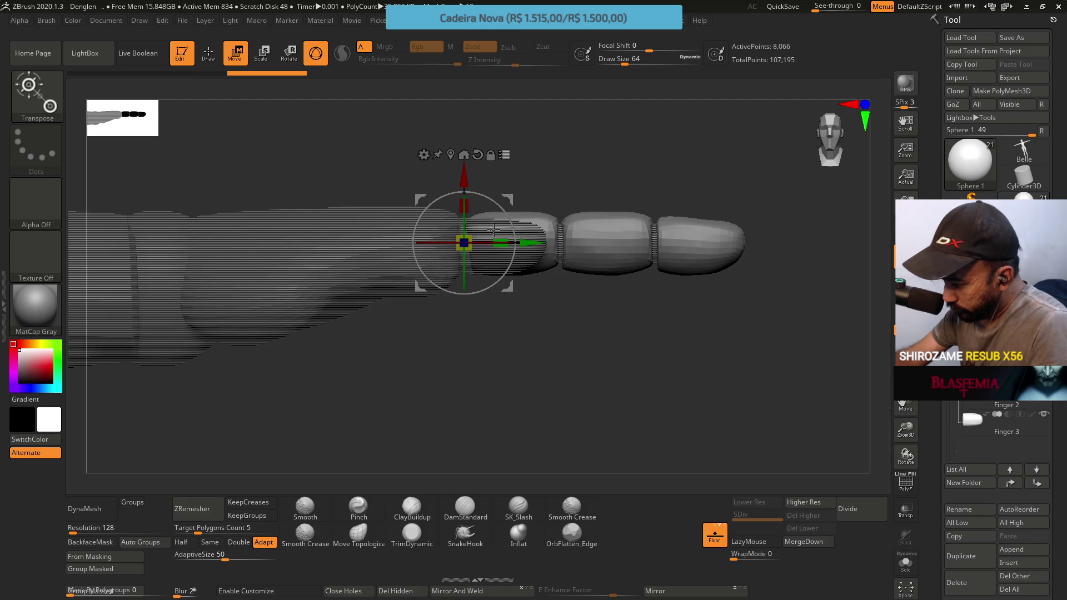
{"action": "left_click_drag", "start_coordinate": [468, 194], "coordinate": [467, 204]}
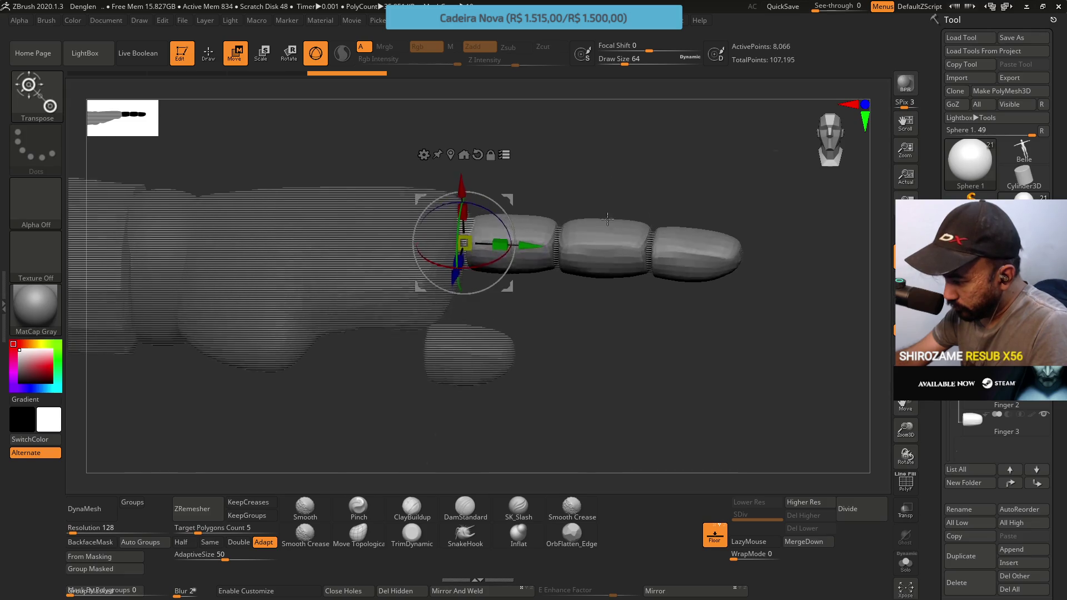
{"action": "mouse_move", "coordinate": [562, 200]}
{"action": "left_mouse_down"}
{"action": "mouse_move", "coordinate": [609, 147]}
{"action": "mouse_move", "coordinate": [583, 174]}
{"action": "mouse_move", "coordinate": [579, 225]}
{"action": "left_mouse_up"}
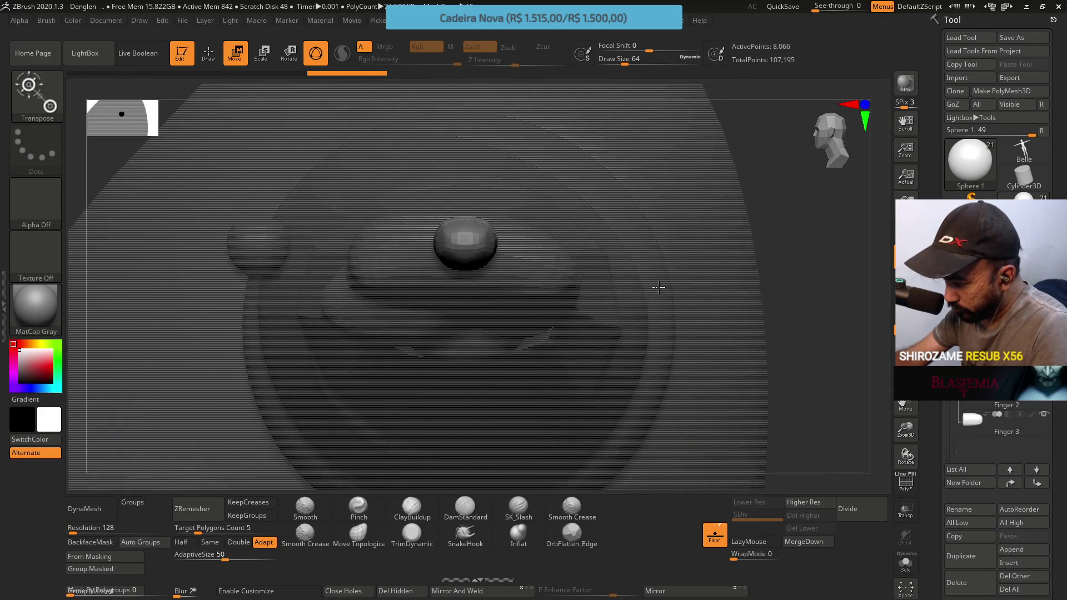
{"action": "mouse_move", "coordinate": [821, 231]}
{"action": "left_mouse_down"}
{"action": "mouse_move", "coordinate": [815, 347]}
{"action": "mouse_move", "coordinate": [578, 333]}
{"action": "left_mouse_up"}
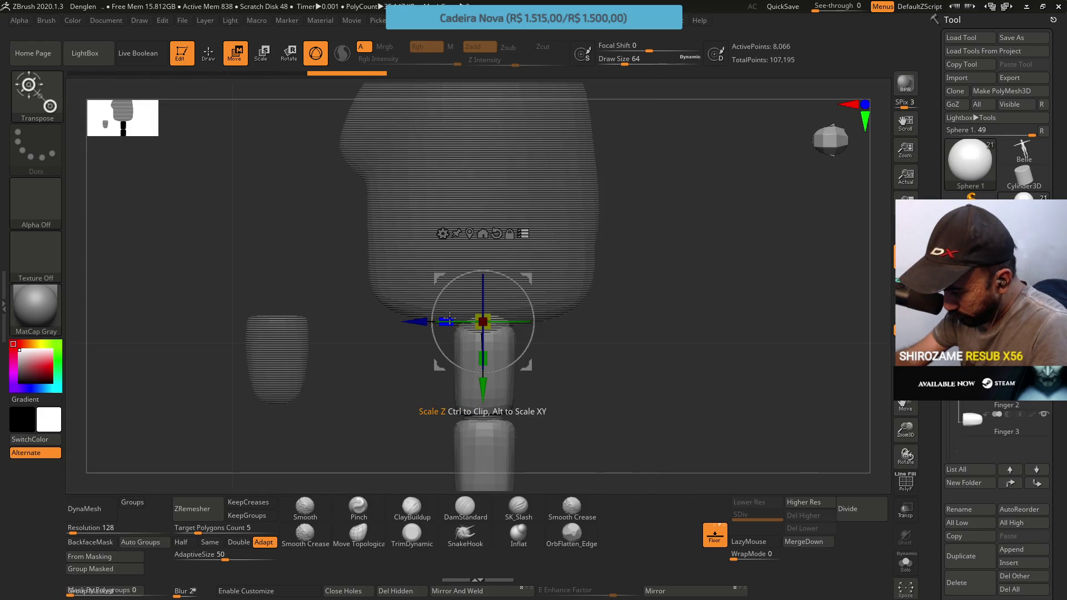
{"action": "left_click_drag", "start_coordinate": [448, 321], "coordinate": [455, 317]}
{"action": "mouse_move", "coordinate": [597, 367]}
{"action": "left_mouse_down"}
{"action": "mouse_move", "coordinate": [662, 305]}
{"action": "mouse_move", "coordinate": [726, 306]}
{"action": "mouse_move", "coordinate": [657, 359]}
{"action": "mouse_move", "coordinate": [571, 328]}
{"action": "left_mouse_up"}
{"action": "mouse_move", "coordinate": [620, 360]}
{"action": "left_mouse_down"}
{"action": "mouse_move", "coordinate": [644, 328]}
{"action": "mouse_move", "coordinate": [665, 339]}
{"action": "left_mouse_up"}
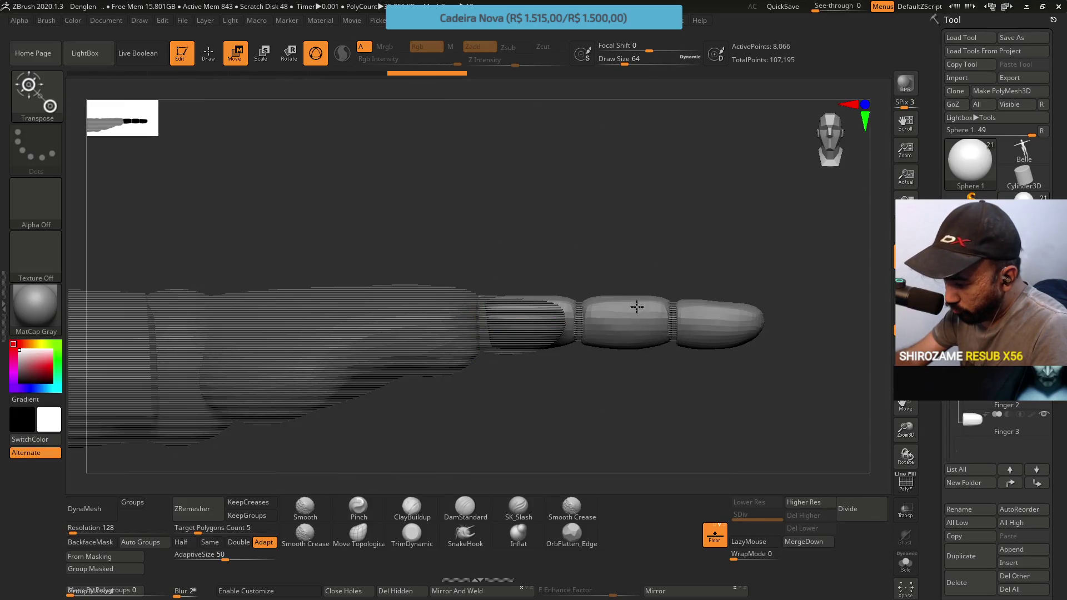
{"action": "mouse_move", "coordinate": [614, 233]}
{"action": "left_mouse_down"}
{"action": "mouse_move", "coordinate": [567, 167]}
{"action": "mouse_move", "coordinate": [534, 184]}
{"action": "mouse_move", "coordinate": [500, 239]}
{"action": "mouse_move", "coordinate": [542, 233]}
{"action": "mouse_move", "coordinate": [525, 233]}
{"action": "left_mouse_up"}
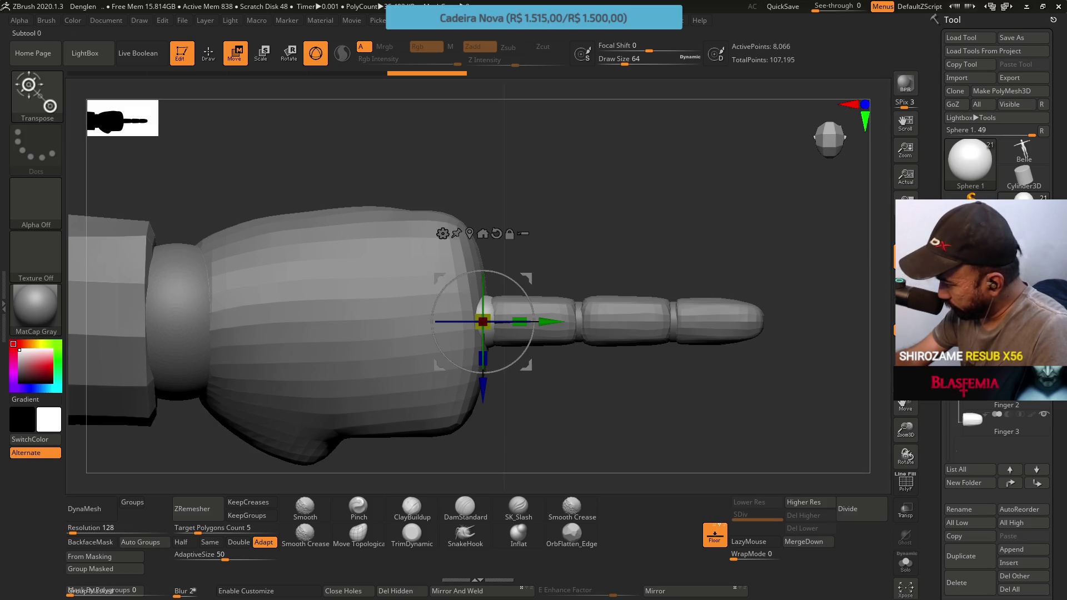
Duplicate the whole finger folder to make a second finger.
{"action": "left_click", "coordinate": [958, 552]}
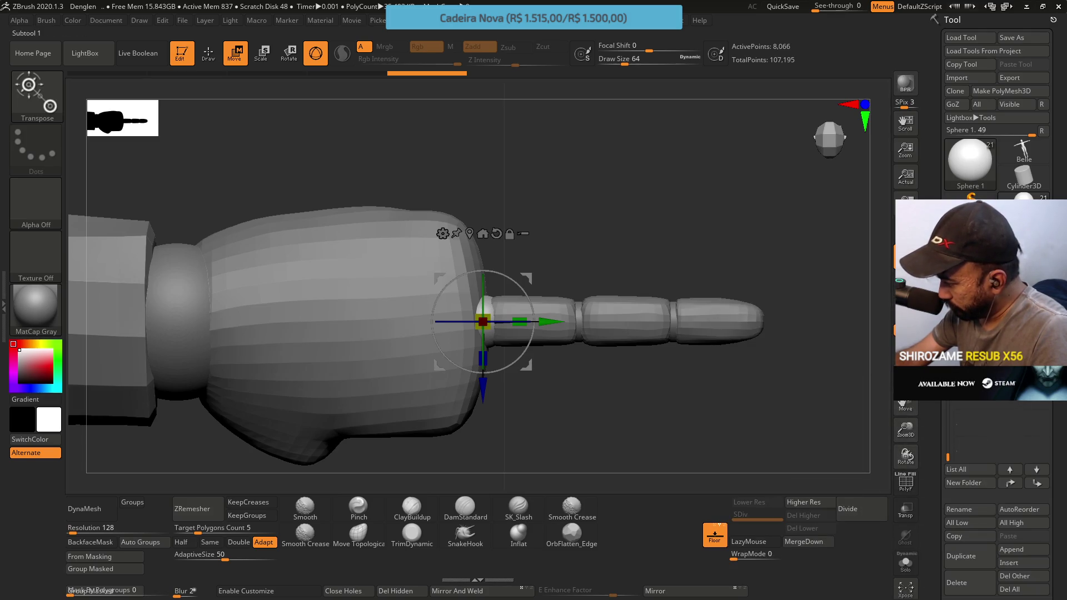
{"action": "left_click", "coordinate": [978, 395]}
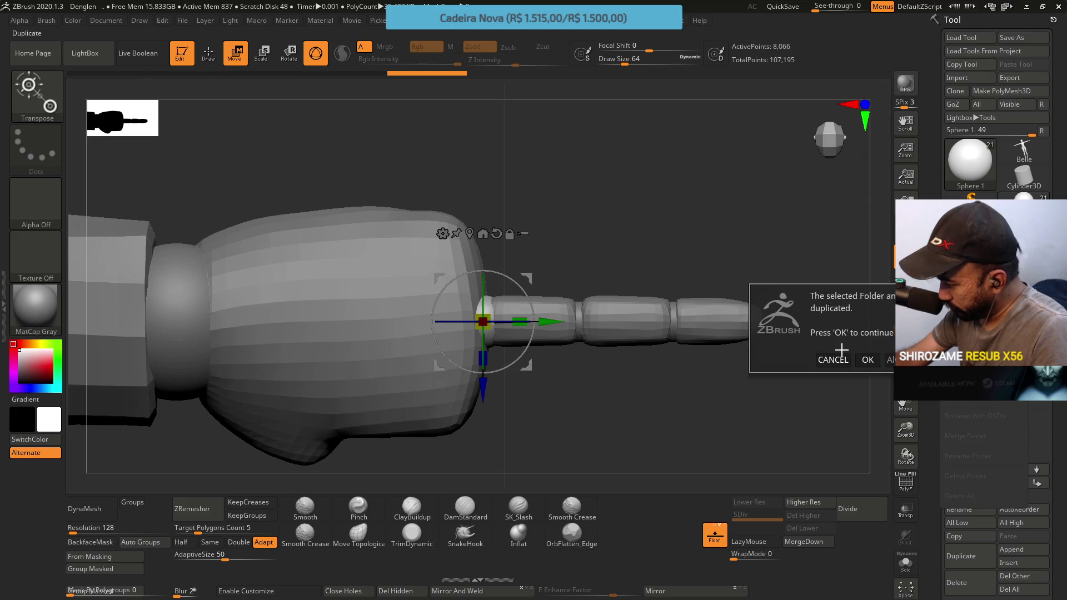
{"action": "left_click", "coordinate": [867, 360]}
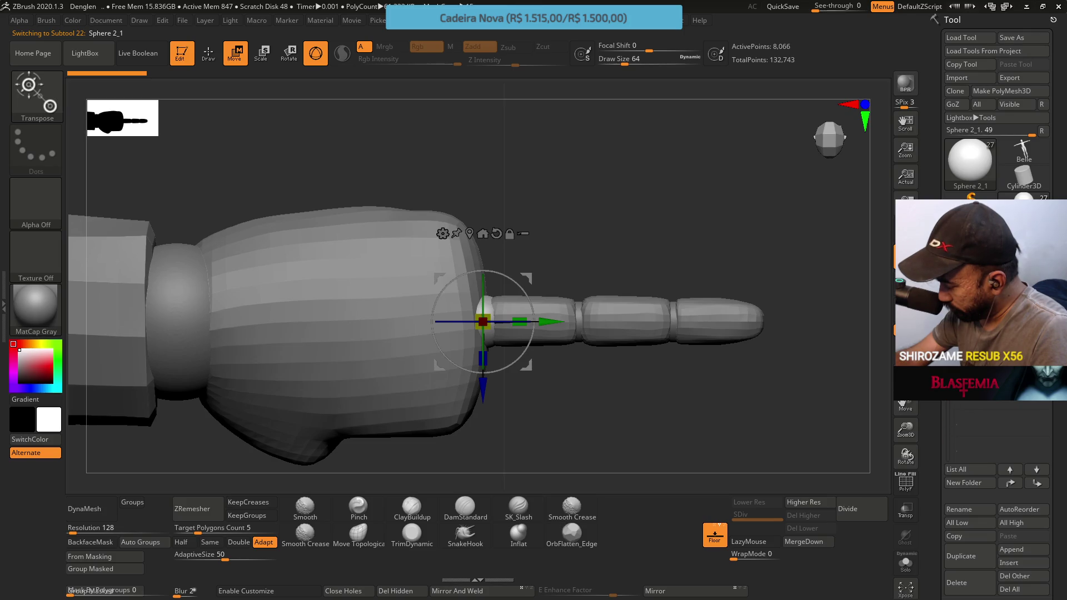
Rename the copied finger folder from its folder options.
{"action": "left_click", "coordinate": [978, 396]}
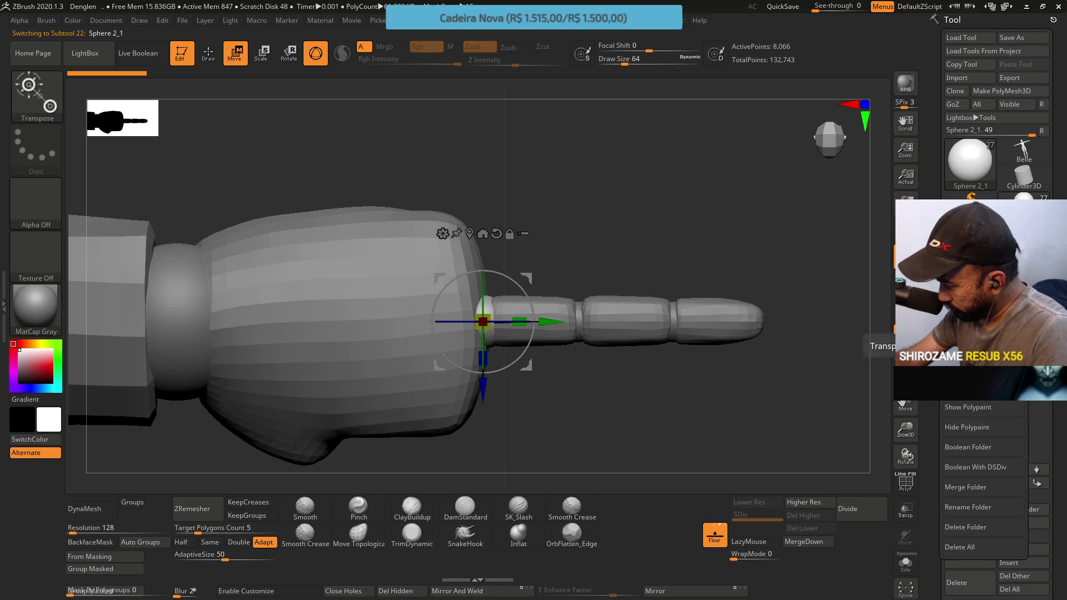
{"action": "left_click", "coordinate": [966, 509]}
{"action": "type", "text": "finger"}
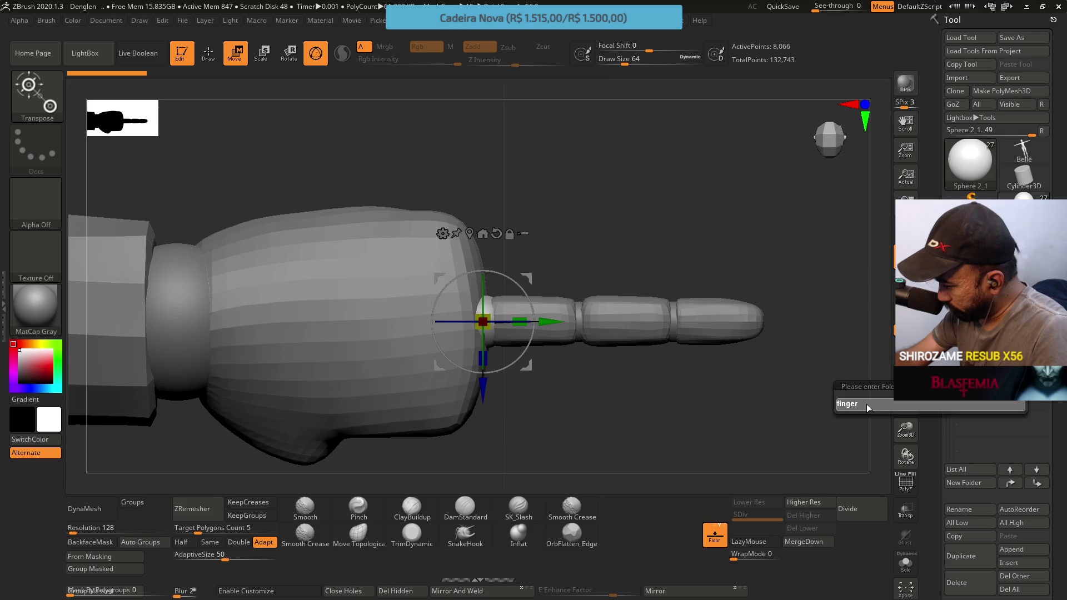
{"action": "key", "text": "Return"}
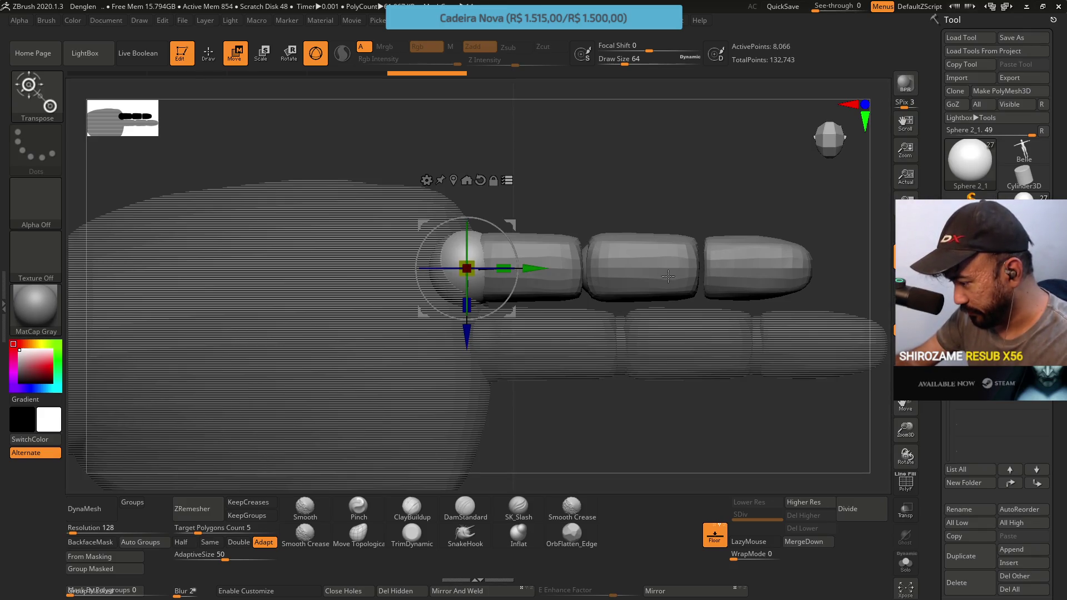
Zoom in on the two fingers and flip the Transpose gizmo 180 degrees.
{"action": "key", "text": "ctrl+shift"}
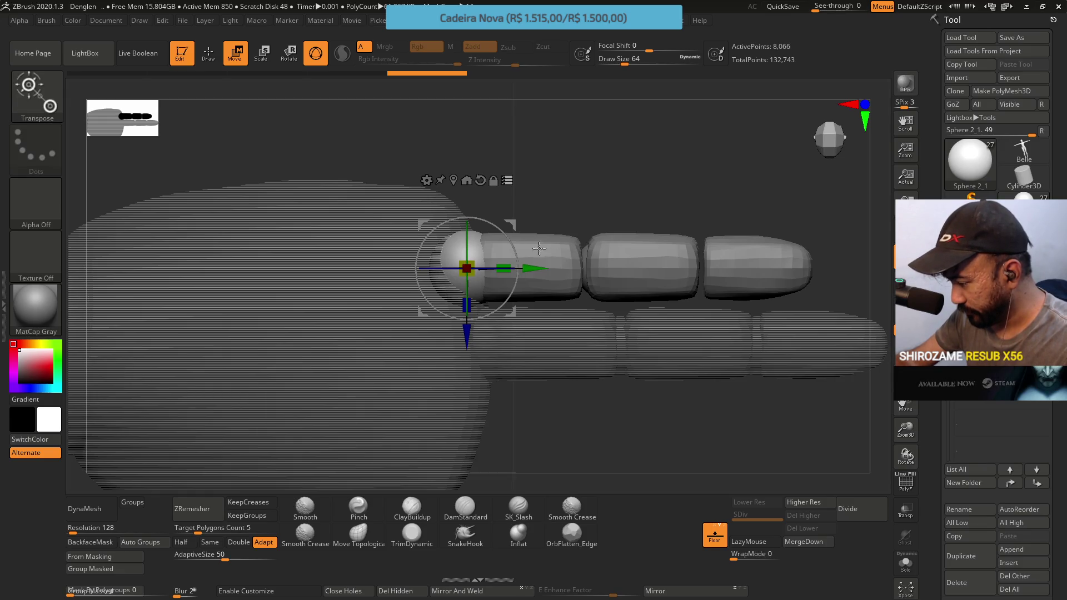
{"action": "scroll", "coordinate": [575, 254], "scroll_direction": "up", "scroll_amount": 2}
{"action": "key", "text": "ctrl"}
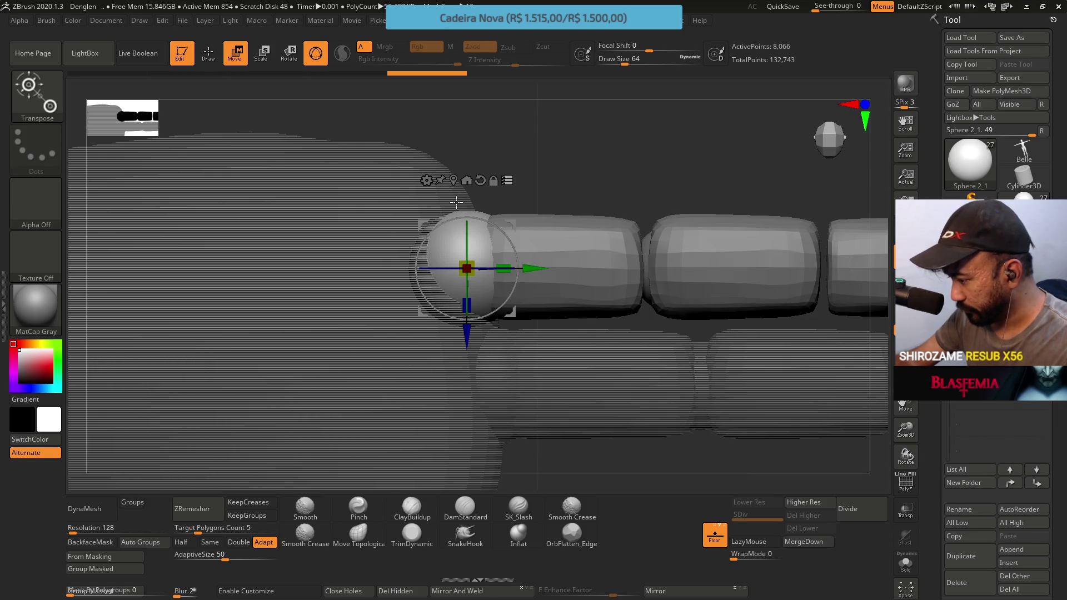
{"action": "key", "text": "ctrl"}
{"action": "key", "text": "ctrl+shift"}
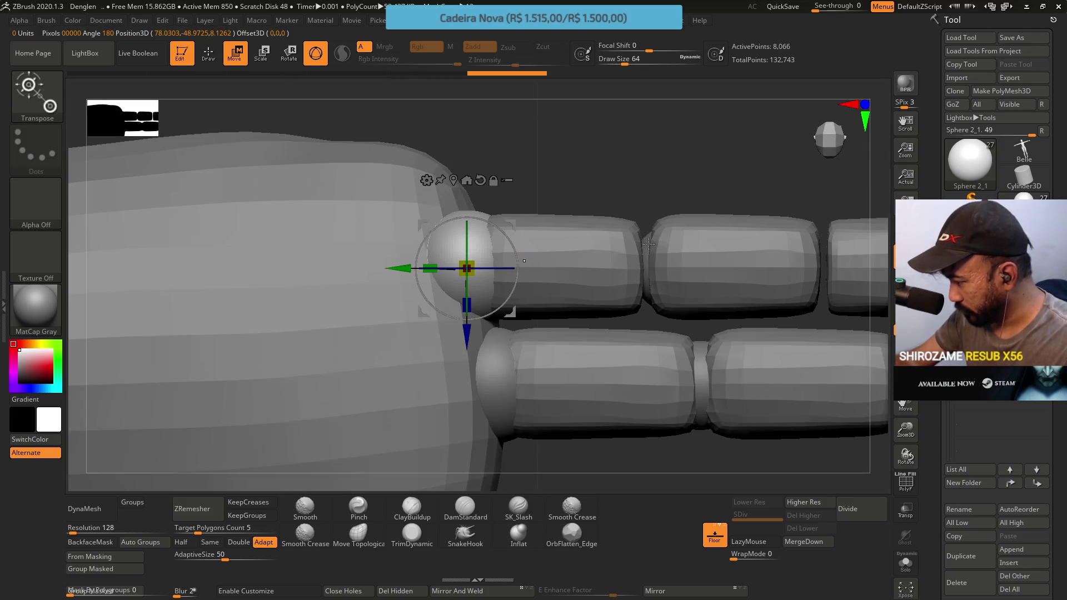
{"action": "left_click", "coordinate": [525, 265]}
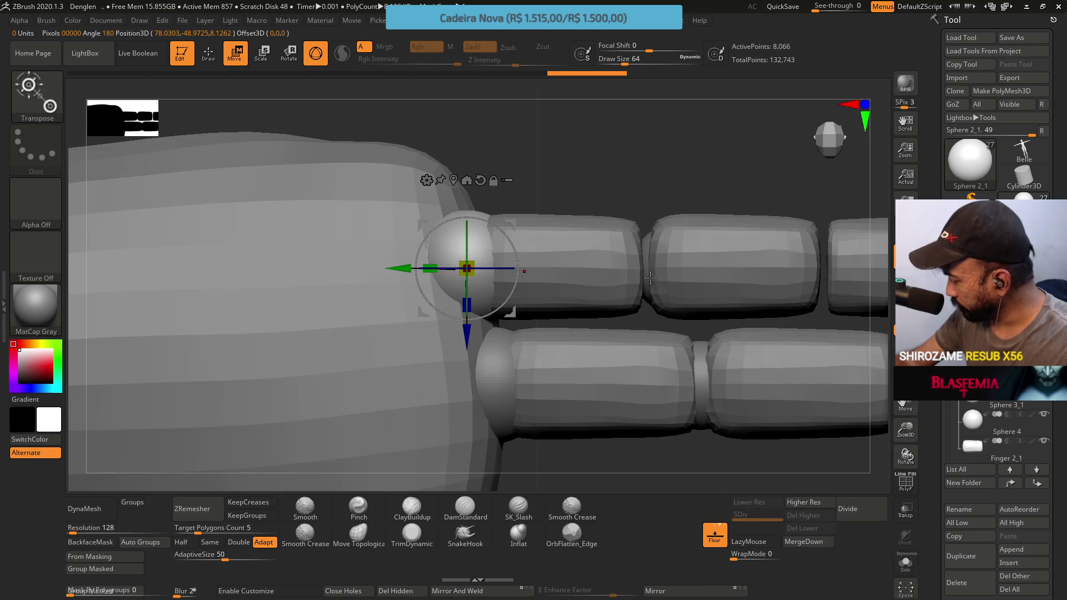
Slide Sphere 3_1 and Sphere 4 of the copied finger left into the gaps between segments.
{"action": "left_click", "coordinate": [986, 408]}
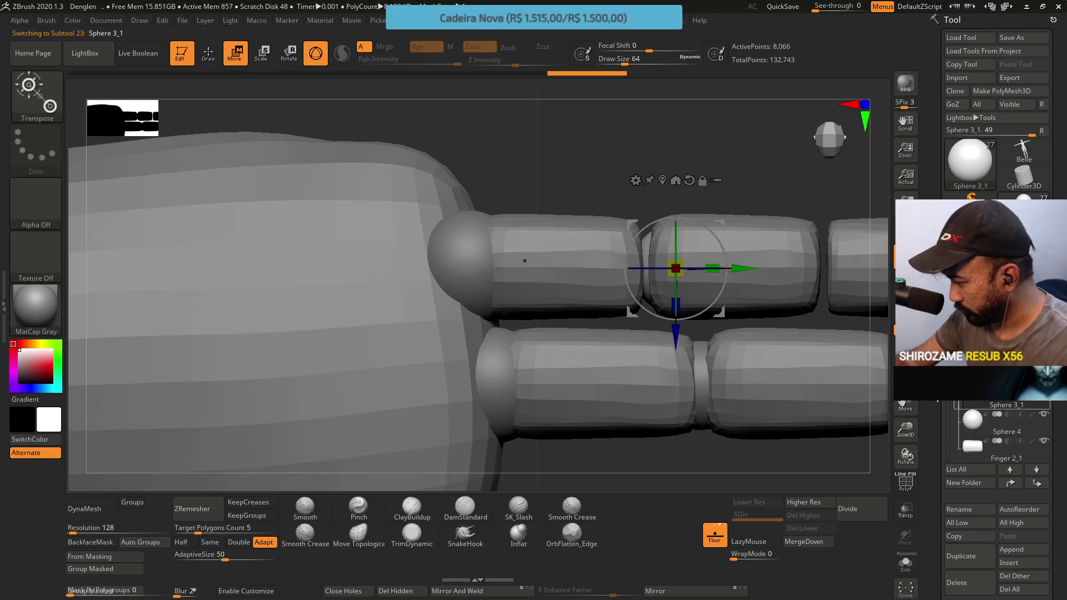
{"action": "left_click_drag", "start_coordinate": [719, 270], "coordinate": [713, 272]}
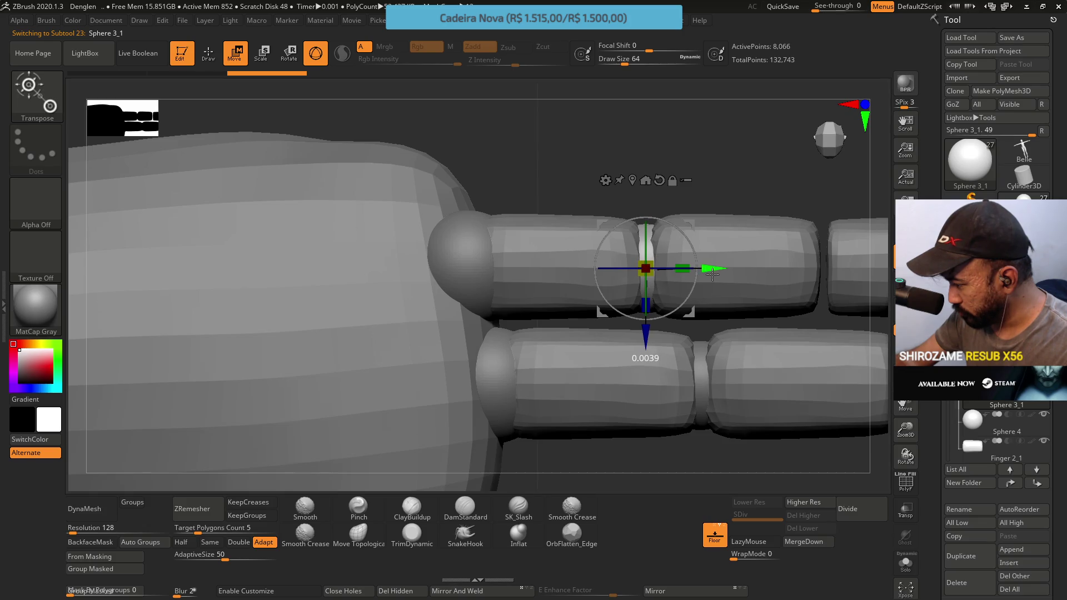
{"action": "key", "text": "Down"}
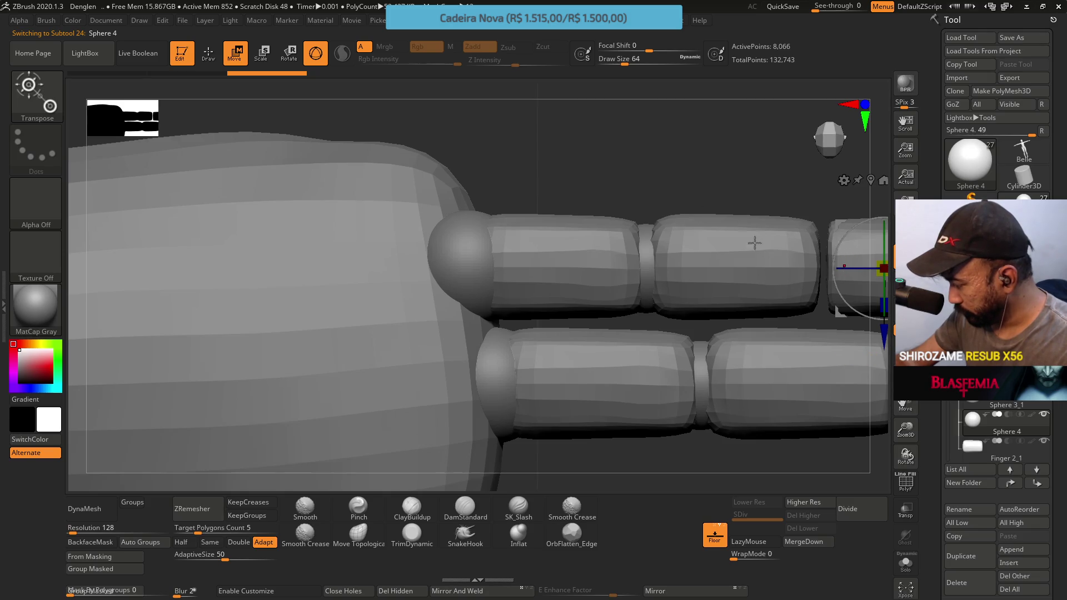
{"action": "left_click_drag", "start_coordinate": [621, 197], "coordinate": [429, 198], "text": "alt"}
{"action": "left_click_drag", "start_coordinate": [766, 269], "coordinate": [706, 268]}
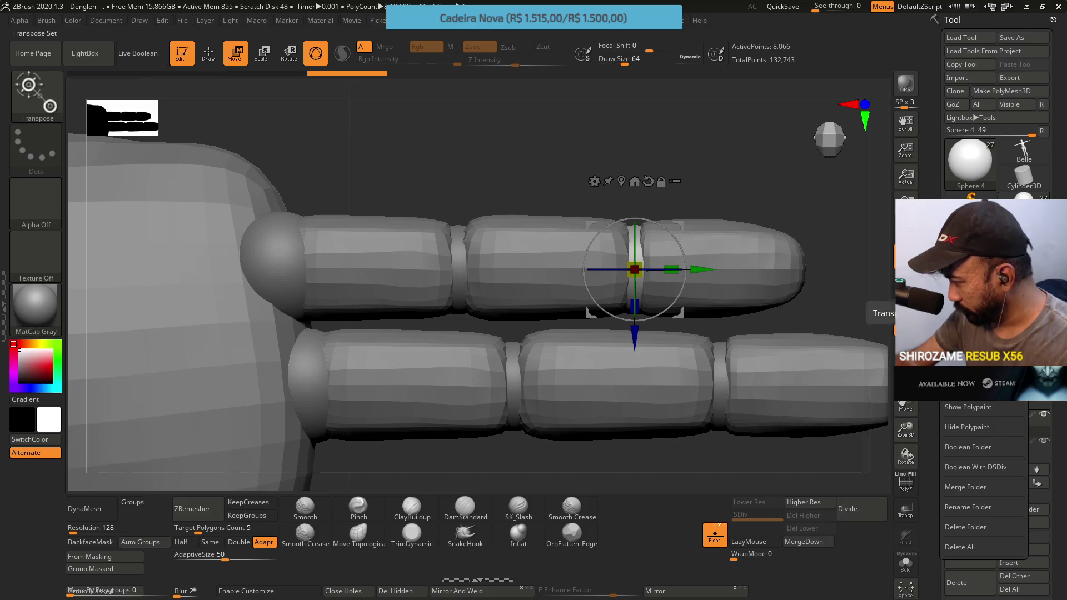
With other parts see-through, lower the copied finger's base joint and nudge the finger lengthwise.
{"action": "left_click", "coordinate": [663, 276]}
{"action": "left_click", "coordinate": [272, 255], "text": "alt"}
{"action": "left_click_drag", "start_coordinate": [356, 250], "coordinate": [444, 222]}
{"action": "left_click_drag", "start_coordinate": [378, 138], "coordinate": [684, 181], "text": "alt"}
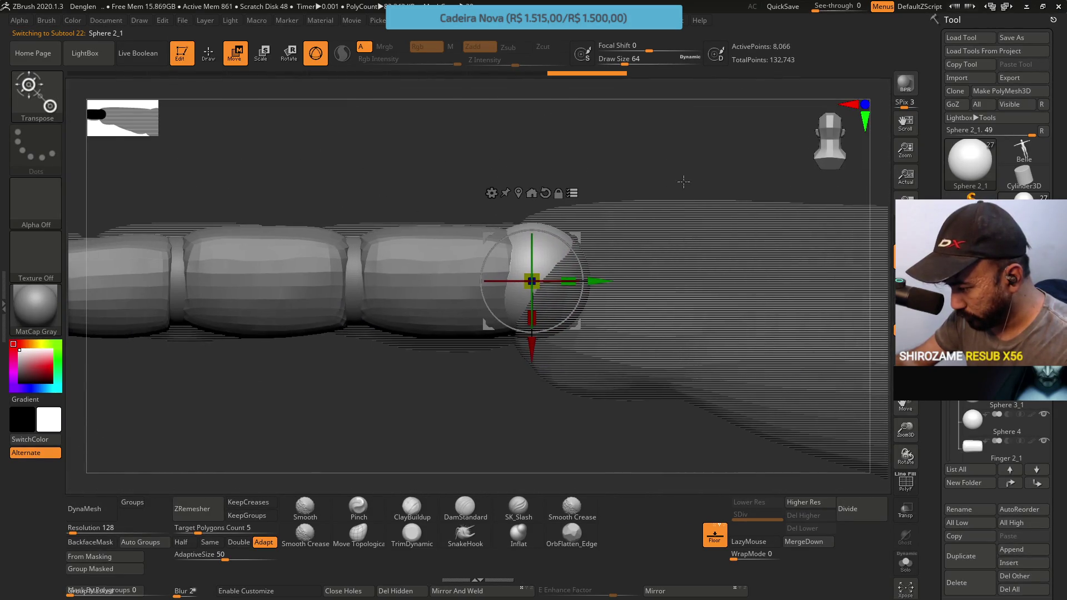
{"action": "left_click_drag", "start_coordinate": [531, 354], "coordinate": [532, 374]}
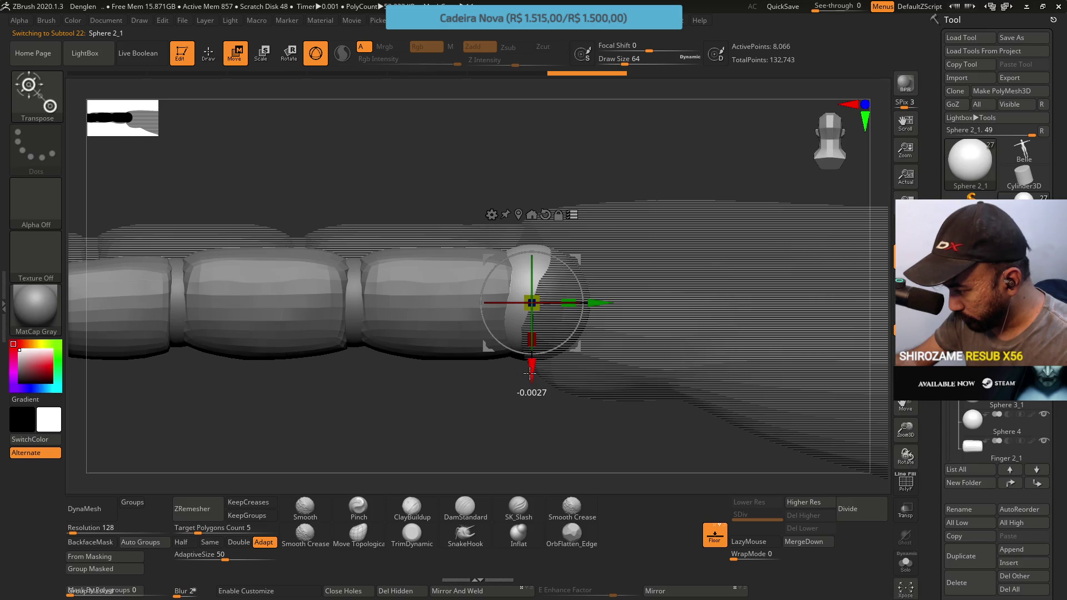
{"action": "left_click_drag", "start_coordinate": [599, 307], "coordinate": [599, 307]}
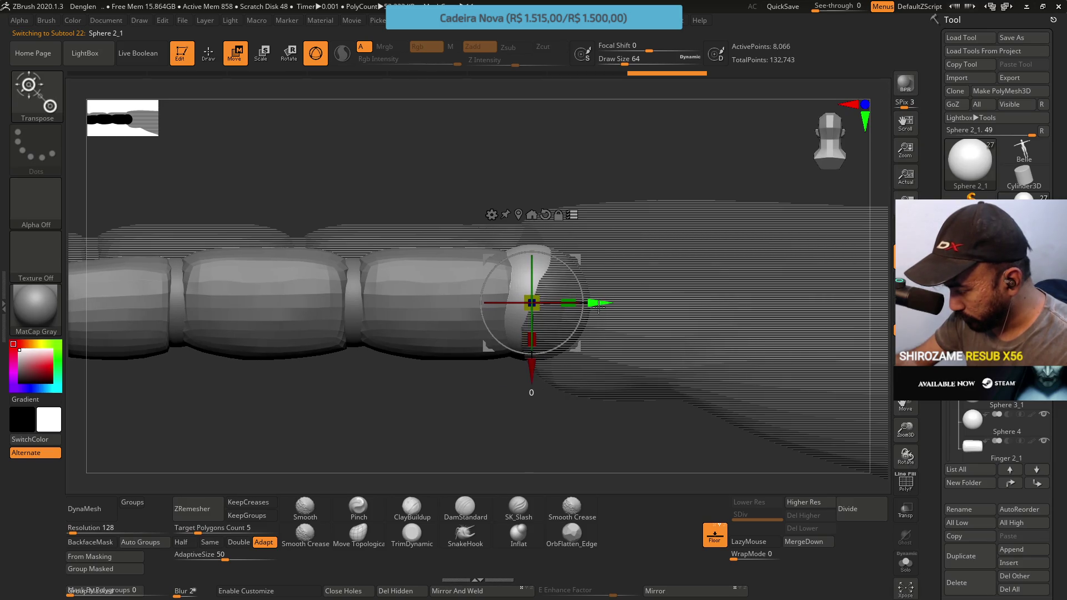
{"action": "mouse_move", "coordinate": [369, 169]}
{"action": "left_mouse_down"}
{"action": "mouse_move", "coordinate": [417, 209]}
{"action": "mouse_move", "coordinate": [360, 230]}
{"action": "mouse_move", "coordinate": [566, 273]}
{"action": "left_mouse_up"}
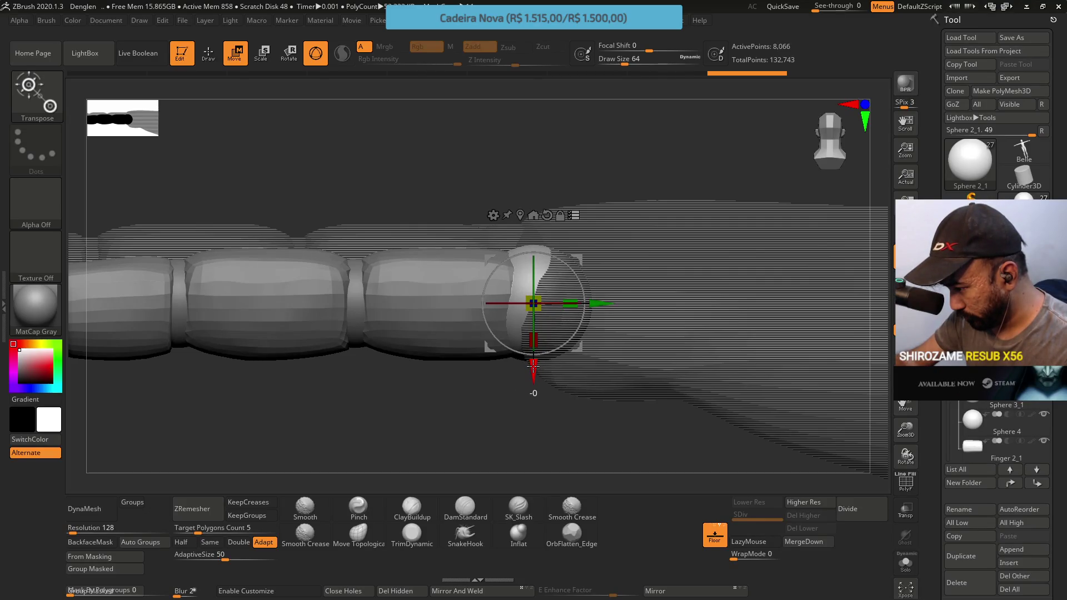
{"action": "mouse_move", "coordinate": [533, 363]}
{"action": "left_mouse_down"}
{"action": "mouse_move", "coordinate": [418, 215]}
{"action": "mouse_move", "coordinate": [421, 225]}
{"action": "left_mouse_up"}
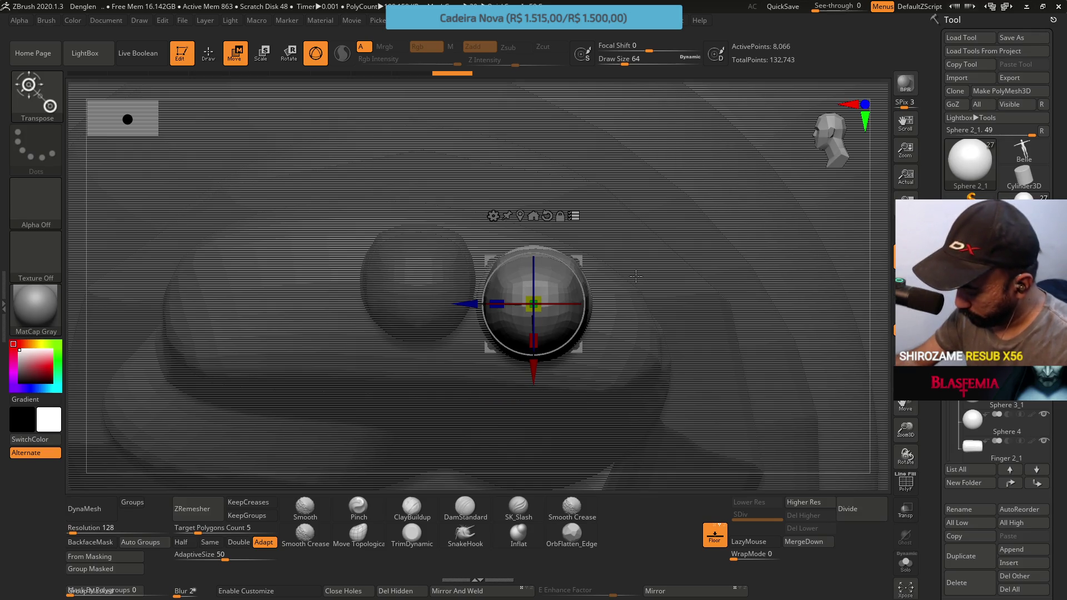
{"action": "mouse_move", "coordinate": [575, 219]}
{"action": "left_mouse_down"}
{"action": "mouse_move", "coordinate": [485, 162]}
{"action": "mouse_move", "coordinate": [614, 189]}
{"action": "mouse_move", "coordinate": [615, 167]}
{"action": "mouse_move", "coordinate": [616, 189]}
{"action": "left_mouse_up"}
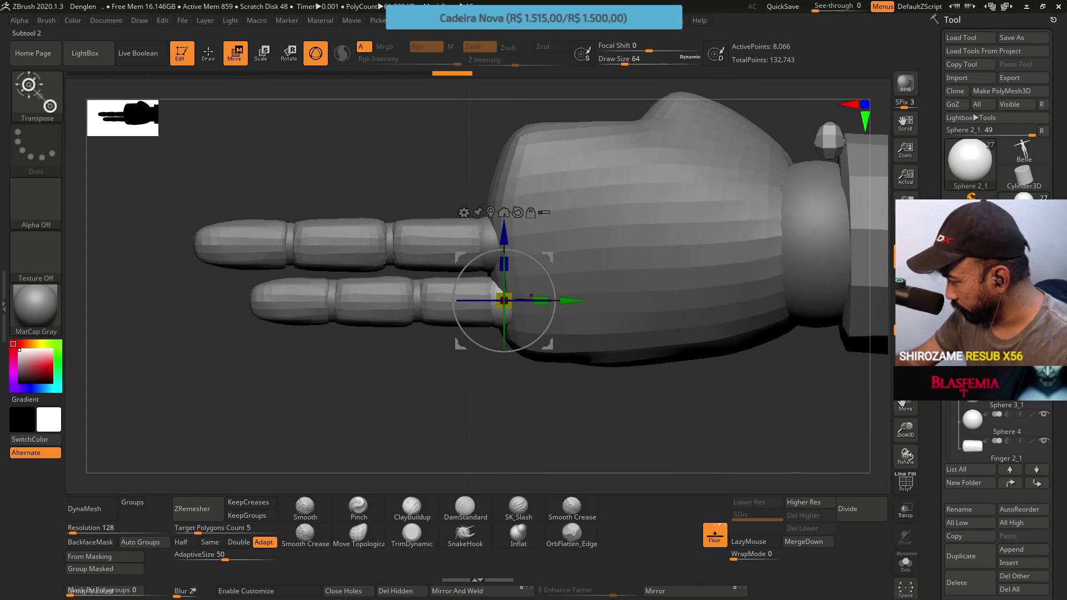
Raise both fingers together slightly along the blue Z axis against the palm.
{"action": "left_click", "coordinate": [978, 457]}
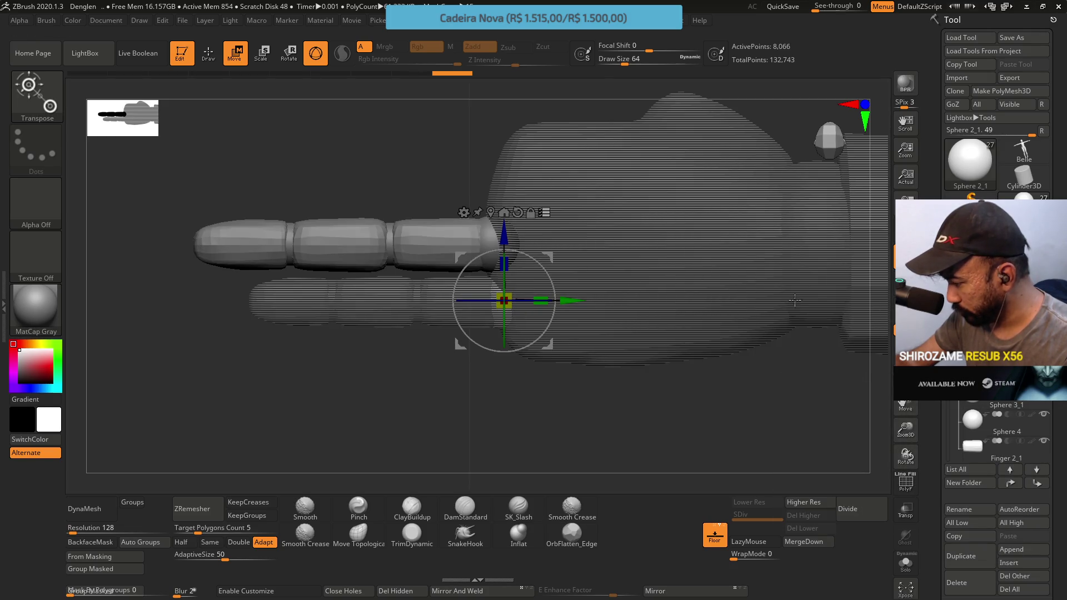
{"action": "left_click", "coordinate": [978, 389]}
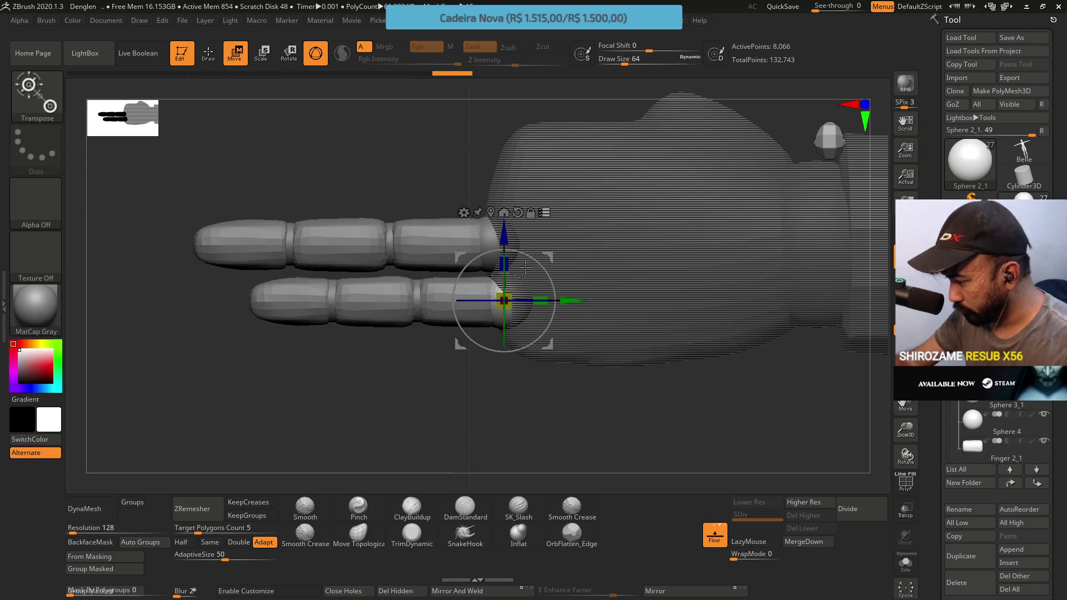
{"action": "left_click_drag", "start_coordinate": [508, 237], "coordinate": [504, 226]}
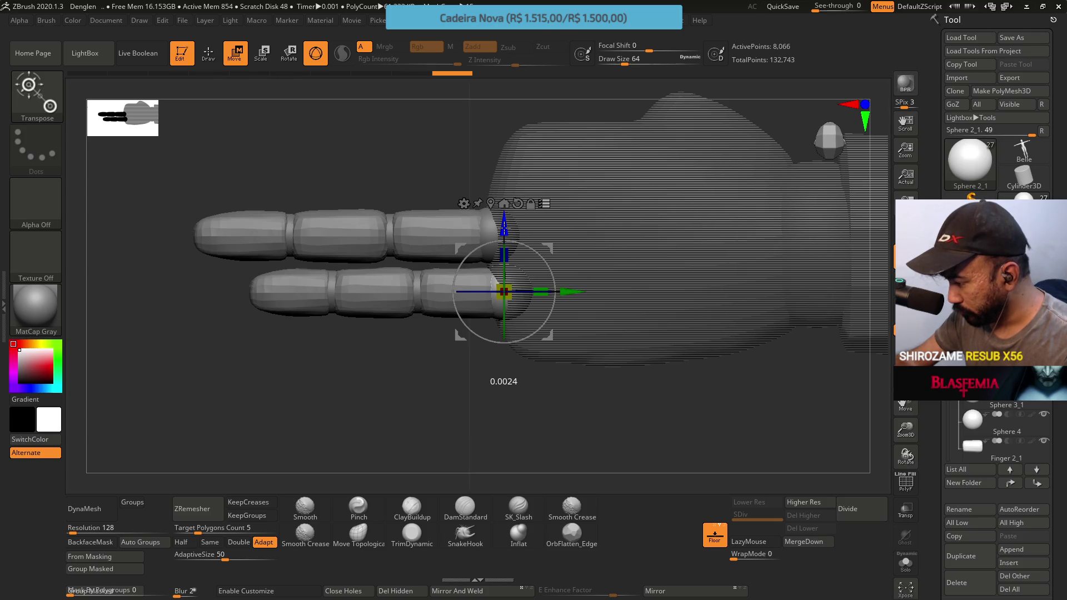
{"action": "left_click_drag", "start_coordinate": [504, 227], "coordinate": [504, 226]}
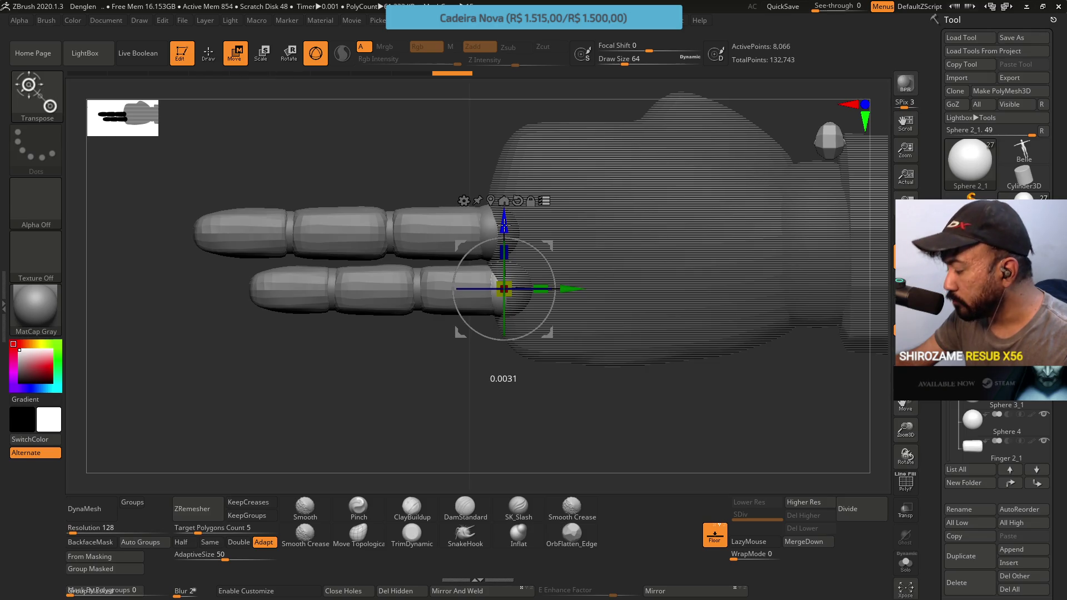
{"action": "left_click_drag", "start_coordinate": [578, 251], "coordinate": [546, 254]}
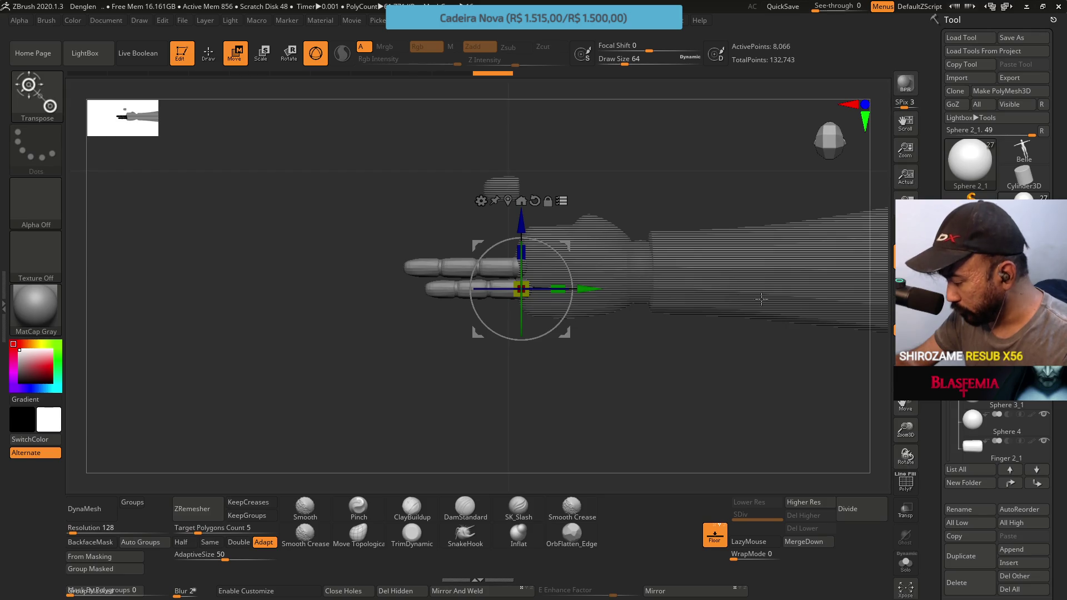
{"action": "mouse_move", "coordinate": [611, 311]}
{"action": "left_mouse_down"}
{"action": "mouse_move", "coordinate": [545, 261]}
{"action": "mouse_move", "coordinate": [583, 290]}
{"action": "mouse_move", "coordinate": [839, 315]}
{"action": "mouse_move", "coordinate": [805, 314]}
{"action": "mouse_move", "coordinate": [803, 295]}
{"action": "mouse_move", "coordinate": [550, 286]}
{"action": "mouse_move", "coordinate": [576, 285]}
{"action": "left_mouse_up"}
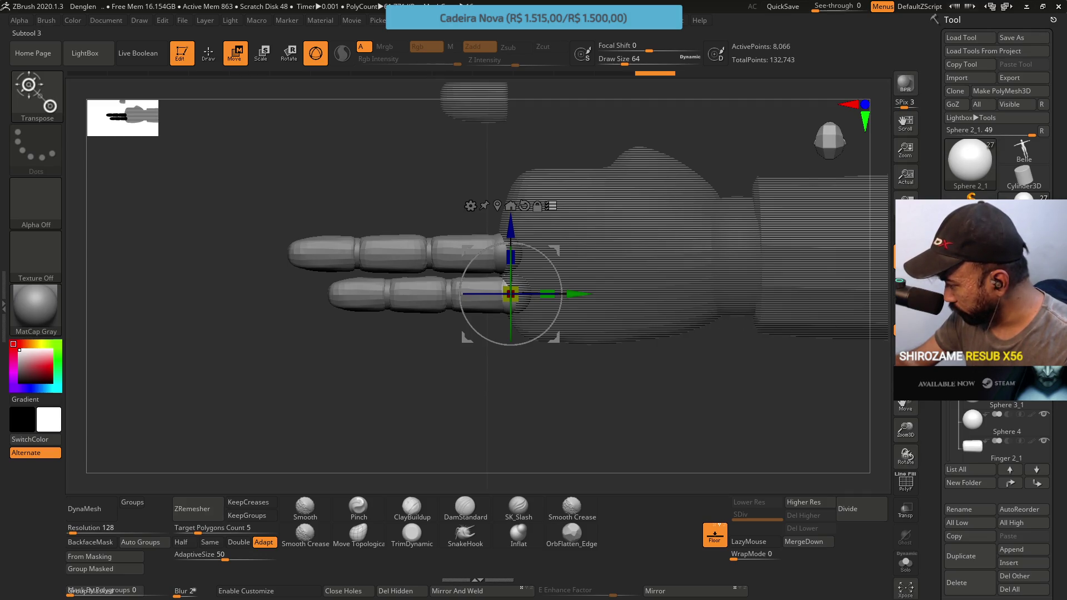
Select the PM3D_Cube3D1_1 palm subtool for editing.
{"action": "mouse_move", "coordinate": [978, 381]}
{"action": "scroll", "coordinate": [978, 422], "scroll_direction": "down", "scroll_amount": 3}
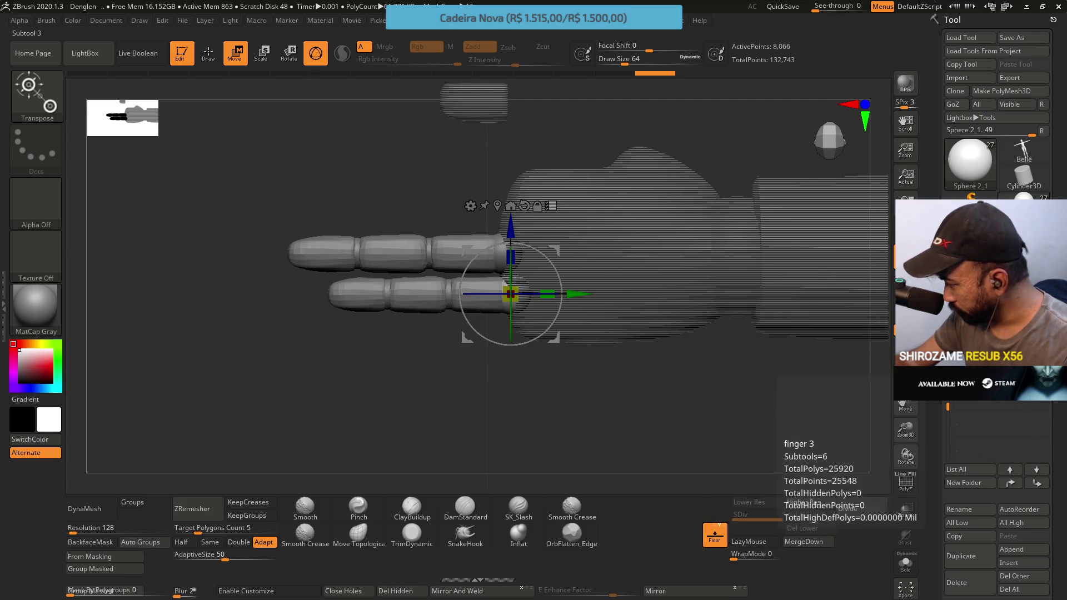
{"action": "left_click", "coordinate": [978, 383]}
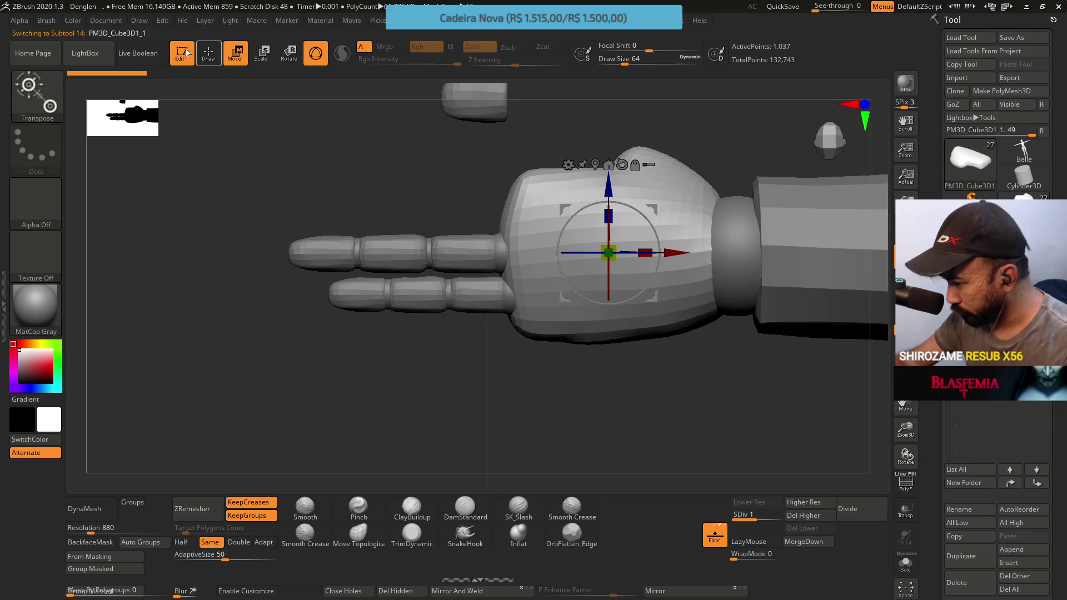
Set the palm's Transpose pivot at the wrist with a line drawn from wrist to finger base.
{"action": "left_click", "coordinate": [316, 52]}
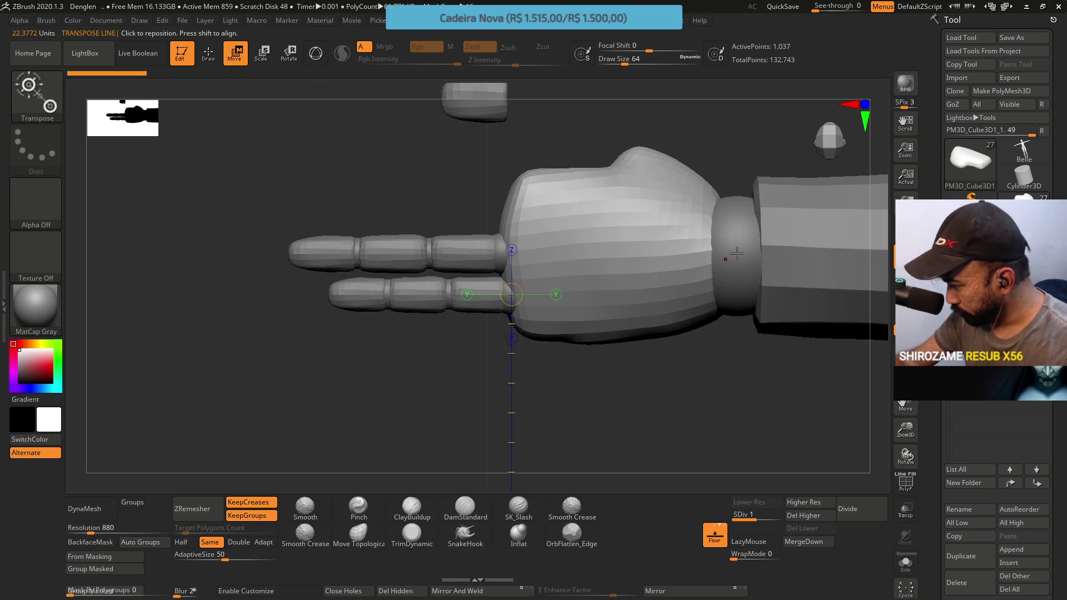
{"action": "left_click_drag", "start_coordinate": [738, 255], "coordinate": [510, 255]}
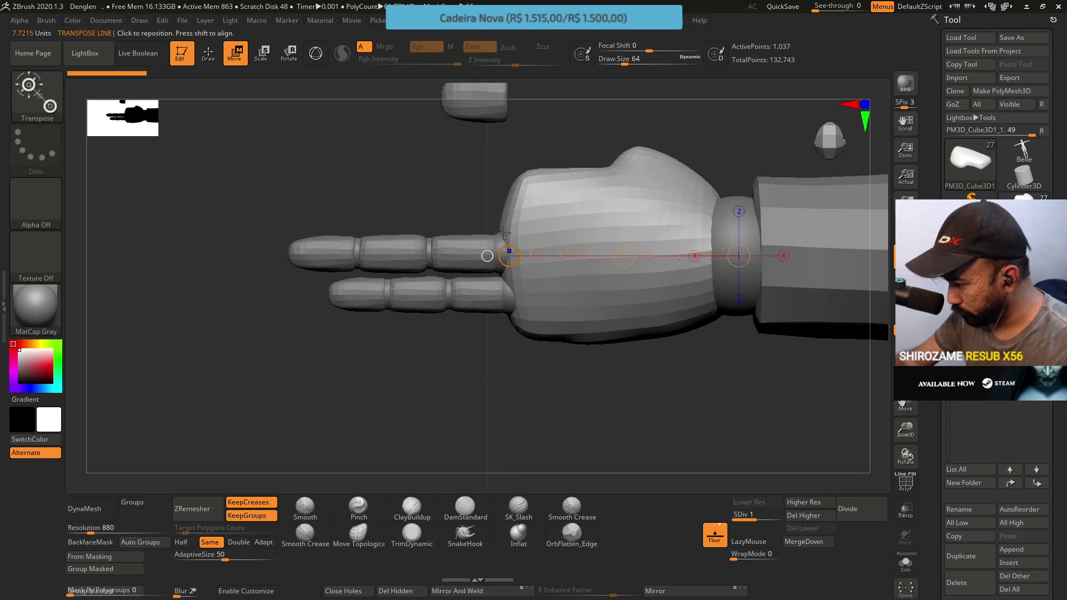
{"action": "left_click", "coordinate": [312, 55]}
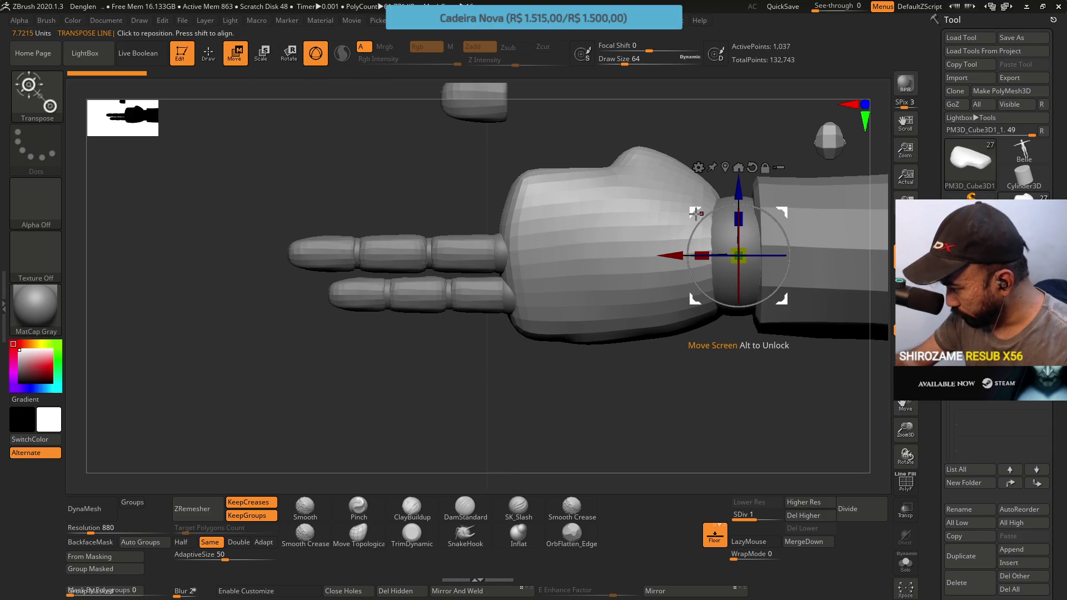
Tilt the palm slightly around the wrist, then undo the overshooting last tilt.
{"action": "left_click_drag", "start_coordinate": [700, 219], "coordinate": [696, 219]}
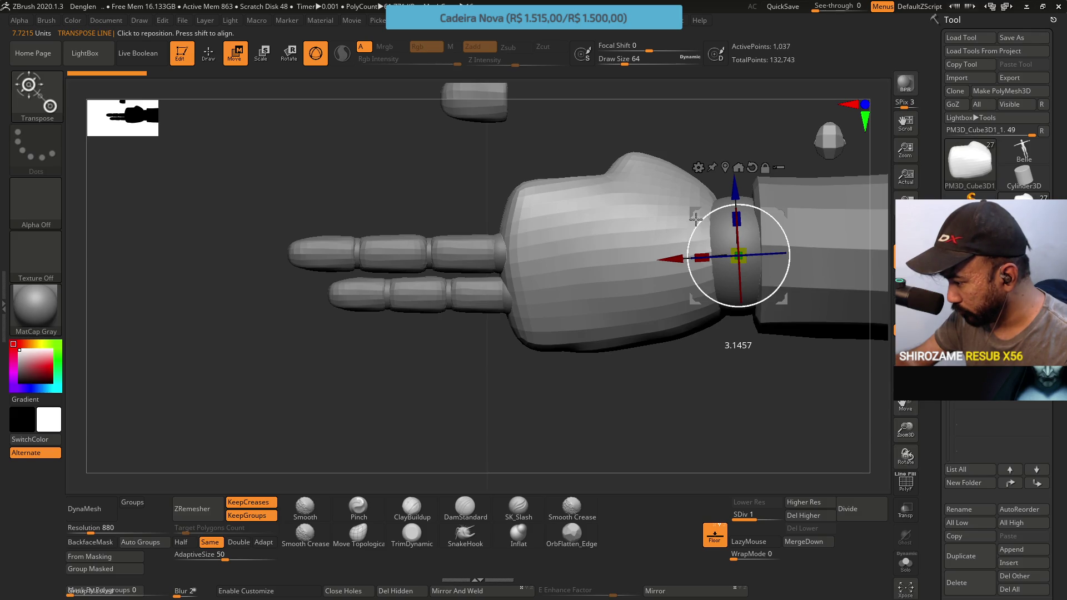
{"action": "left_click_drag", "start_coordinate": [696, 219], "coordinate": [695, 219]}
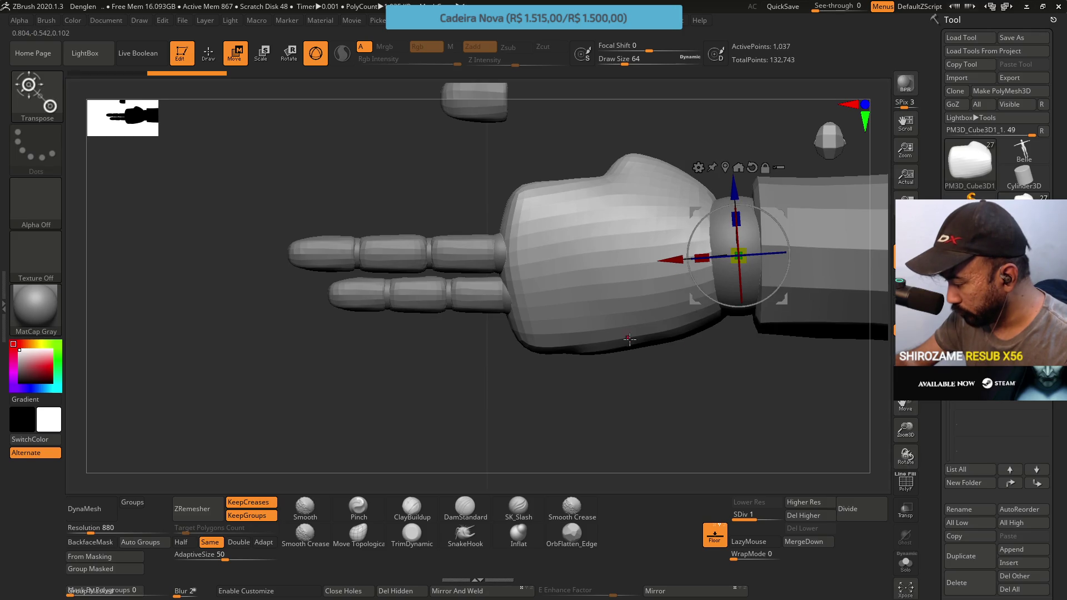
{"action": "mouse_move", "coordinate": [605, 359]}
{"action": "left_mouse_down"}
{"action": "mouse_move", "coordinate": [578, 327]}
{"action": "mouse_move", "coordinate": [556, 255]}
{"action": "mouse_move", "coordinate": [595, 191]}
{"action": "mouse_move", "coordinate": [496, 235]}
{"action": "mouse_move", "coordinate": [479, 223]}
{"action": "mouse_move", "coordinate": [492, 216]}
{"action": "mouse_move", "coordinate": [495, 169]}
{"action": "mouse_move", "coordinate": [491, 203]}
{"action": "left_mouse_up"}
{"action": "key", "text": "shift+f"}
{"action": "key", "text": "shift+f"}
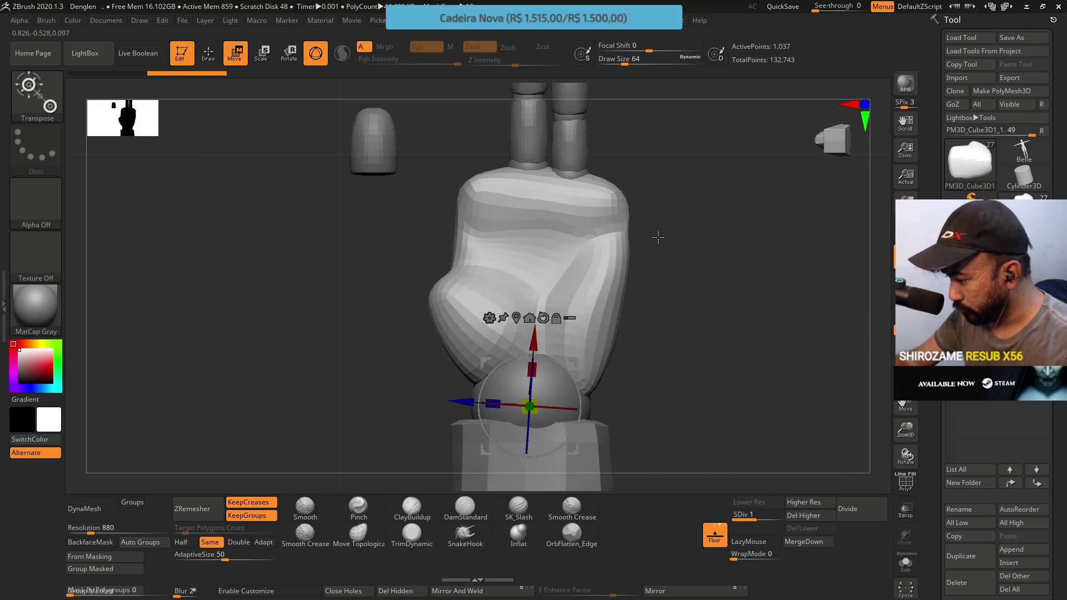
{"action": "key", "text": "ctrl+z"}
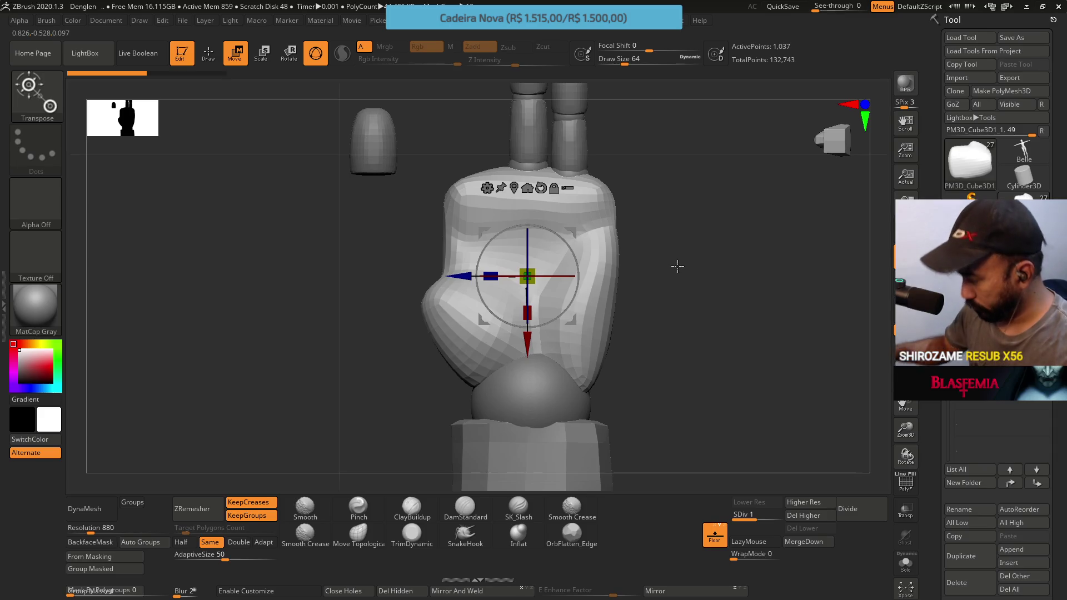
Switch to the Move Topological brush and pull the palm's right edge outward.
{"action": "key", "text": "q"}
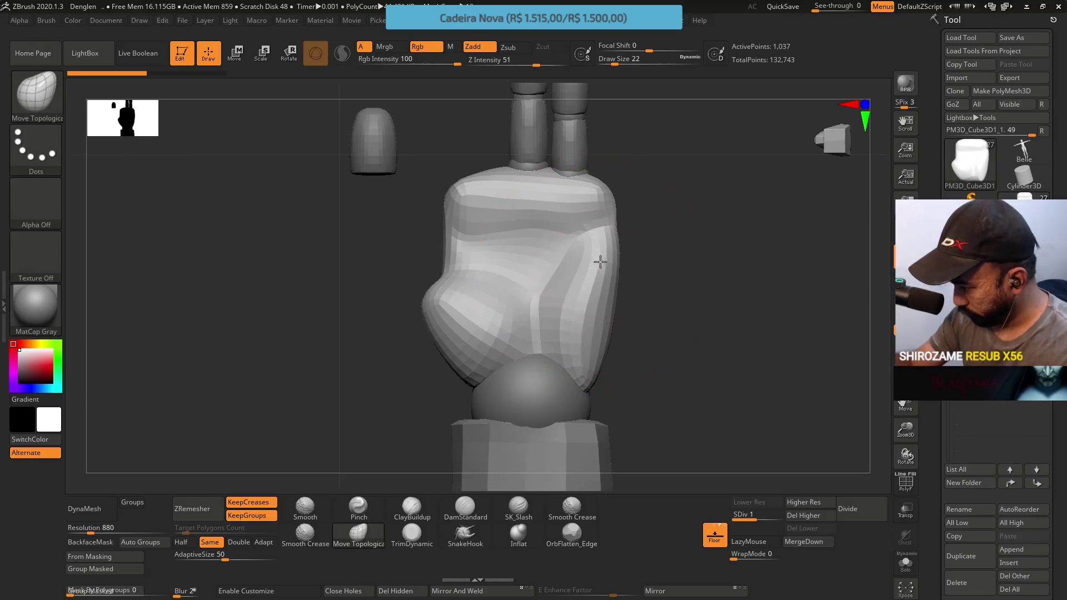
{"action": "key", "text": "b"}
{"action": "key", "text": "m"}
{"action": "key", "text": "t"}
{"action": "mouse_move", "coordinate": [598, 200]}
{"action": "left_mouse_down"}
{"action": "mouse_move", "coordinate": [613, 191]}
{"action": "mouse_move", "coordinate": [616, 324]}
{"action": "mouse_move", "coordinate": [619, 312]}
{"action": "mouse_move", "coordinate": [589, 324]}
{"action": "left_mouse_up"}
{"action": "key", "text": "ctrl+z"}
{"action": "mouse_move", "coordinate": [583, 344]}
{"action": "left_mouse_down"}
{"action": "mouse_move", "coordinate": [583, 289]}
{"action": "mouse_move", "coordinate": [622, 239]}
{"action": "mouse_move", "coordinate": [500, 231]}
{"action": "mouse_move", "coordinate": [612, 169]}
{"action": "mouse_move", "coordinate": [453, 223]}
{"action": "mouse_move", "coordinate": [453, 202]}
{"action": "left_mouse_up"}
With a smaller brush, reshape the palm's upper-left, upper-right and lower-right edges, undoing and redoing strokes.
{"action": "key", "text": "bracketleft"}
{"action": "key", "text": "bracketleft"}
{"action": "key", "text": "bracketleft"}
{"action": "mouse_move", "coordinate": [478, 239]}
{"action": "left_mouse_down"}
{"action": "mouse_move", "coordinate": [445, 252]}
{"action": "mouse_move", "coordinate": [453, 245]}
{"action": "mouse_move", "coordinate": [461, 255]}
{"action": "left_mouse_up"}
{"action": "mouse_move", "coordinate": [645, 225]}
{"action": "left_mouse_down"}
{"action": "mouse_move", "coordinate": [648, 211]}
{"action": "mouse_move", "coordinate": [627, 193]}
{"action": "mouse_move", "coordinate": [626, 291]}
{"action": "mouse_move", "coordinate": [620, 271]}
{"action": "left_mouse_up"}
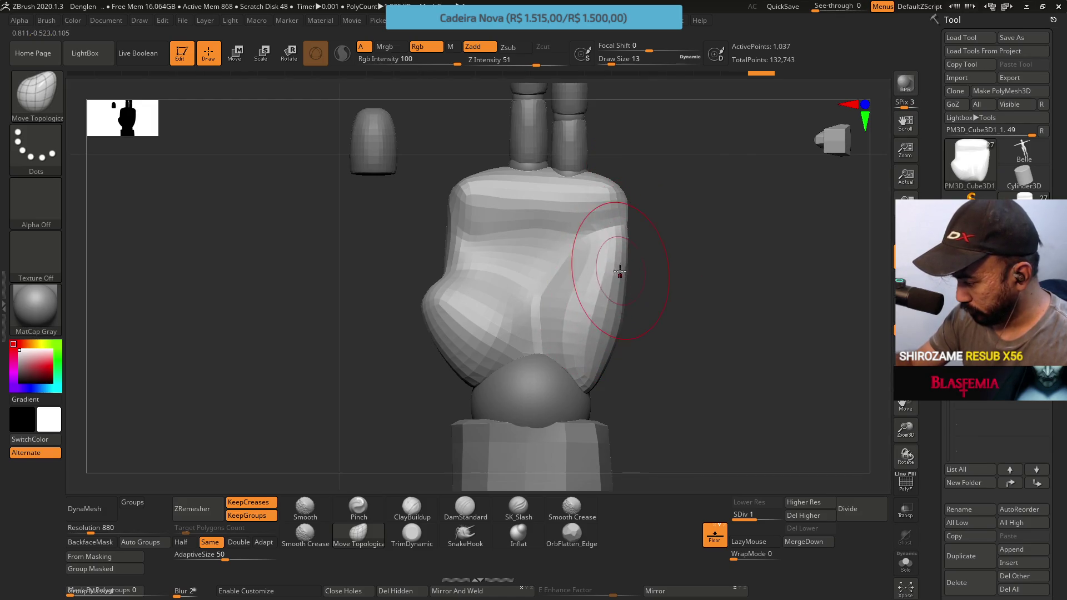
{"action": "left_click_drag", "start_coordinate": [619, 324], "coordinate": [610, 356]}
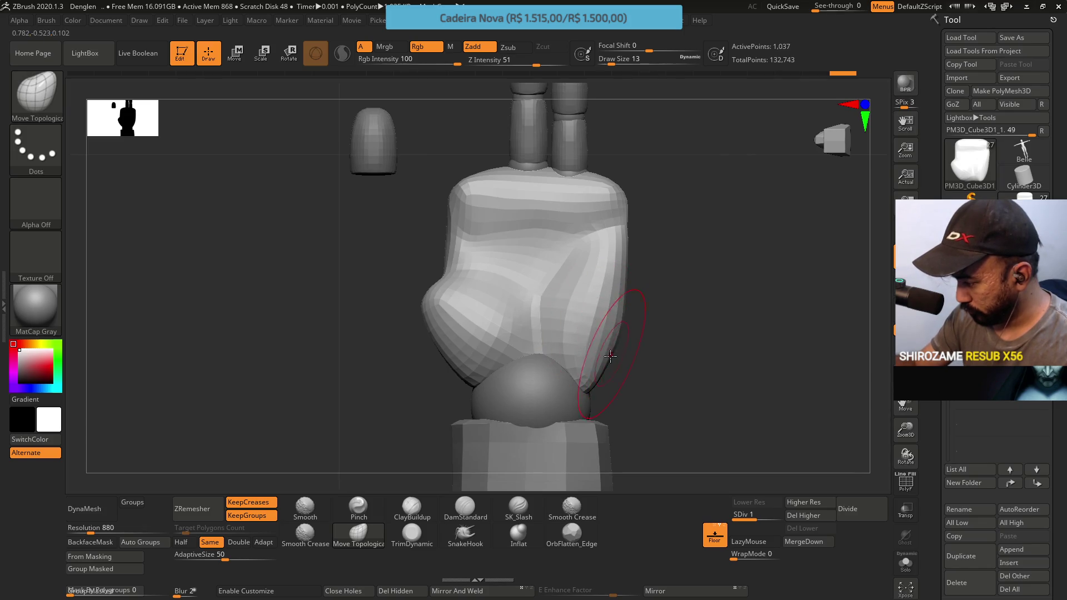
{"action": "key", "text": "ctrl+z"}
{"action": "key", "text": "ctrl+z"}
{"action": "key", "text": "ctrl+z"}
{"action": "key", "text": "ctrl+shift+z"}
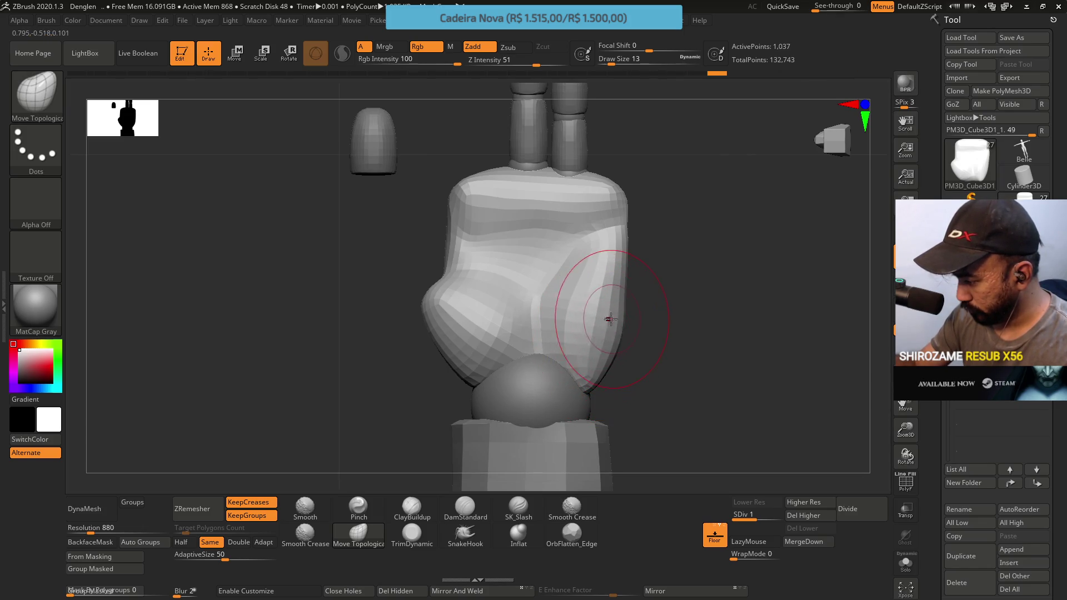
{"action": "key", "text": "ctrl+shift+z"}
{"action": "key", "text": "ctrl+shift+z"}
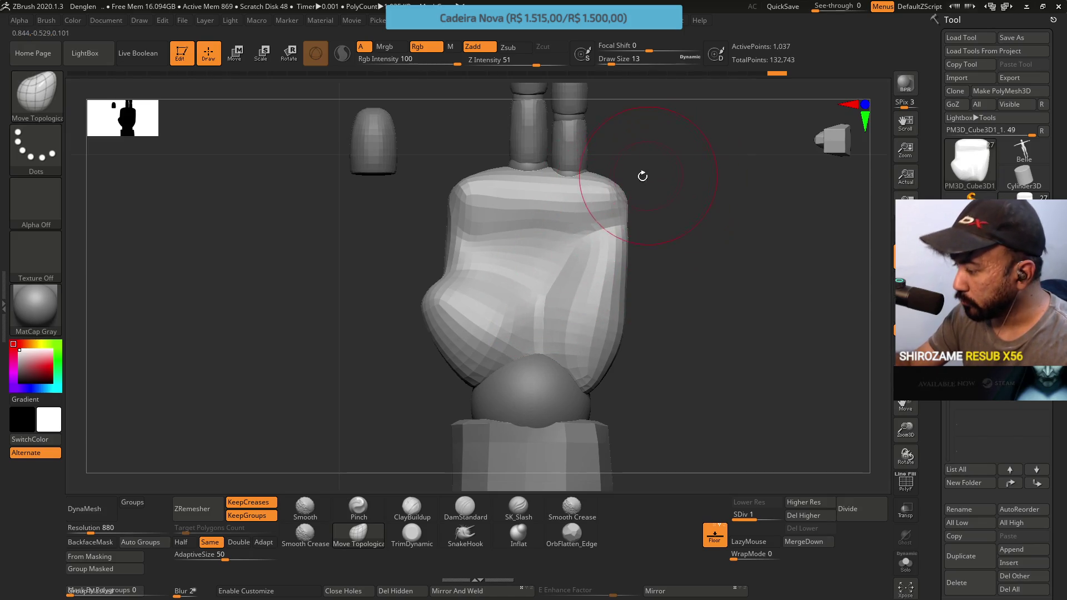
{"action": "key", "text": "ctrl+shift+z"}
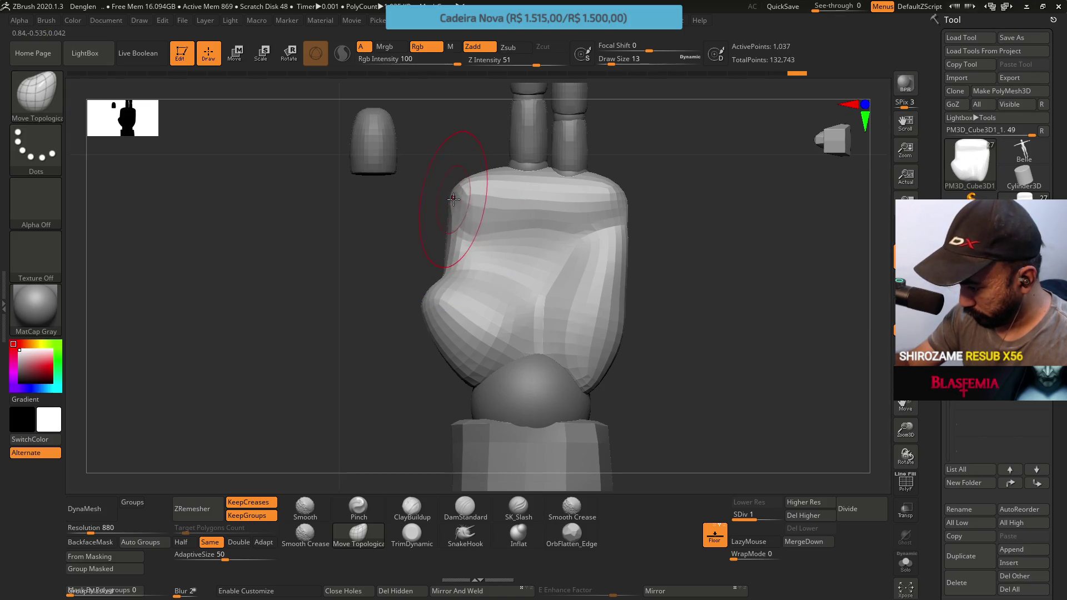
{"action": "key", "text": "ctrl+shift+z"}
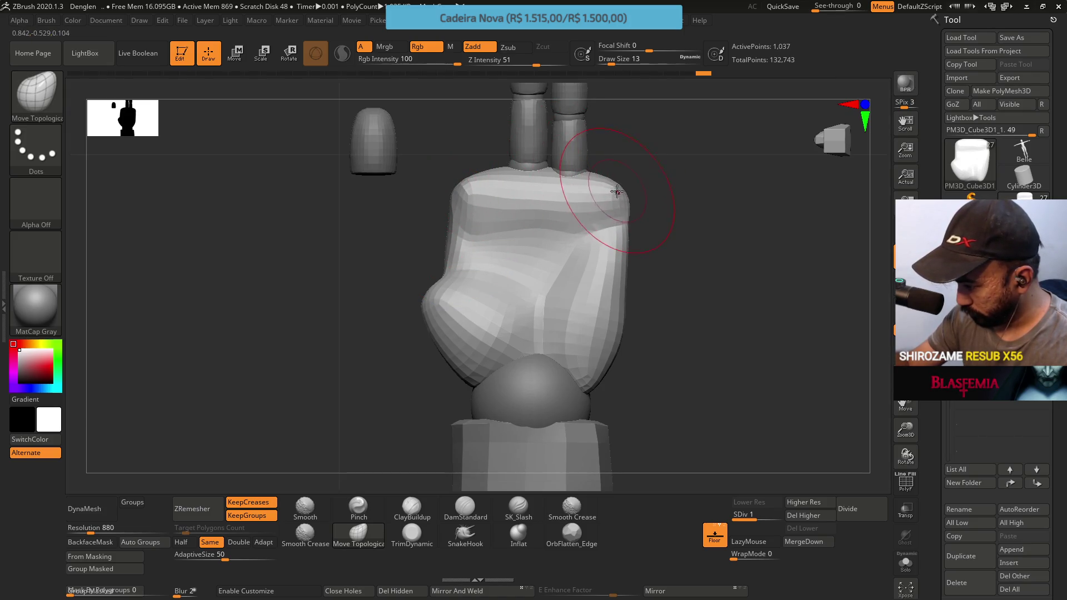
View the hand from a lower angle and set the Draw Size to 11.
{"action": "mouse_move", "coordinate": [630, 201]}
{"action": "left_mouse_down"}
{"action": "mouse_move", "coordinate": [642, 307]}
{"action": "mouse_move", "coordinate": [545, 237]}
{"action": "mouse_move", "coordinate": [503, 232]}
{"action": "left_mouse_up"}
{"action": "type", "text": "s11"}
{"action": "key", "text": "Return"}
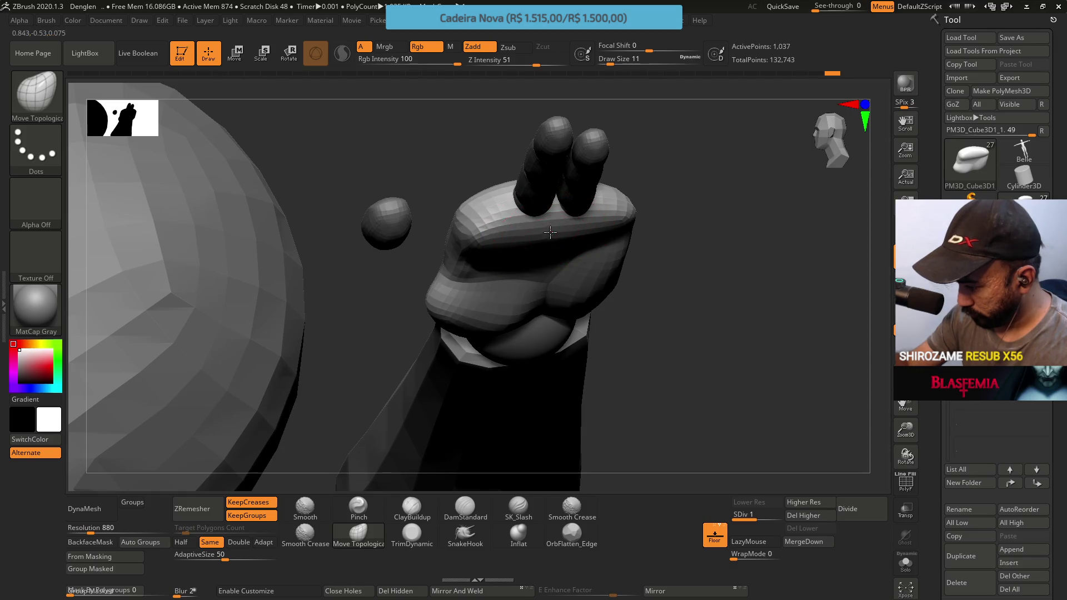
Nudge the palm's lower edge near the fingers, then zoom out to frame the whole hand and arm.
{"action": "left_click_drag", "start_coordinate": [670, 196], "coordinate": [642, 258]}
{"action": "mouse_move", "coordinate": [638, 186]}
{"action": "left_mouse_down"}
{"action": "mouse_move", "coordinate": [625, 220]}
{"action": "mouse_move", "coordinate": [633, 286]}
{"action": "mouse_move", "coordinate": [605, 197]}
{"action": "mouse_move", "coordinate": [567, 272]}
{"action": "left_mouse_up"}
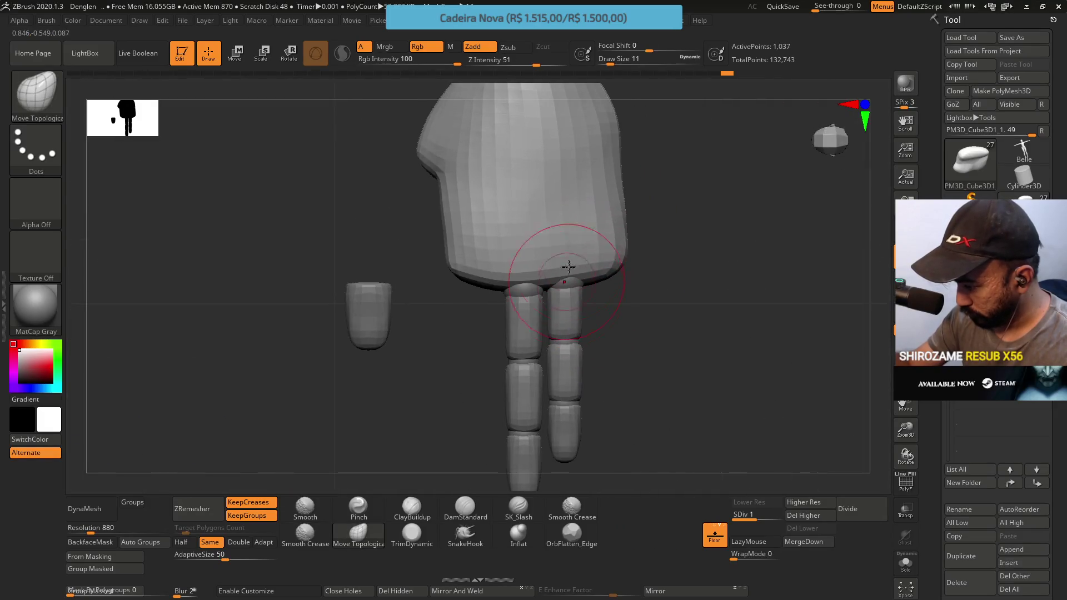
{"action": "left_click_drag", "start_coordinate": [444, 211], "coordinate": [452, 206]}
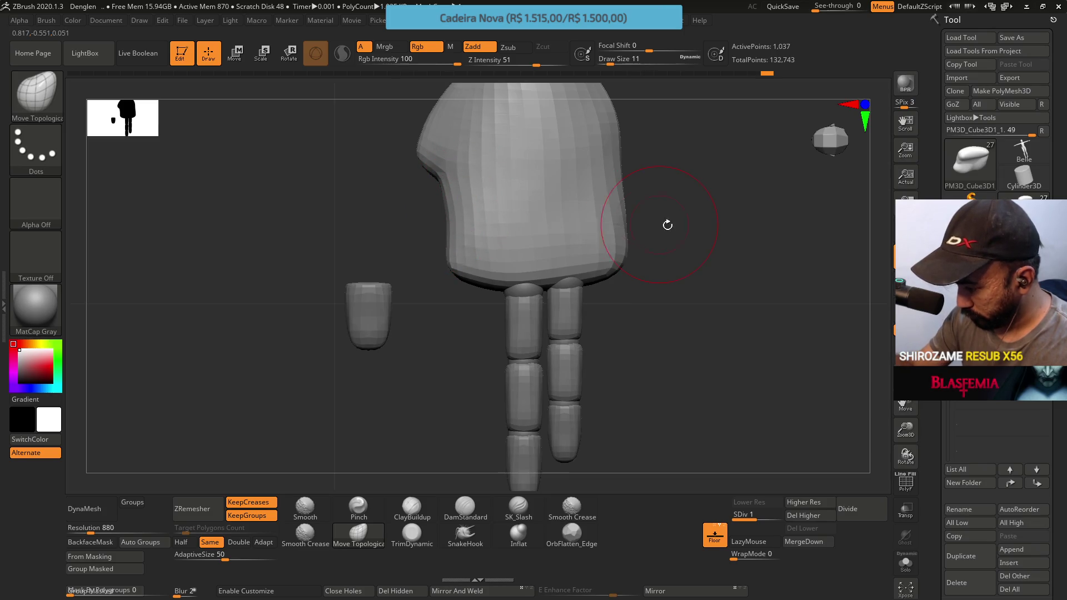
{"action": "mouse_move", "coordinate": [638, 369]}
{"action": "left_mouse_down"}
{"action": "mouse_move", "coordinate": [608, 372]}
{"action": "mouse_move", "coordinate": [607, 291]}
{"action": "mouse_move", "coordinate": [619, 293]}
{"action": "mouse_move", "coordinate": [608, 332]}
{"action": "mouse_move", "coordinate": [601, 306]}
{"action": "left_mouse_up"}
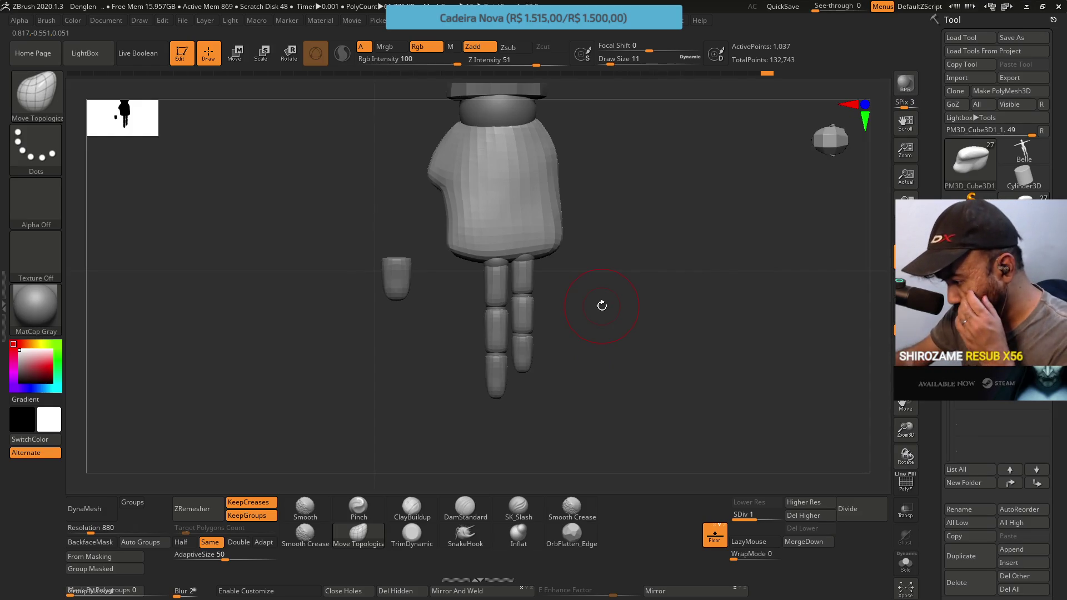
{"action": "mouse_move", "coordinate": [600, 338]}
{"action": "left_mouse_down", "text": "ctrl"}
{"action": "mouse_move", "coordinate": [600, 221]}
{"action": "mouse_move", "coordinate": [616, 313]}
{"action": "left_mouse_up", "text": "ctrl"}
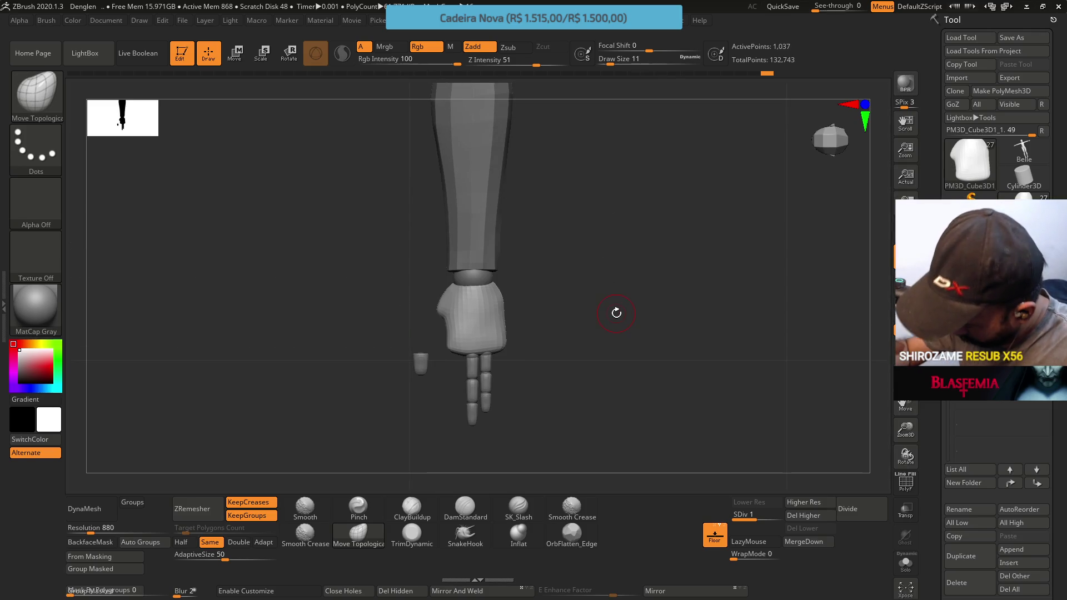
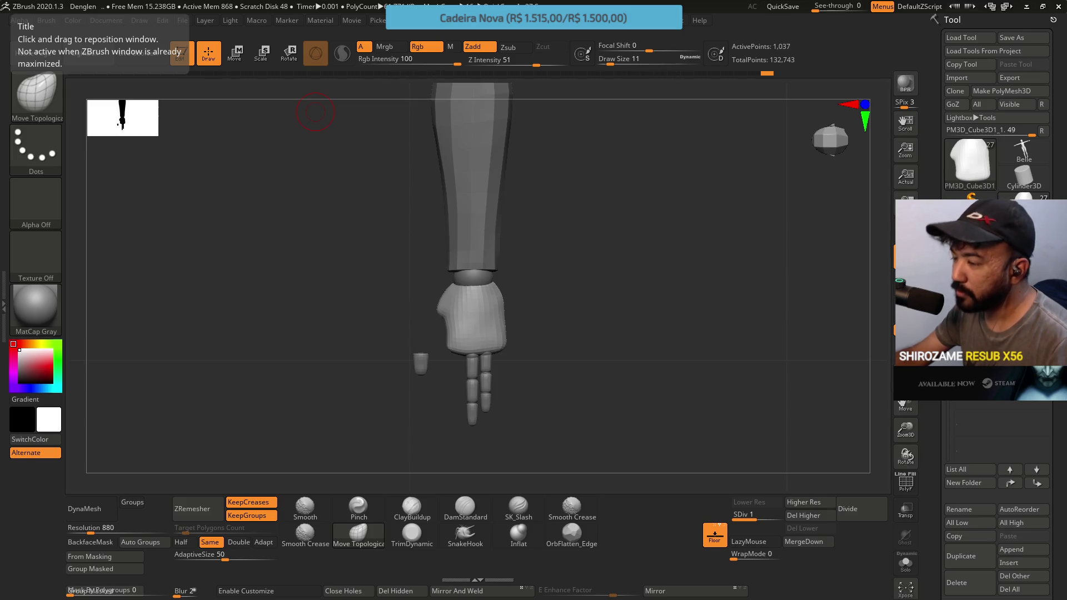
Switch from ZBrush to the browser's Twitch clip tab, passing the Google Images results.
{"action": "key", "text": "alt+Tab"}
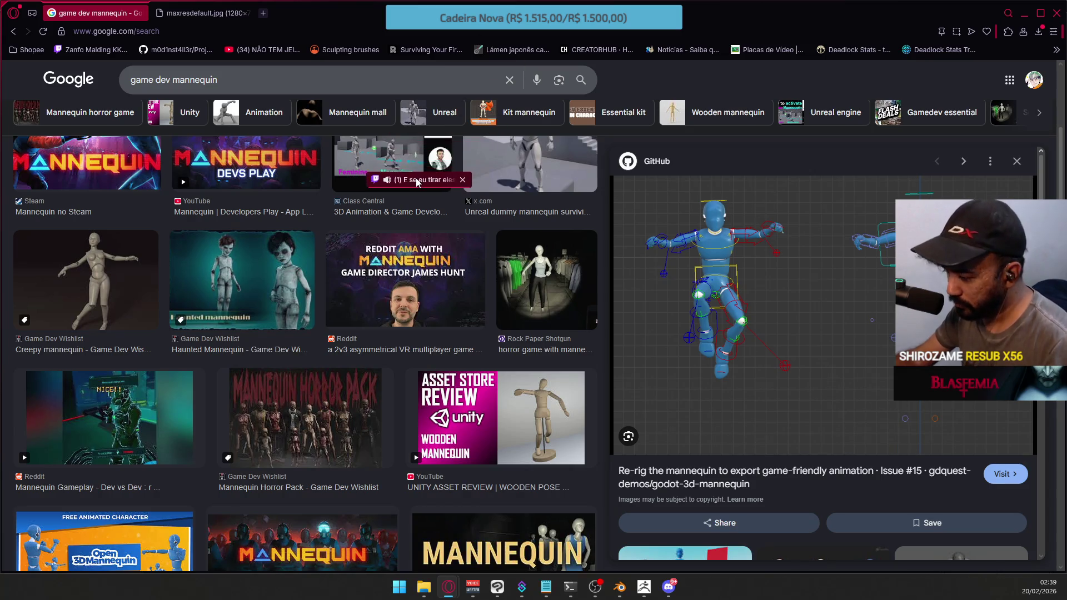
{"action": "key", "text": "alt+Tab"}
{"action": "scroll", "coordinate": [307, 226], "scroll_direction": "up", "scroll_amount": 5}
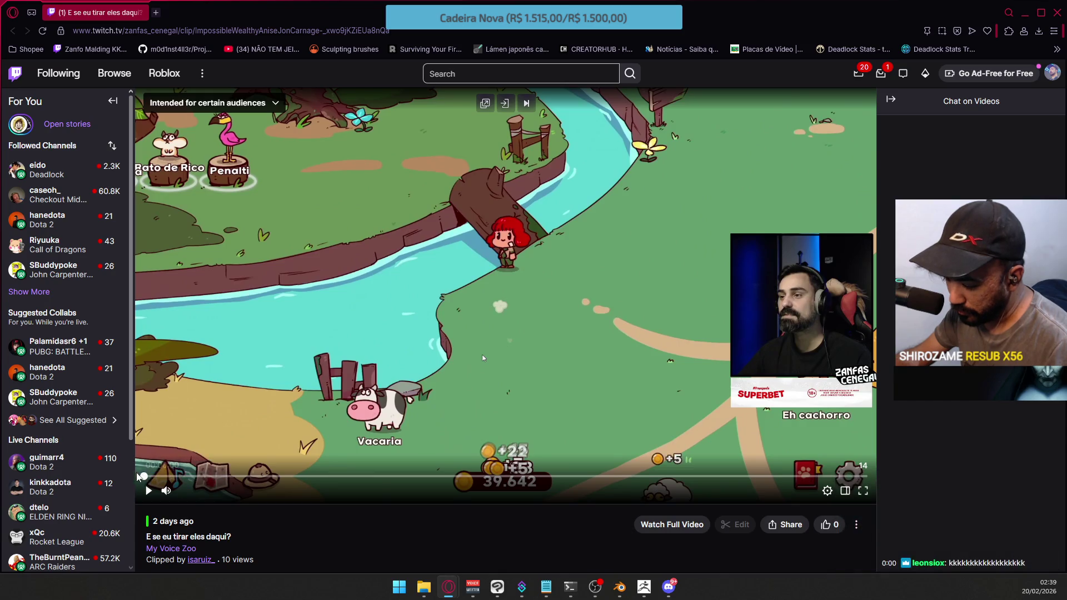
Rewind the Twitch clip to an earlier moment and play it full screen to the end.
{"action": "left_click", "coordinate": [177, 477]}
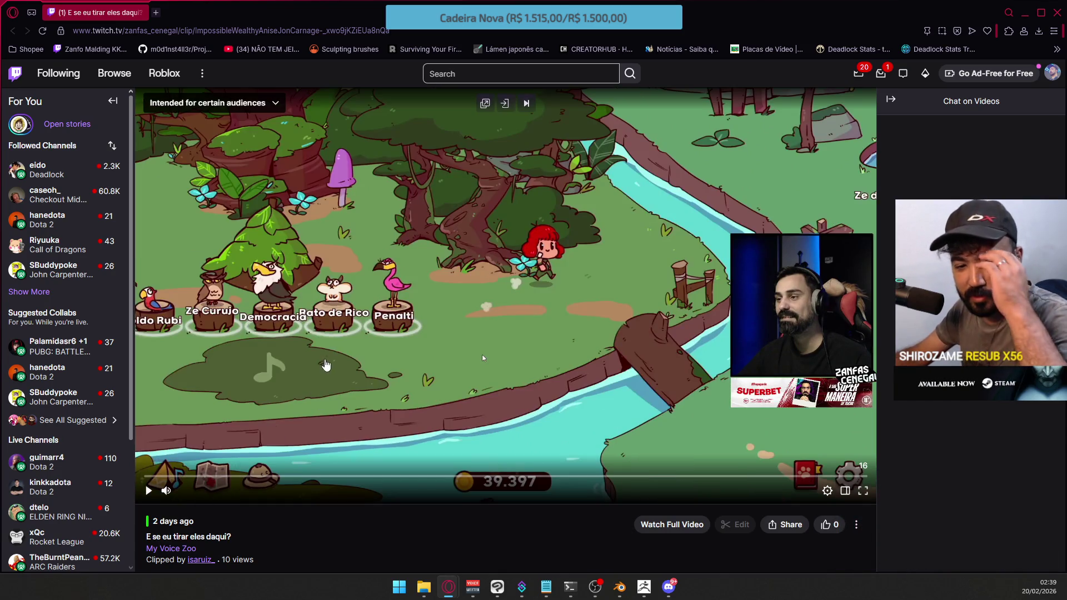
{"action": "left_click", "coordinate": [149, 491]}
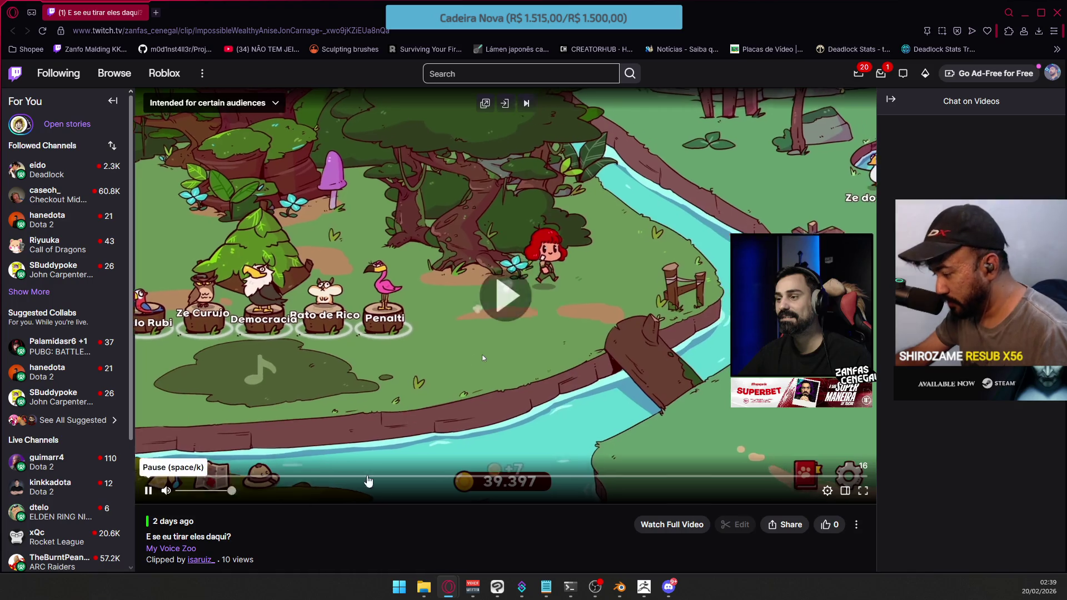
{"action": "left_click", "coordinate": [863, 491]}
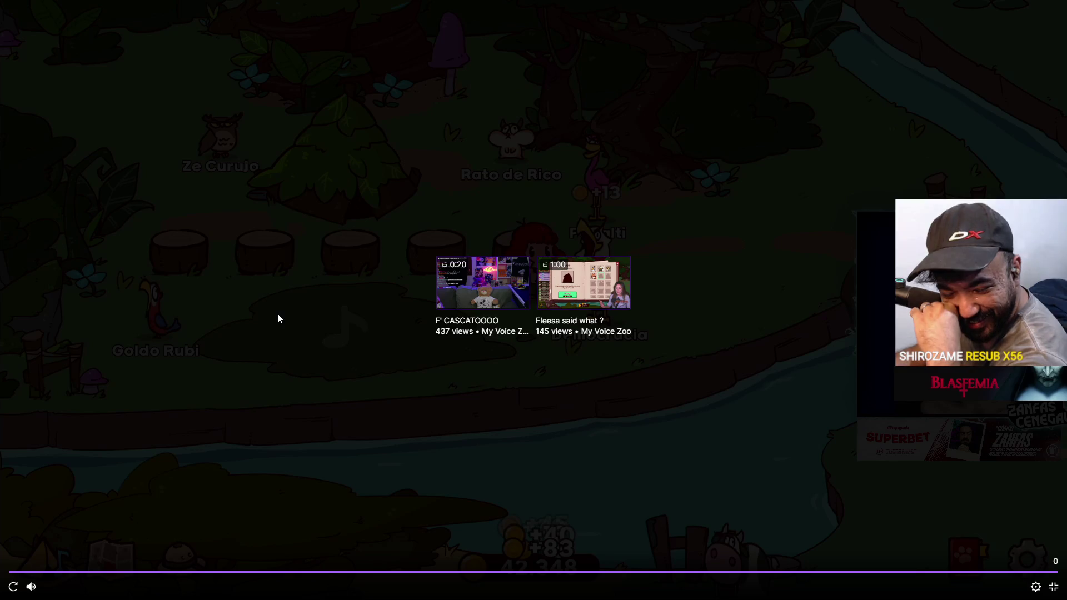
Replay the Twitch clip from the beginning, then exit full screen.
{"action": "left_click", "coordinate": [13, 587]}
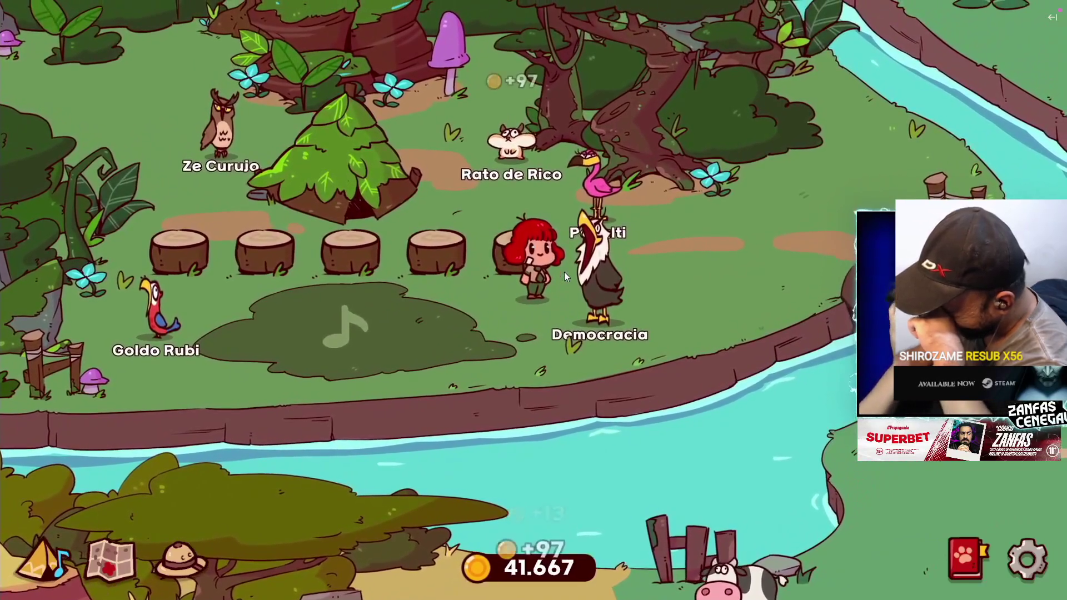
{"action": "mouse_move", "coordinate": [203, 481]}
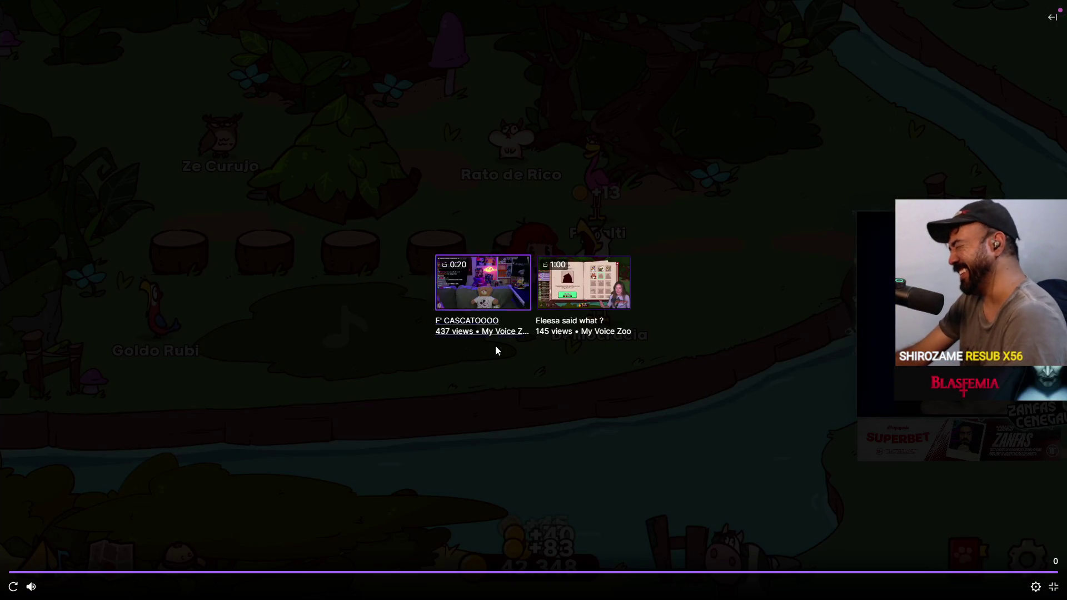
{"action": "left_click", "coordinate": [1053, 588]}
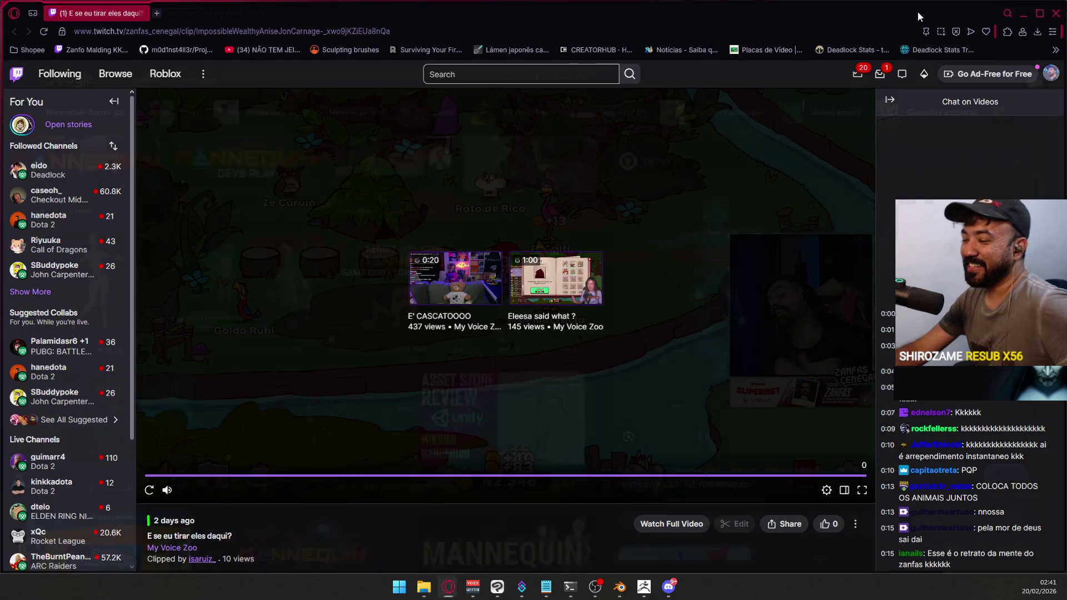
Cycle through the open windows back to ZBrush with the arm model.
{"action": "key", "text": "alt+Tab"}
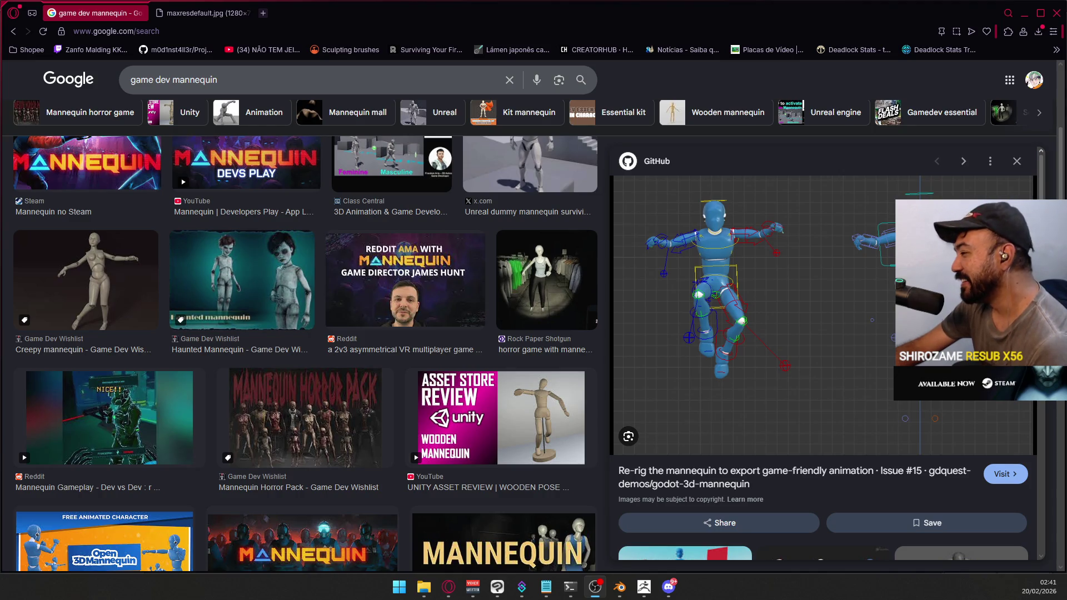
{"action": "key", "text": "alt+Tab"}
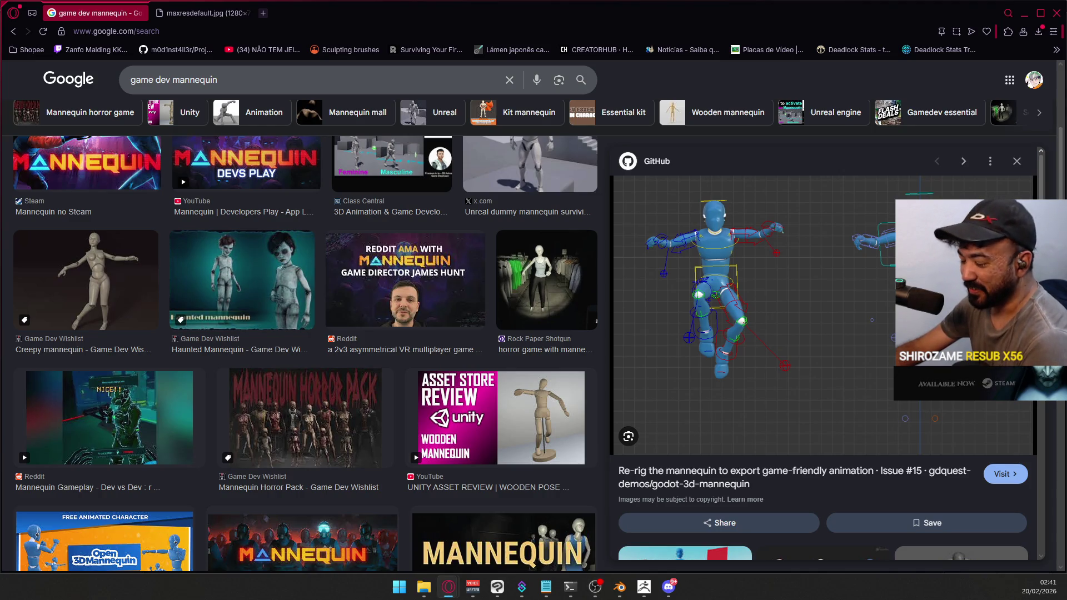
{"action": "key", "text": "alt+Tab"}
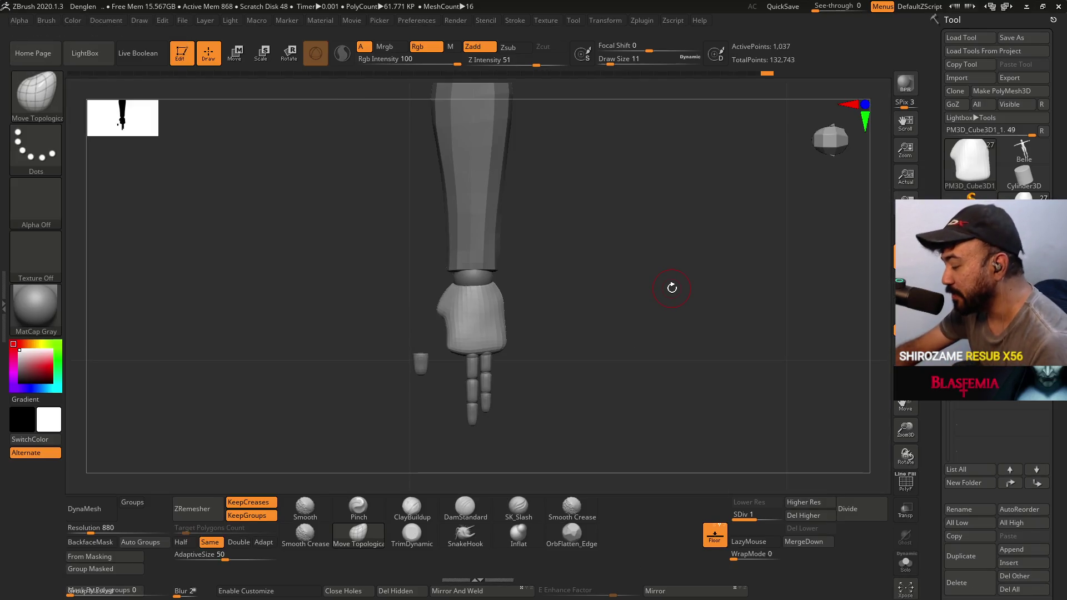
Zoom out to a top-down view of the arm, open the finger folder options, and enter Move mode (W).
{"action": "mouse_move", "coordinate": [648, 314]}
{"action": "right_mouse_down", "text": "ctrl"}
{"action": "mouse_move", "coordinate": [612, 223]}
{"action": "mouse_move", "coordinate": [524, 166]}
{"action": "mouse_move", "coordinate": [529, 185]}
{"action": "mouse_move", "coordinate": [655, 239]}
{"action": "mouse_move", "coordinate": [668, 285]}
{"action": "mouse_move", "coordinate": [547, 228]}
{"action": "mouse_move", "coordinate": [603, 291]}
{"action": "mouse_move", "coordinate": [610, 267]}
{"action": "mouse_move", "coordinate": [553, 291]}
{"action": "mouse_move", "coordinate": [579, 290]}
{"action": "right_mouse_up", "text": "ctrl"}
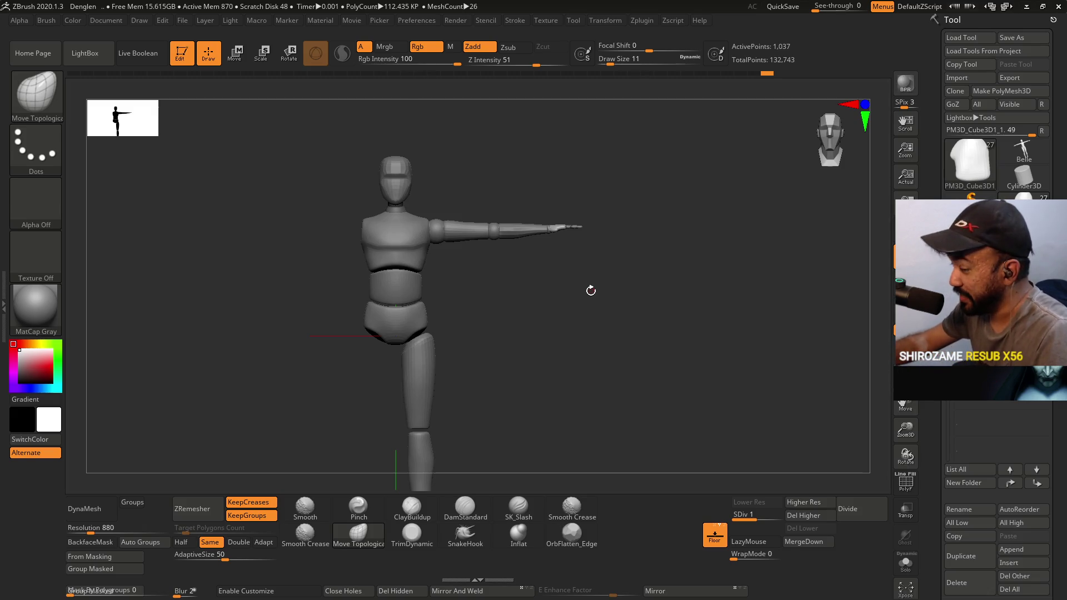
{"action": "mouse_move", "coordinate": [533, 165]}
{"action": "left_mouse_down", "text": "shift"}
{"action": "mouse_move", "coordinate": [561, 217]}
{"action": "mouse_move", "coordinate": [571, 199]}
{"action": "mouse_move", "coordinate": [534, 328]}
{"action": "mouse_move", "coordinate": [525, 289]}
{"action": "mouse_move", "coordinate": [534, 261]}
{"action": "left_mouse_up", "text": "shift"}
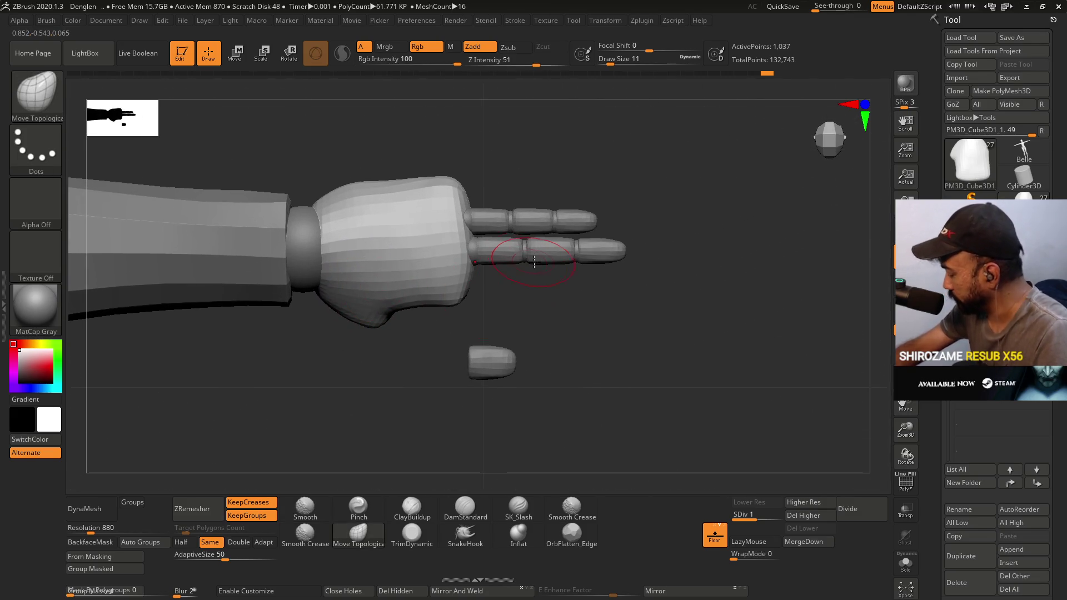
{"action": "mouse_move", "coordinate": [973, 383]}
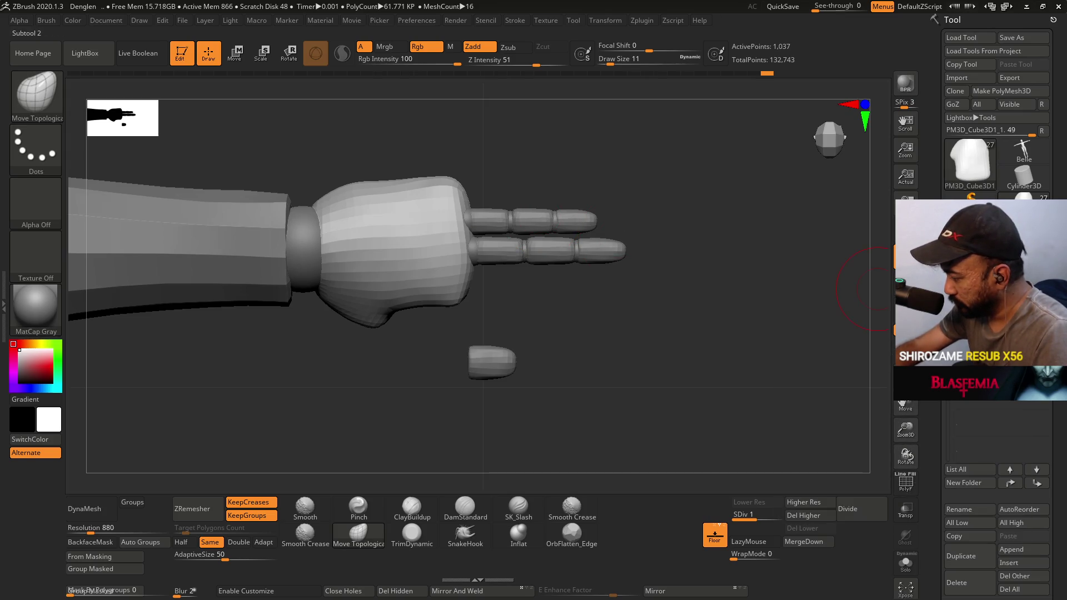
{"action": "left_click", "coordinate": [972, 389]}
{"action": "key", "text": "w"}
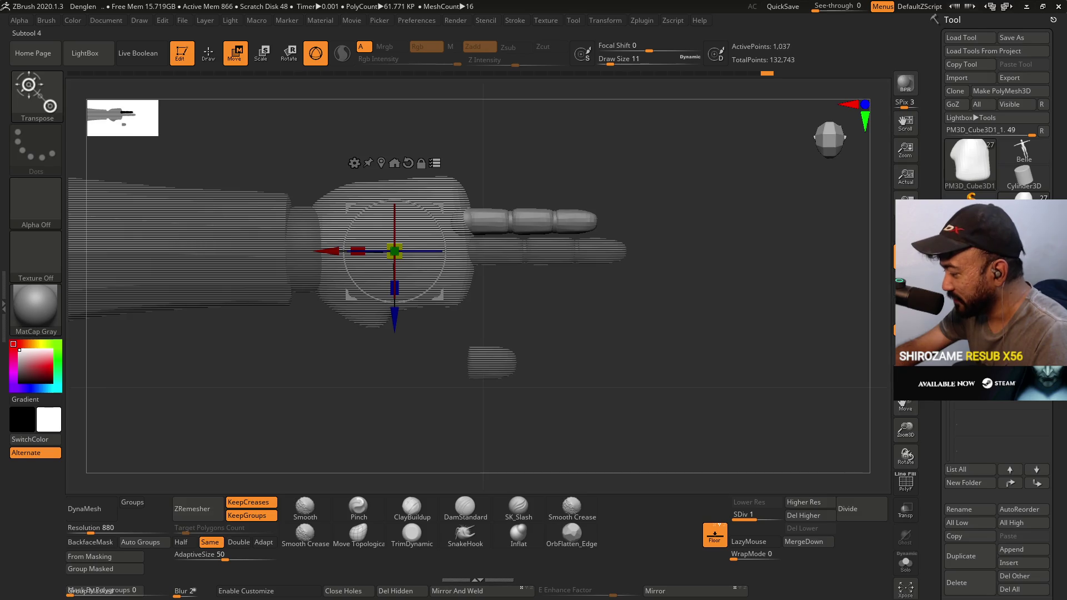
Select a finger segment and duplicate the finger 3 folder, confirming with OK.
{"action": "left_click", "coordinate": [972, 403]}
{"action": "left_click", "coordinate": [972, 402]}
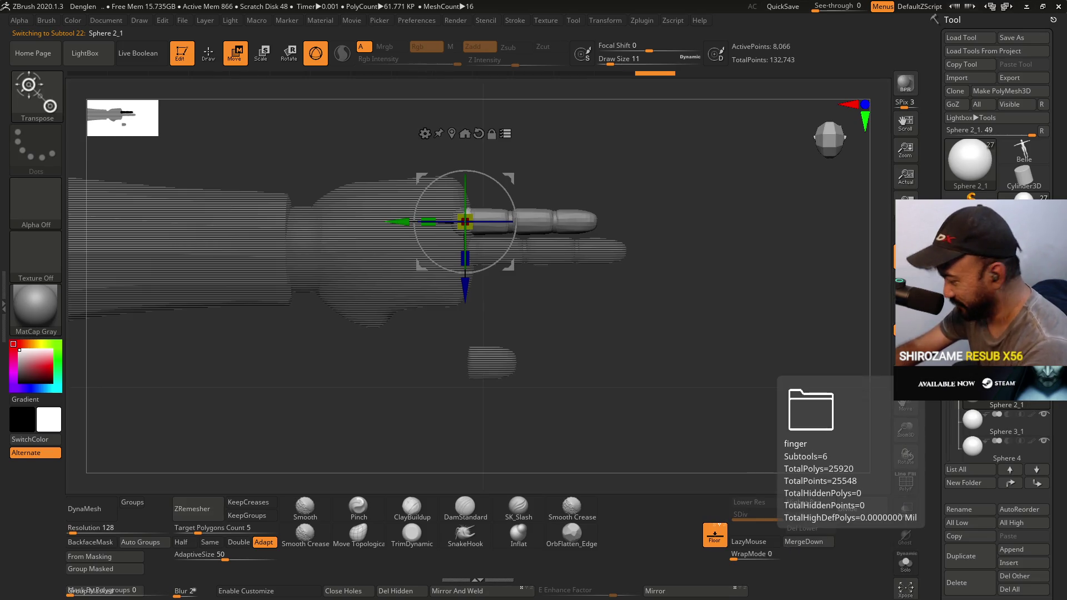
{"action": "left_click", "coordinate": [978, 392]}
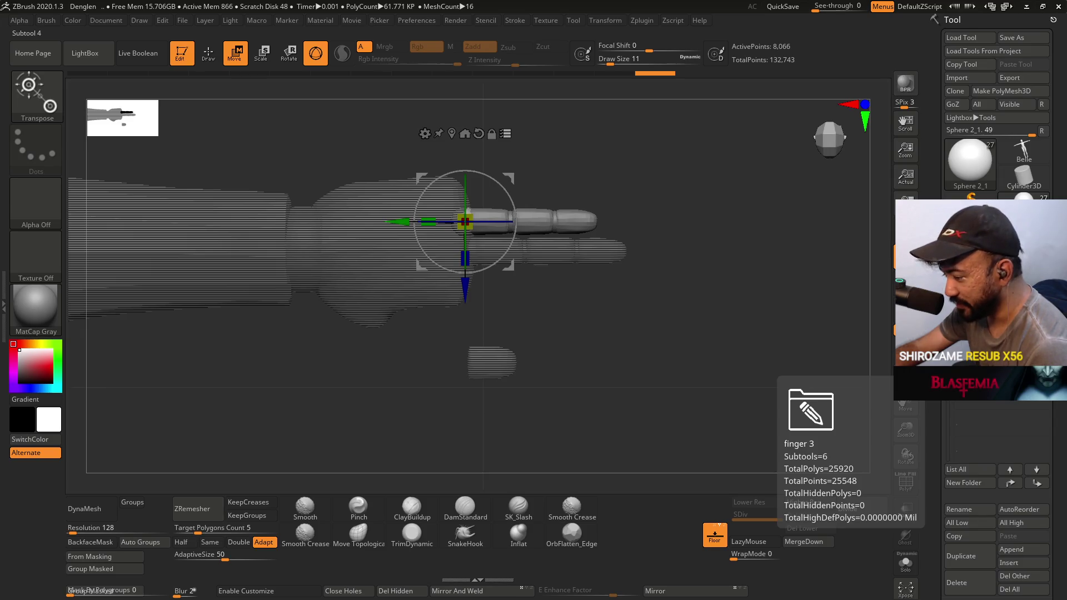
{"action": "left_click", "coordinate": [952, 392]}
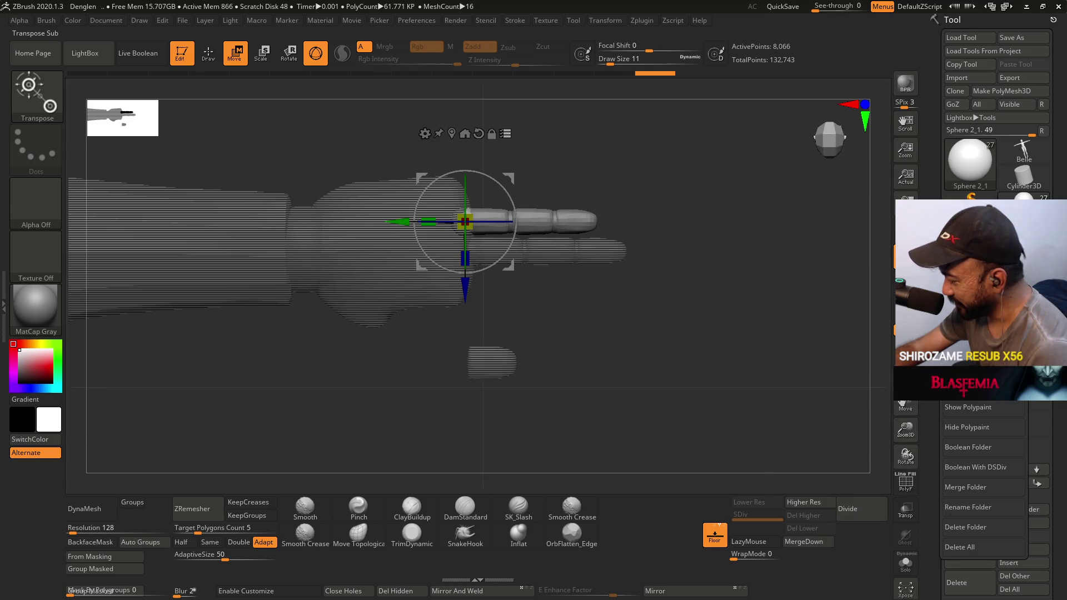
{"action": "left_click", "coordinate": [967, 364]}
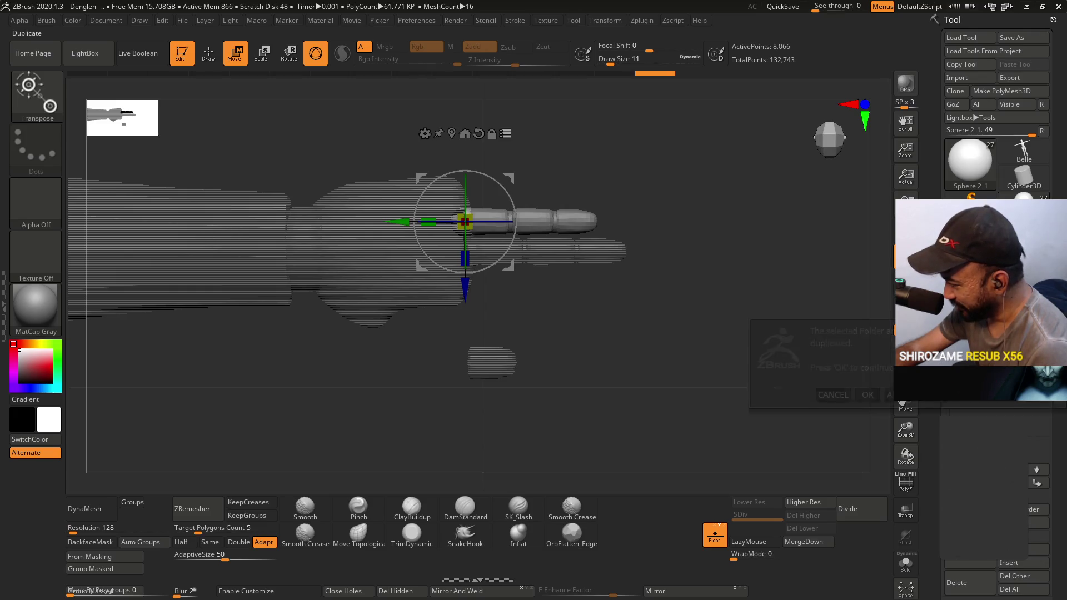
{"action": "left_click", "coordinate": [868, 394]}
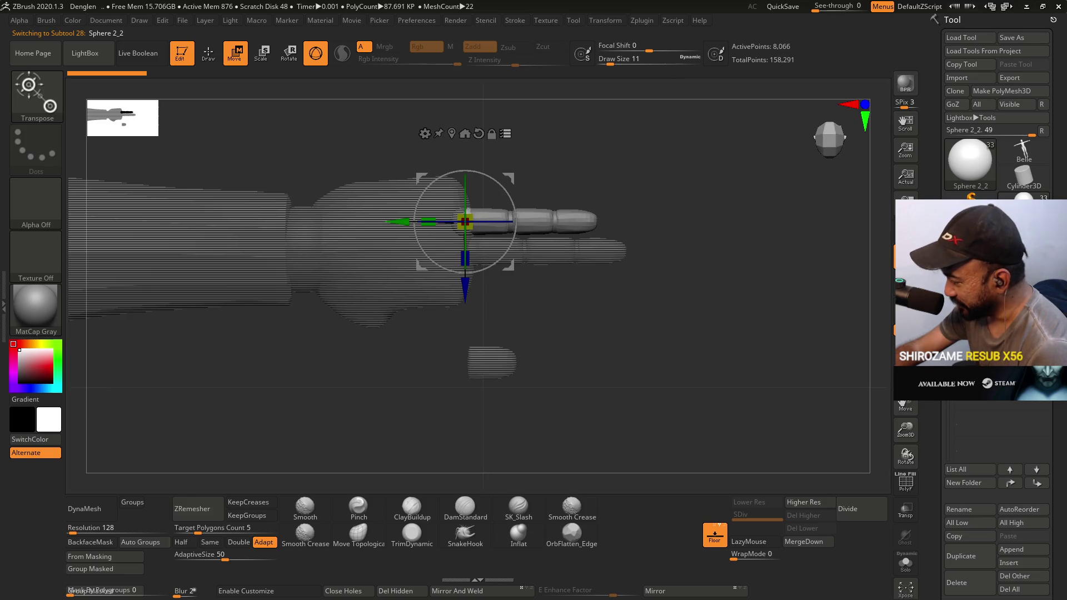
Move the copied finger down below the original and nudge it slightly right.
{"action": "left_click_drag", "start_coordinate": [475, 286], "coordinate": [477, 343]}
{"action": "left_click_drag", "start_coordinate": [590, 308], "coordinate": [588, 328], "text": "alt"}
{"action": "left_click_drag", "start_coordinate": [403, 284], "coordinate": [408, 284]}
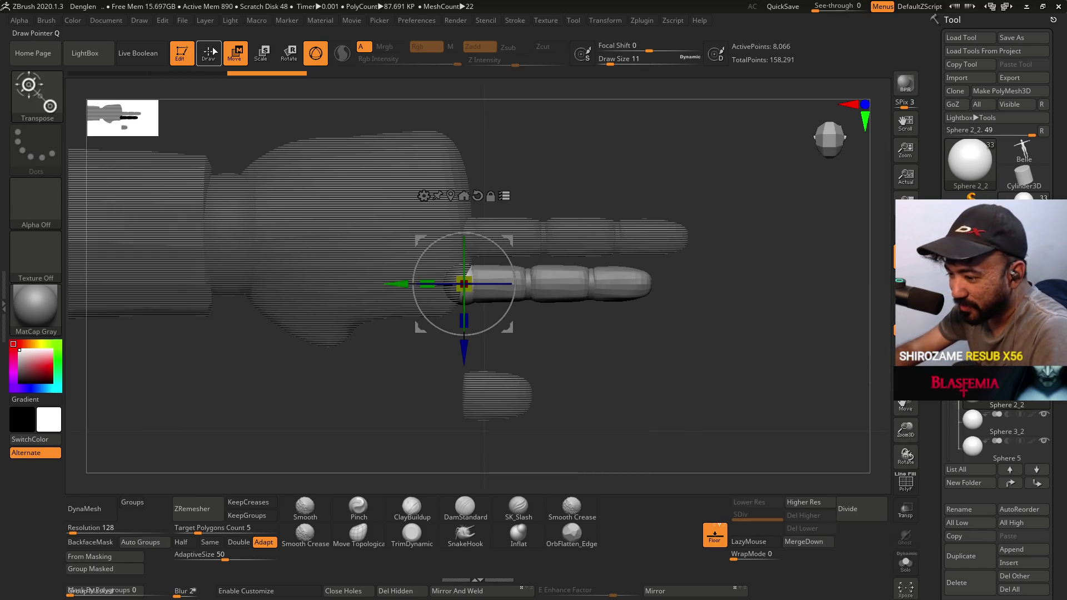
Turn off Gizmo 3D, try Move Topological and Smooth, then undo the hand changes and return to Move.
{"action": "left_click", "coordinate": [316, 52]}
{"action": "left_click", "coordinate": [208, 53]}
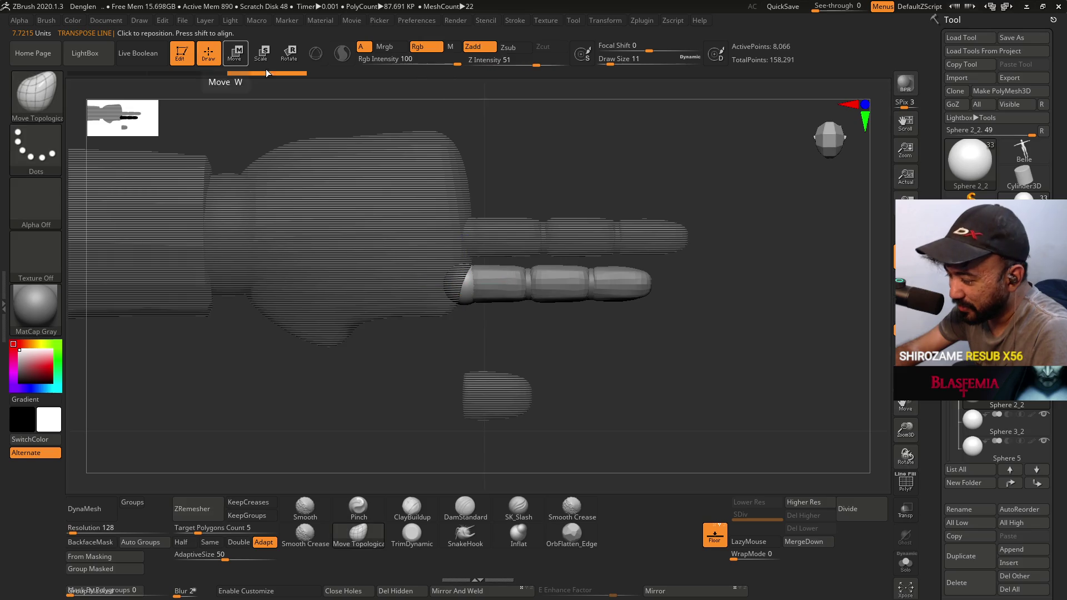
{"action": "key", "text": "f"}
{"action": "key", "text": "ctrl"}
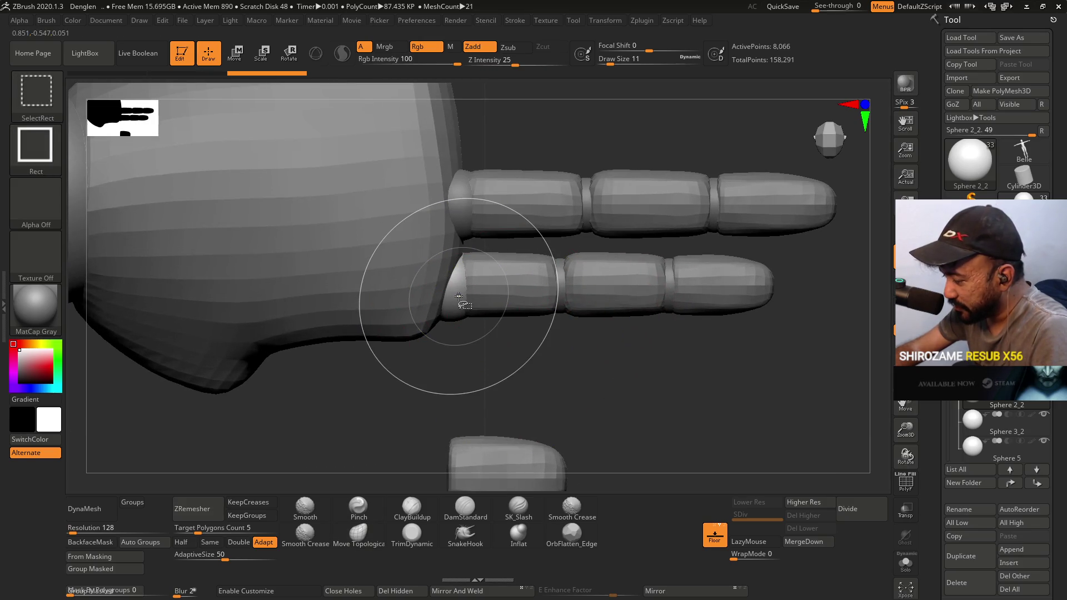
{"action": "left_click", "coordinate": [359, 534]}
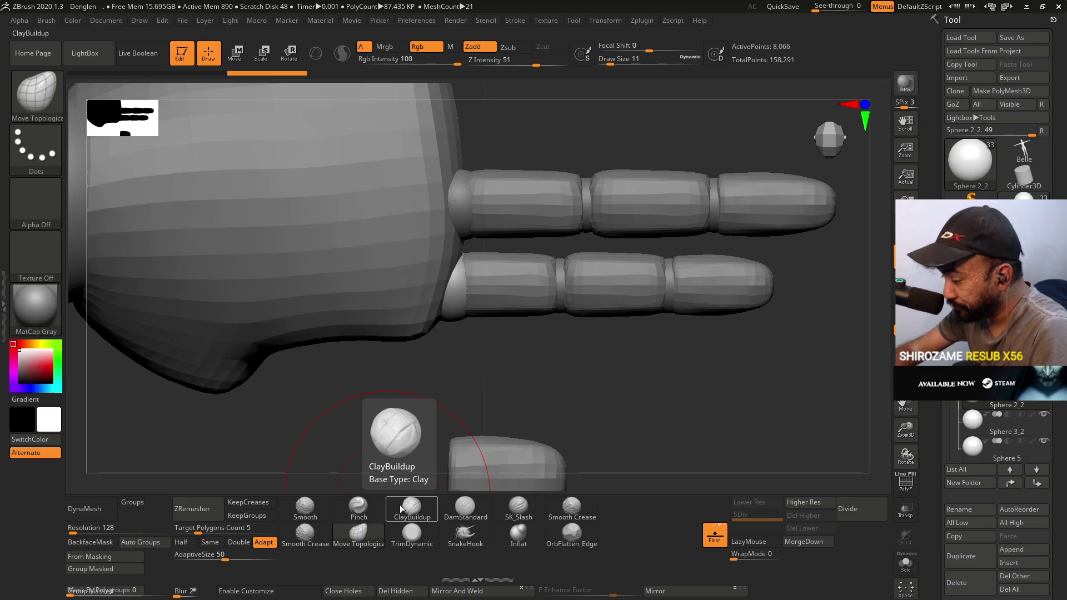
{"action": "key", "text": "shift"}
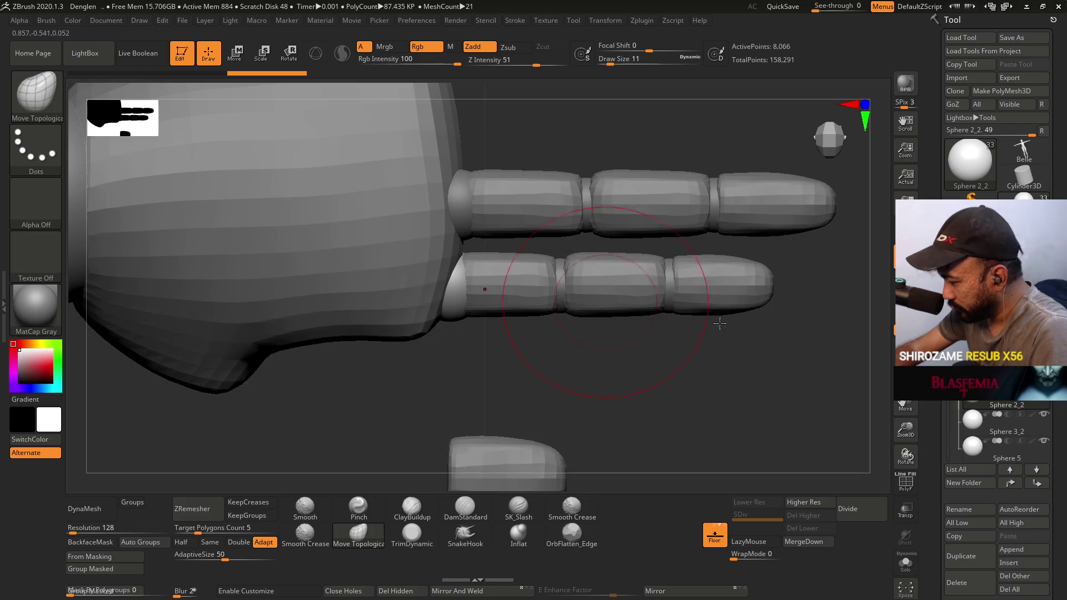
{"action": "key", "text": "ctrl"}
{"action": "key", "text": "ctrl+z"}
{"action": "key", "text": "ctrl+z"}
{"action": "key", "text": "ctrl+z"}
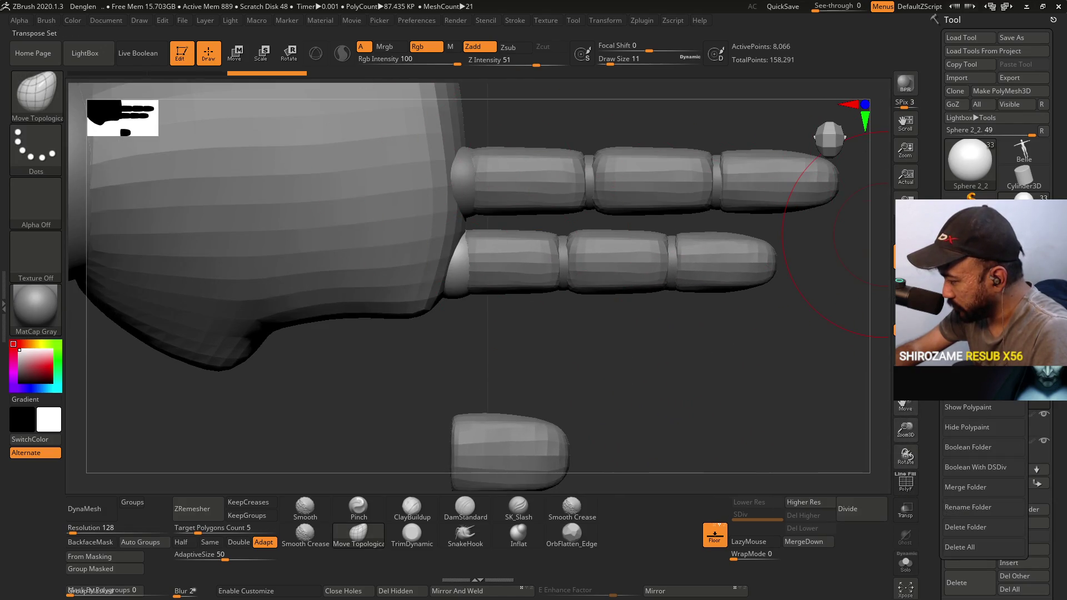
{"action": "key", "text": "w"}
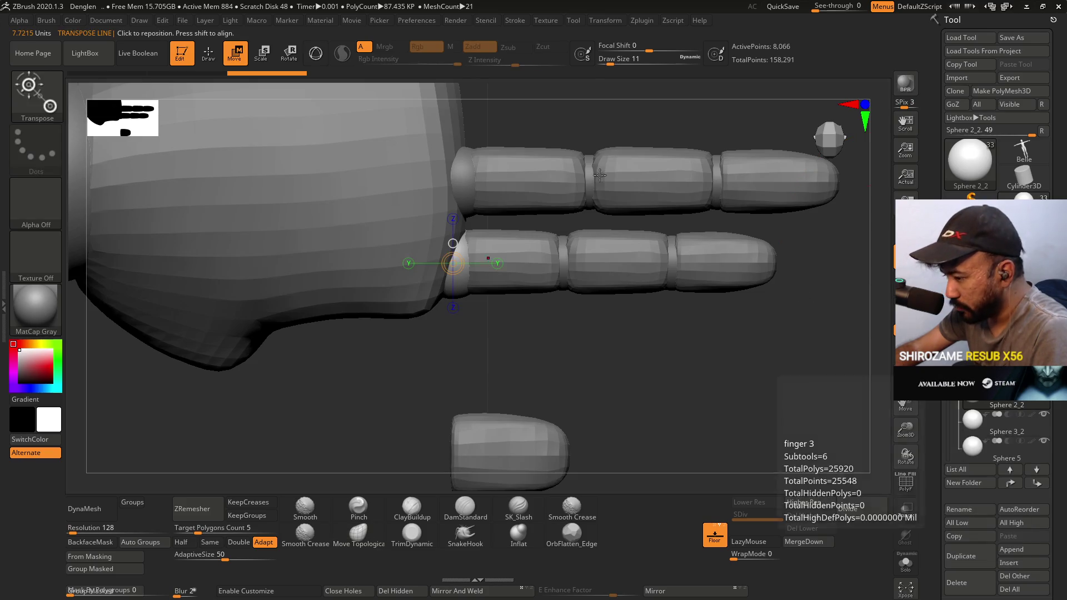
Re-enable the 3D gizmo, ghost the other parts, and place the gizmo on the finger.
{"action": "left_click", "coordinate": [317, 54]}
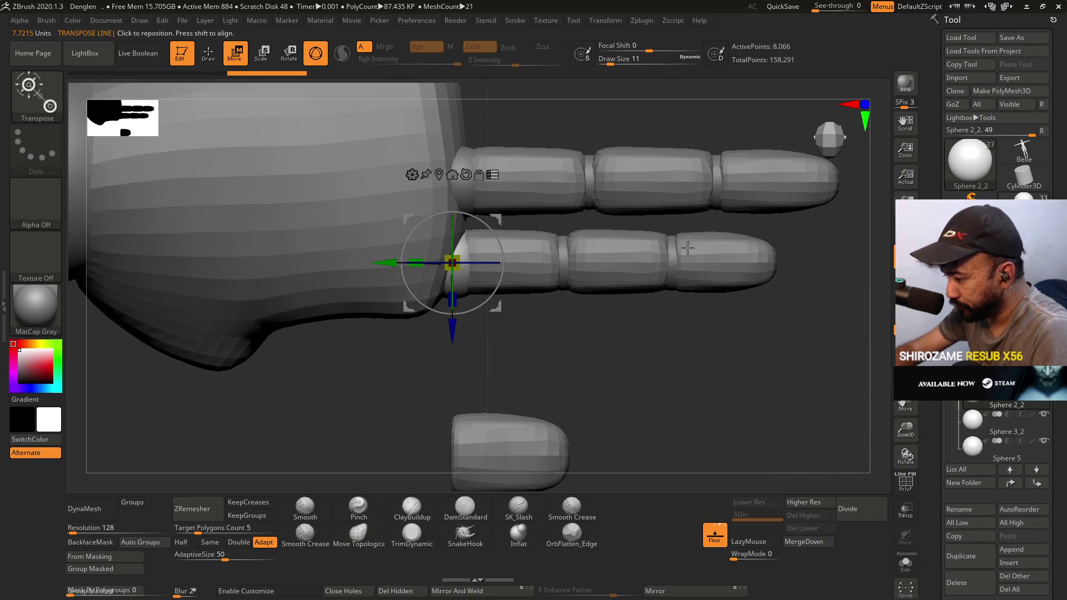
{"action": "left_click", "coordinate": [493, 175]}
{"action": "mouse_move", "coordinate": [714, 343]}
{"action": "left_mouse_down"}
{"action": "mouse_move", "coordinate": [705, 312]}
{"action": "mouse_move", "coordinate": [488, 278]}
{"action": "left_mouse_up"}
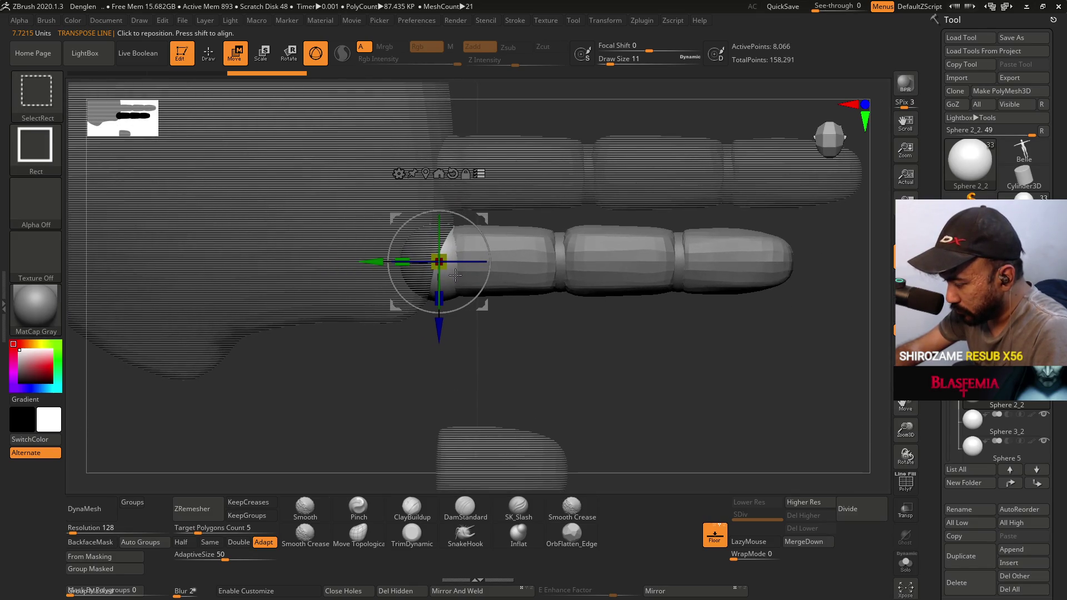
{"action": "left_click", "coordinate": [561, 263]}
{"action": "left_click", "coordinate": [561, 263]}
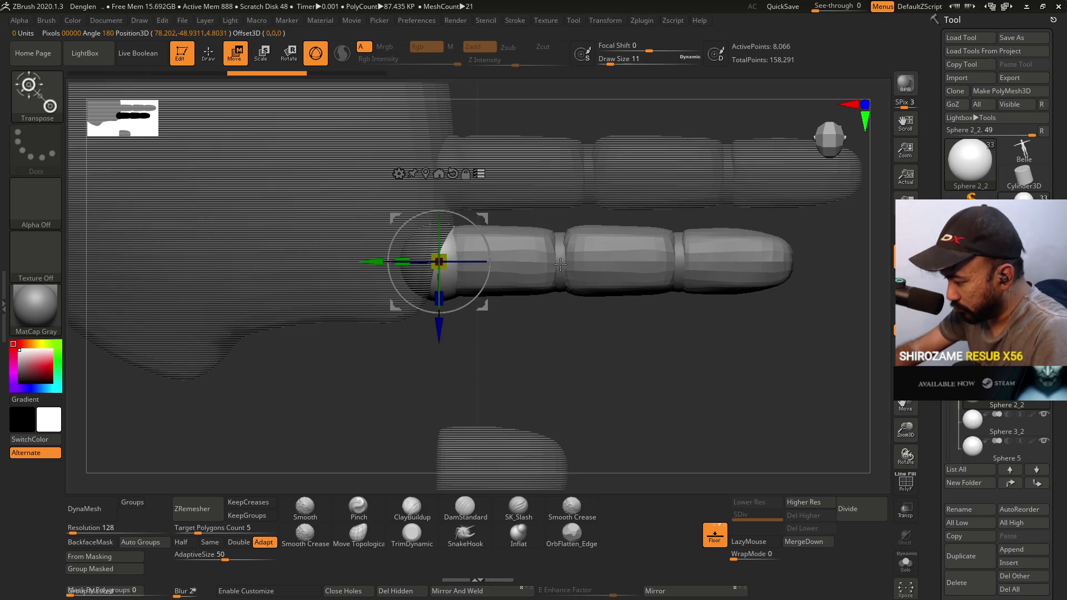
{"action": "key", "text": "ctrl+shift"}
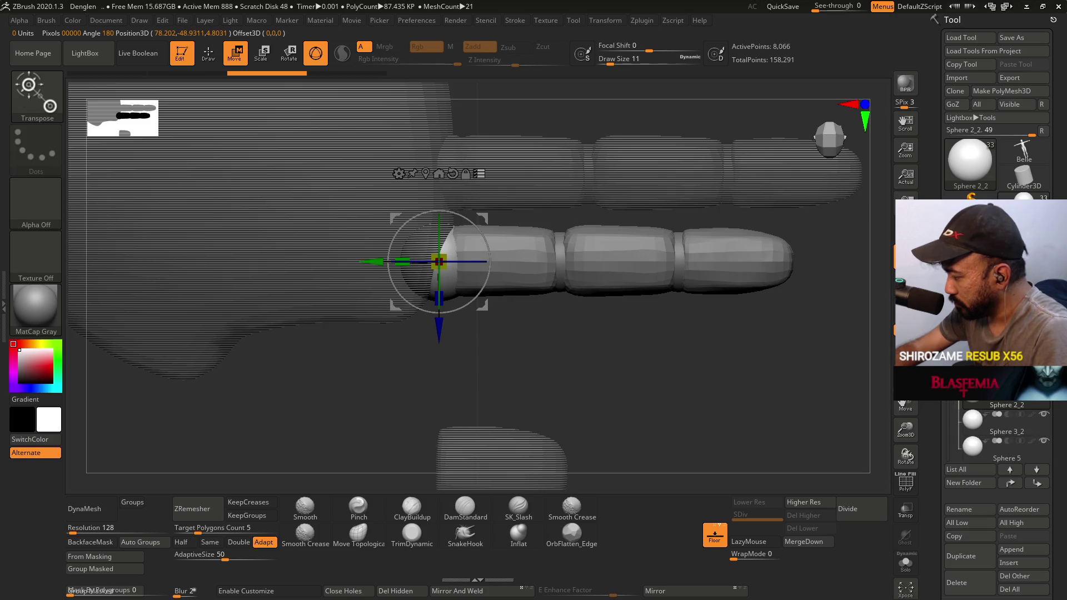
Delete the extra finger folder and its subtools, confirming with OK.
{"action": "left_click", "coordinate": [970, 396]}
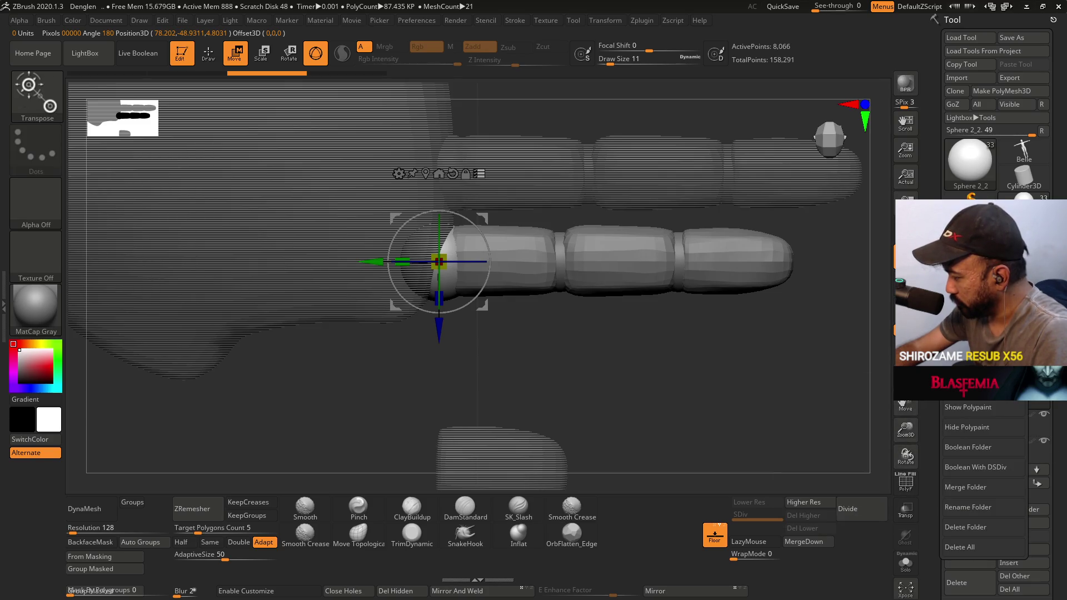
{"action": "left_click", "coordinate": [970, 408]}
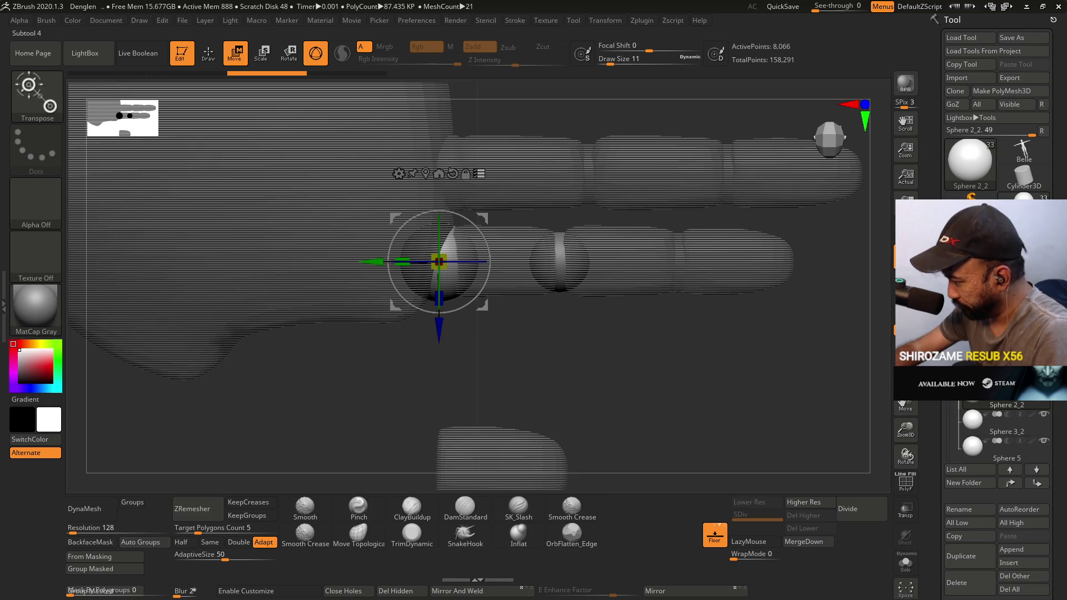
{"action": "left_click", "coordinate": [955, 387]}
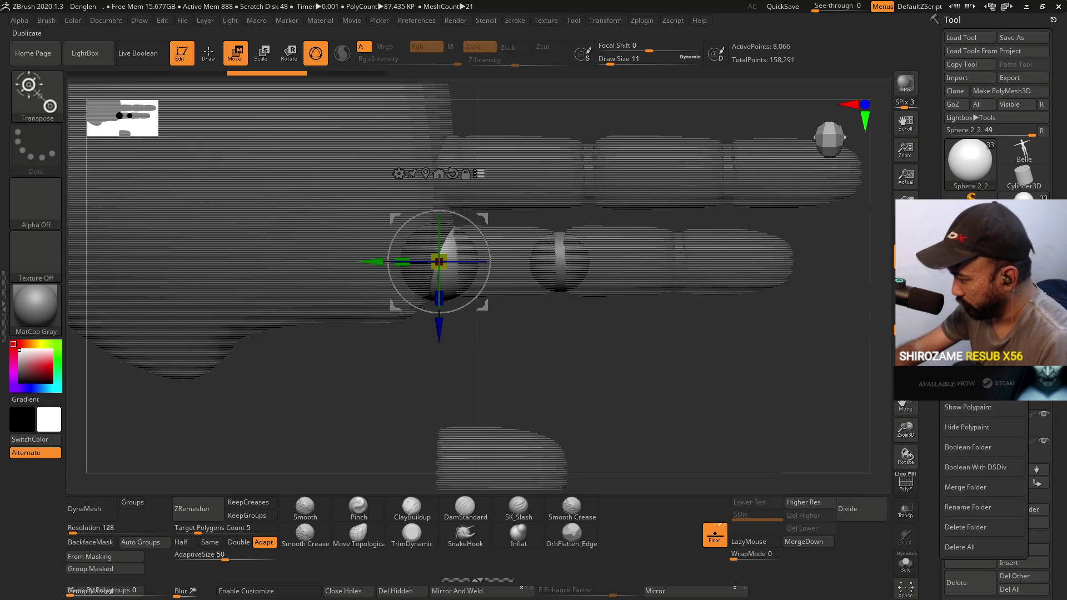
{"action": "left_click", "coordinate": [981, 542]}
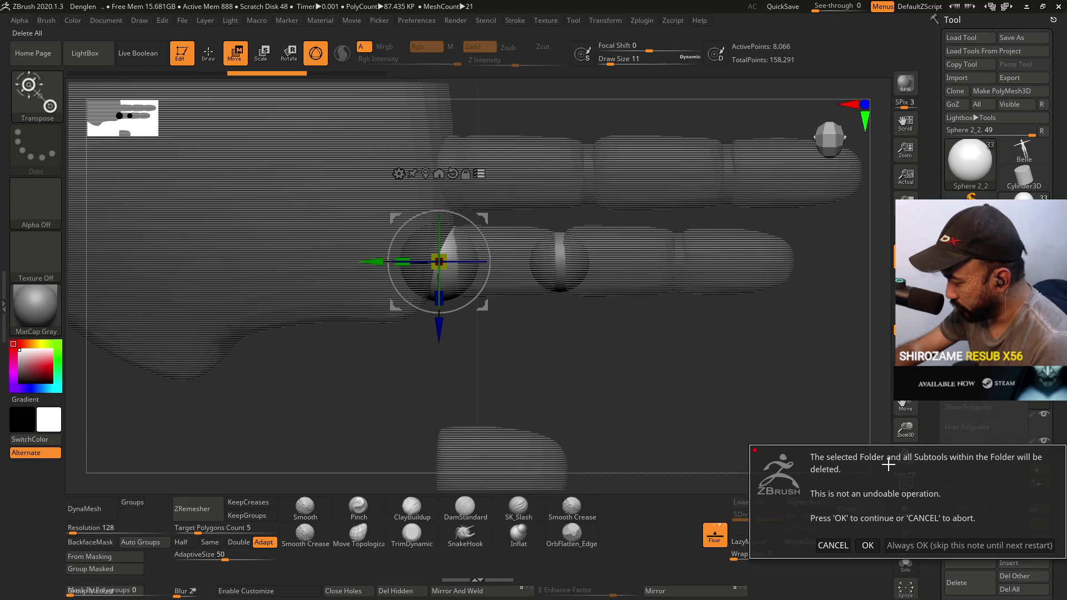
{"action": "left_click", "coordinate": [867, 545]}
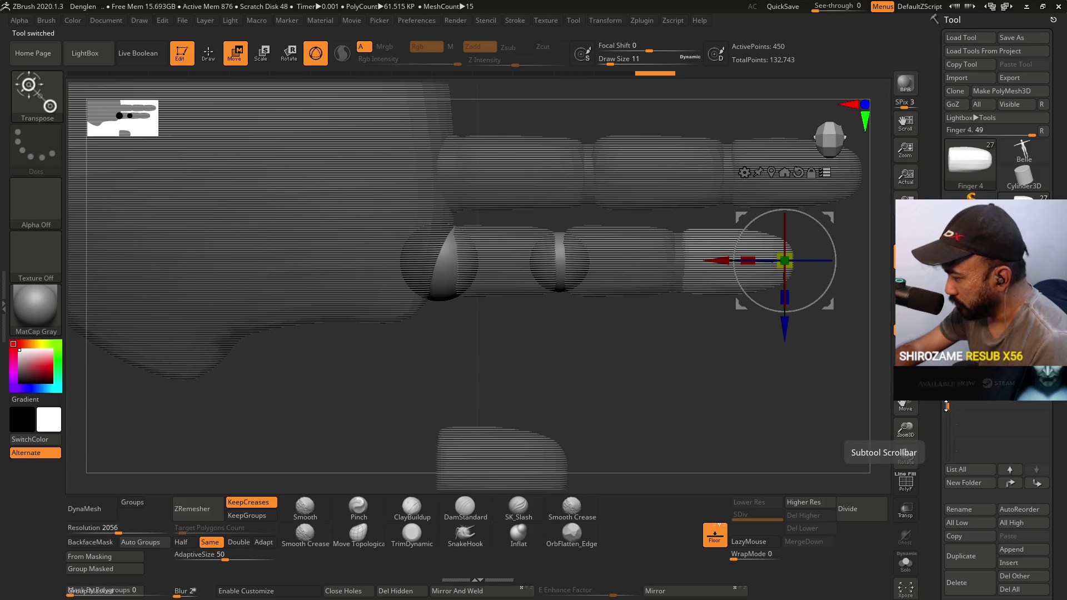
Select the finger 3 subtool and isolate the top sphere piece, Sphere 2_1.
{"action": "left_click_drag", "start_coordinate": [657, 346], "coordinate": [767, 346], "text": "alt"}
{"action": "mouse_move", "coordinate": [621, 76]}
{"action": "left_mouse_down"}
{"action": "mouse_move", "coordinate": [531, 82]}
{"action": "mouse_move", "coordinate": [701, 95]}
{"action": "left_mouse_up"}
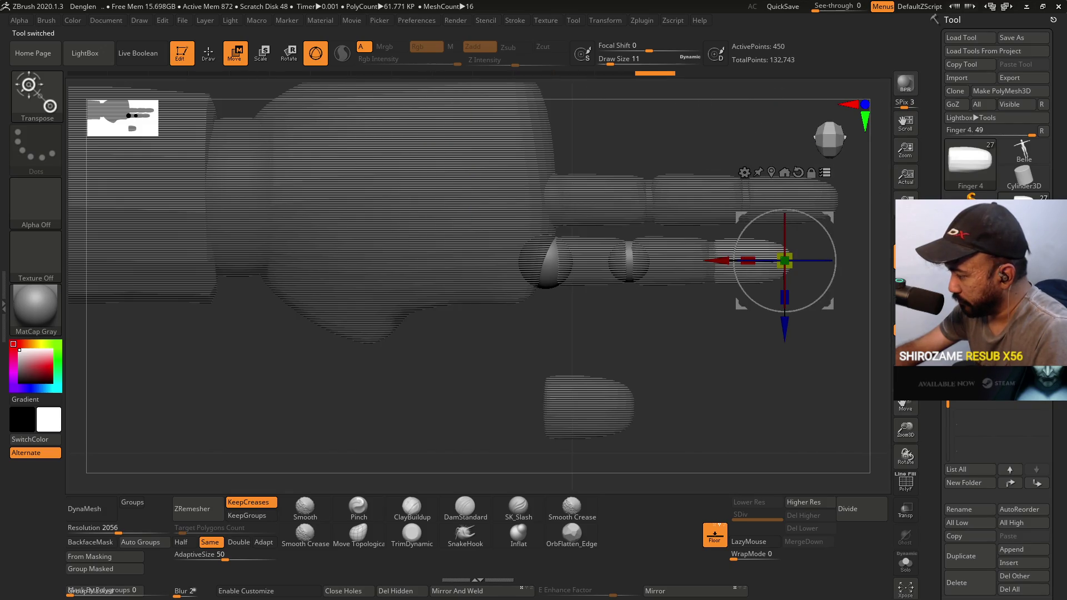
{"action": "left_click", "coordinate": [977, 384], "text": "ctrl"}
{"action": "left_click", "coordinate": [978, 383]}
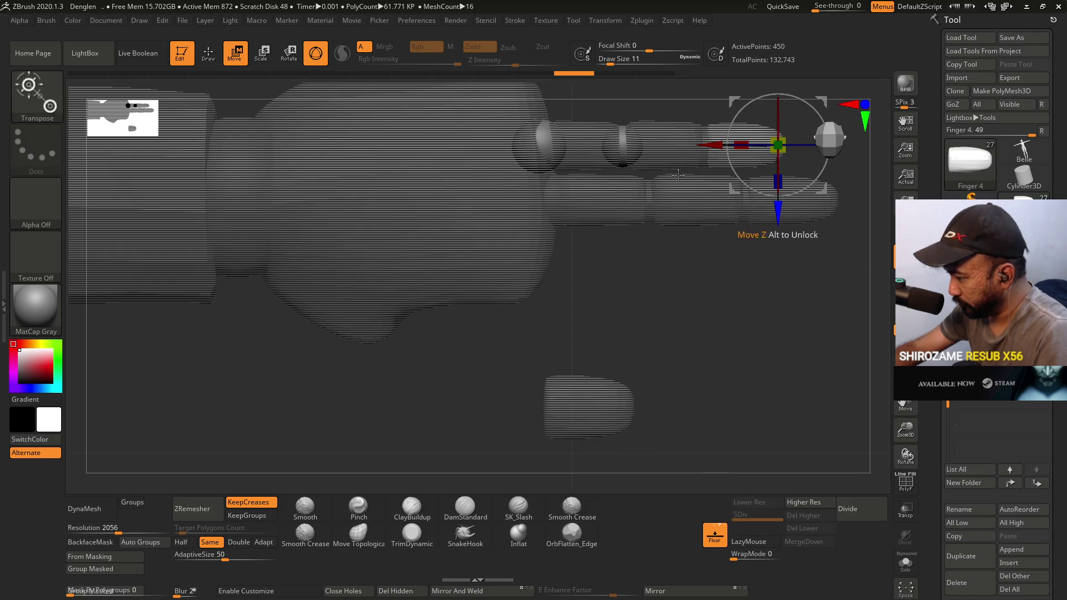
{"action": "key", "text": "ctrl"}
{"action": "left_click", "coordinate": [543, 139], "text": "ctrl"}
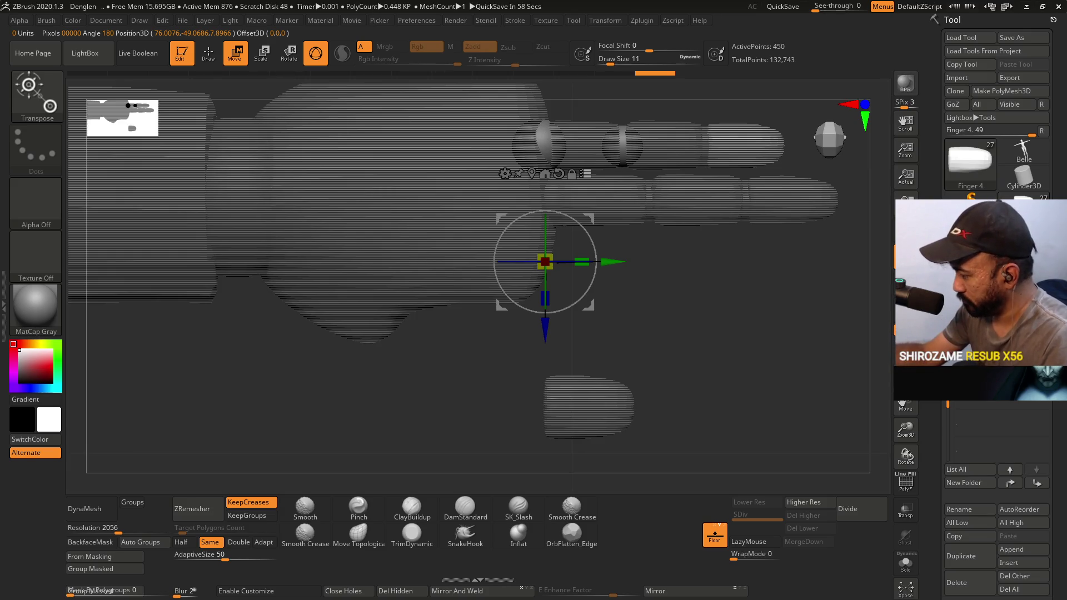
{"action": "left_click", "coordinate": [539, 141], "text": "alt"}
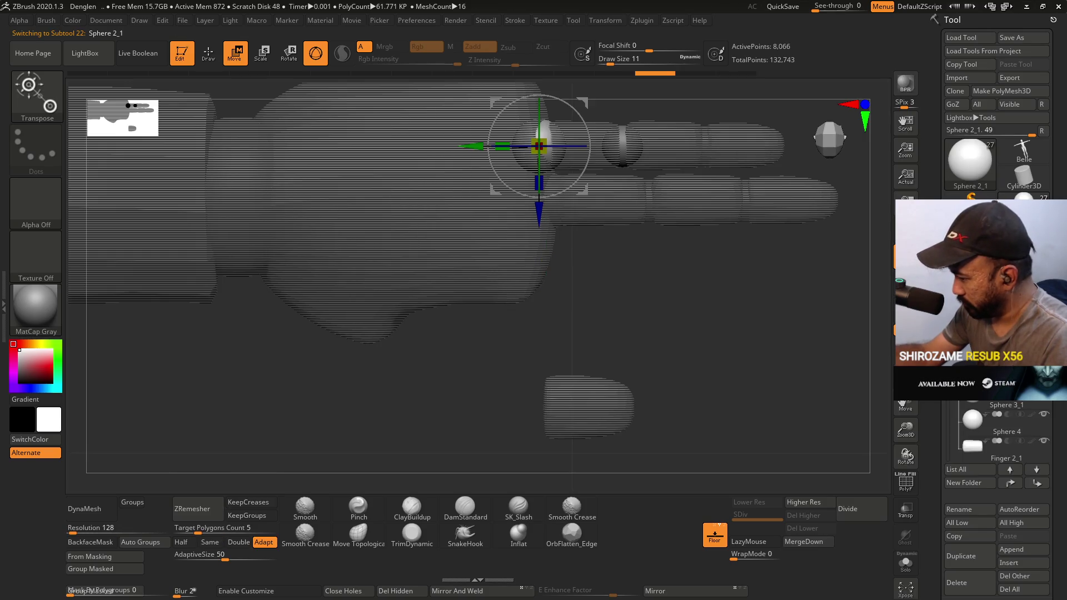
{"action": "left_click_drag", "start_coordinate": [771, 290], "coordinate": [738, 367], "text": "alt"}
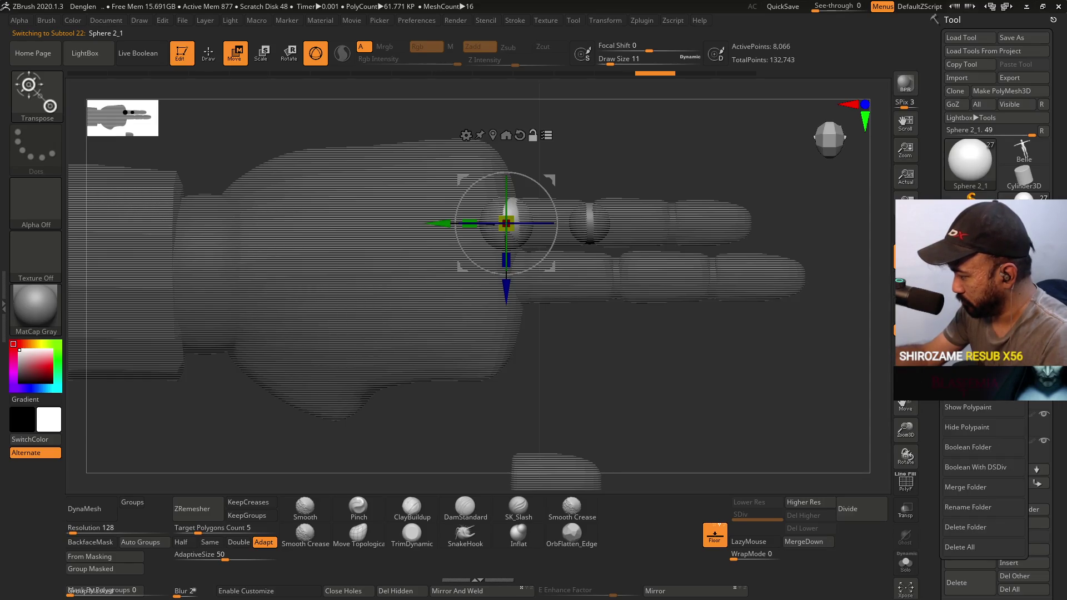
Make the top finger visible, duplicate its folder, then undo a trial move of the copy.
{"action": "left_click", "coordinate": [996, 416]}
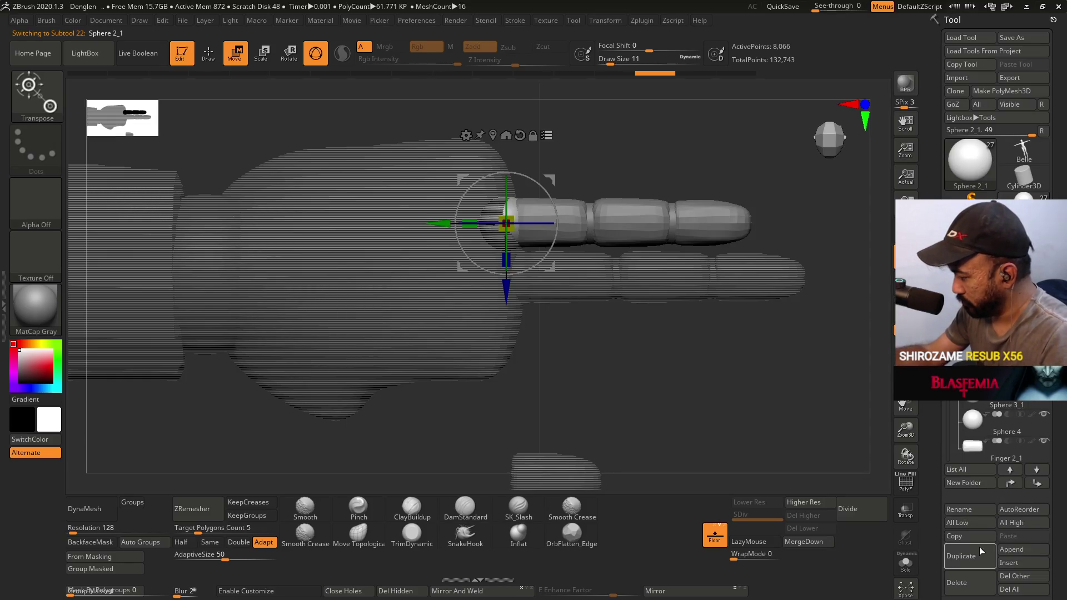
{"action": "left_click", "coordinate": [977, 395]}
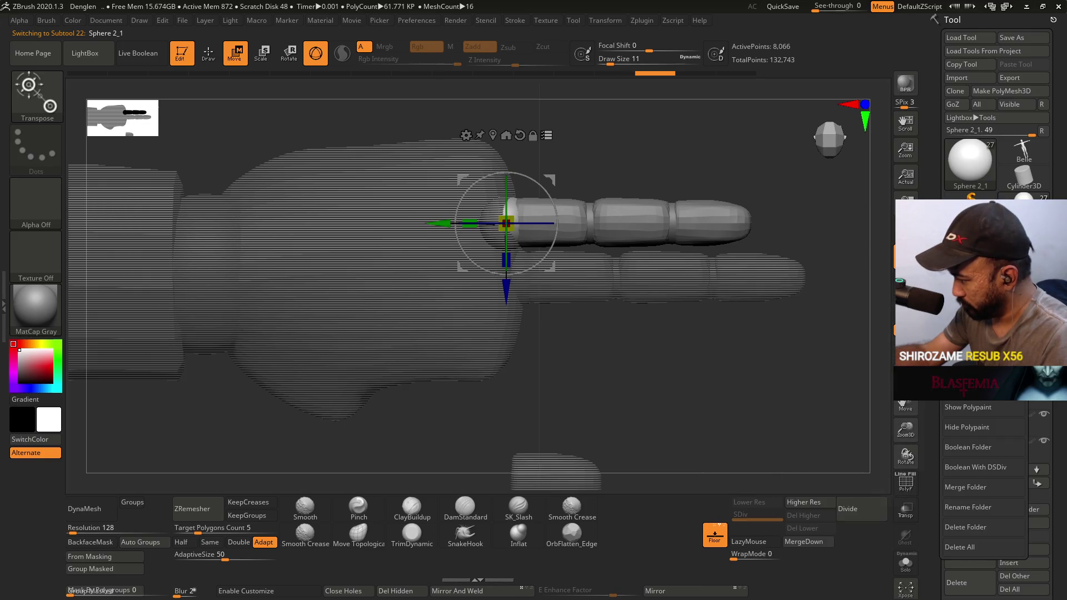
{"action": "left_click", "coordinate": [938, 410]}
{"action": "left_click", "coordinate": [867, 409]}
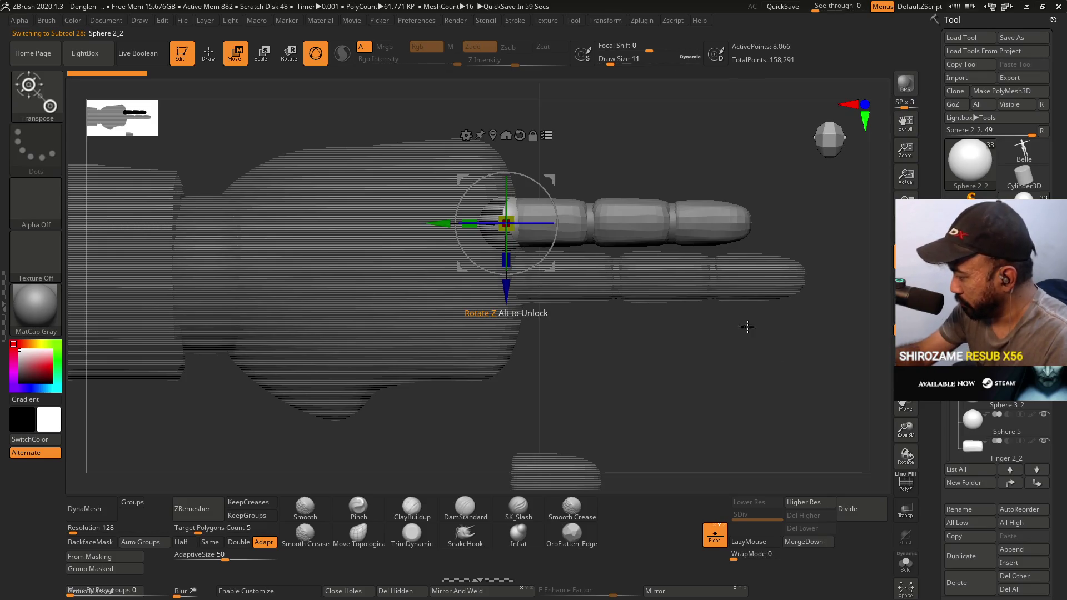
{"action": "left_click_drag", "start_coordinate": [503, 302], "coordinate": [503, 408]}
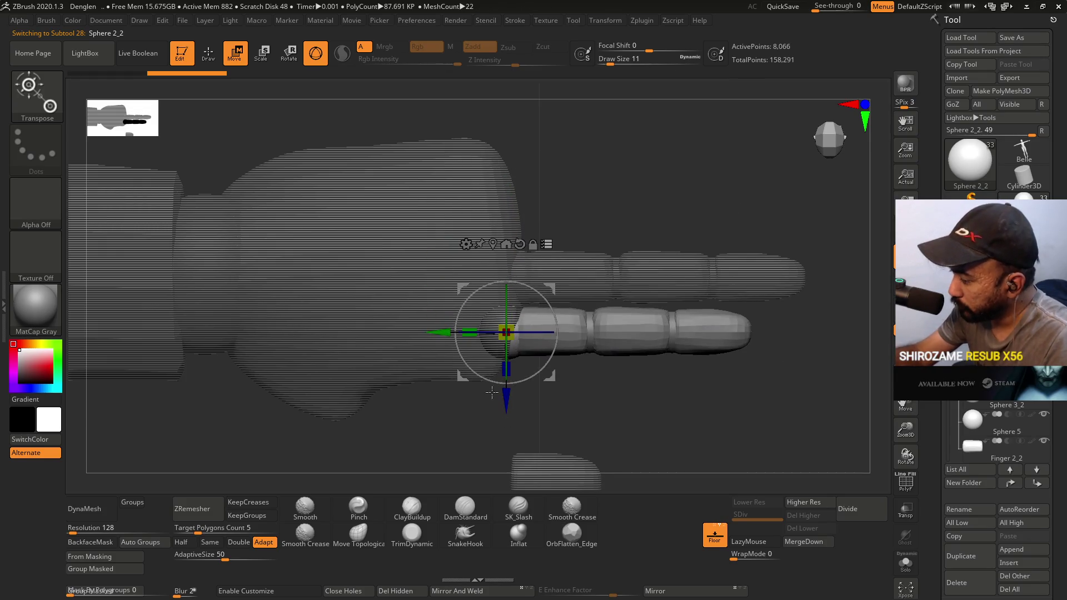
{"action": "key", "text": "ctrl+z"}
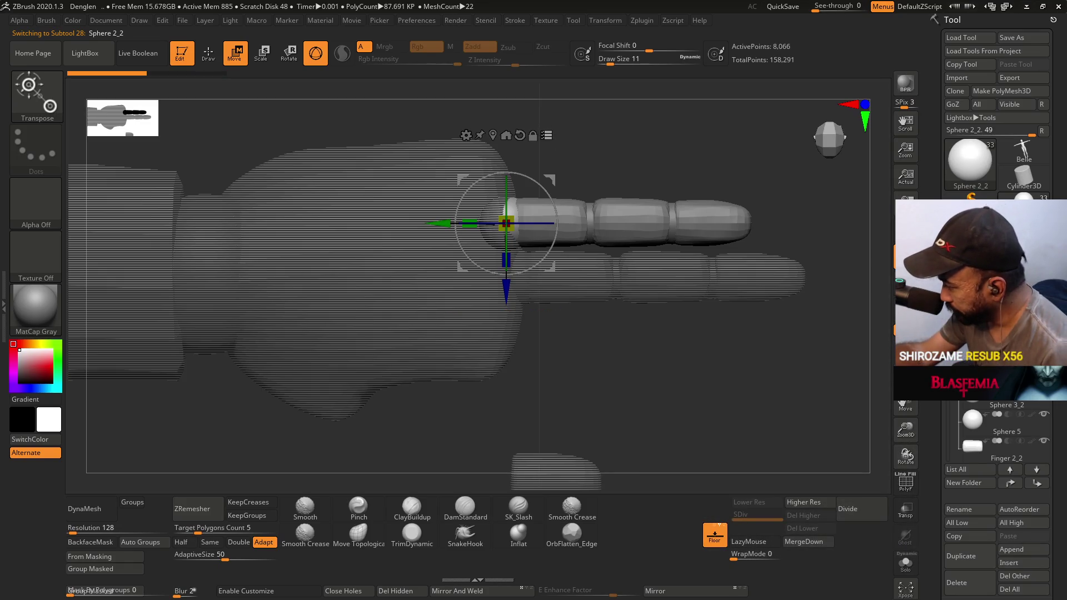
Reopen the folder options and drag the duplicated finger down to the lower position.
{"action": "mouse_move", "coordinate": [945, 384]}
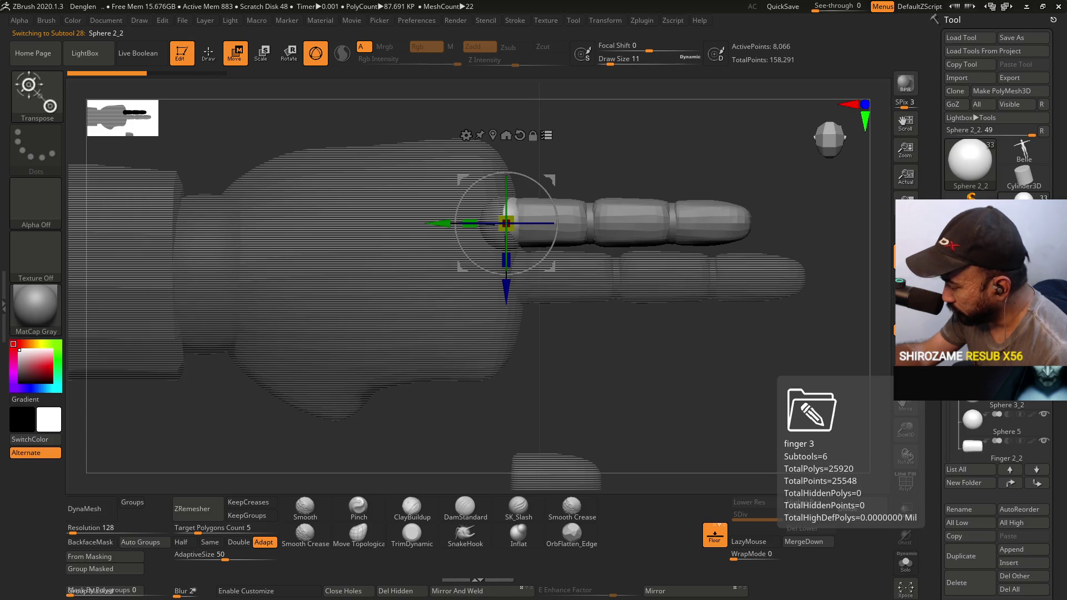
{"action": "left_click", "coordinate": [950, 384]}
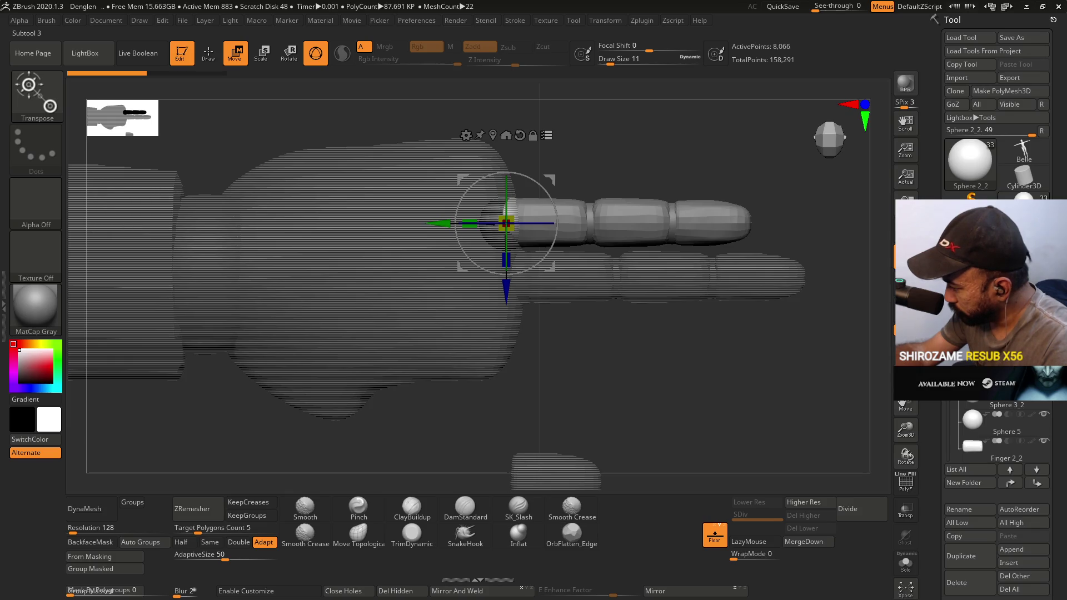
{"action": "scroll", "coordinate": [951, 428], "scroll_direction": "up", "scroll_amount": 3}
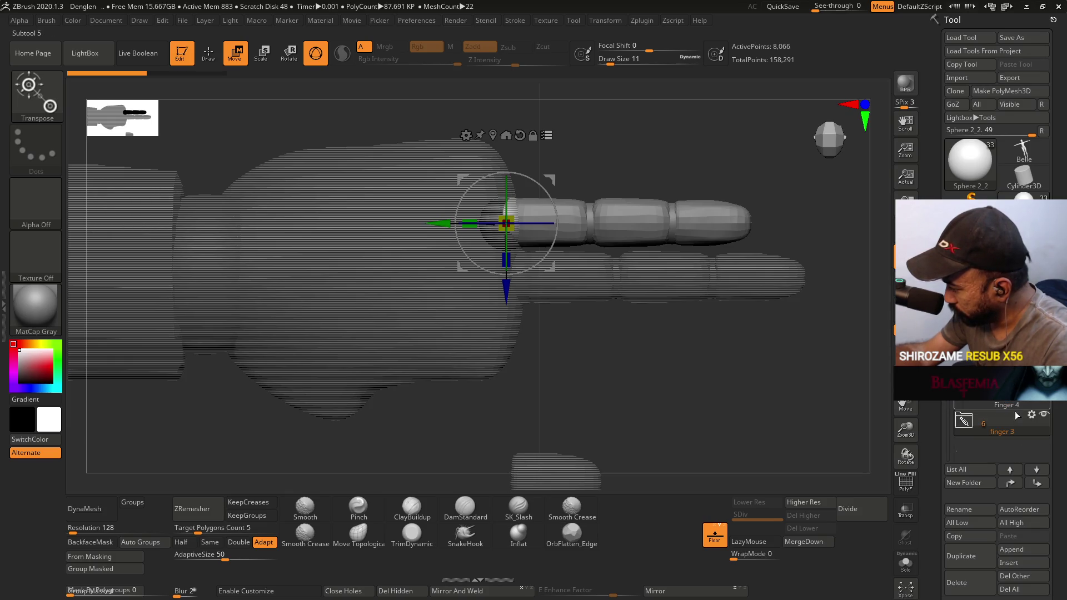
{"action": "scroll", "coordinate": [952, 427], "scroll_direction": "up", "scroll_amount": 2}
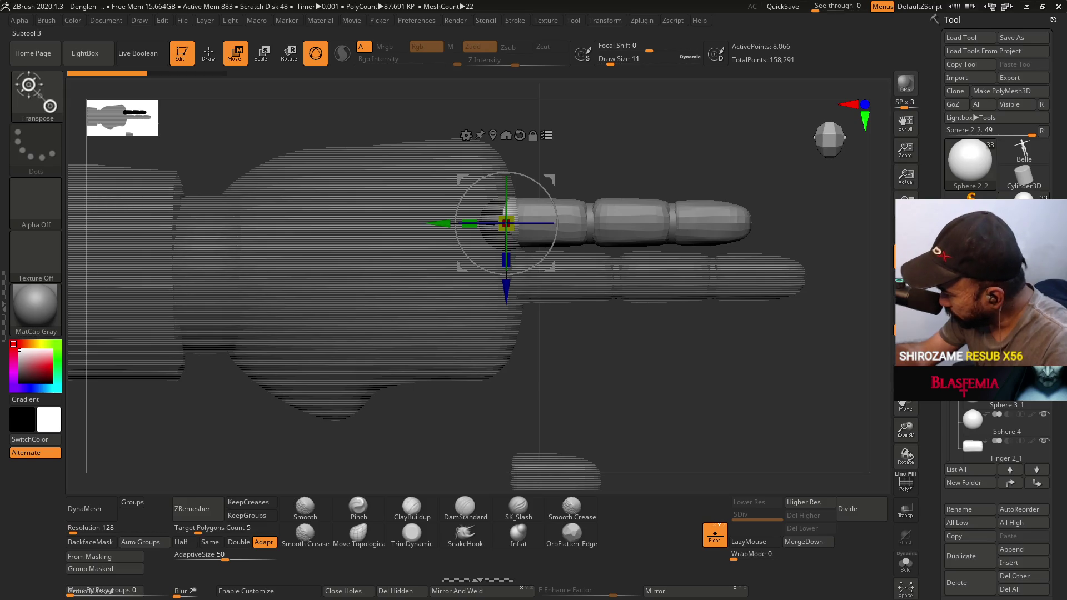
{"action": "scroll", "coordinate": [951, 428], "scroll_direction": "down", "scroll_amount": 2}
{"action": "mouse_move", "coordinate": [951, 428]}
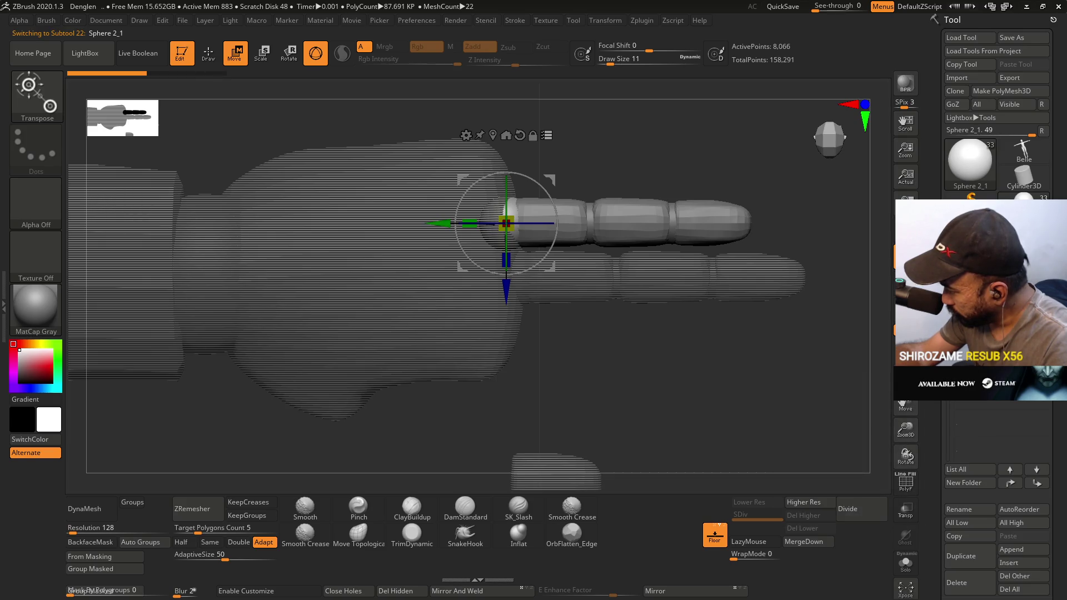
{"action": "left_click", "coordinate": [951, 428]}
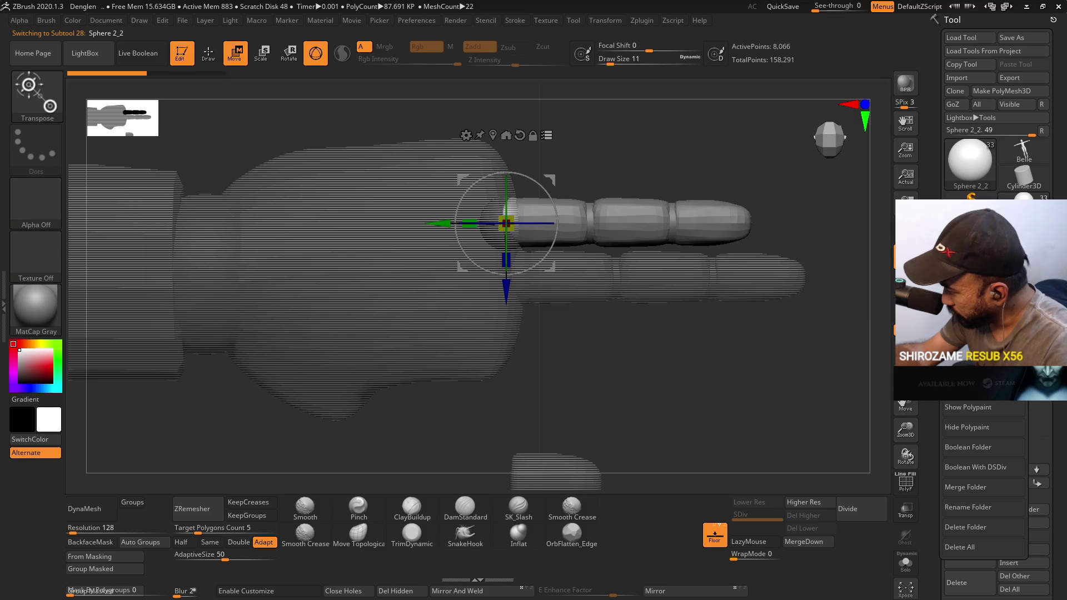
{"action": "mouse_move", "coordinate": [506, 282]}
{"action": "left_mouse_down"}
{"action": "mouse_move", "coordinate": [495, 392]}
{"action": "mouse_move", "coordinate": [510, 397]}
{"action": "left_mouse_up"}
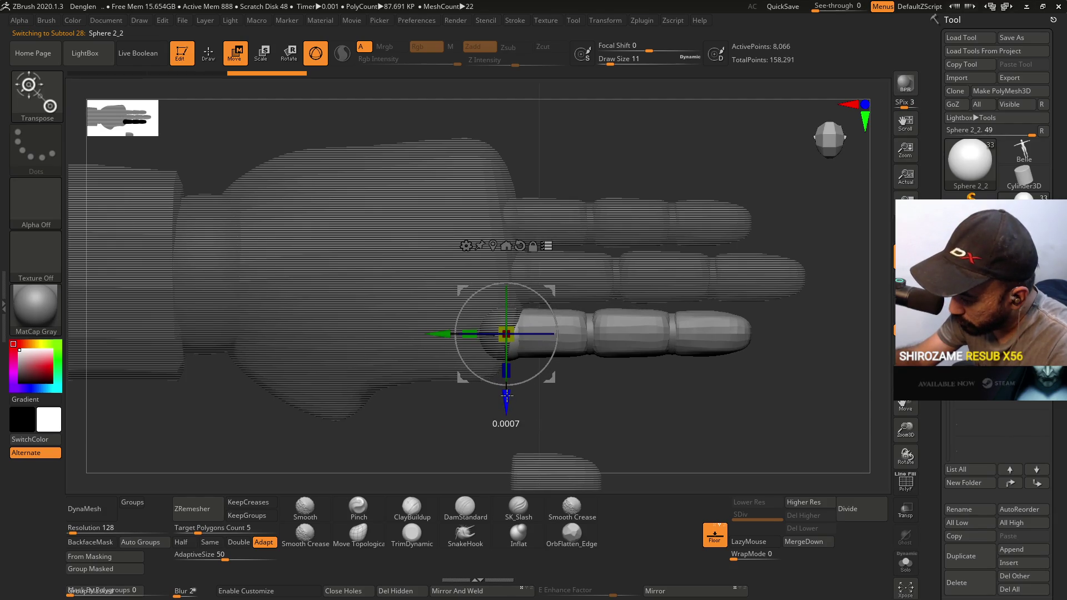
Nudge the duplicated finger slightly along X and pan the view left and down.
{"action": "left_click_drag", "start_coordinate": [449, 334], "coordinate": [454, 325]}
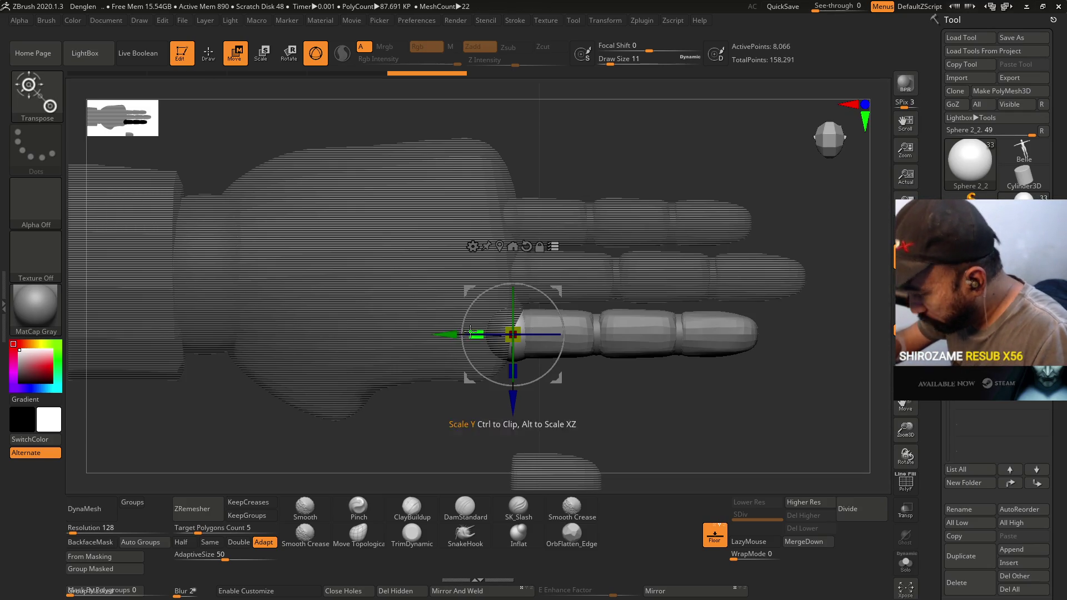
{"action": "left_click_drag", "start_coordinate": [453, 335], "coordinate": [453, 322]}
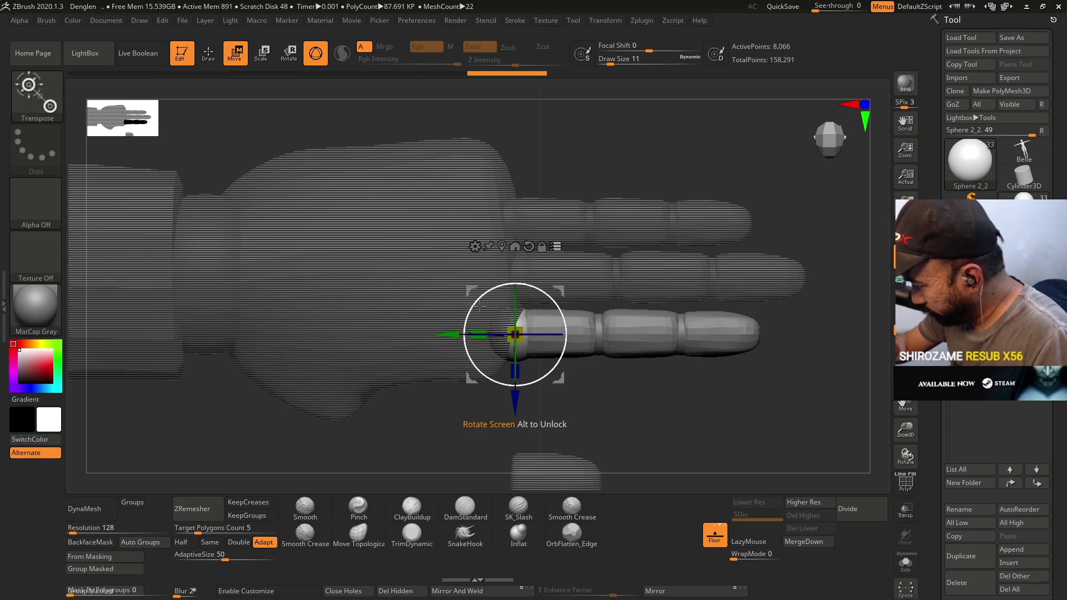
{"action": "left_click_drag", "start_coordinate": [669, 226], "coordinate": [626, 282], "text": "alt"}
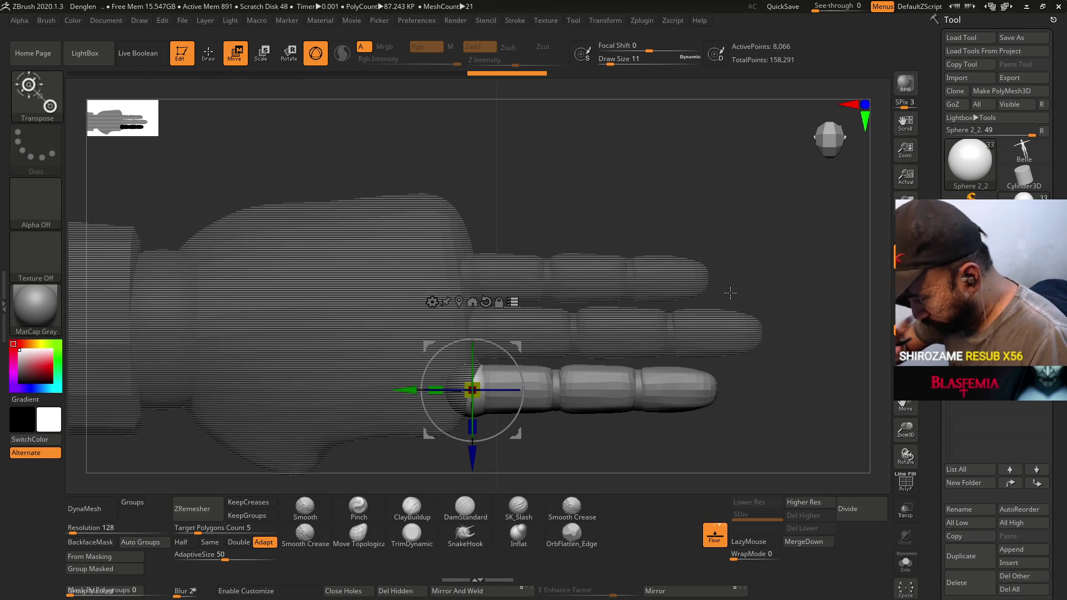
{"action": "mouse_move", "coordinate": [995, 386]}
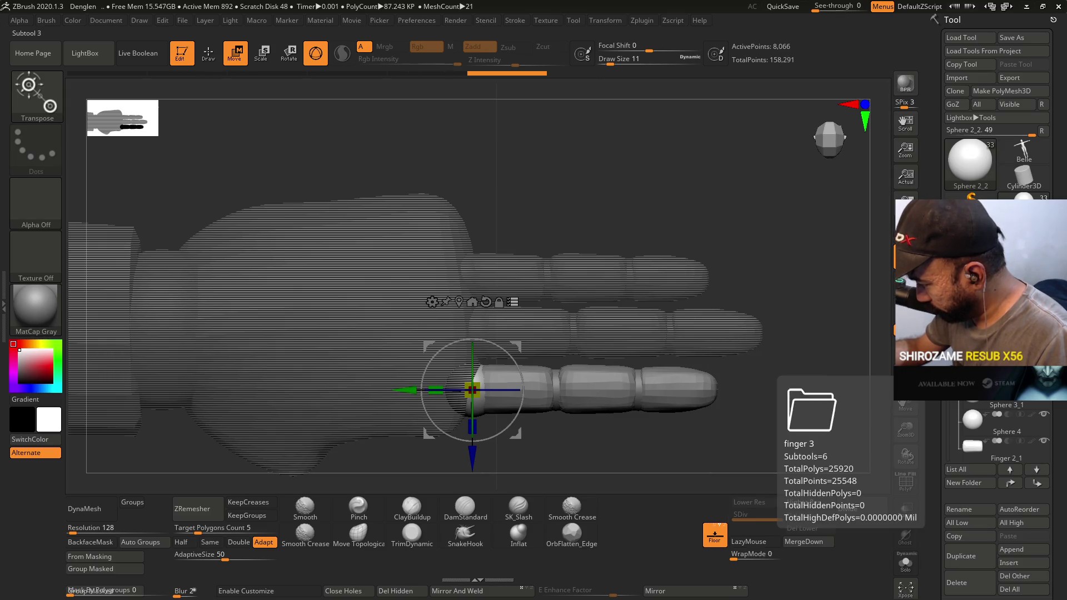
Step through the finger 3 subtools and select the Sphere 1 finger segment.
{"action": "left_click", "coordinate": [992, 384]}
{"action": "mouse_move", "coordinate": [992, 385]}
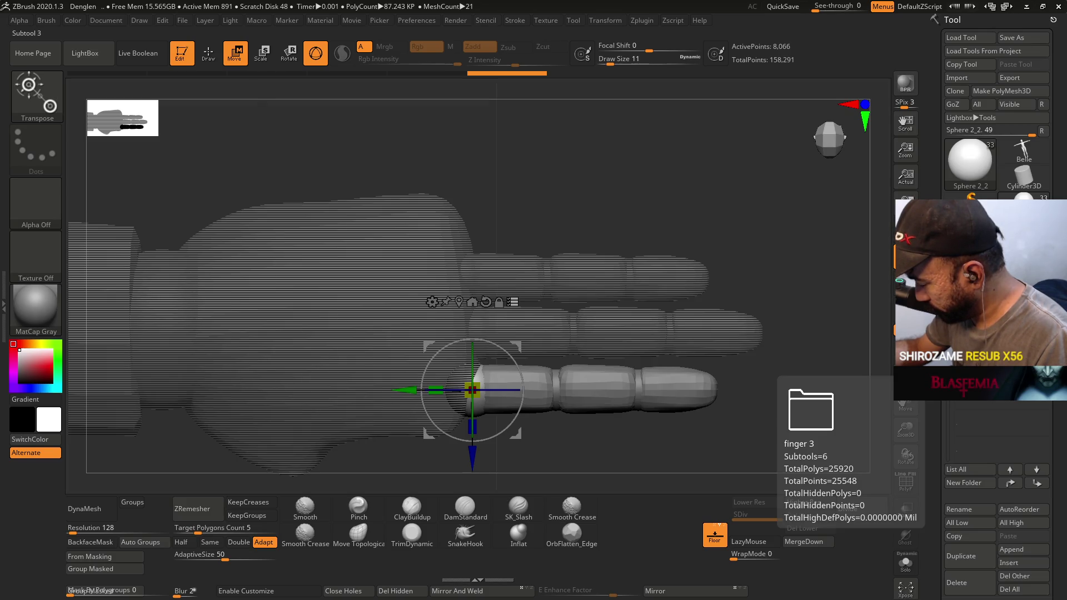
{"action": "left_click", "coordinate": [992, 389]}
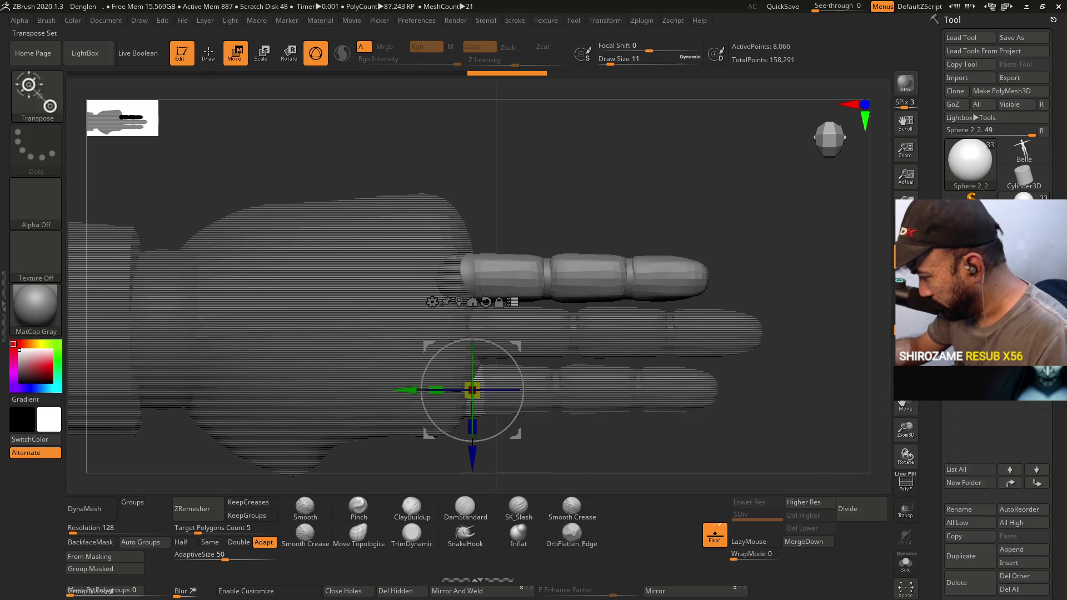
{"action": "left_click", "coordinate": [992, 414]}
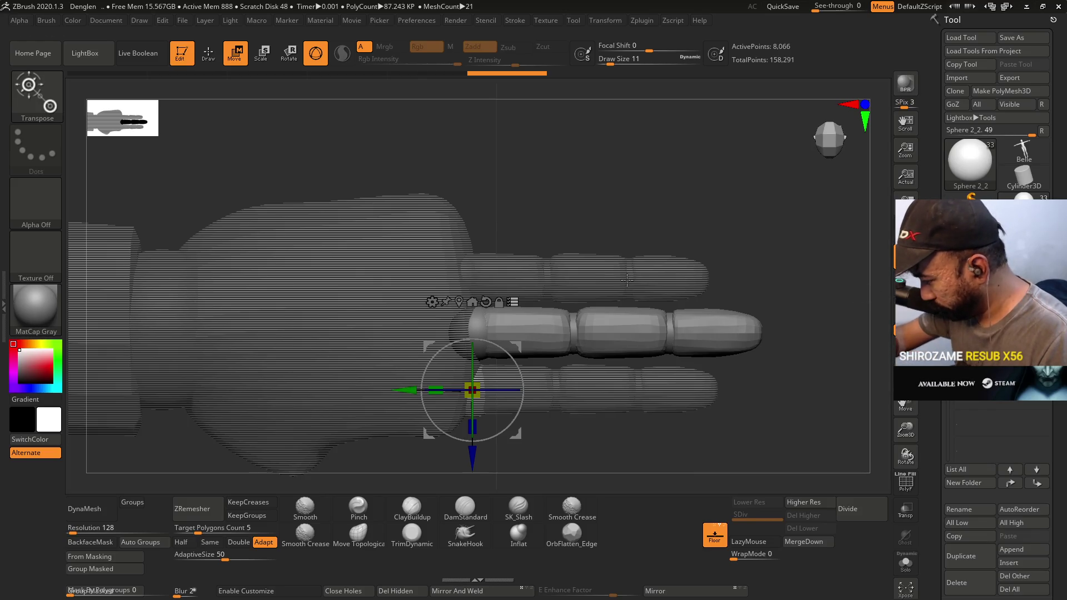
{"action": "key", "text": "ctrl"}
{"action": "left_click", "coordinate": [492, 317], "text": "ctrl"}
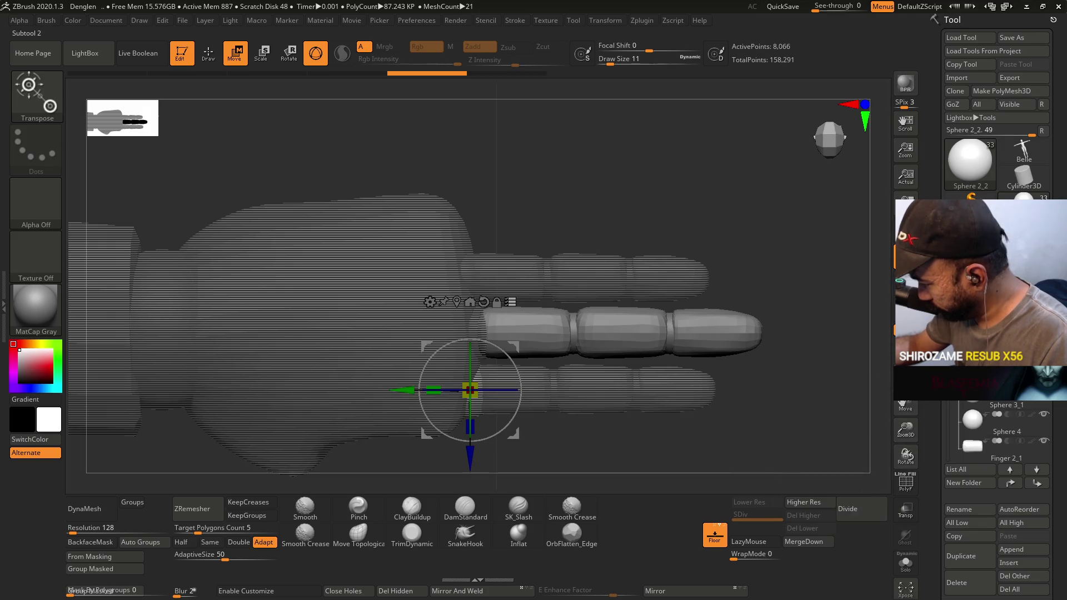
{"action": "key", "text": "Up"}
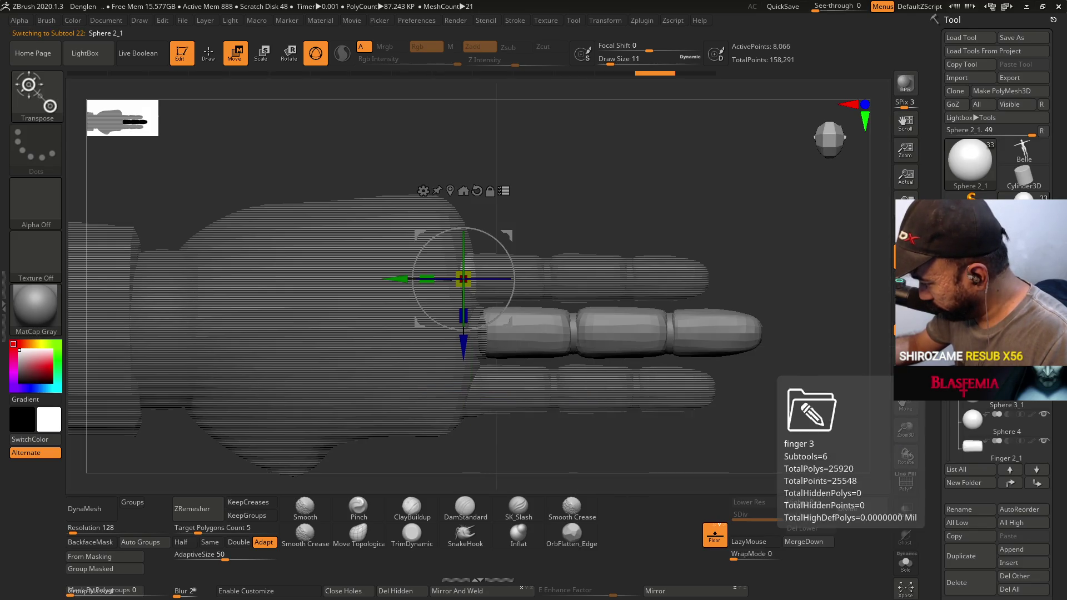
{"action": "left_click", "coordinate": [528, 333], "text": "alt"}
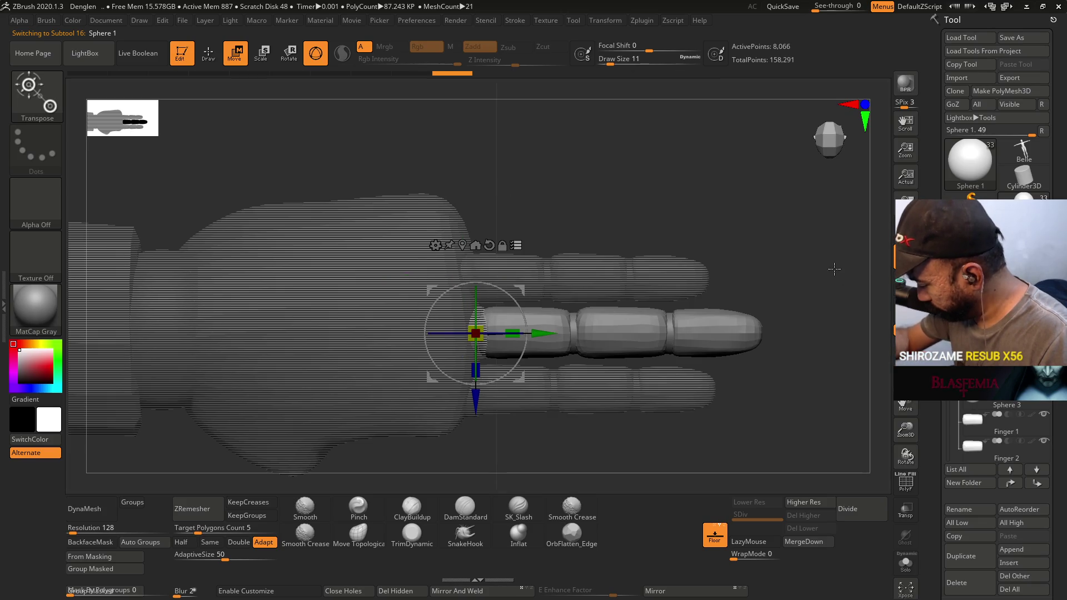
Ctrl-drag the gizmo upward to place a copy of the finger above the original.
{"action": "key", "text": "ctrl"}
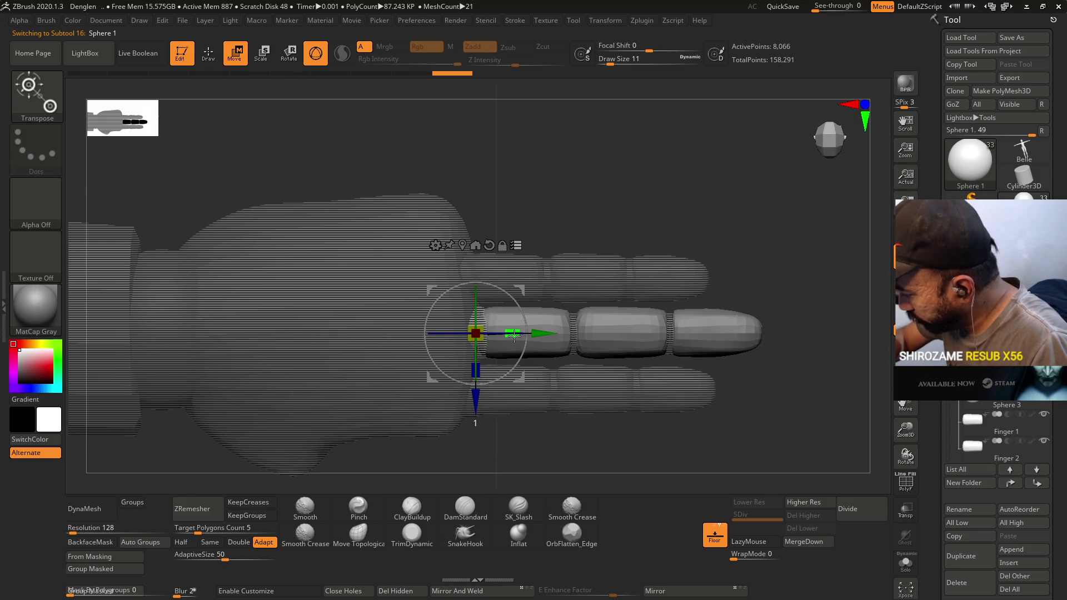
{"action": "left_click_drag", "start_coordinate": [475, 333], "coordinate": [464, 228], "text": "ctrl"}
{"action": "left_click", "coordinate": [959, 508]}
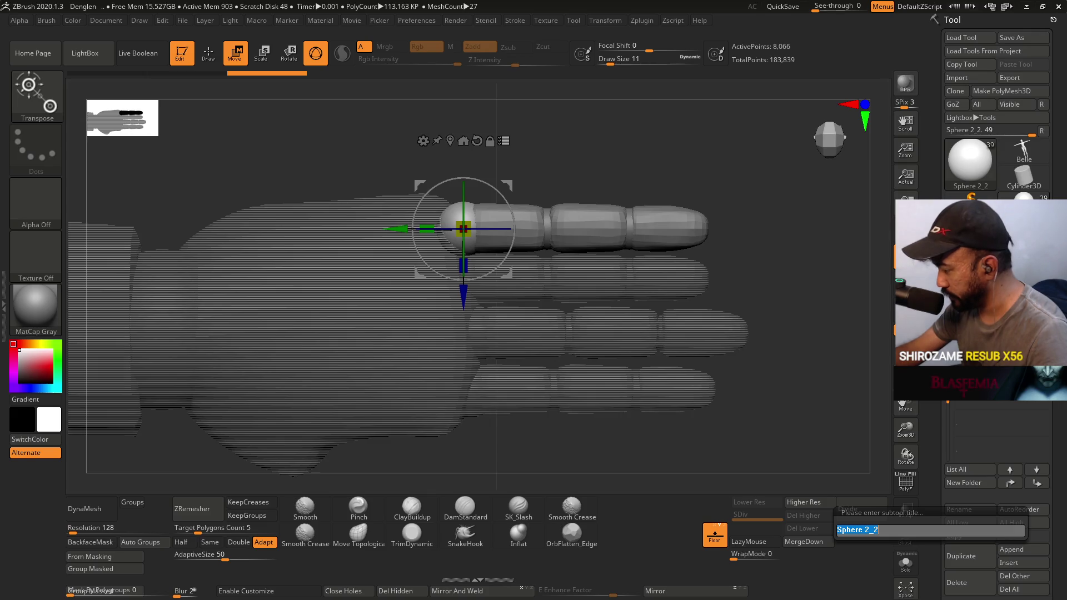
Rename the first finger folder to 'finger 4'.
{"action": "key", "text": "Return"}
{"action": "left_click", "coordinate": [965, 483]}
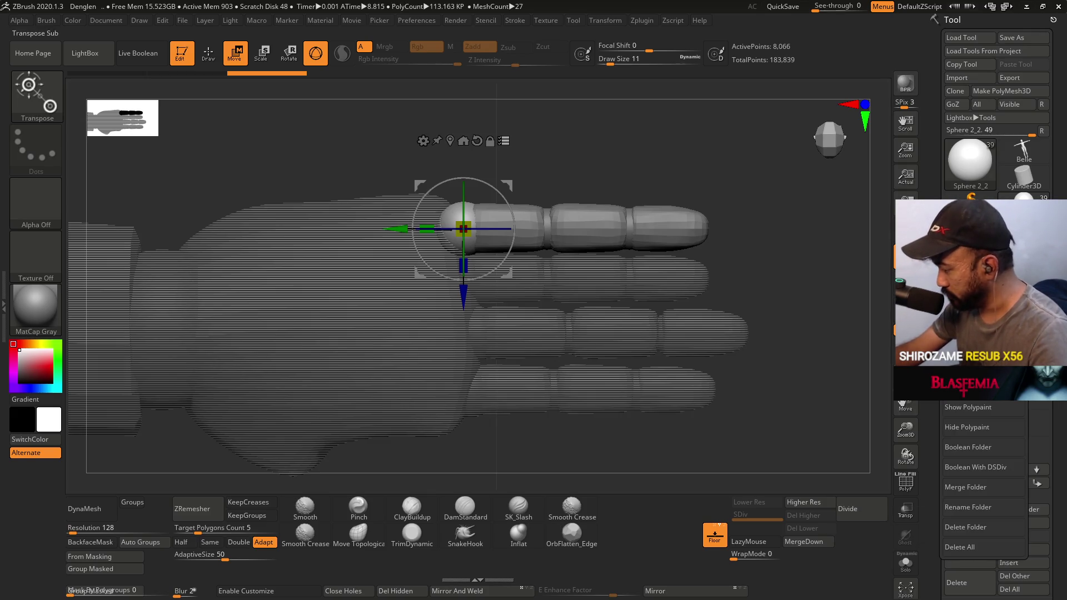
{"action": "left_click", "coordinate": [976, 507]}
{"action": "type", "text": "finger 3"}
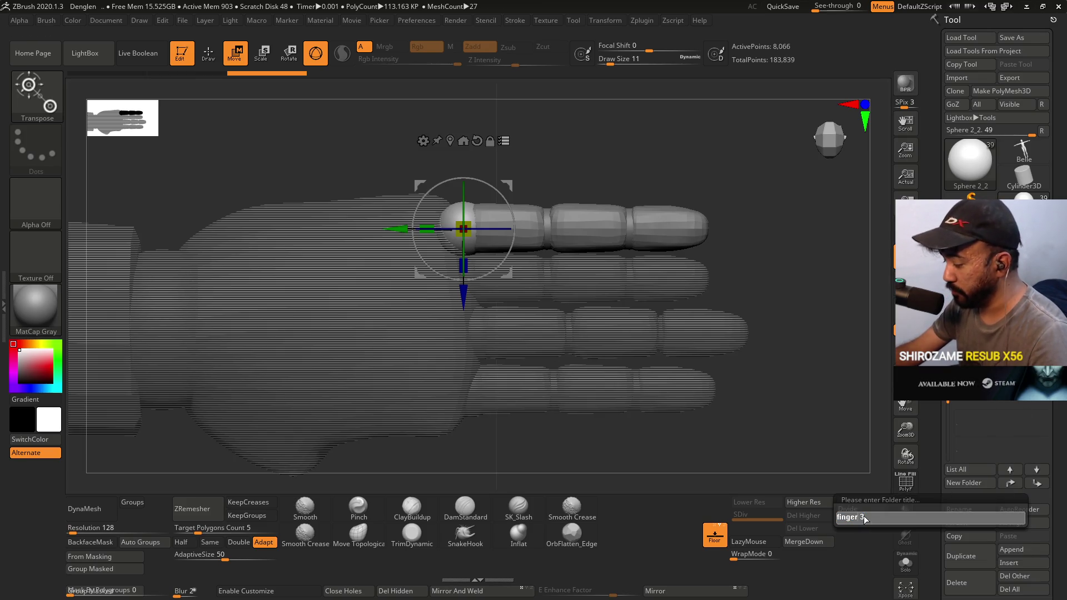
{"action": "key", "text": "BackSpace"}
{"action": "type", "text": "4"}
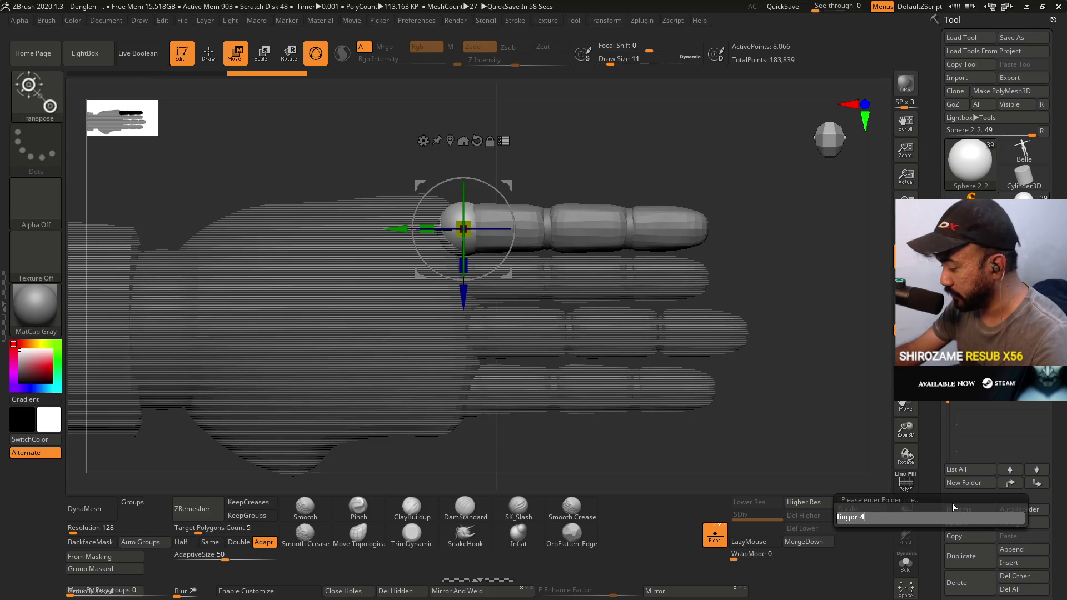
{"action": "key", "text": "Return"}
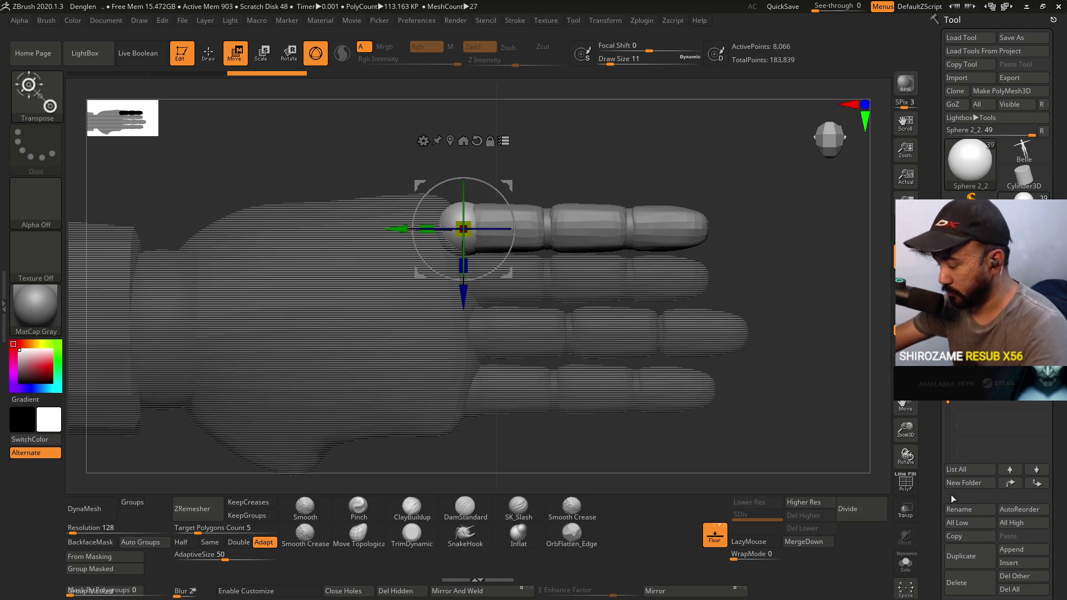
Select the Sphere 2_2 segment and rename its folder to 'finger 1'.
{"action": "mouse_move", "coordinate": [978, 389]}
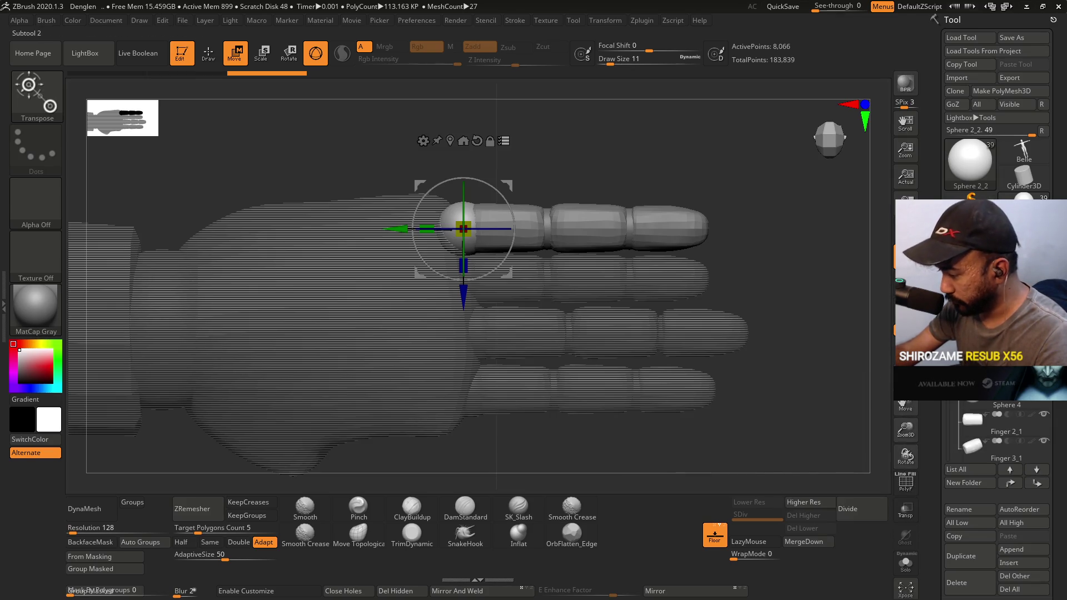
{"action": "left_click", "coordinate": [978, 389]}
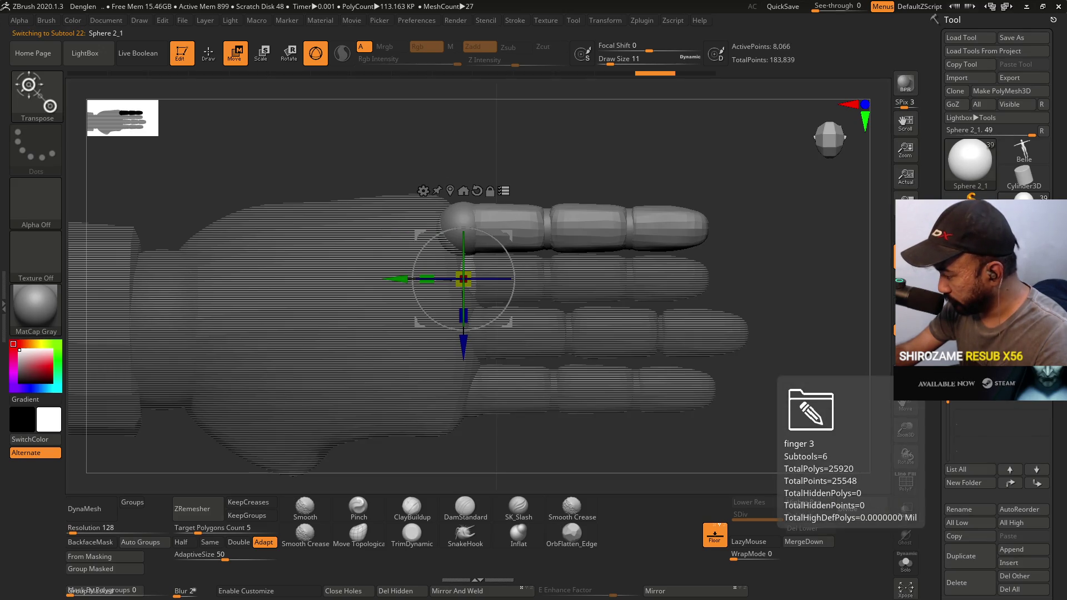
{"action": "left_click", "coordinate": [978, 389]}
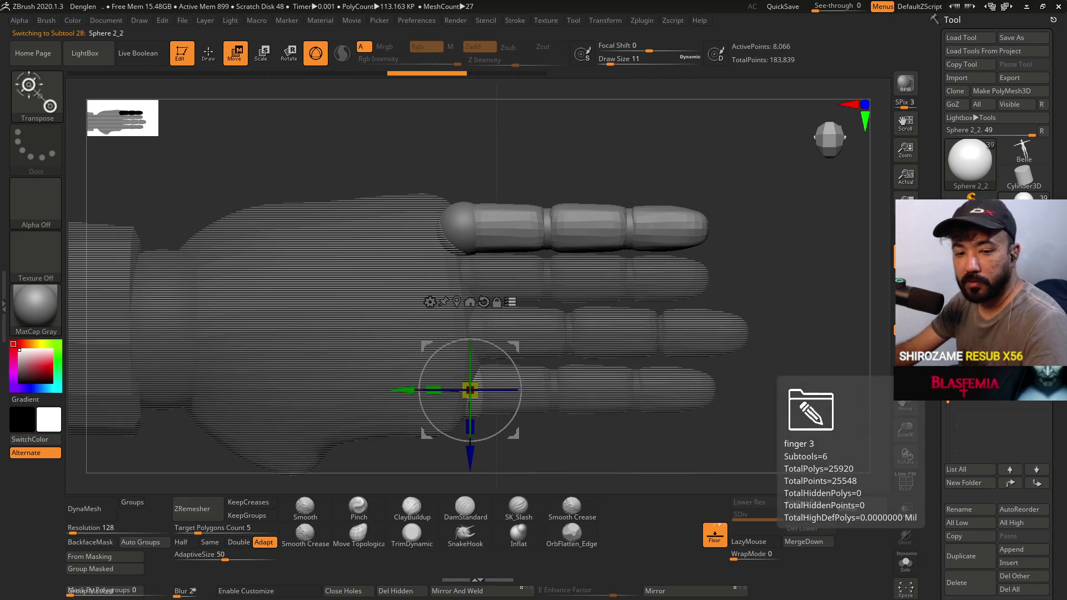
{"action": "left_click", "coordinate": [969, 391]}
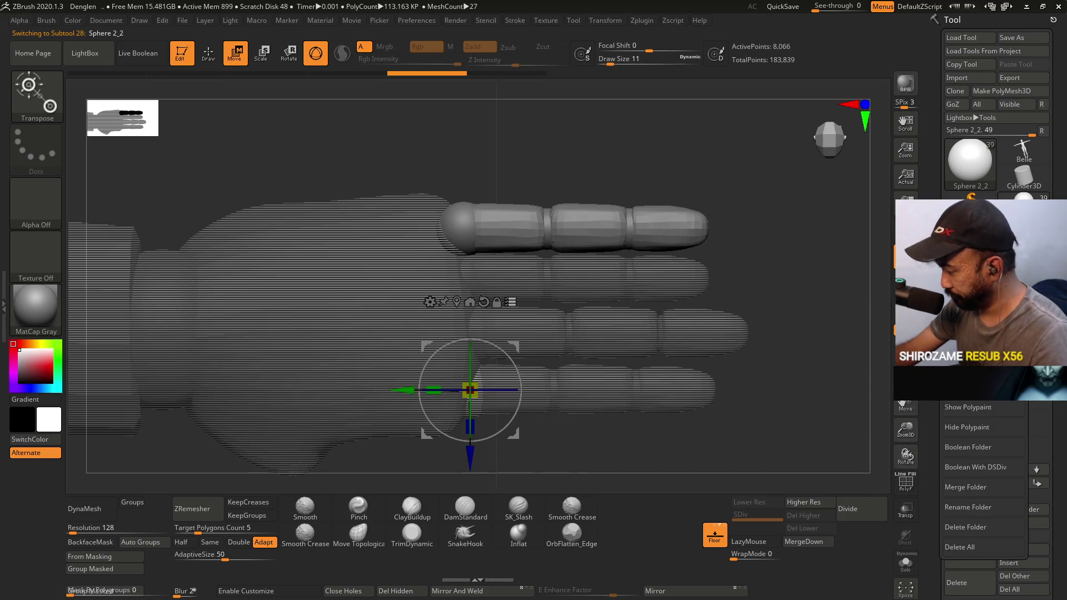
{"action": "left_click", "coordinate": [969, 502]}
{"action": "key", "text": "BackSpace"}
{"action": "type", "text": "1"}
{"action": "key", "text": "Return"}
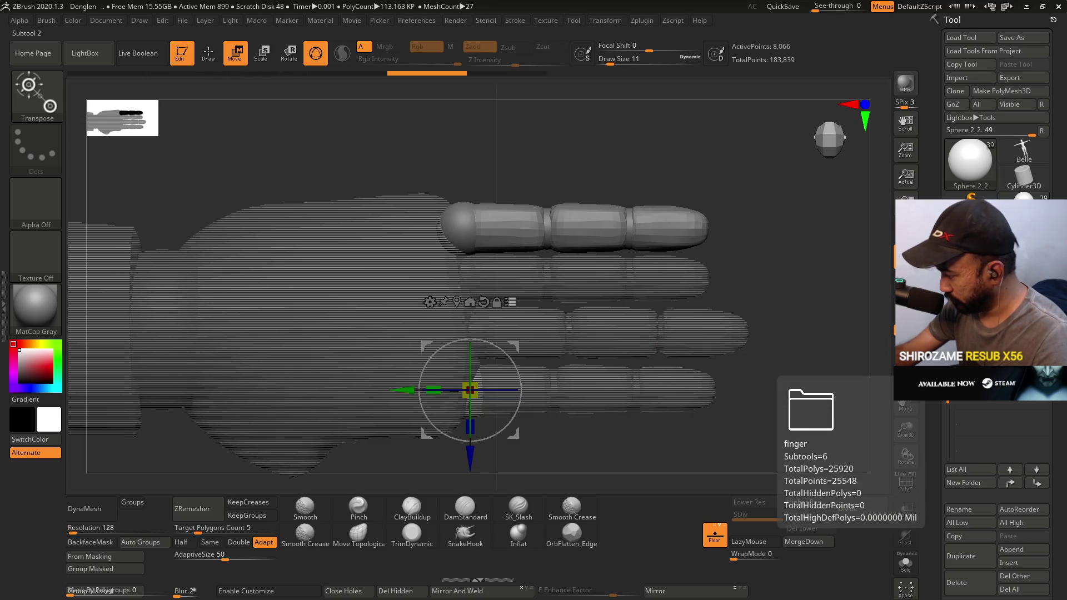
Rename the remaining finger folder to 'finger 2'.
{"action": "left_click", "coordinate": [977, 383]}
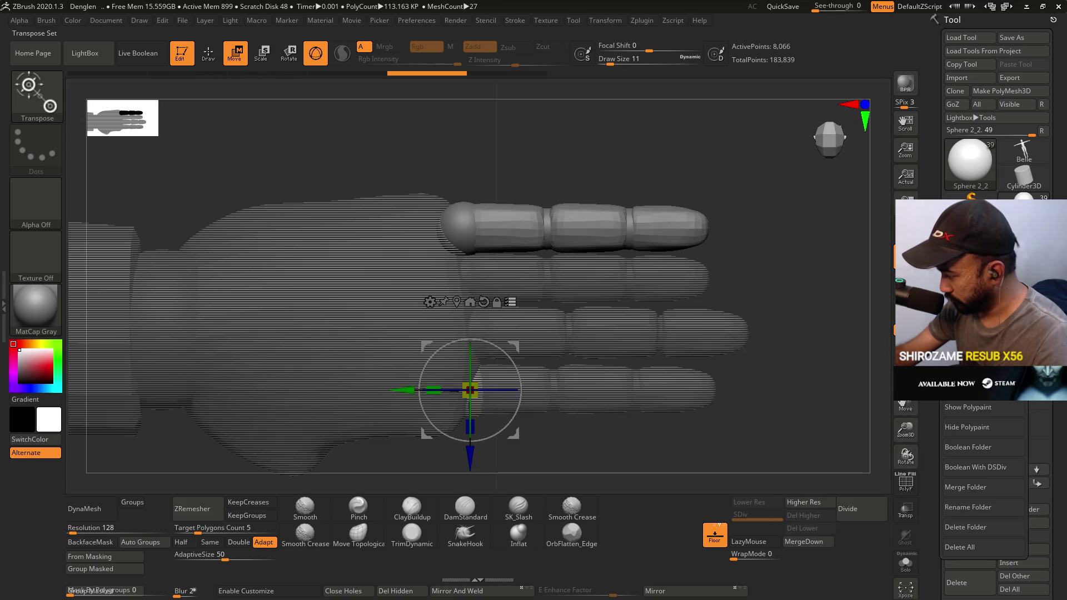
{"action": "left_click", "coordinate": [967, 508]}
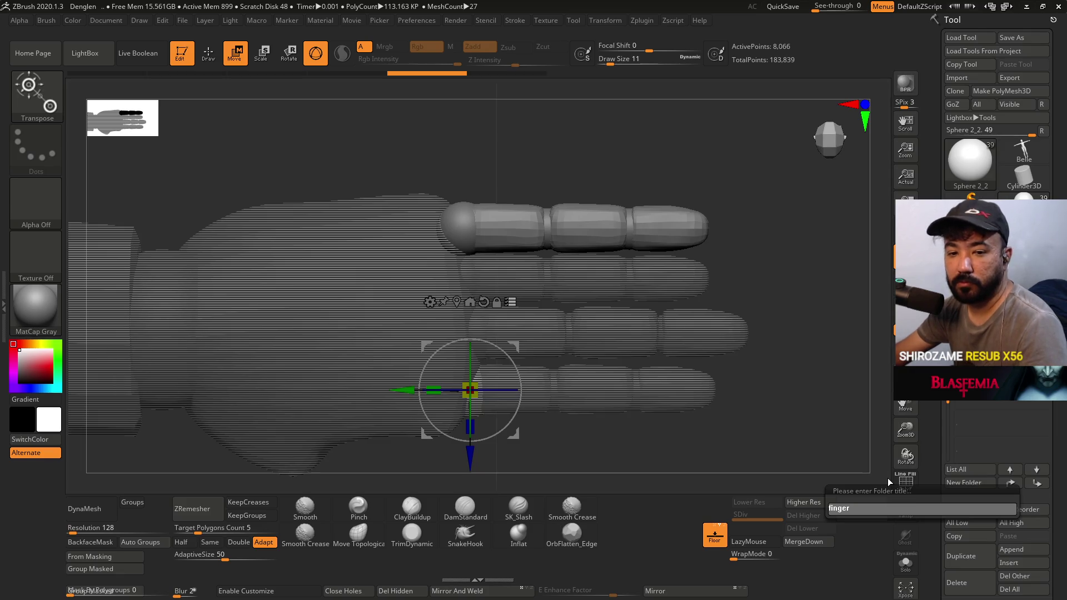
{"action": "type", "text": " 2"}
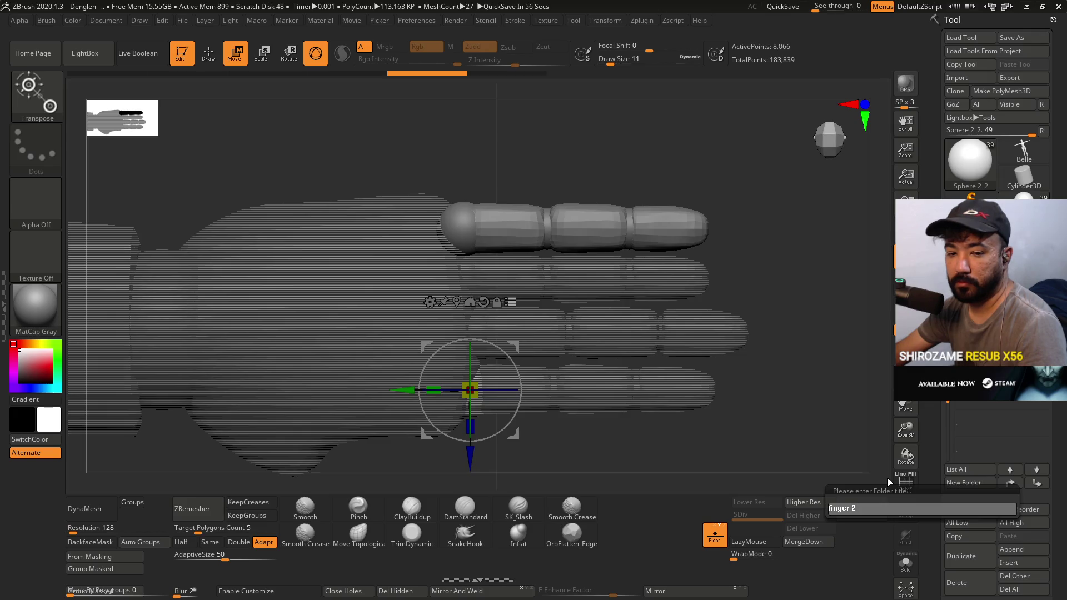
{"action": "key", "text": "Return"}
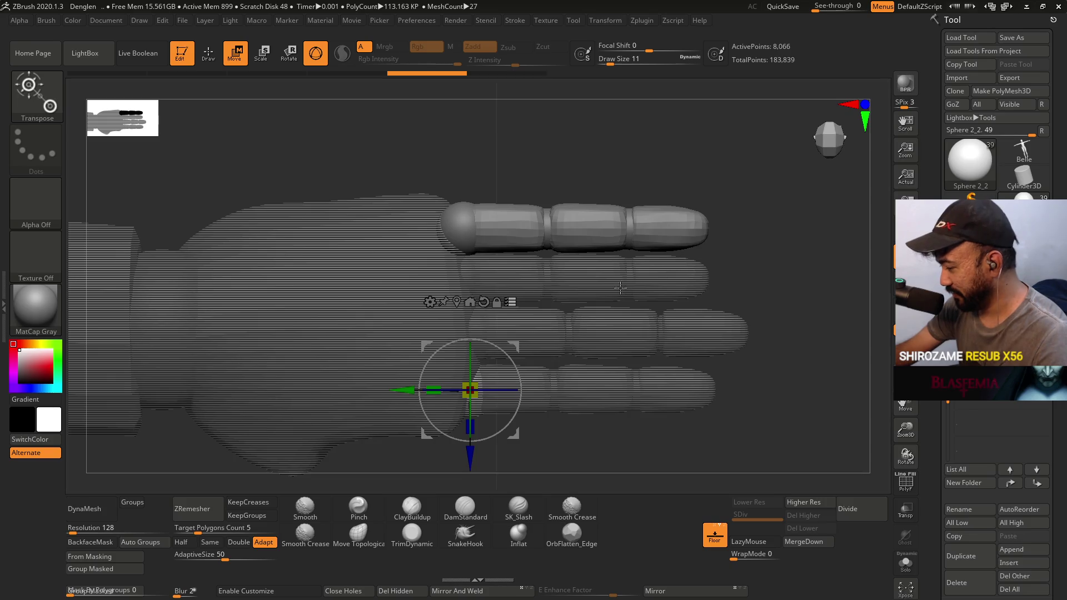
Select the new finger's top sphere and nudge it slightly along X, Y and Z.
{"action": "mouse_move", "coordinate": [615, 289]}
{"action": "left_mouse_down"}
{"action": "mouse_move", "coordinate": [788, 267]}
{"action": "mouse_move", "coordinate": [762, 304]}
{"action": "mouse_move", "coordinate": [722, 294]}
{"action": "left_mouse_up"}
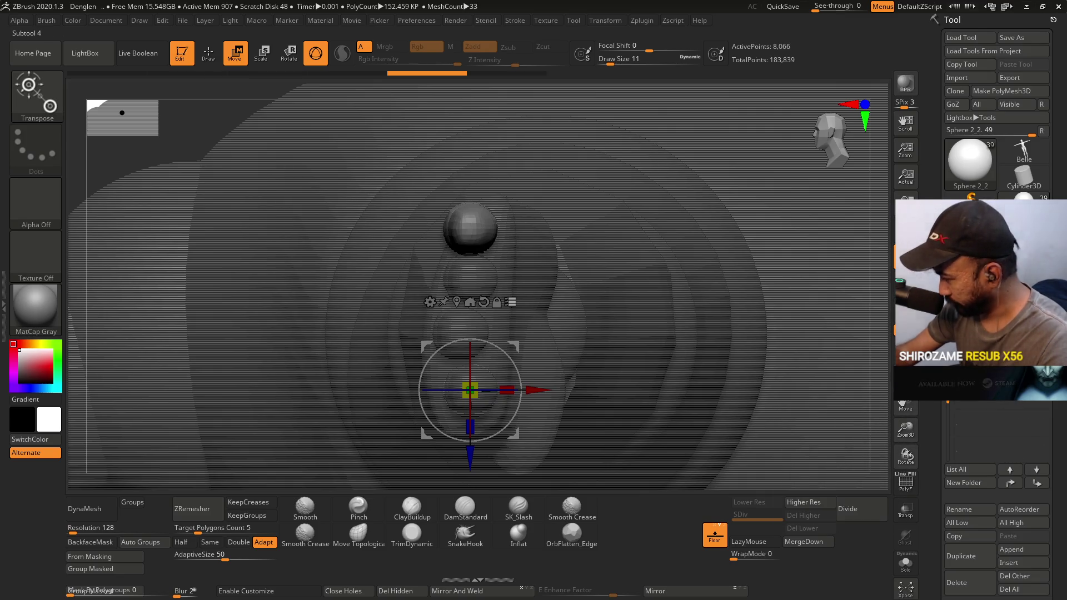
{"action": "left_click", "coordinate": [989, 383]}
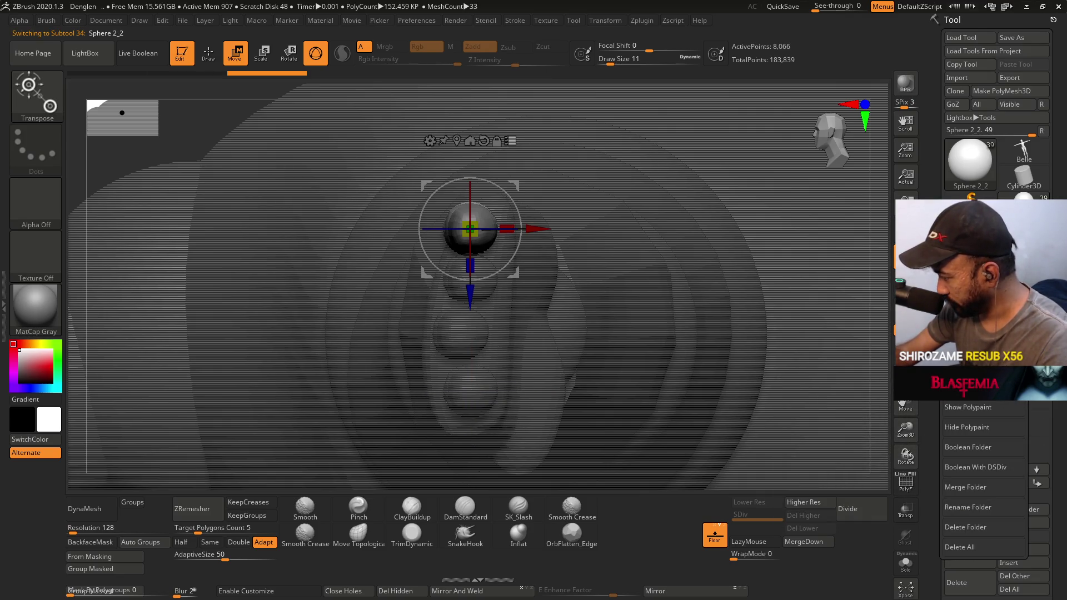
{"action": "left_click_drag", "start_coordinate": [548, 226], "coordinate": [706, 212]}
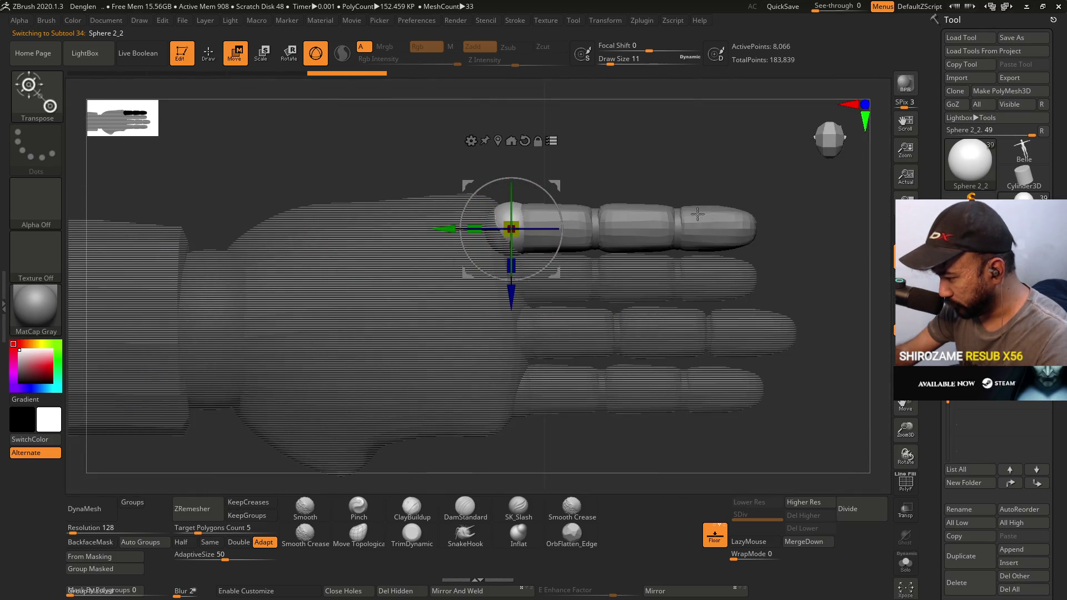
{"action": "left_click_drag", "start_coordinate": [453, 228], "coordinate": [445, 228]}
{"action": "left_click_drag", "start_coordinate": [498, 295], "coordinate": [498, 293]}
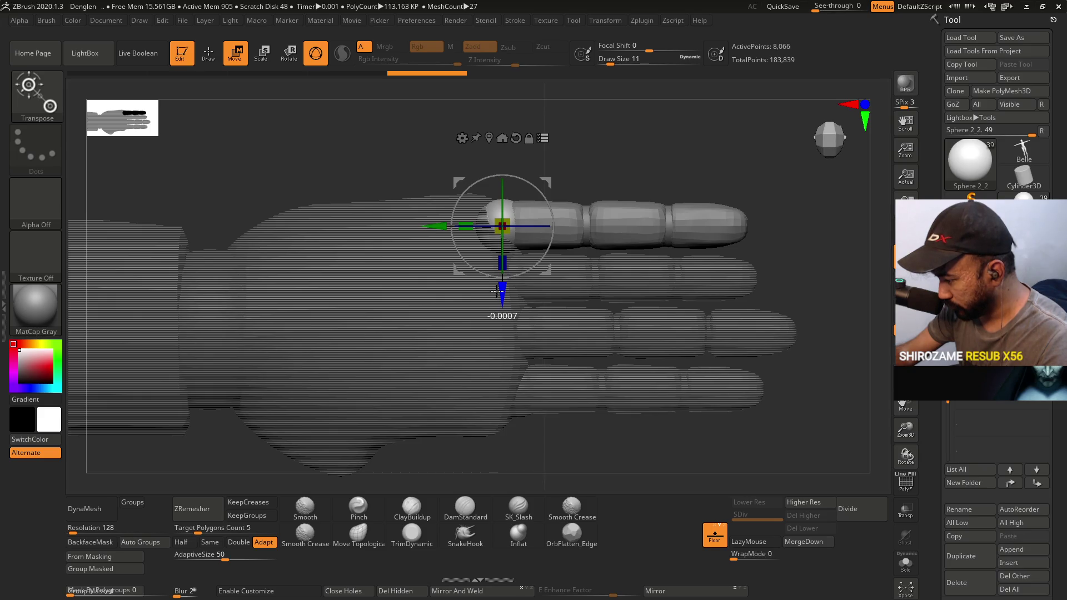
Reselect Sphere 2_2 and check the finger's alignment from tilted, front and panned views.
{"action": "left_click_drag", "start_coordinate": [498, 292], "coordinate": [498, 292]}
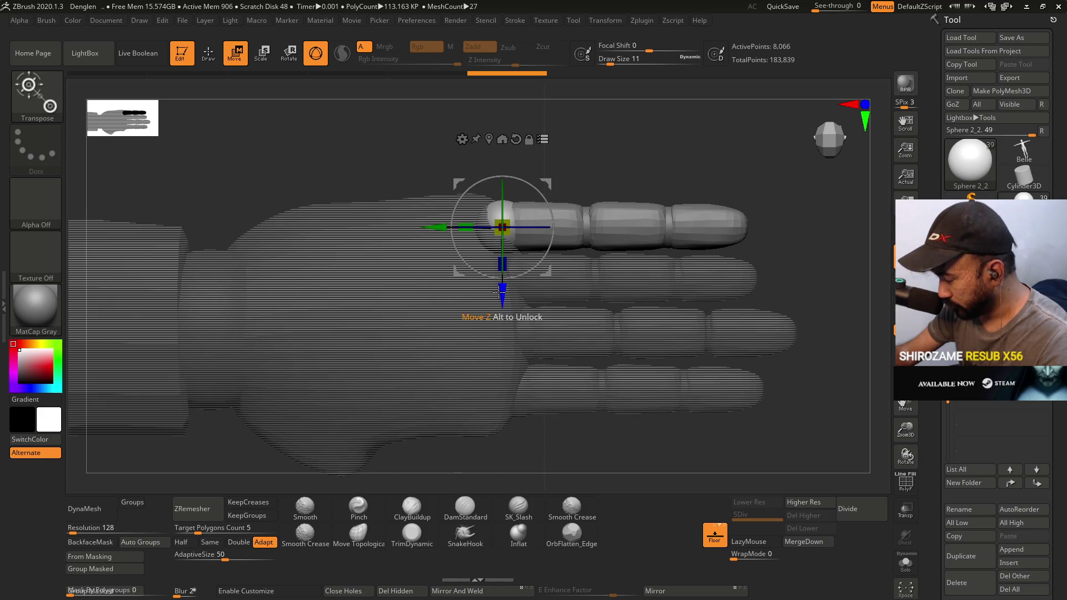
{"action": "mouse_move", "coordinate": [710, 307]}
{"action": "left_mouse_down"}
{"action": "mouse_move", "coordinate": [674, 269]}
{"action": "mouse_move", "coordinate": [683, 292]}
{"action": "mouse_move", "coordinate": [708, 300]}
{"action": "mouse_move", "coordinate": [722, 286]}
{"action": "mouse_move", "coordinate": [708, 219]}
{"action": "mouse_move", "coordinate": [701, 240]}
{"action": "left_mouse_up"}
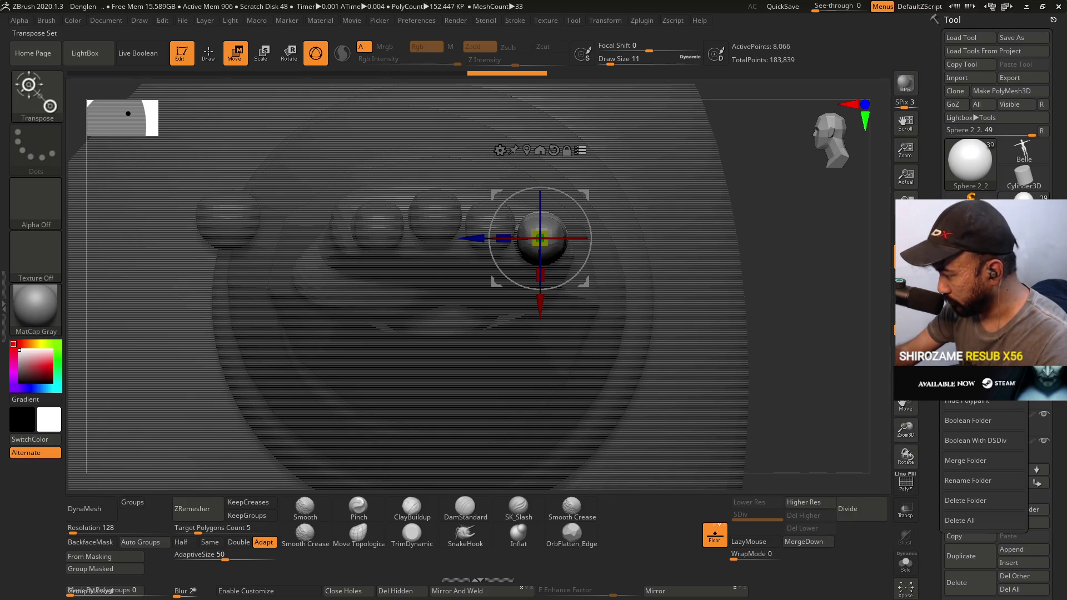
{"action": "key", "text": "alt+Down"}
{"action": "left_click_drag", "start_coordinate": [759, 209], "coordinate": [447, 203]}
{"action": "left_click", "coordinate": [393, 281], "text": "alt"}
{"action": "mouse_move", "coordinate": [393, 281]}
{"action": "left_mouse_down"}
{"action": "mouse_move", "coordinate": [556, 277]}
{"action": "mouse_move", "coordinate": [426, 295]}
{"action": "mouse_move", "coordinate": [409, 325]}
{"action": "mouse_move", "coordinate": [576, 274]}
{"action": "left_mouse_up"}
{"action": "mouse_move", "coordinate": [611, 233]}
{"action": "left_mouse_down", "text": "alt"}
{"action": "mouse_move", "coordinate": [600, 350]}
{"action": "mouse_move", "coordinate": [689, 220]}
{"action": "left_mouse_up", "text": "alt"}
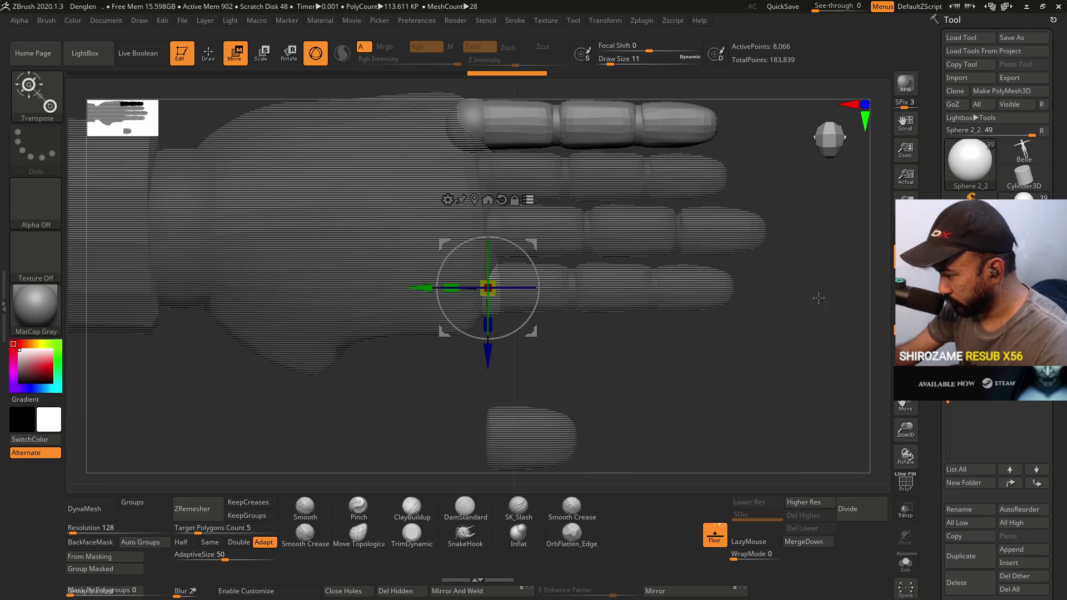
Select Sphere 2_2 and scale the top finger down slightly.
{"action": "mouse_move", "coordinate": [669, 284]}
{"action": "left_mouse_down"}
{"action": "mouse_move", "coordinate": [715, 292]}
{"action": "mouse_move", "coordinate": [732, 325]}
{"action": "mouse_move", "coordinate": [709, 308]}
{"action": "left_mouse_up"}
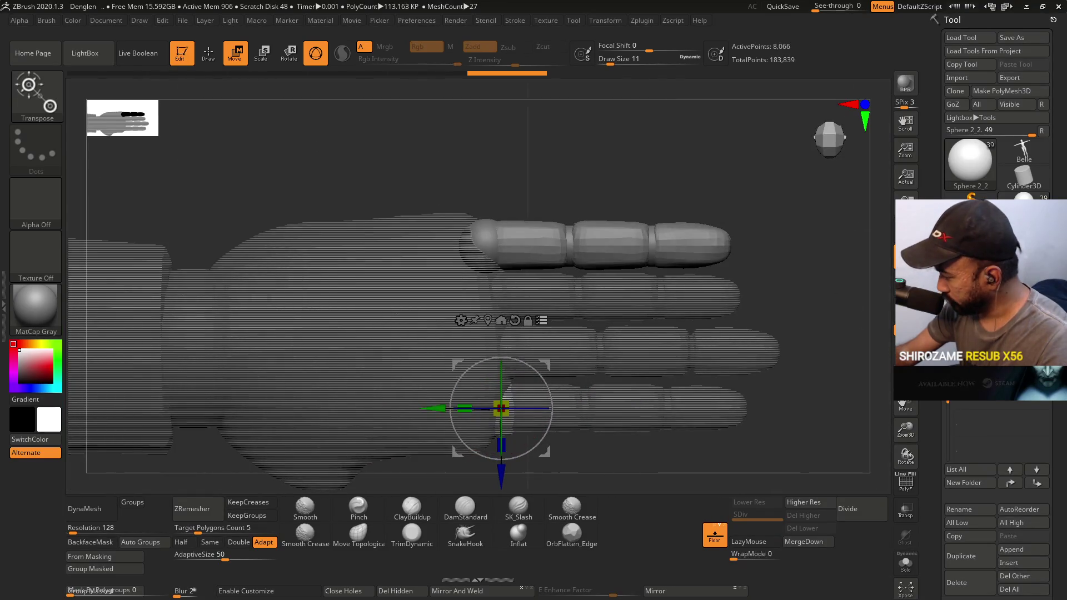
{"action": "left_click", "coordinate": [972, 389]}
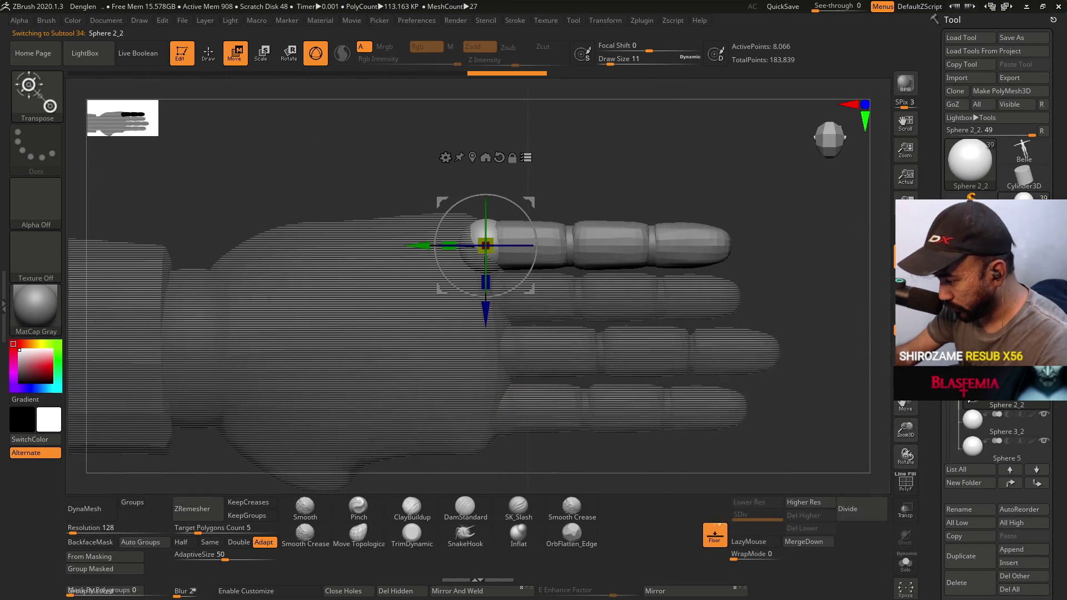
{"action": "mouse_move", "coordinate": [688, 222]}
{"action": "left_mouse_down"}
{"action": "mouse_move", "coordinate": [717, 174]}
{"action": "mouse_move", "coordinate": [715, 223]}
{"action": "left_mouse_up"}
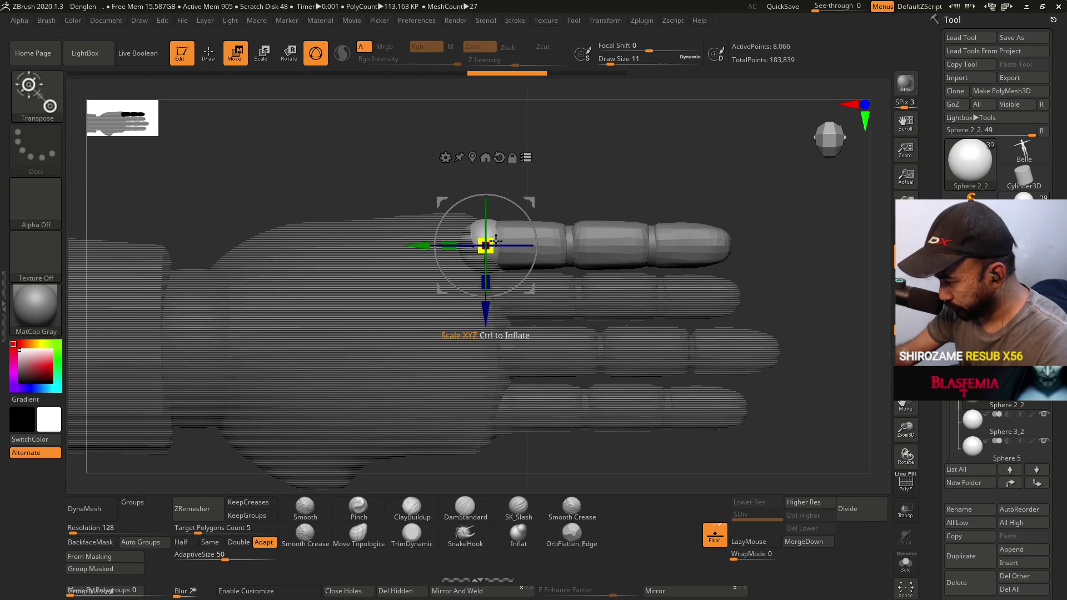
{"action": "left_click_drag", "start_coordinate": [484, 240], "coordinate": [493, 238]}
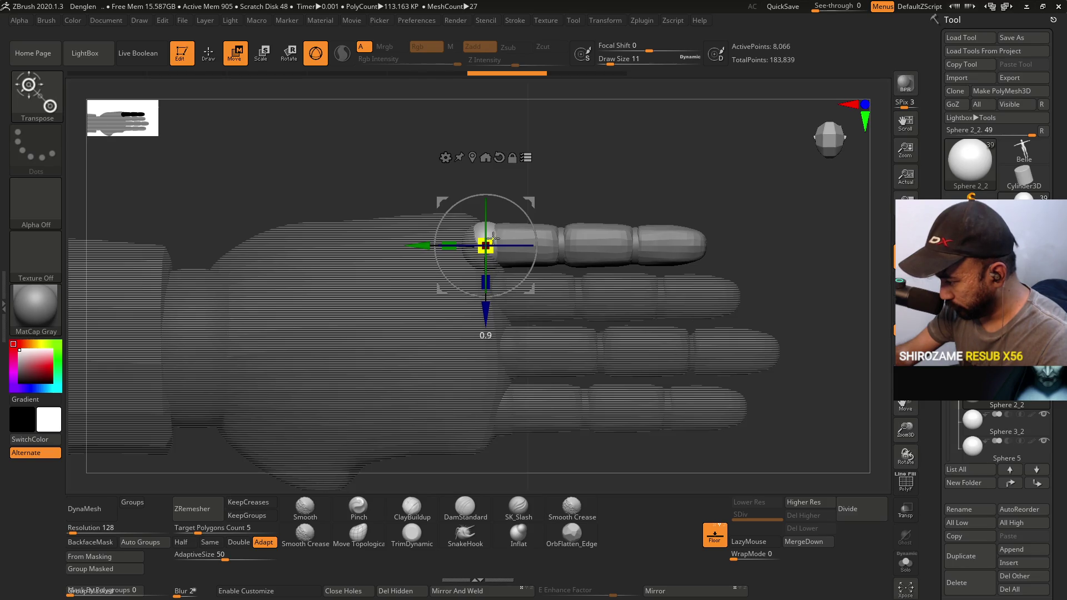
{"action": "mouse_move", "coordinate": [716, 239]}
{"action": "left_mouse_down"}
{"action": "mouse_move", "coordinate": [672, 235]}
{"action": "mouse_move", "coordinate": [657, 250]}
{"action": "mouse_move", "coordinate": [534, 205]}
{"action": "left_mouse_up"}
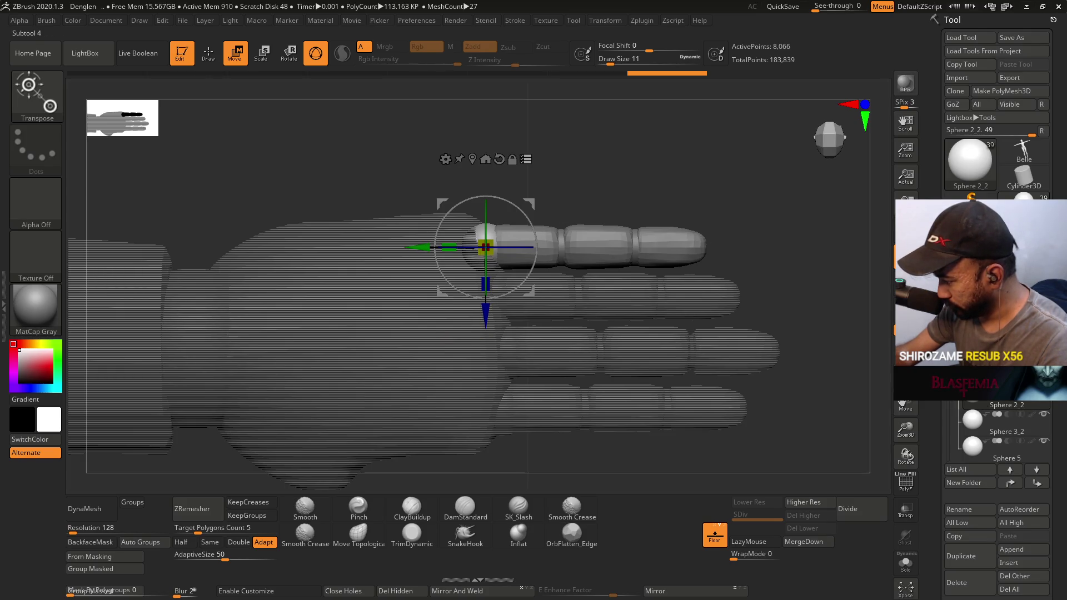
Shrink the lower finger to about 0.95 and inspect it from a side view.
{"action": "mouse_move", "coordinate": [977, 386]}
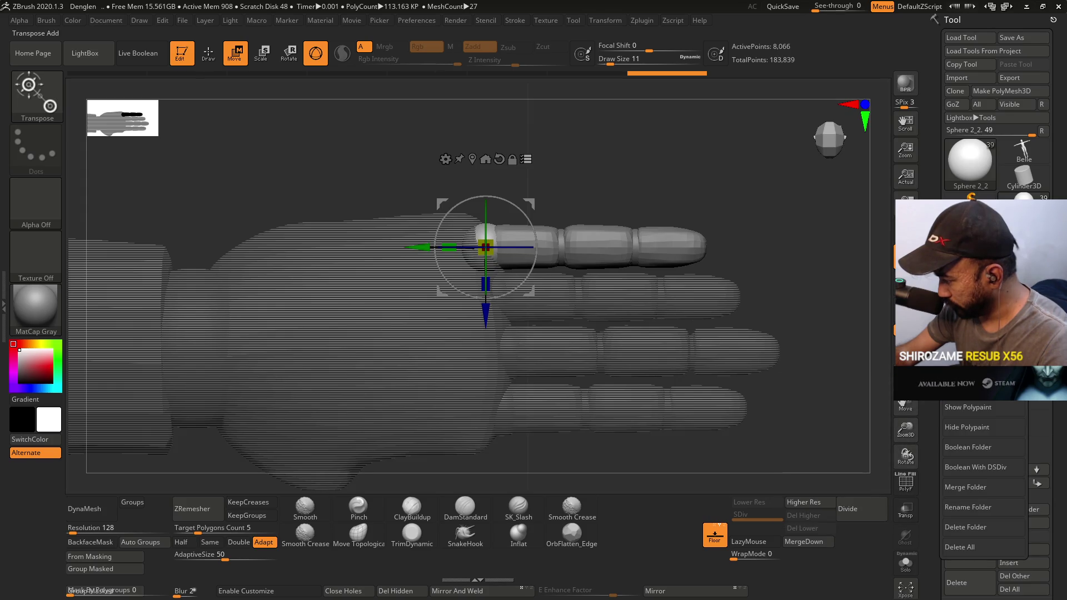
{"action": "left_click", "coordinate": [978, 411]}
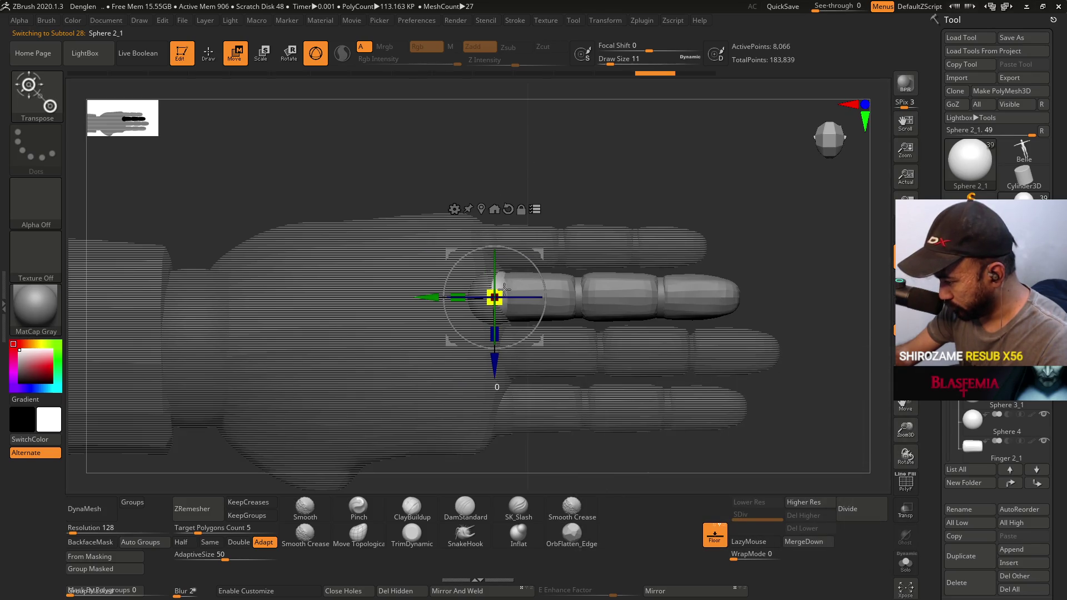
{"action": "left_click_drag", "start_coordinate": [504, 288], "coordinate": [502, 288]}
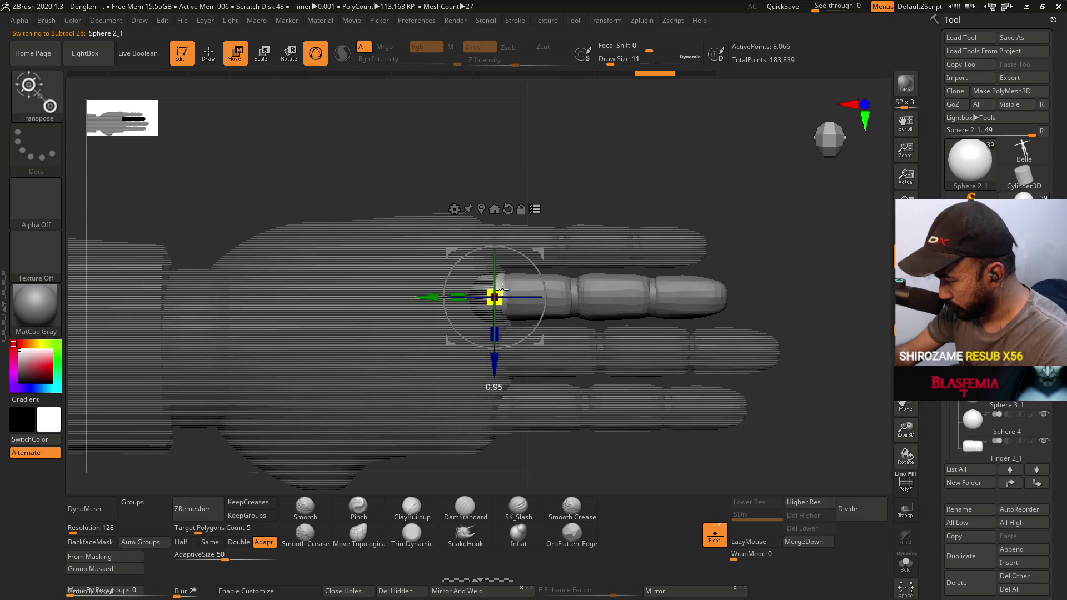
{"action": "left_click_drag", "start_coordinate": [502, 287], "coordinate": [505, 288]}
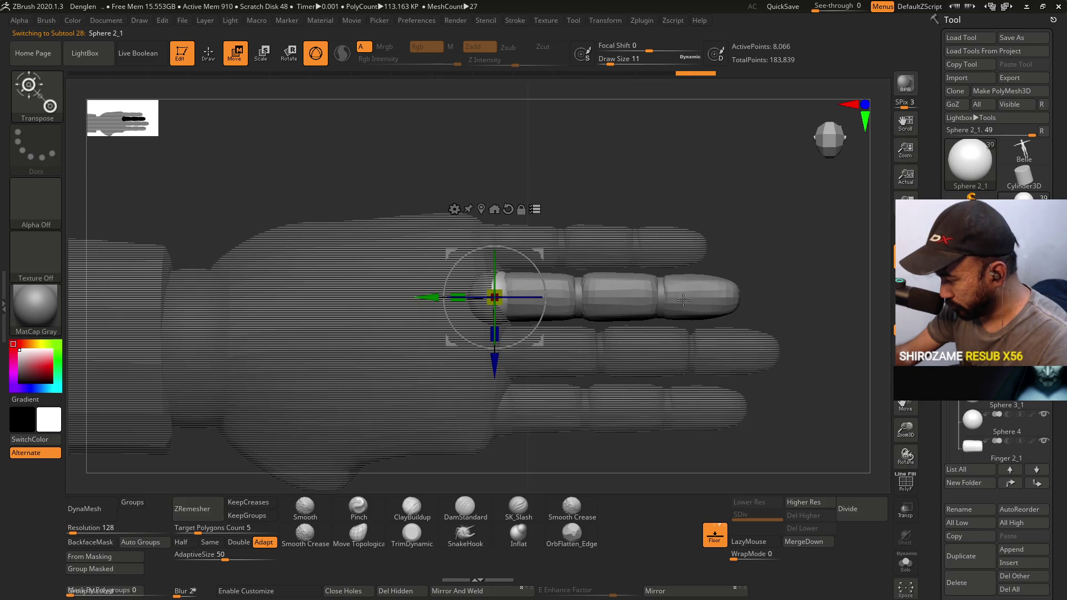
{"action": "mouse_move", "coordinate": [802, 318]}
{"action": "left_mouse_down"}
{"action": "mouse_move", "coordinate": [691, 243]}
{"action": "mouse_move", "coordinate": [721, 259]}
{"action": "mouse_move", "coordinate": [651, 261]}
{"action": "left_mouse_up"}
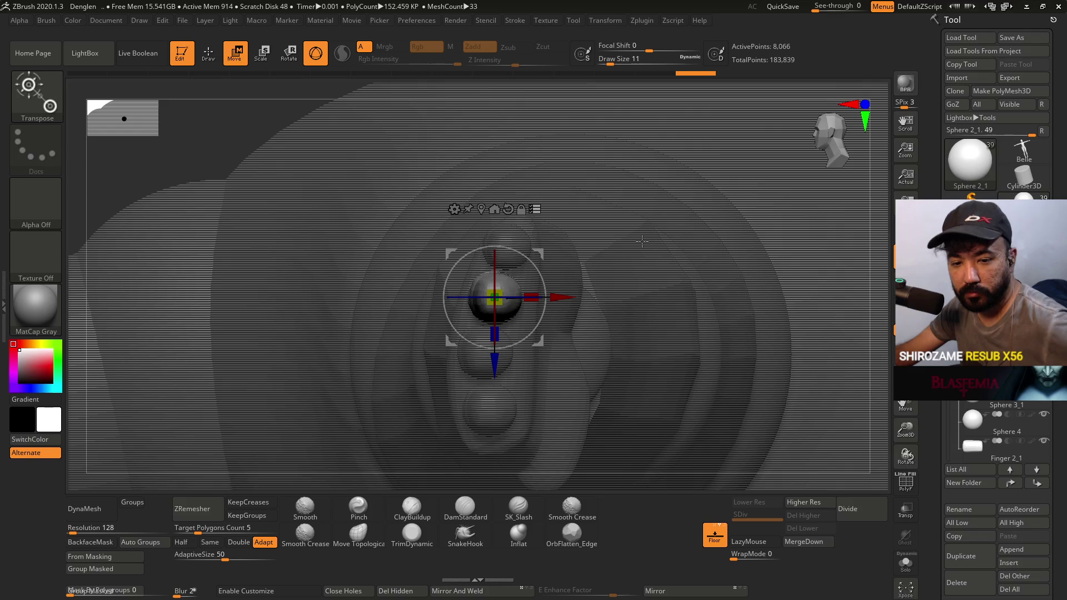
{"action": "left_click_drag", "start_coordinate": [571, 240], "coordinate": [634, 244], "text": "shift"}
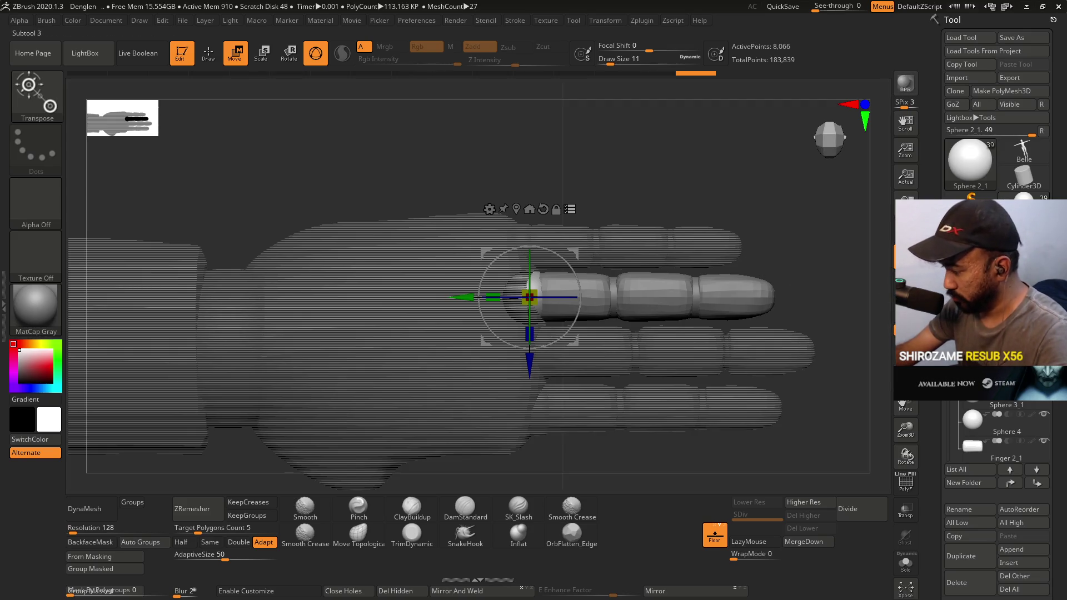
{"action": "scroll", "coordinate": [994, 433], "scroll_direction": "down", "scroll_amount": 3}
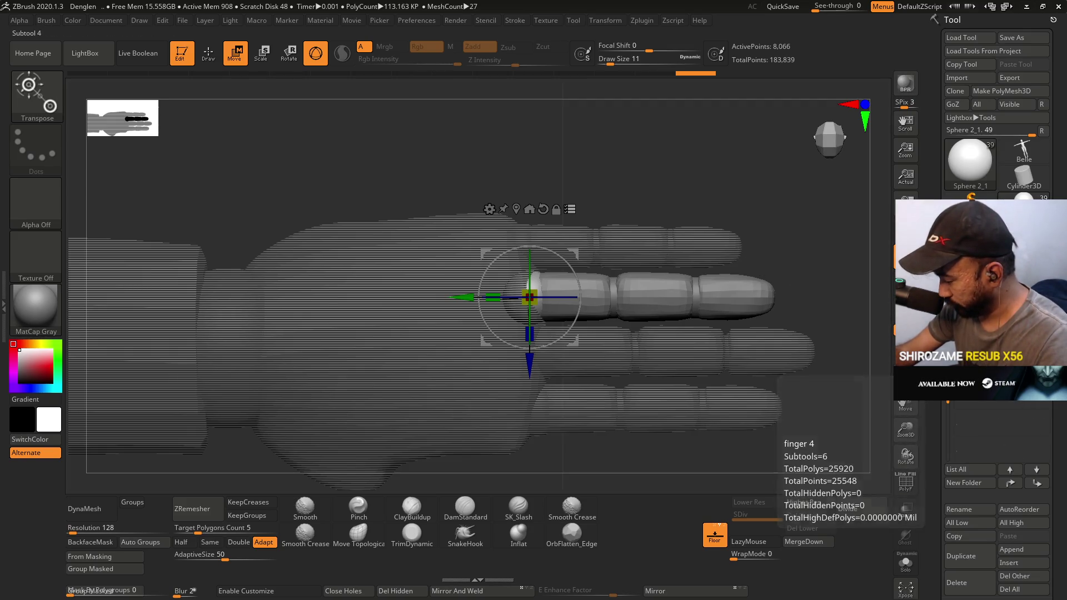
{"action": "scroll", "coordinate": [994, 433], "scroll_direction": "down", "scroll_amount": 2}
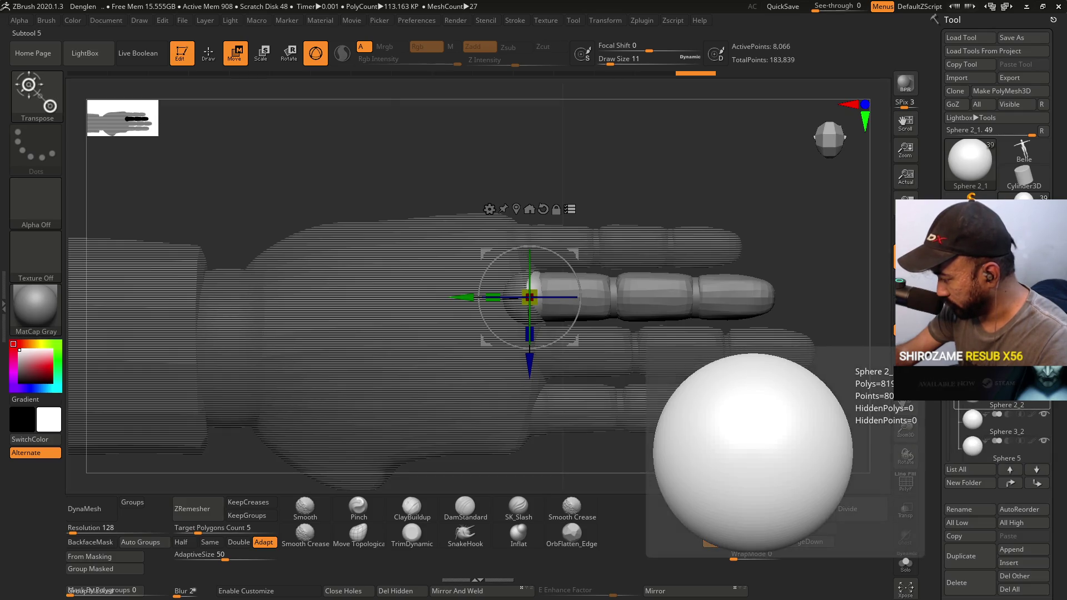
{"action": "left_click", "coordinate": [973, 392]}
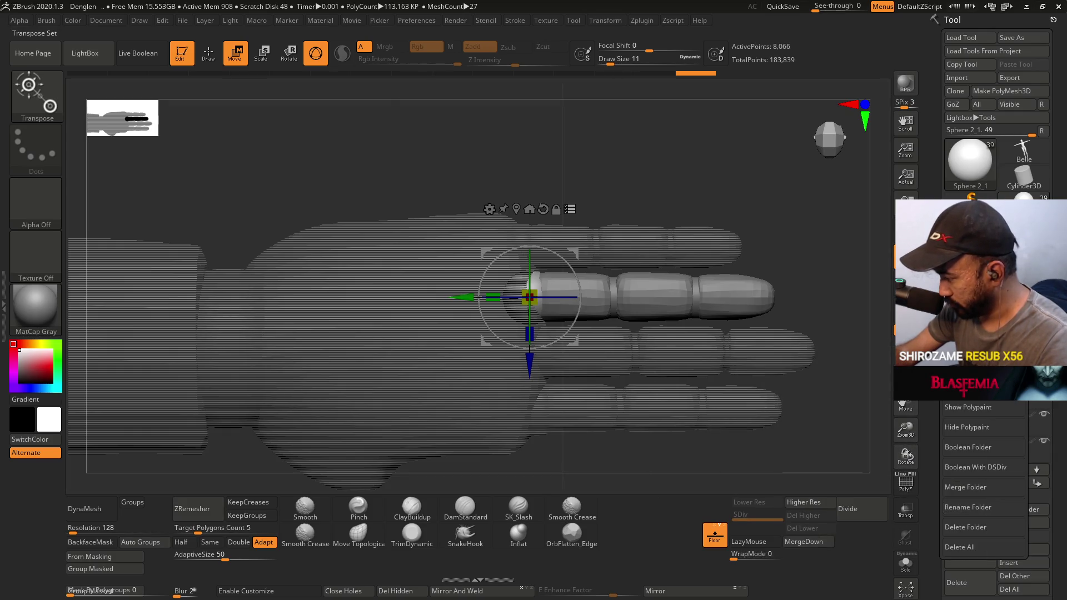
Scale the top finger (Sphere 2_2) to about 0.9 length and show all parts solid.
{"action": "key", "text": "Up"}
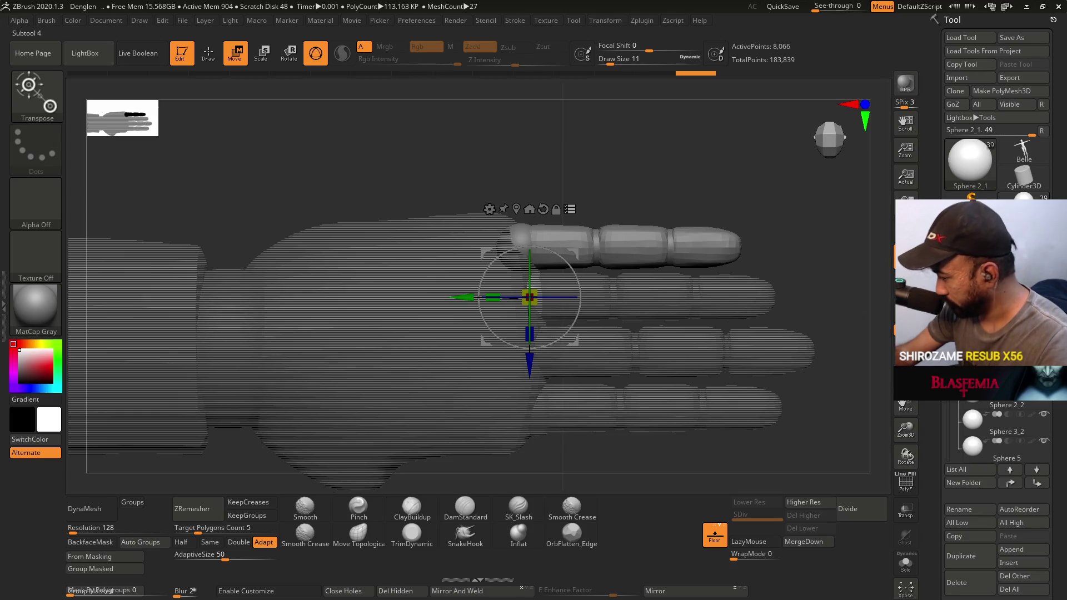
{"action": "mouse_move", "coordinate": [972, 392]}
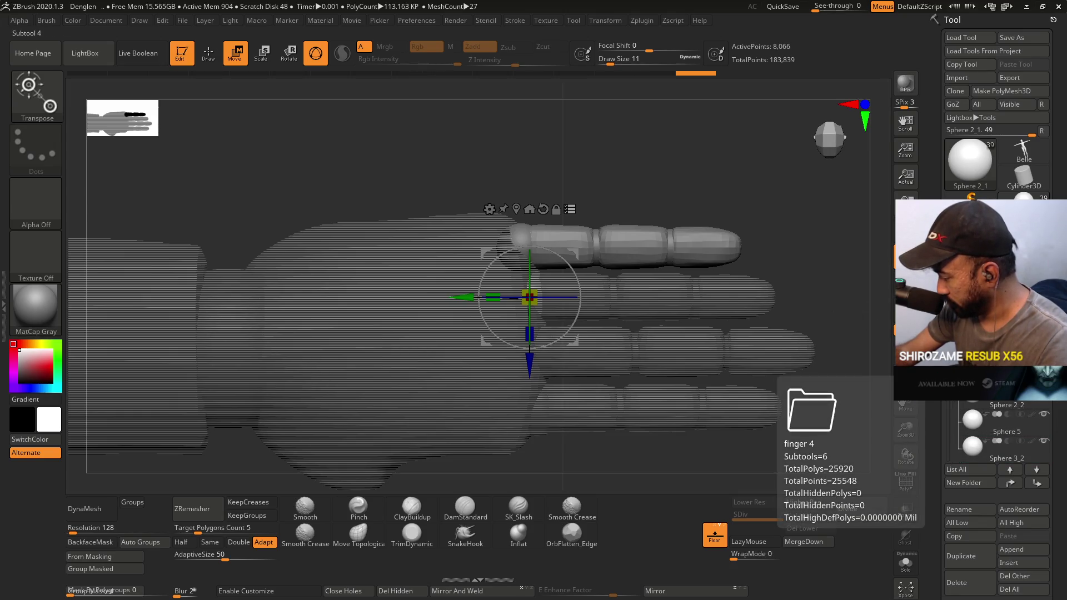
{"action": "scroll", "coordinate": [951, 434], "scroll_direction": "down", "scroll_amount": 2}
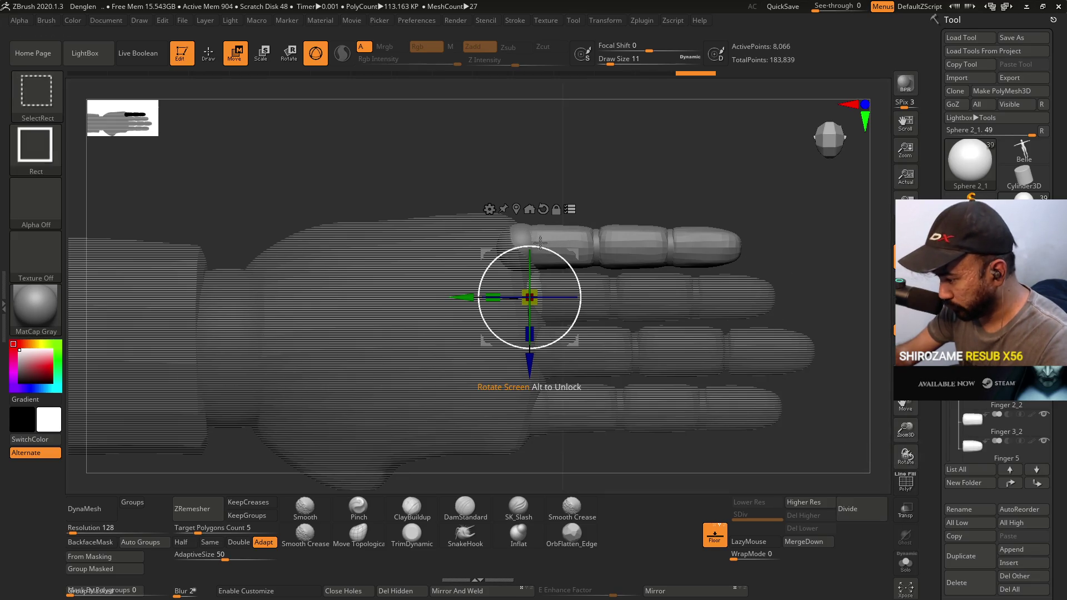
{"action": "left_click", "coordinate": [590, 236], "text": "alt"}
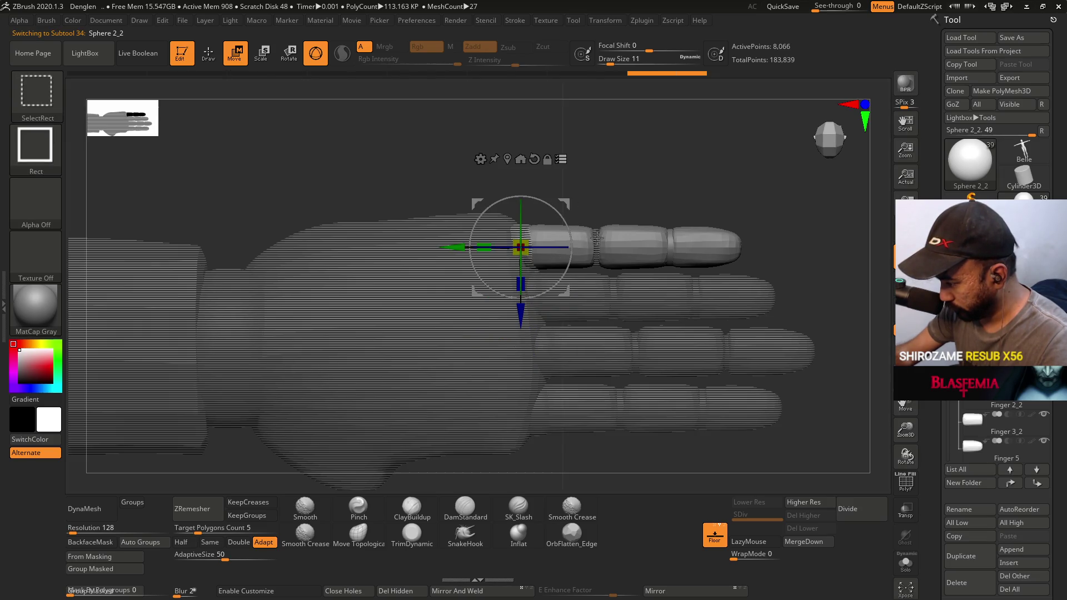
{"action": "key", "text": "ctrl+shift"}
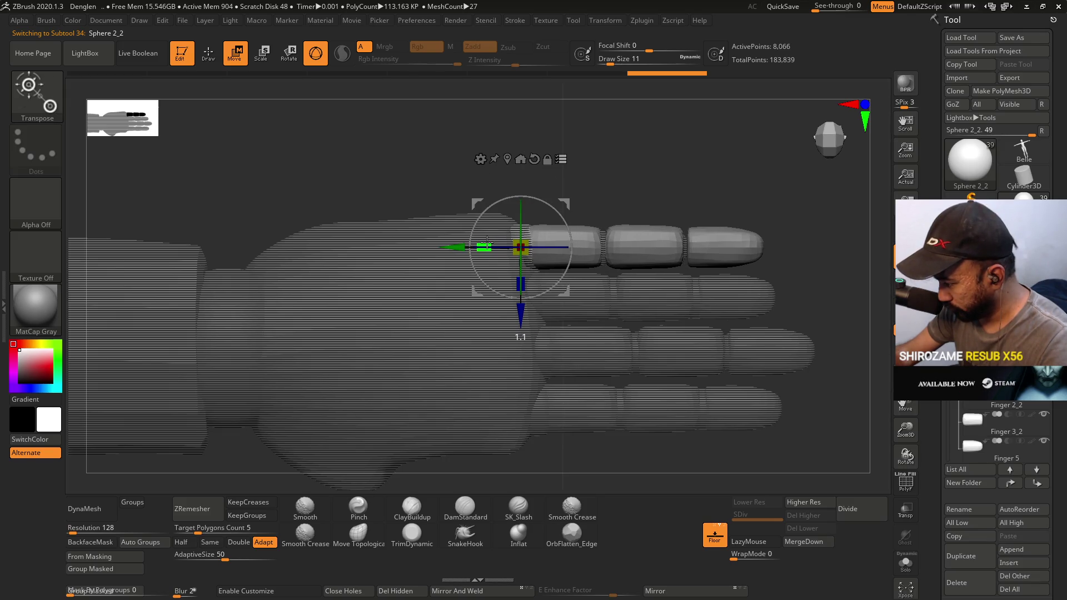
{"action": "left_click_drag", "start_coordinate": [490, 240], "coordinate": [492, 240]}
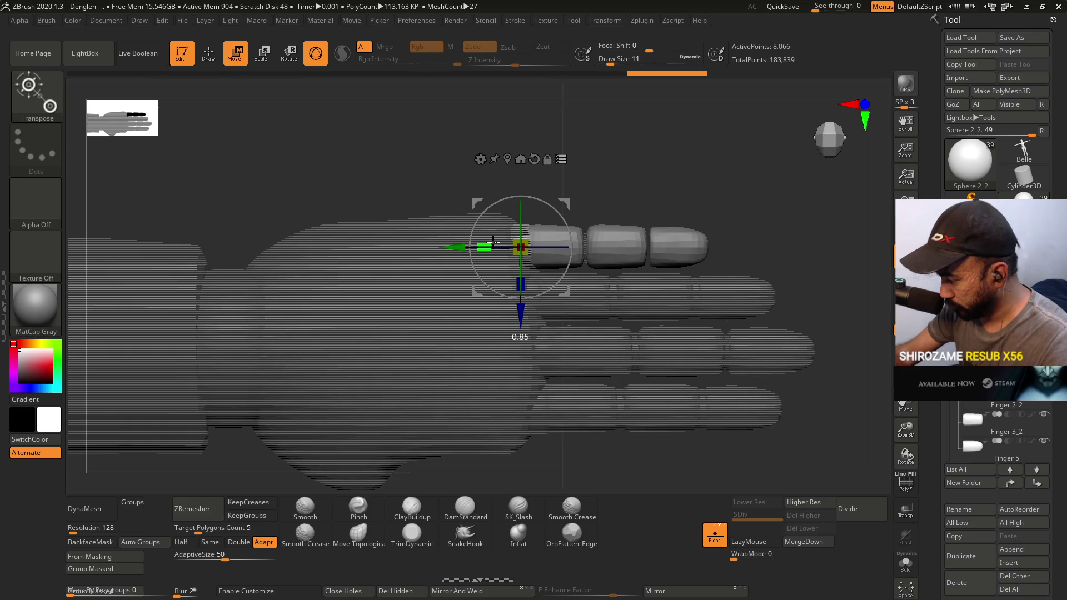
{"action": "left_click_drag", "start_coordinate": [493, 240], "coordinate": [492, 240]}
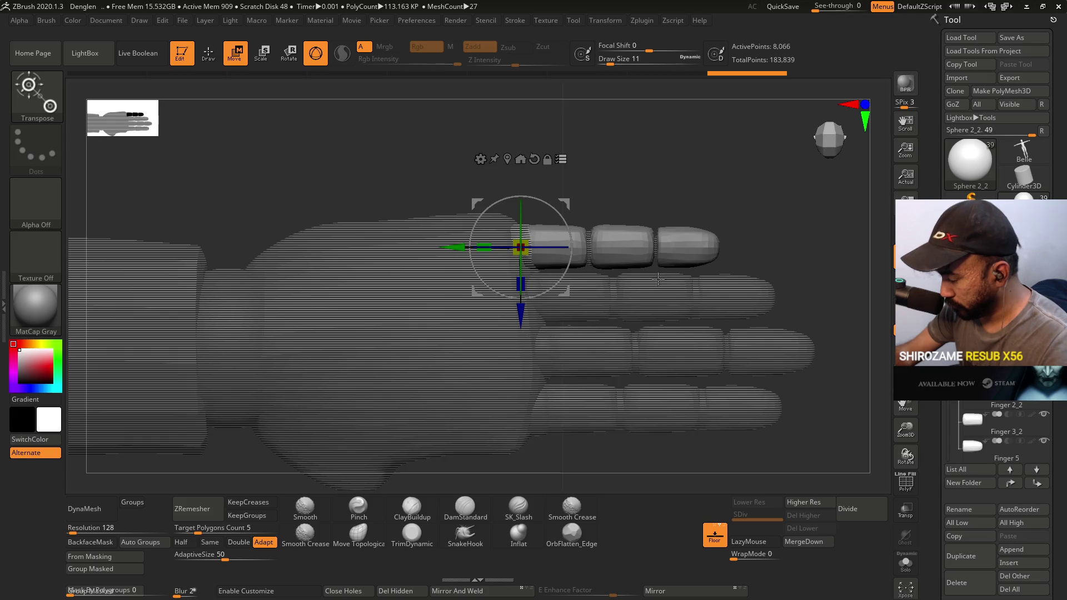
{"action": "left_click", "coordinate": [560, 158]}
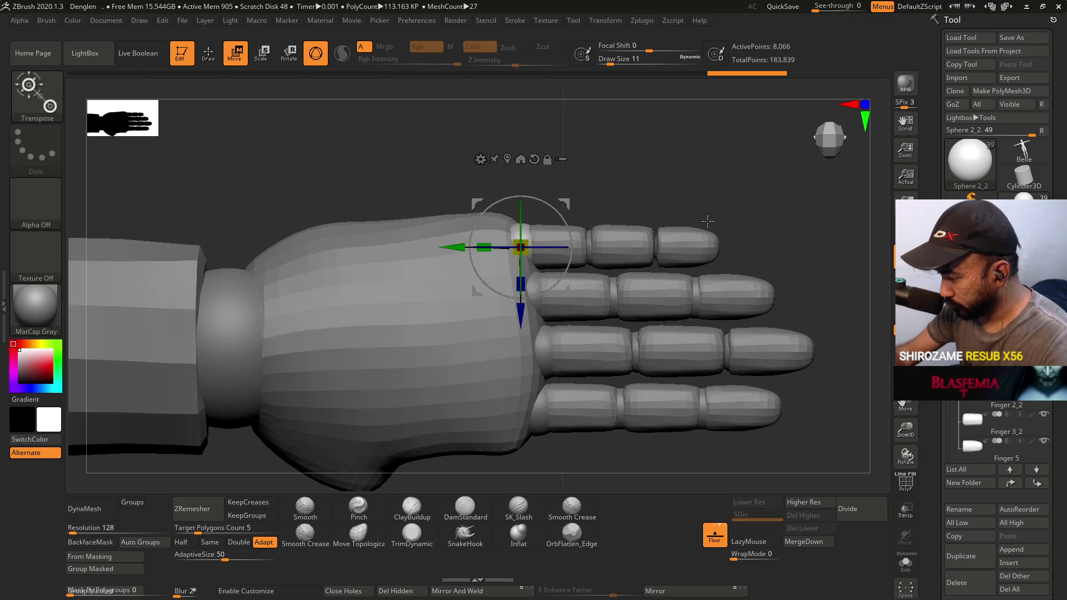
Recentre the Sphere 5 fingertip's gizmo and move its pivot back to the joint.
{"action": "right_click_drag", "start_coordinate": [653, 200], "coordinate": [734, 276], "text": "alt"}
{"action": "left_click", "coordinate": [867, 247], "text": "alt"}
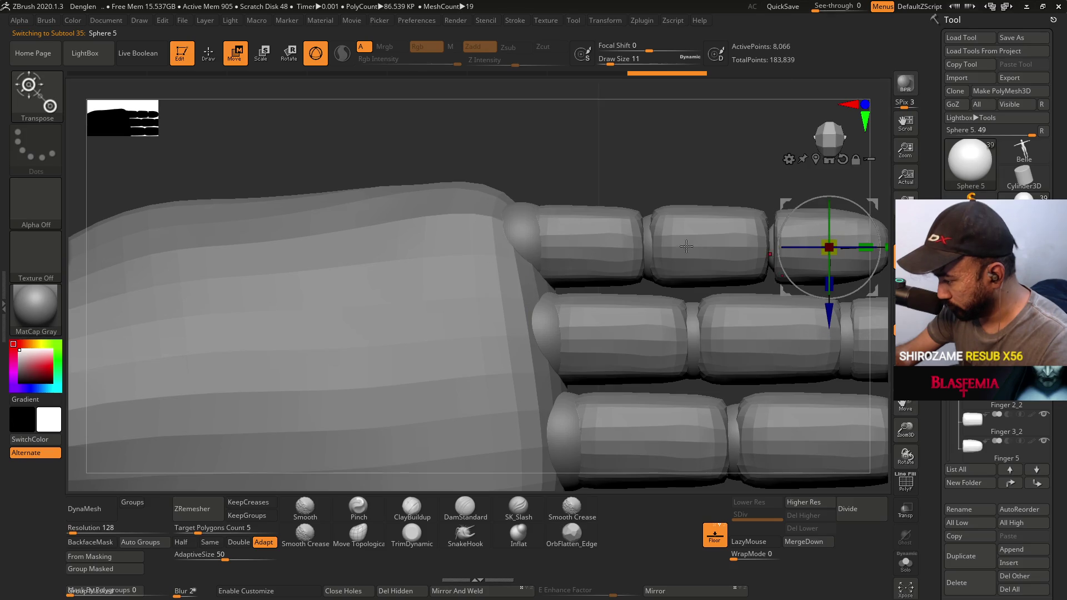
{"action": "right_click_drag", "start_coordinate": [884, 247], "coordinate": [781, 269], "text": "alt"}
{"action": "left_click_drag", "start_coordinate": [775, 272], "coordinate": [786, 272]}
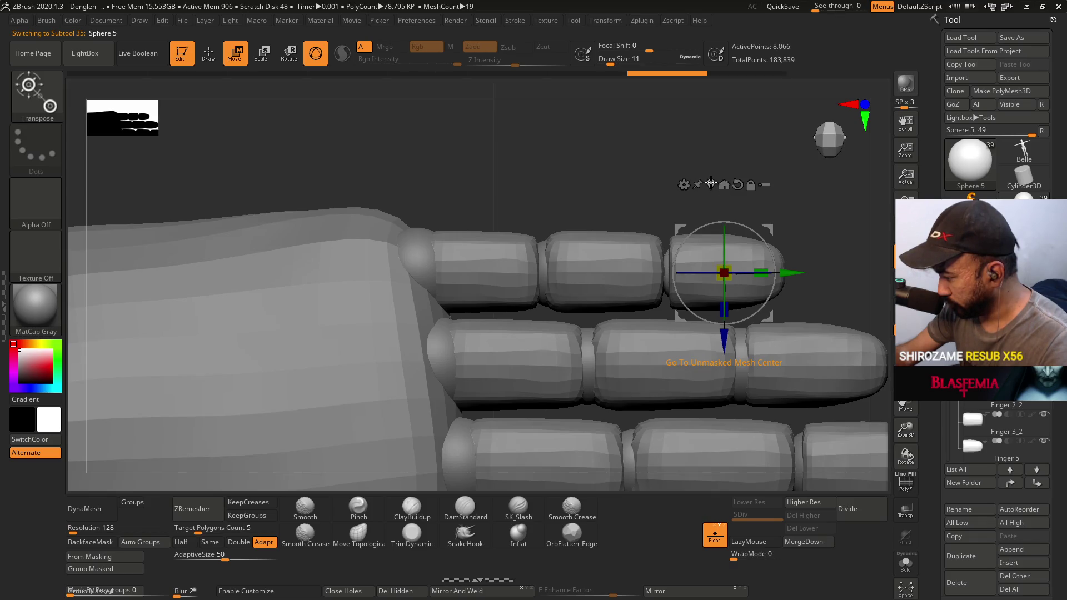
{"action": "left_click", "coordinate": [709, 184]}
{"action": "left_click_drag", "start_coordinate": [765, 273], "coordinate": [738, 271], "text": "alt"}
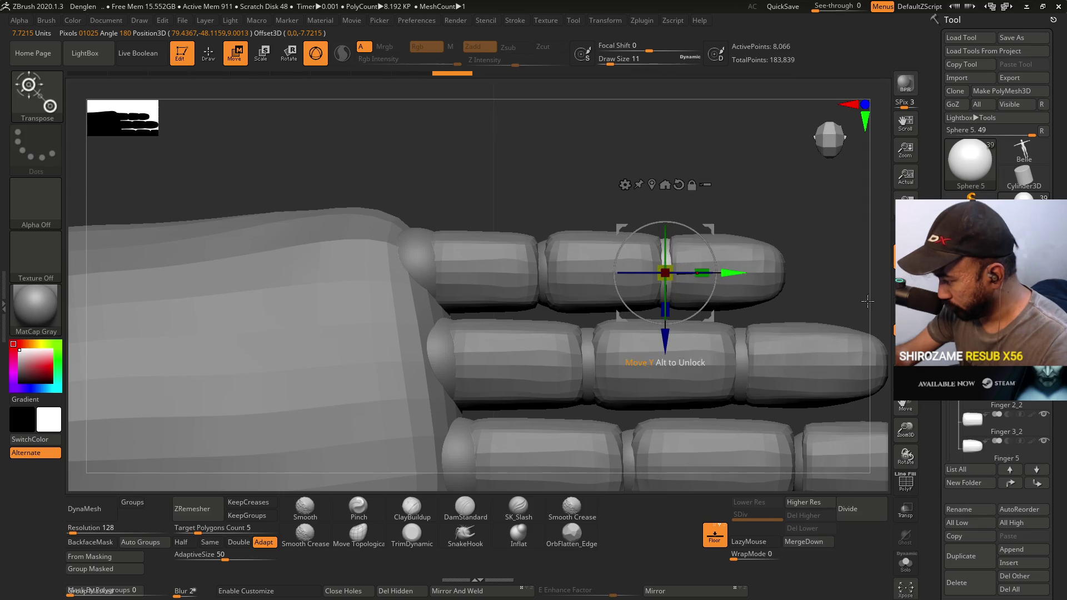
Move the Sphere 3_2 middle segment's pivot to its joint.
{"action": "left_click", "coordinate": [655, 279], "text": "alt"}
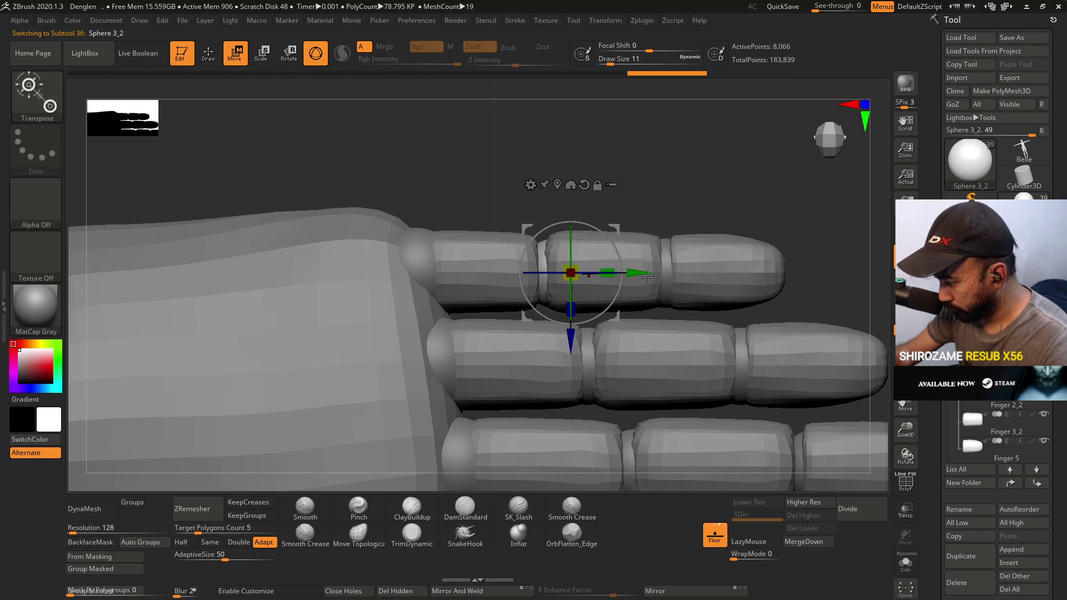
{"action": "left_click_drag", "start_coordinate": [637, 273], "coordinate": [615, 271], "text": "alt"}
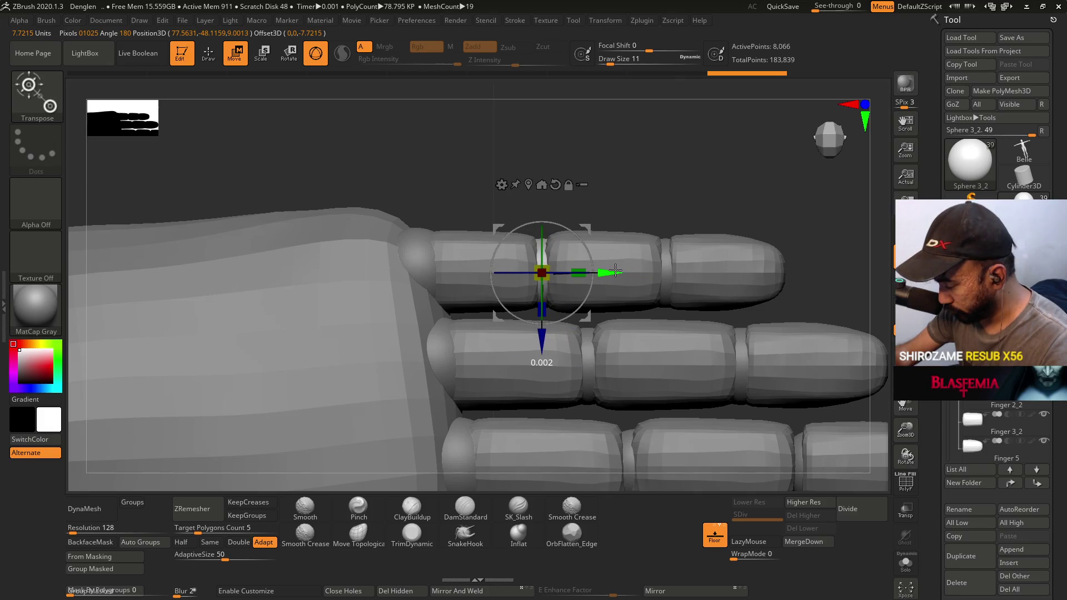
{"action": "mouse_move", "coordinate": [805, 313]}
{"action": "left_mouse_down"}
{"action": "mouse_move", "coordinate": [761, 339]}
{"action": "mouse_move", "coordinate": [750, 328]}
{"action": "mouse_move", "coordinate": [734, 220]}
{"action": "mouse_move", "coordinate": [703, 281]}
{"action": "mouse_move", "coordinate": [724, 305]}
{"action": "mouse_move", "coordinate": [713, 325]}
{"action": "mouse_move", "coordinate": [725, 243]}
{"action": "mouse_move", "coordinate": [723, 335]}
{"action": "mouse_move", "coordinate": [766, 284]}
{"action": "mouse_move", "coordinate": [765, 298]}
{"action": "left_mouse_up"}
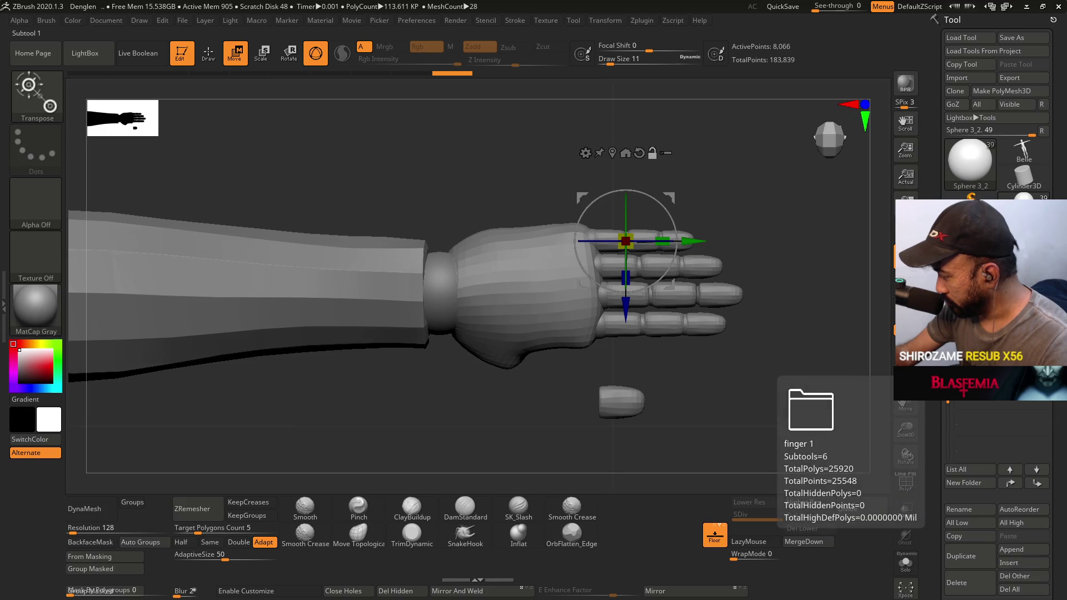
{"action": "left_click", "coordinate": [978, 384]}
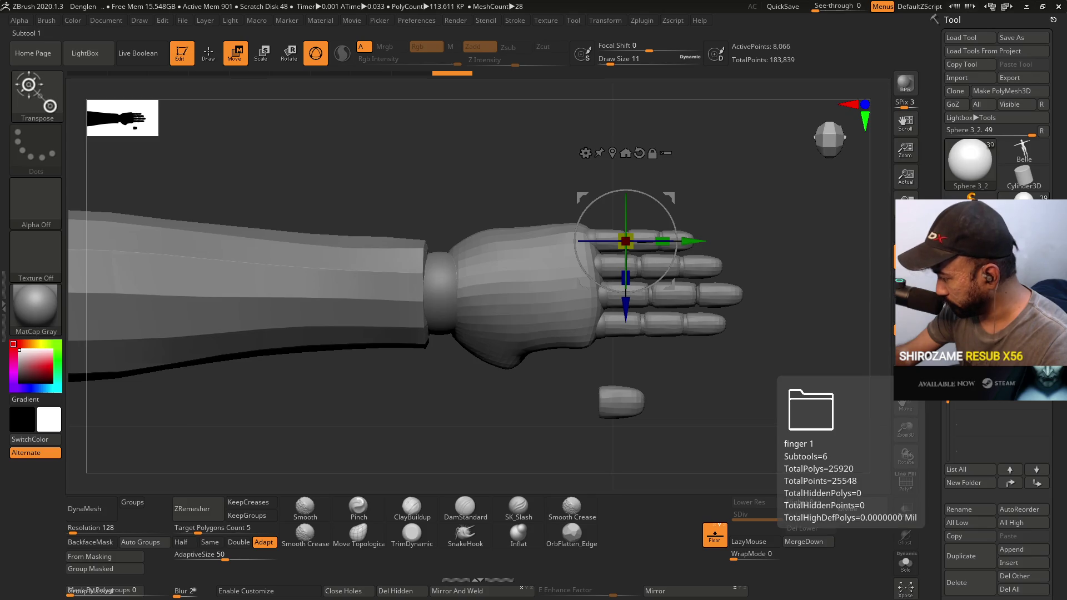
Save the project.
{"action": "left_click", "coordinate": [978, 384]}
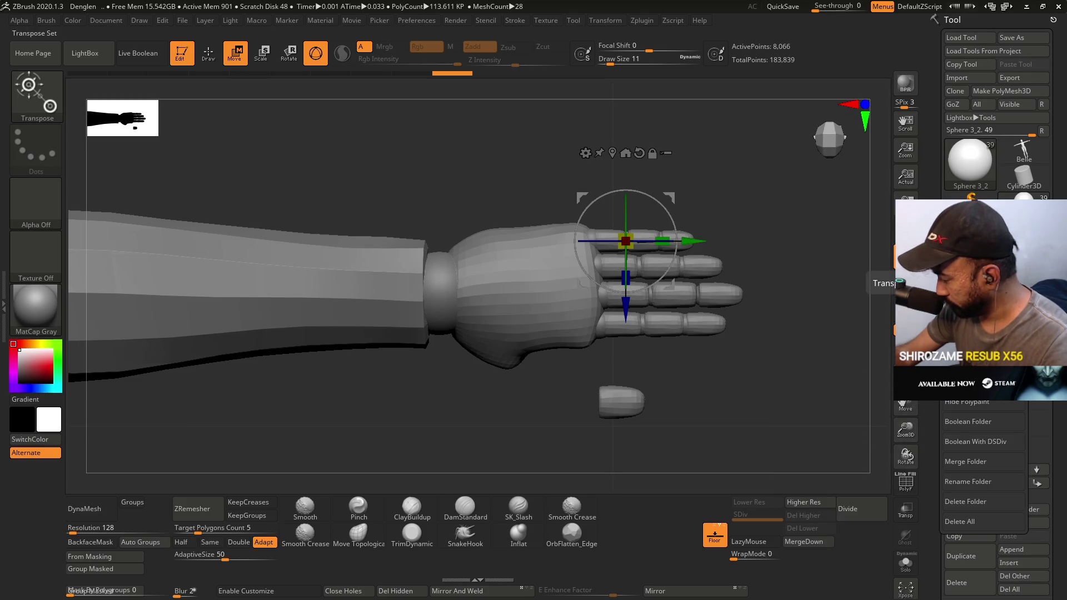
{"action": "key", "text": "ctrl"}
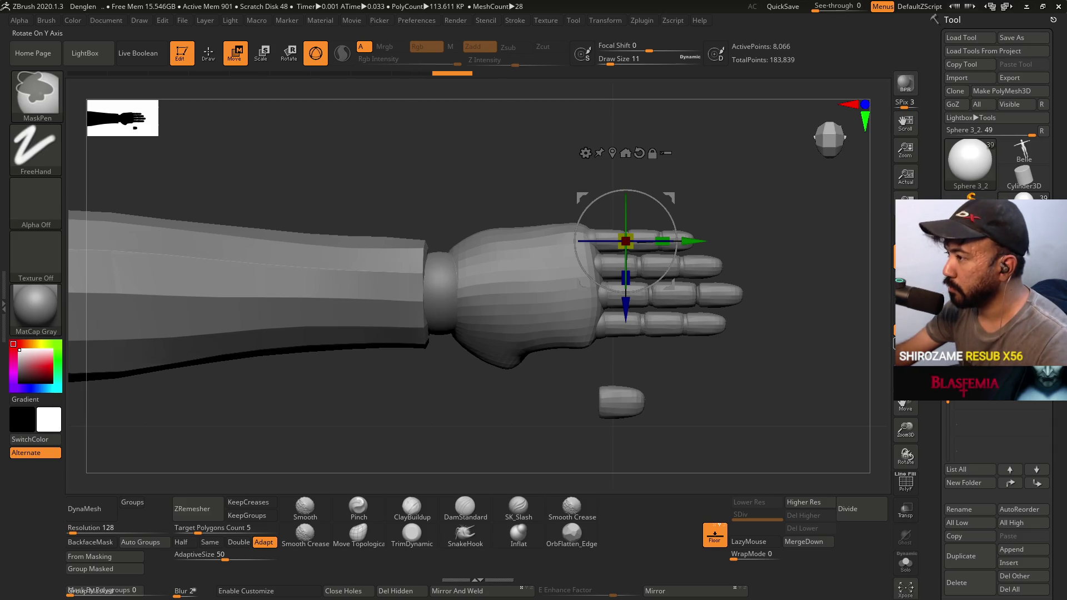
{"action": "key", "text": "ctrl+s"}
Duplicate the finger 1 folder and drag the copy down below the hand.
{"action": "left_click", "coordinate": [602, 294], "text": "alt"}
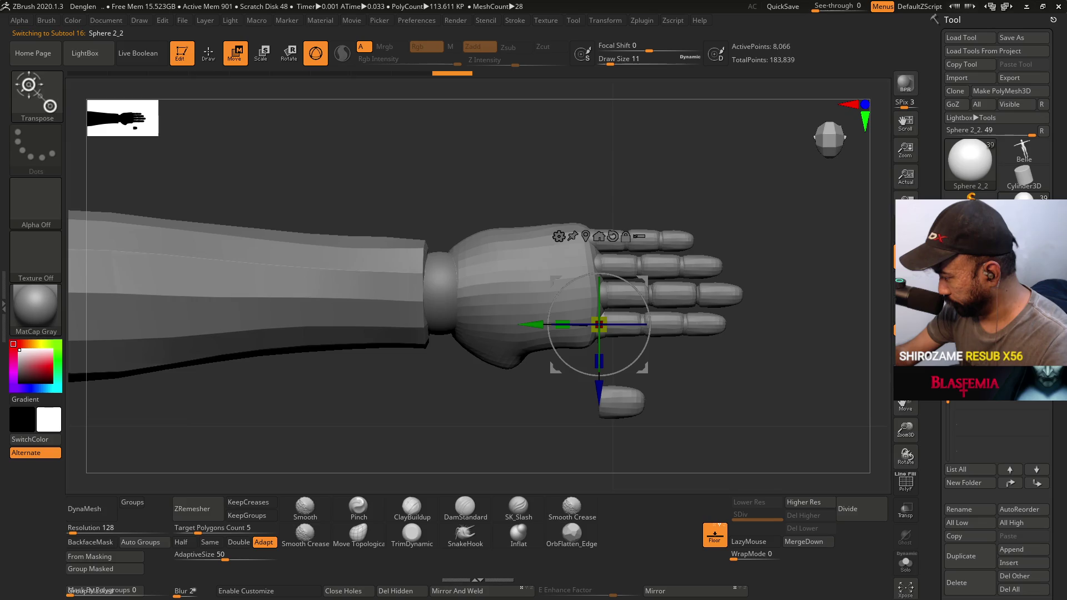
{"action": "mouse_move", "coordinate": [1011, 440]}
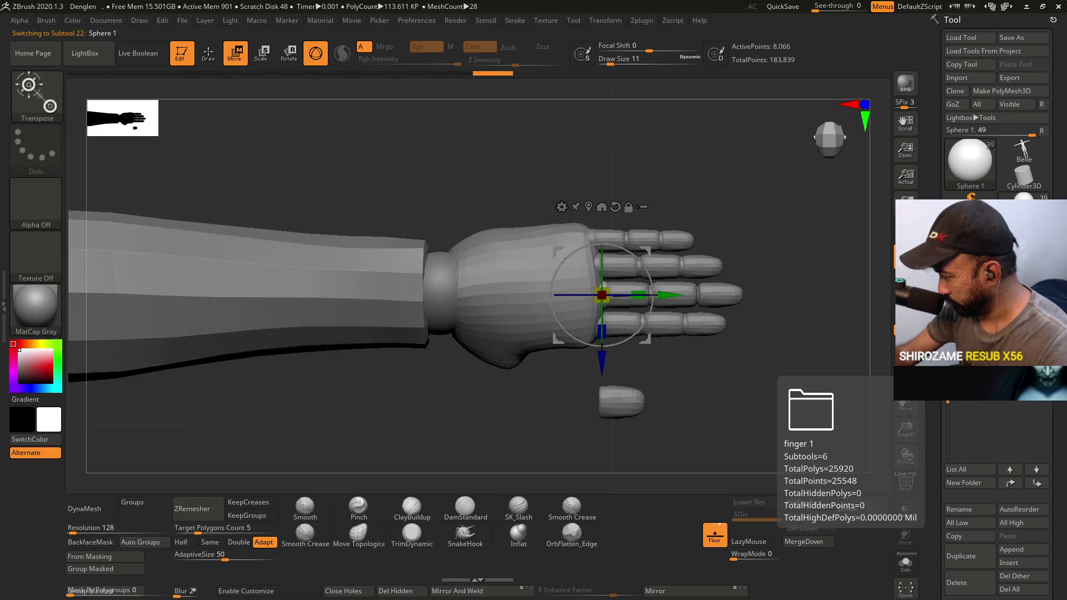
{"action": "left_click", "coordinate": [978, 361]}
{"action": "left_click", "coordinate": [955, 389]}
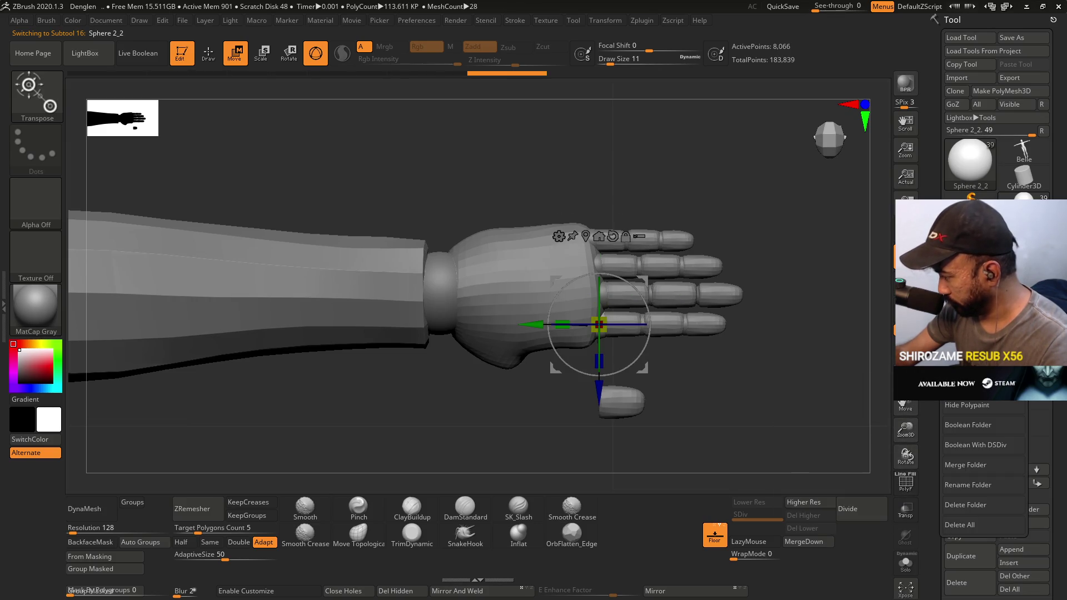
{"action": "left_click", "coordinate": [973, 364]}
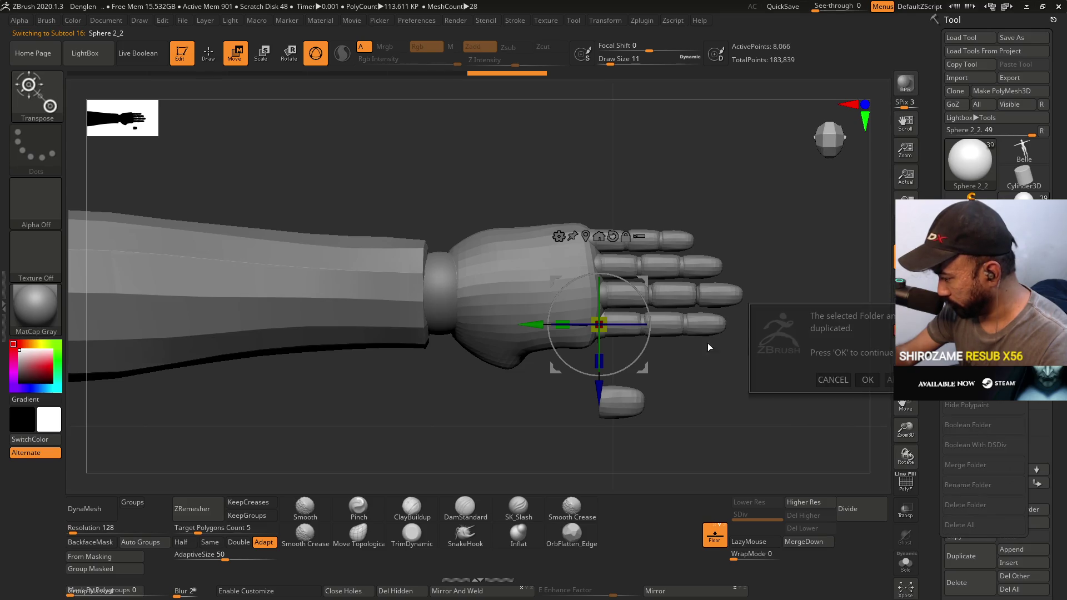
{"action": "left_click", "coordinate": [859, 380]}
{"action": "left_click_drag", "start_coordinate": [599, 387], "coordinate": [599, 444]}
{"action": "left_click", "coordinate": [955, 384]}
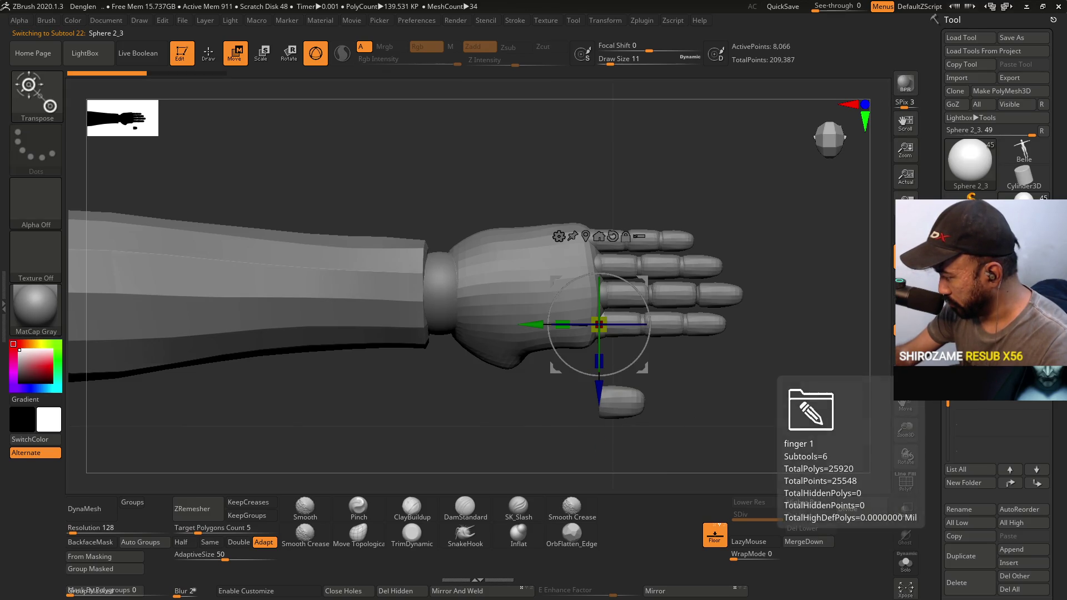
{"action": "left_click", "coordinate": [955, 384]}
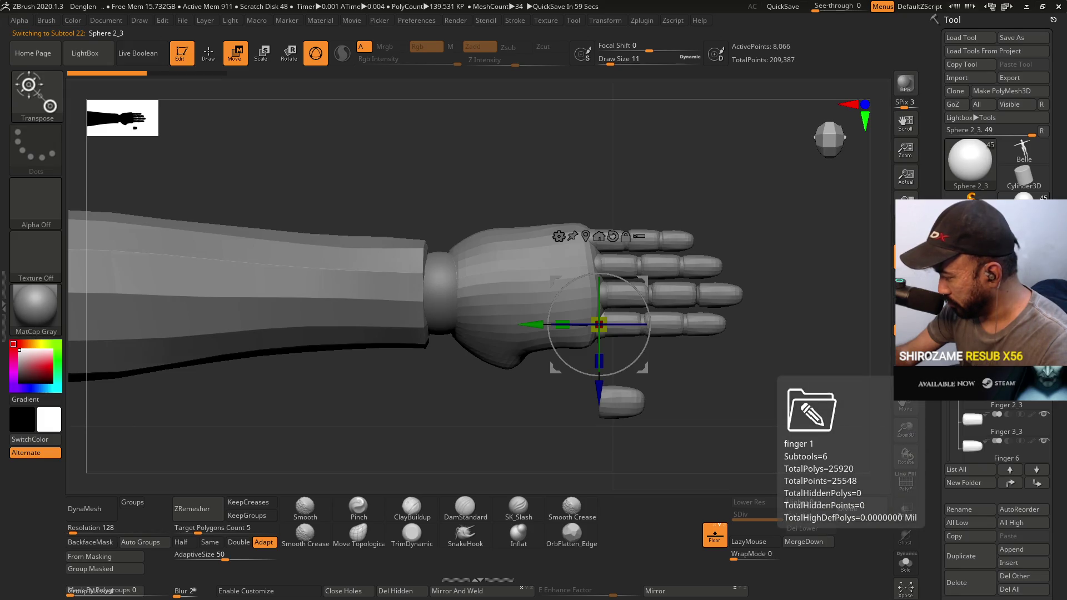
{"action": "left_click", "coordinate": [956, 384]}
Move the duplicated finger further down and delete its last two segments, including Finger 6.
{"action": "left_click_drag", "start_coordinate": [604, 393], "coordinate": [605, 429]}
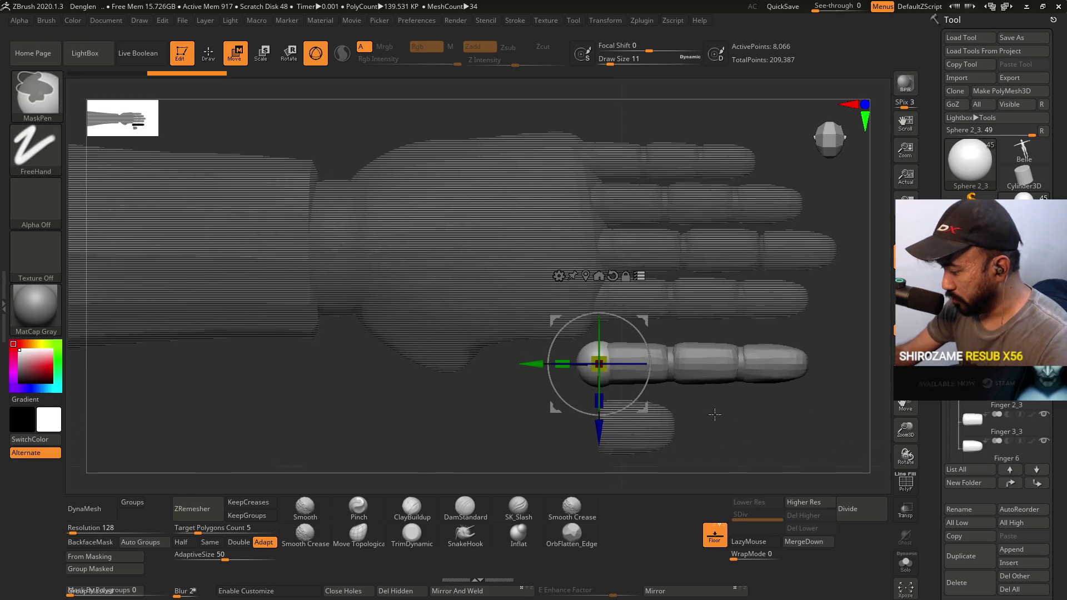
{"action": "left_click_drag", "start_coordinate": [768, 413], "coordinate": [772, 293]}
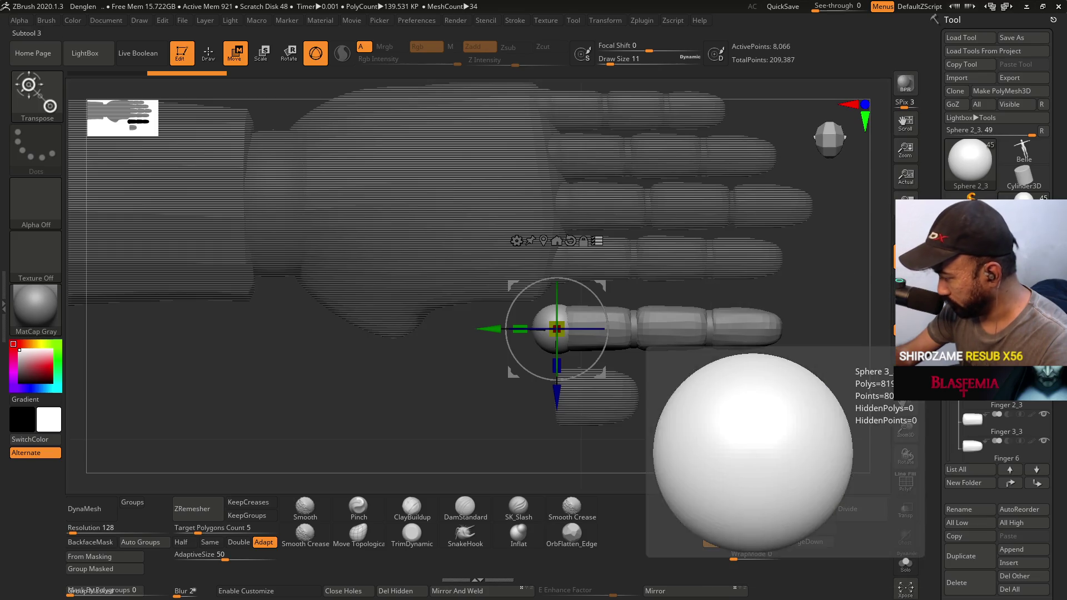
{"action": "left_click", "coordinate": [1006, 414]}
{"action": "left_click", "coordinate": [1008, 429]}
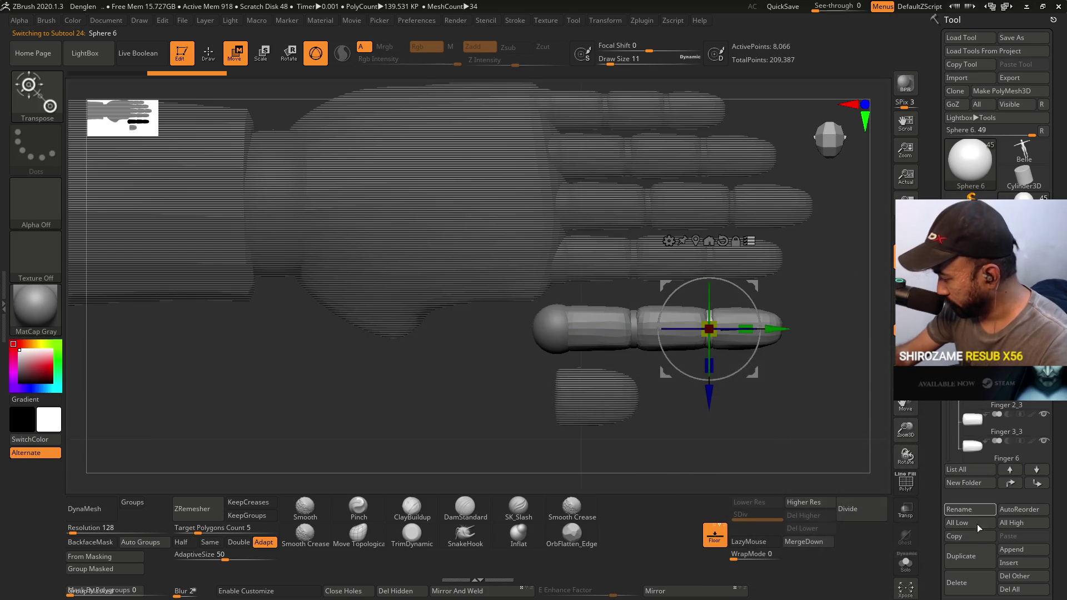
{"action": "left_click", "coordinate": [967, 582]}
{"action": "left_click", "coordinate": [863, 586]}
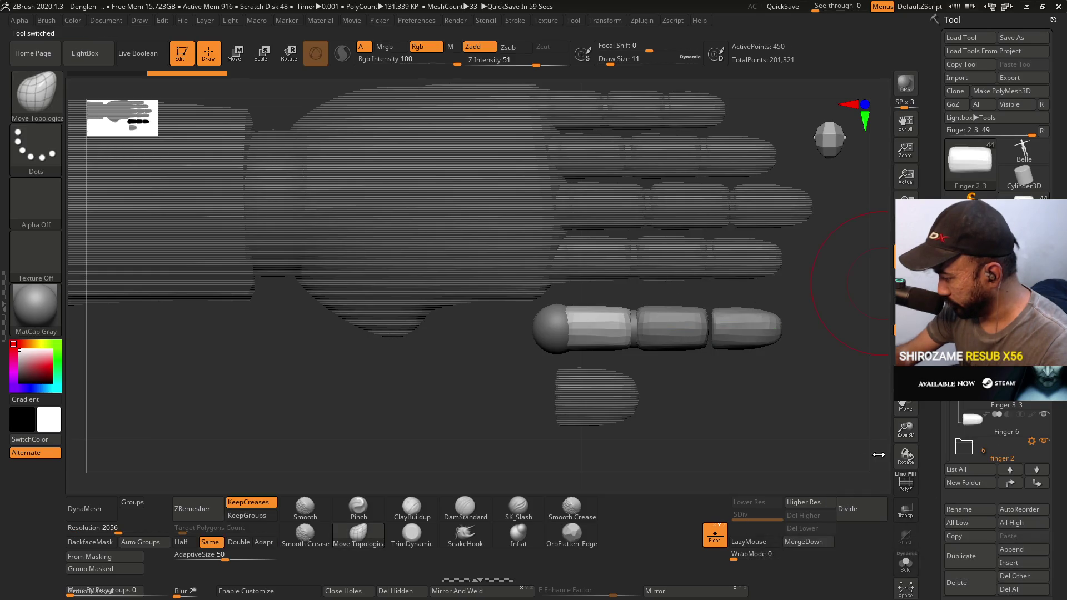
{"action": "left_click", "coordinate": [994, 428]}
{"action": "left_click", "coordinate": [957, 582]}
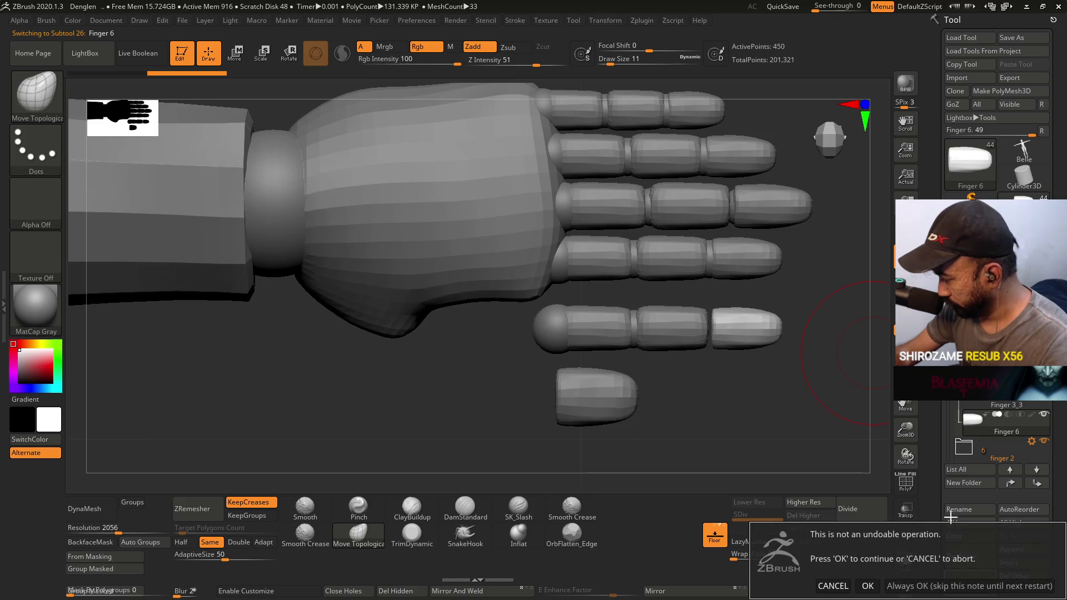
{"action": "left_click", "coordinate": [868, 585]}
Select the loose thumb tip piece and undo its unwanted jumps to the left.
{"action": "scroll", "coordinate": [998, 434], "scroll_direction": "up", "scroll_amount": 3}
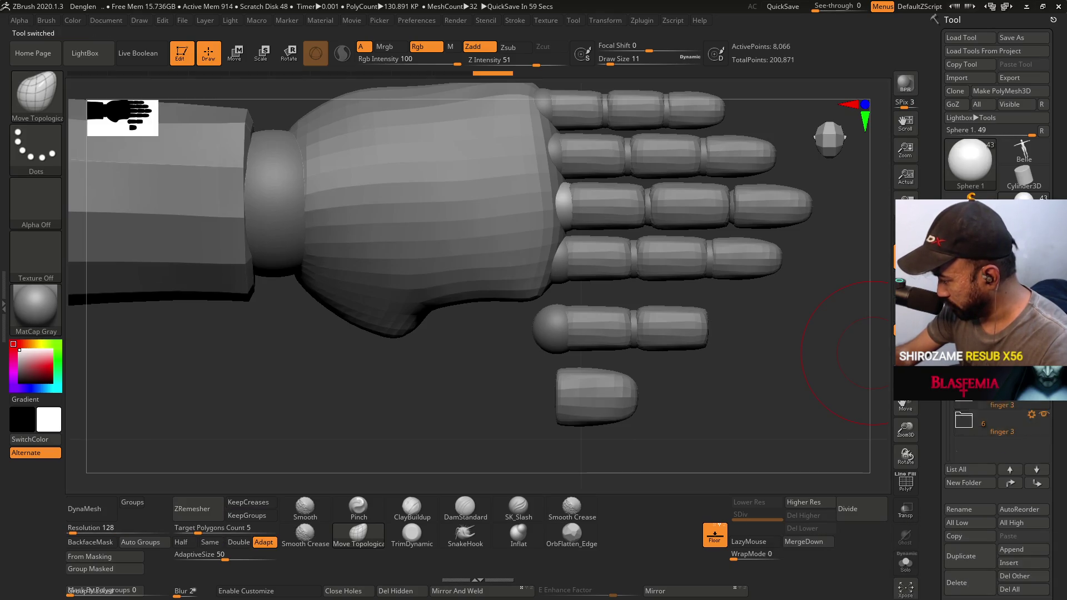
{"action": "left_click", "coordinate": [995, 378]}
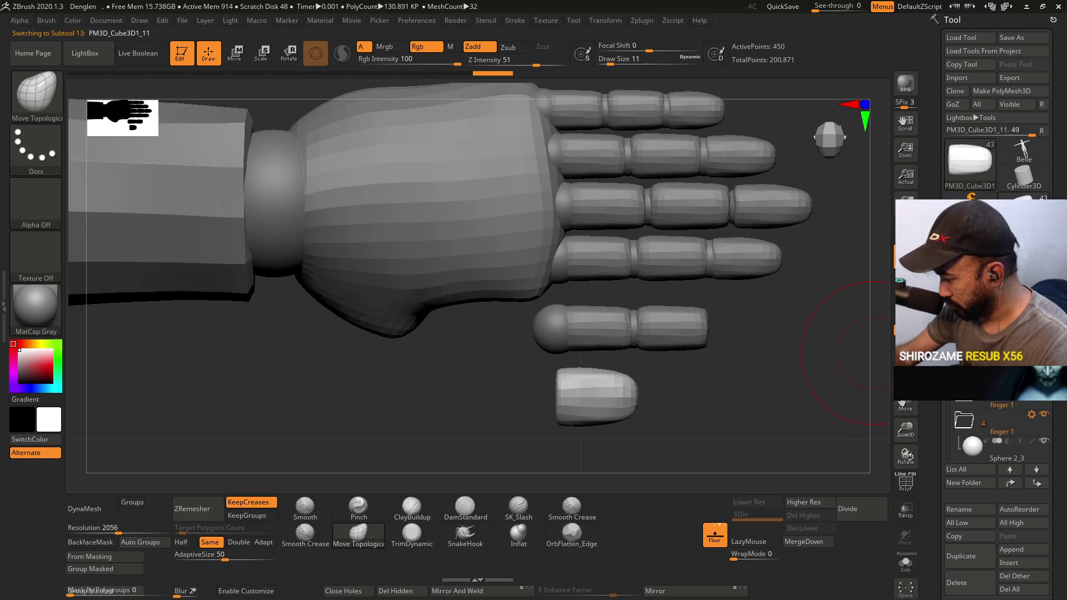
{"action": "scroll", "coordinate": [994, 434], "scroll_direction": "down", "scroll_amount": 2}
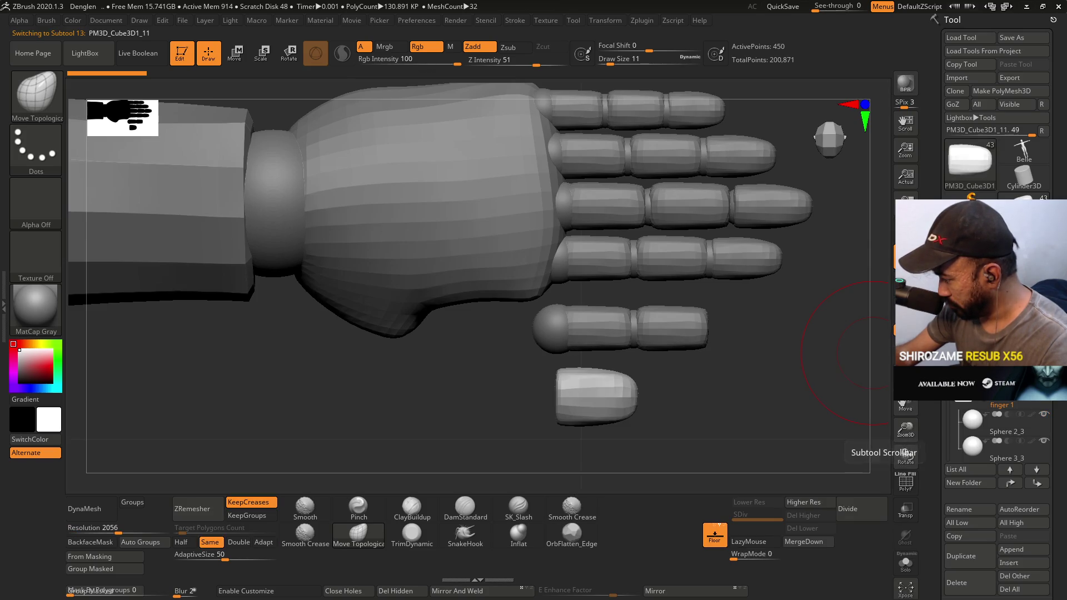
{"action": "scroll", "coordinate": [998, 458], "scroll_direction": "down", "scroll_amount": 1}
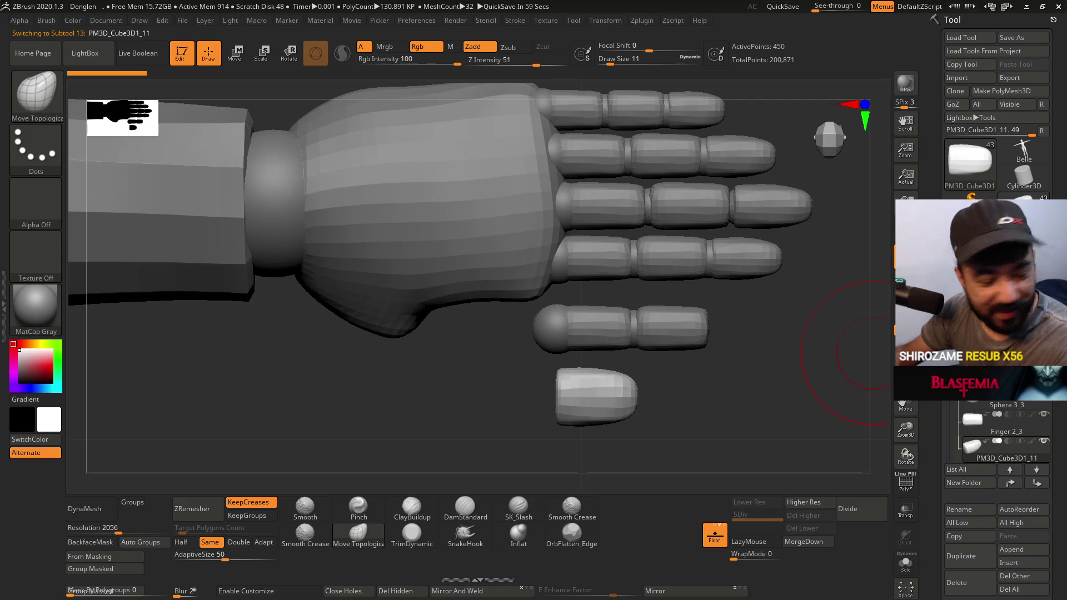
{"action": "mouse_move", "coordinate": [982, 452]}
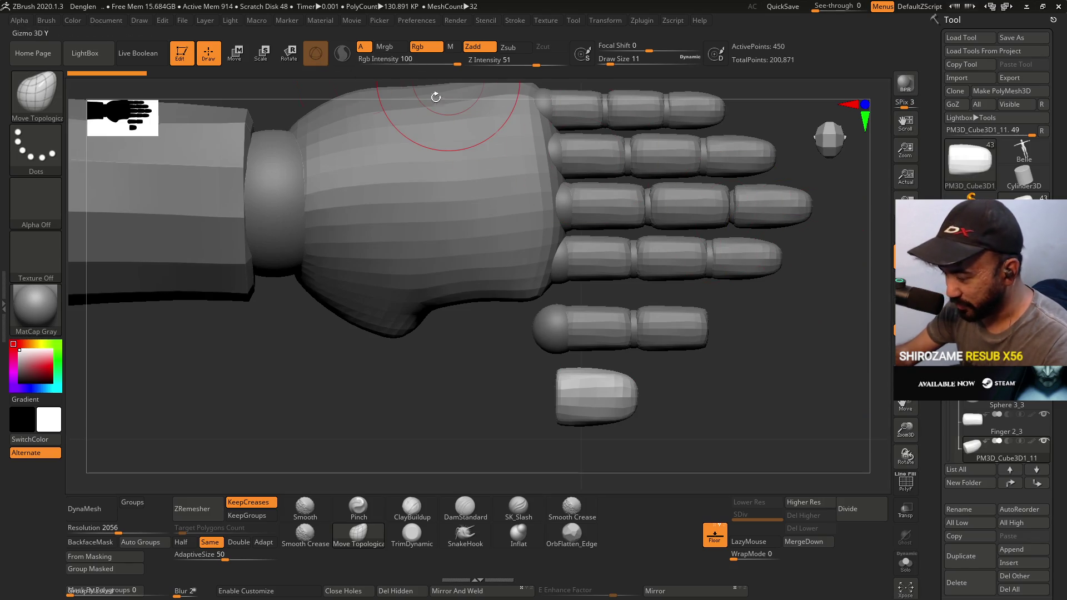
{"action": "key", "text": "w"}
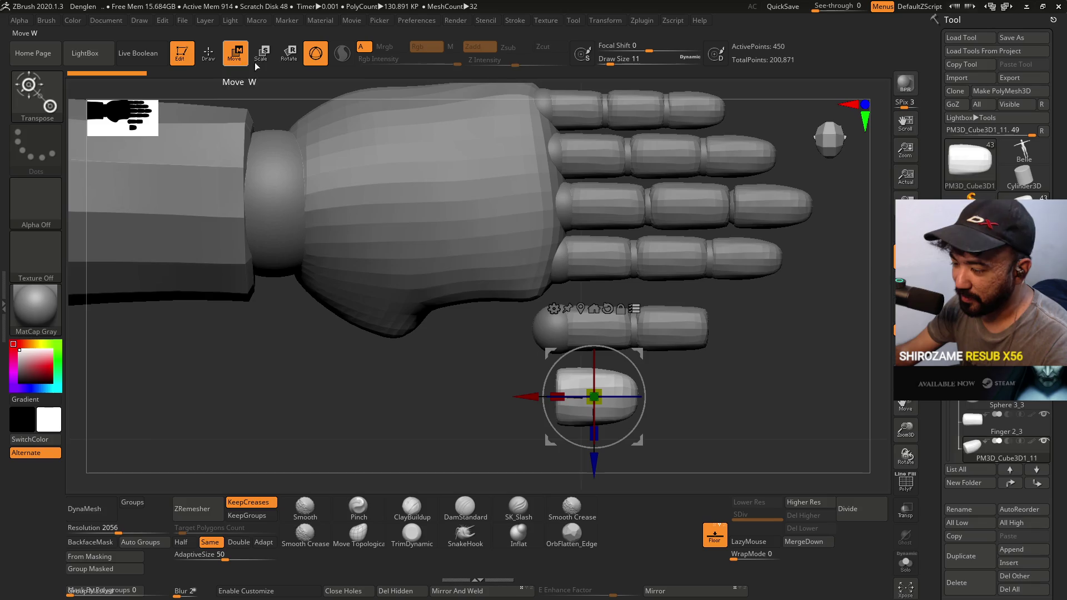
{"action": "key", "text": "ctrl+z"}
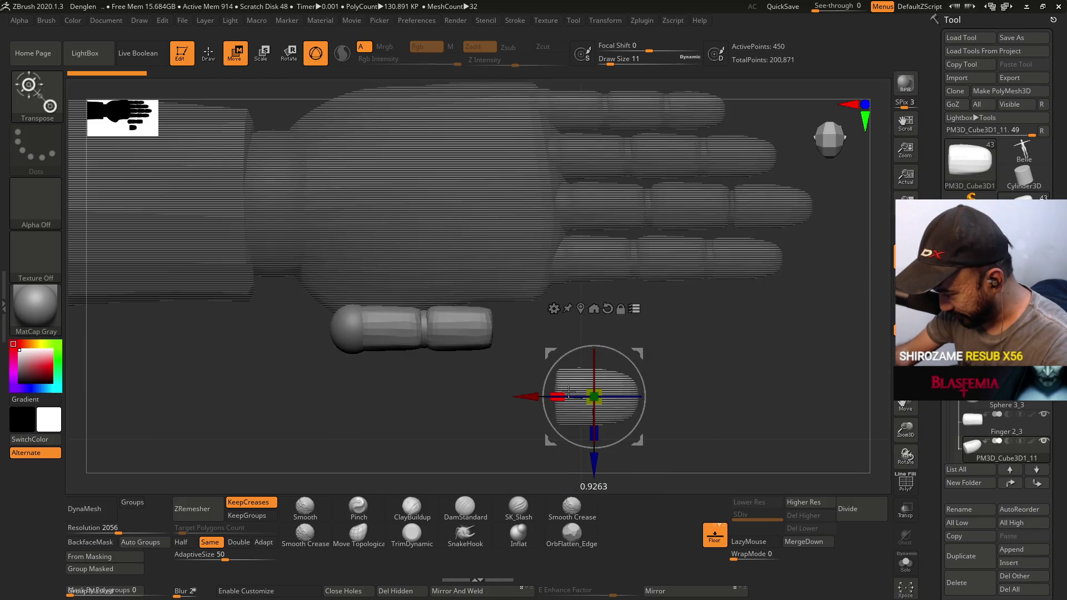
{"action": "key", "text": "ctrl+z"}
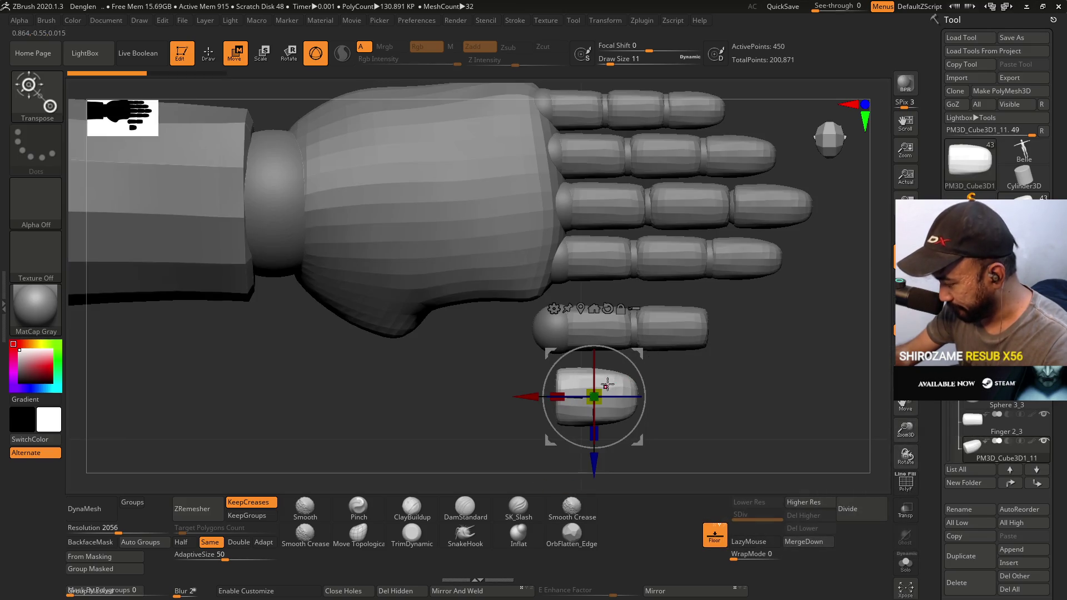
{"action": "key", "text": "ctrl+shift+z"}
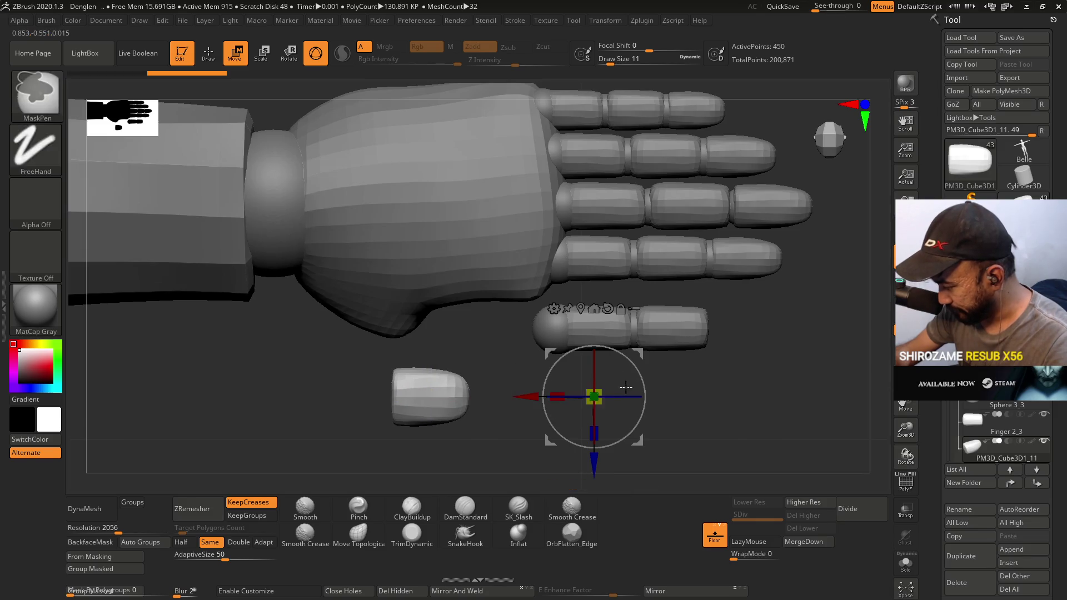
{"action": "key", "text": "ctrl+z"}
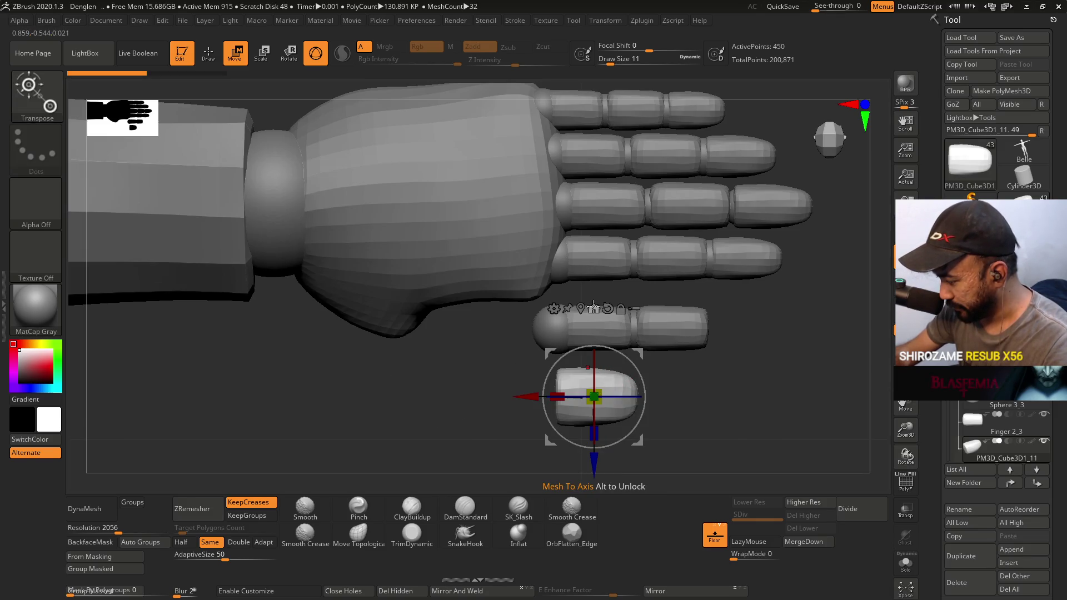
{"action": "left_click", "coordinate": [594, 306]}
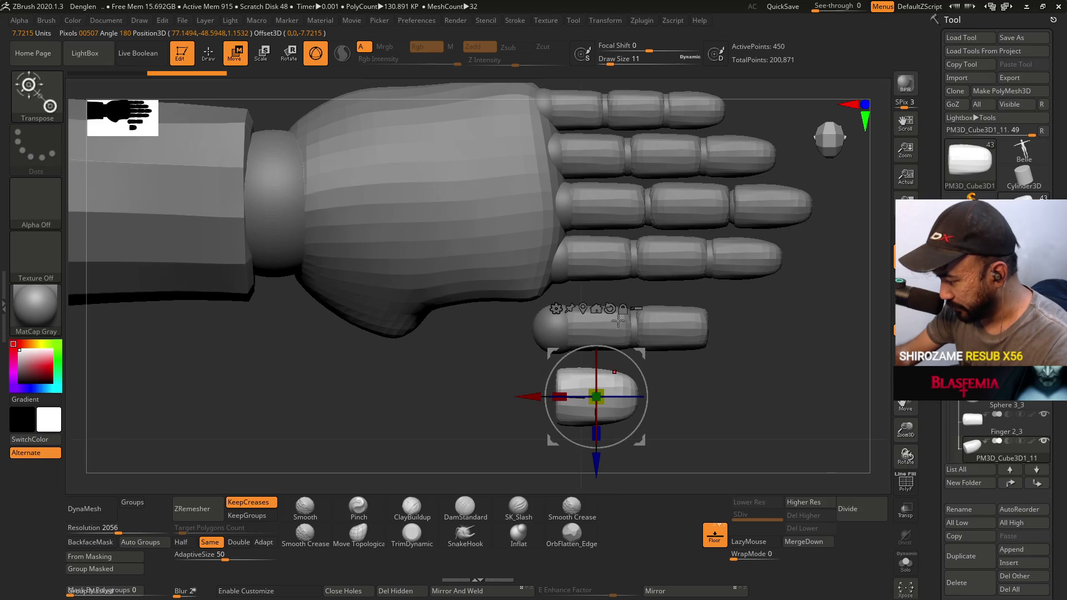
{"action": "left_click", "coordinate": [610, 309]}
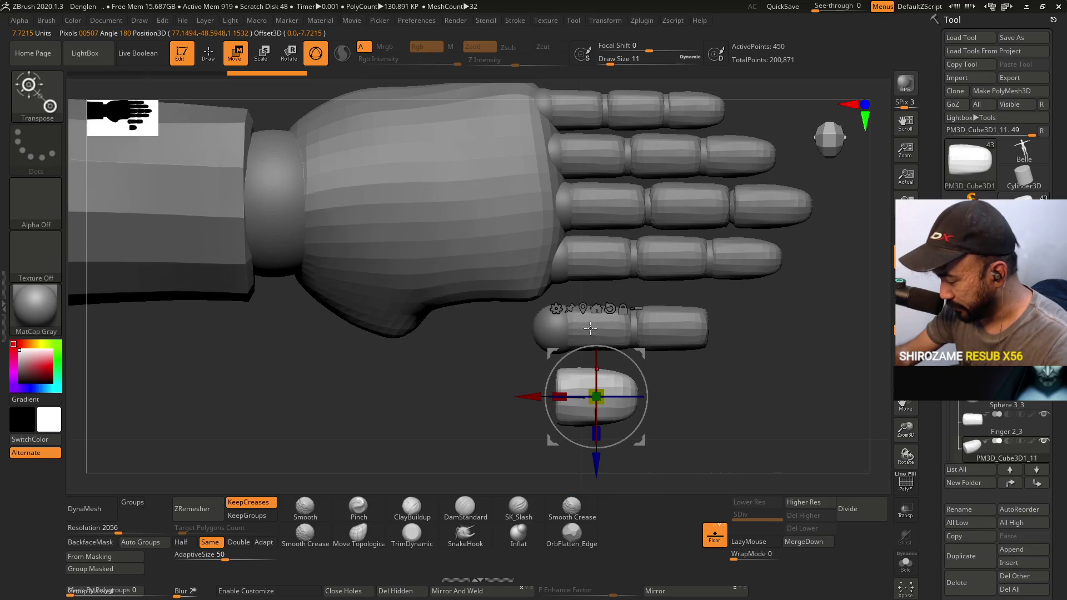
{"action": "key", "text": "ctrl+z"}
{"action": "key", "text": "ctrl+shift+z"}
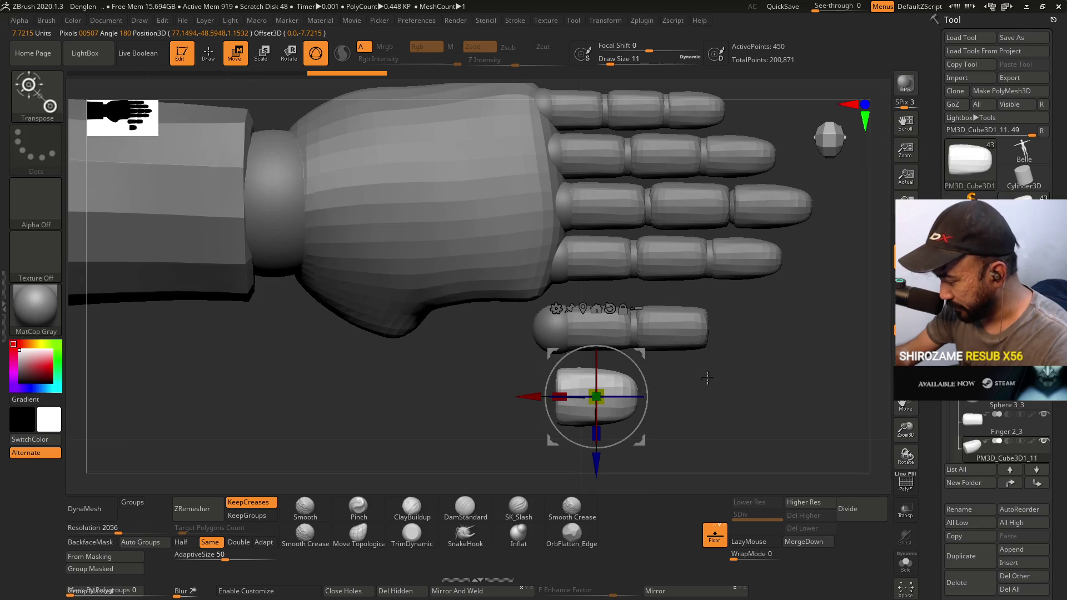
{"action": "key", "text": "ctrl+z"}
Select Finger 5 and undo its unwanted jump and small shift.
{"action": "mouse_move", "coordinate": [983, 430]}
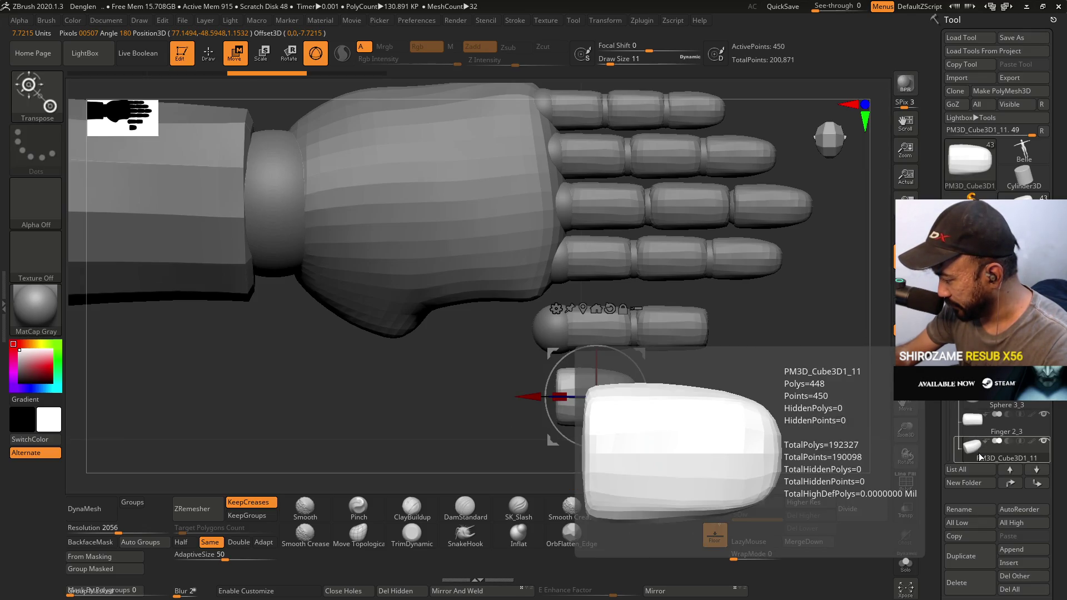
{"action": "left_click", "coordinate": [978, 383]}
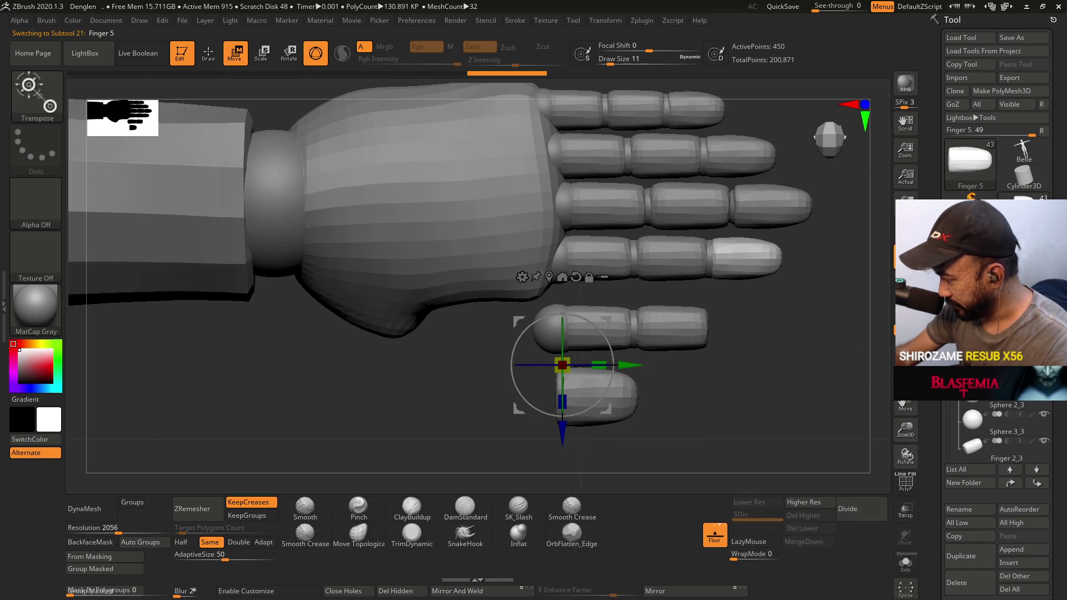
{"action": "left_click", "coordinate": [563, 278]}
{"action": "key", "text": "ctrl+z"}
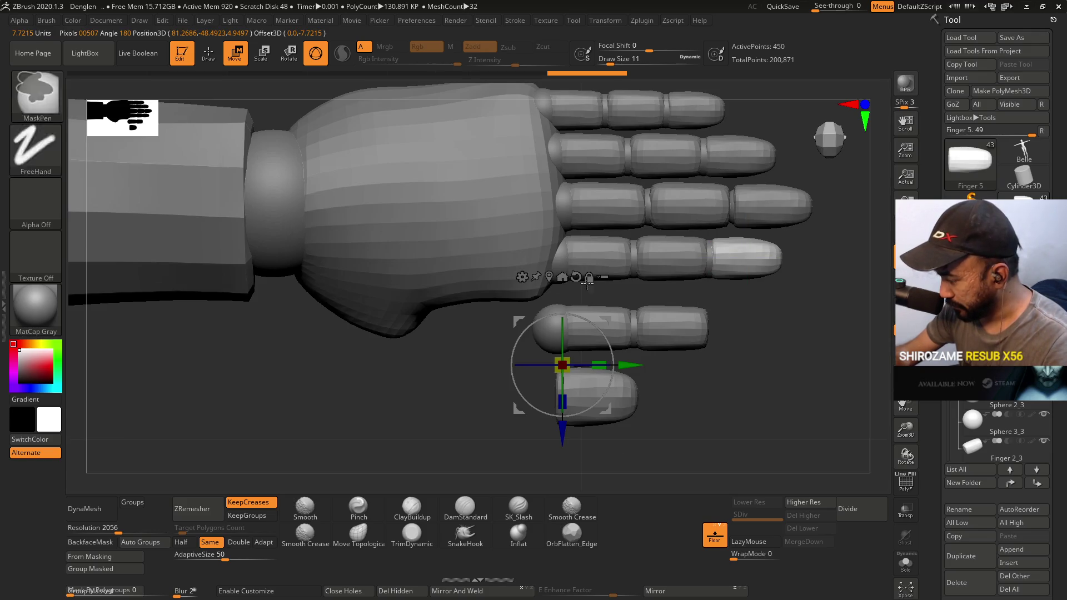
{"action": "key", "text": "ctrl+z"}
{"action": "key", "text": "ctrl+z"}
{"action": "key", "text": "ctrl+z"}
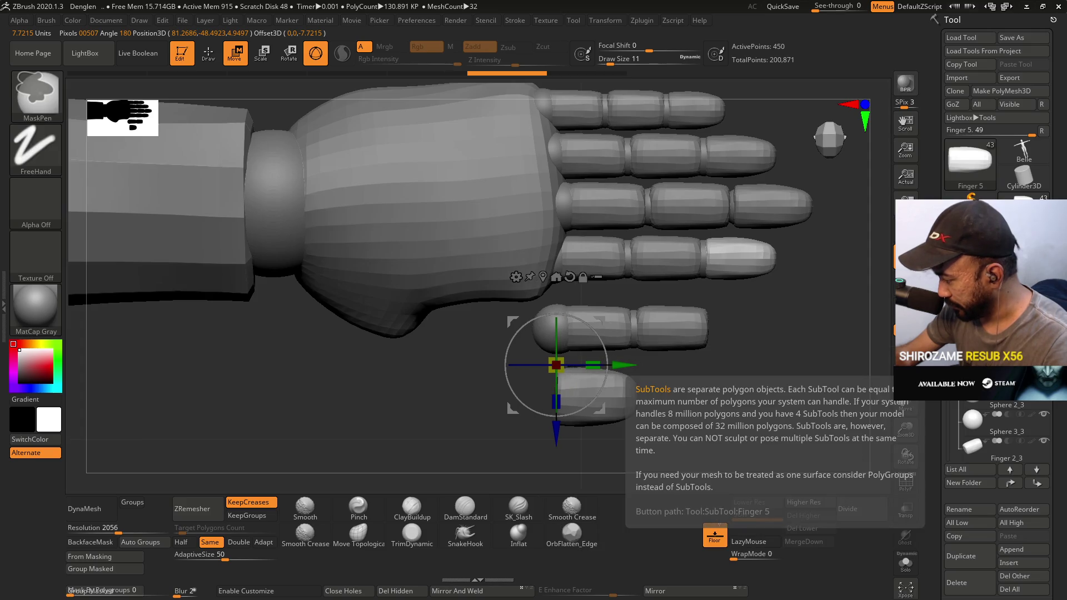
{"action": "key", "text": "ctrl+z"}
{"action": "key", "text": "ctrl+z"}
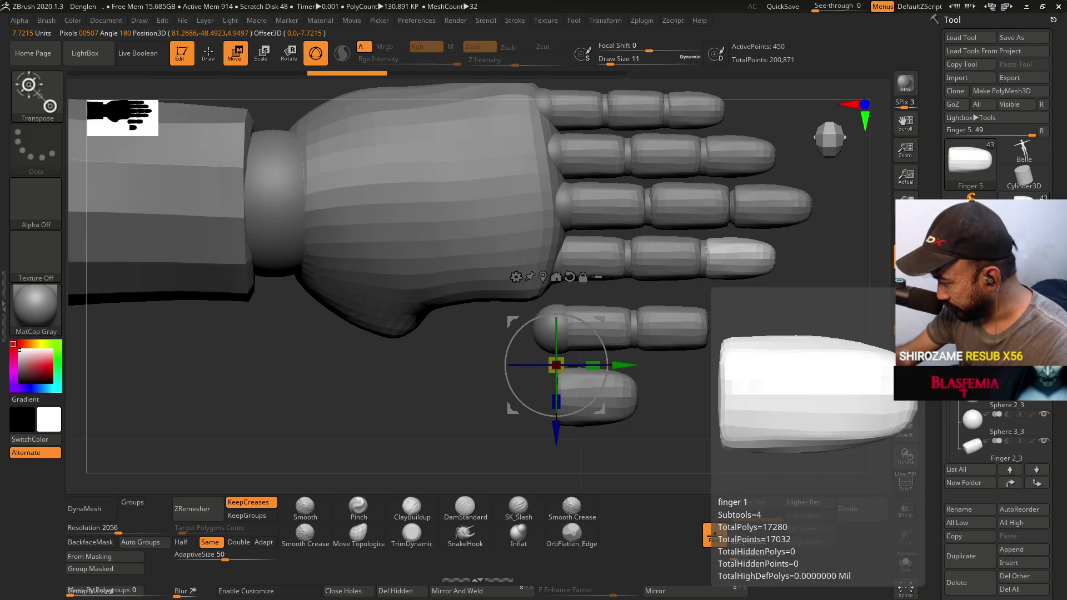
Try moving the Finger 5 tip downward, then undo to keep it in place.
{"action": "scroll", "coordinate": [995, 433], "scroll_direction": "down", "scroll_amount": 2}
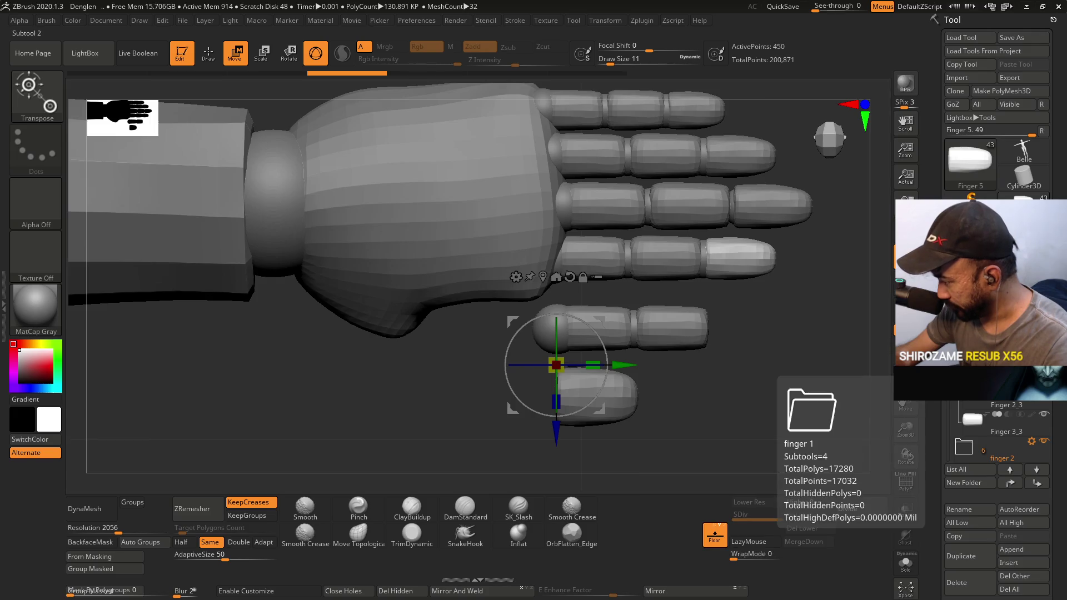
{"action": "scroll", "coordinate": [1031, 438], "scroll_direction": "down", "scroll_amount": 1}
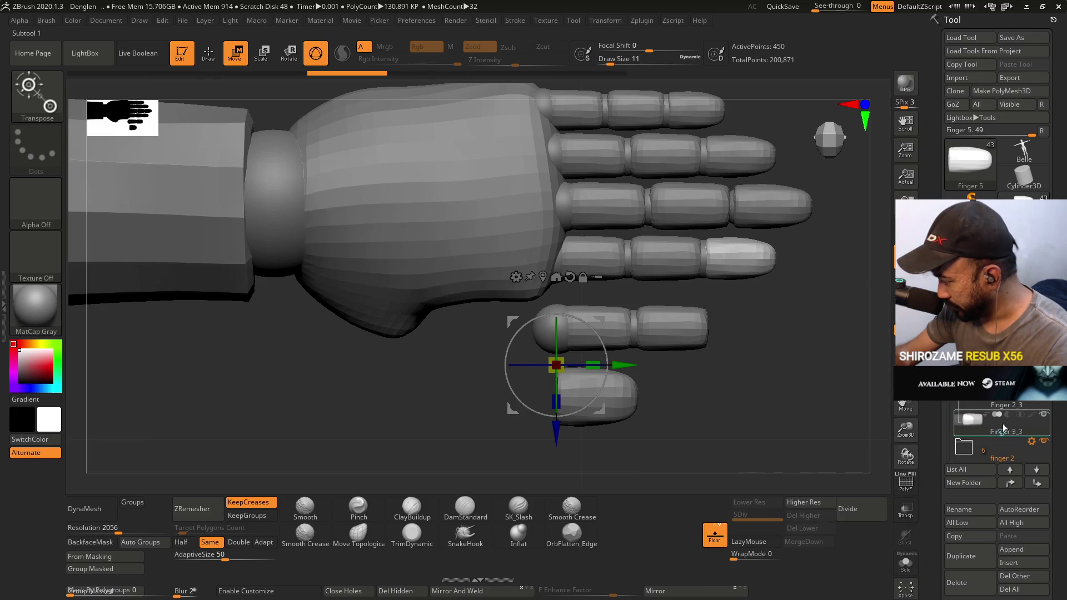
{"action": "left_click", "coordinate": [977, 428]}
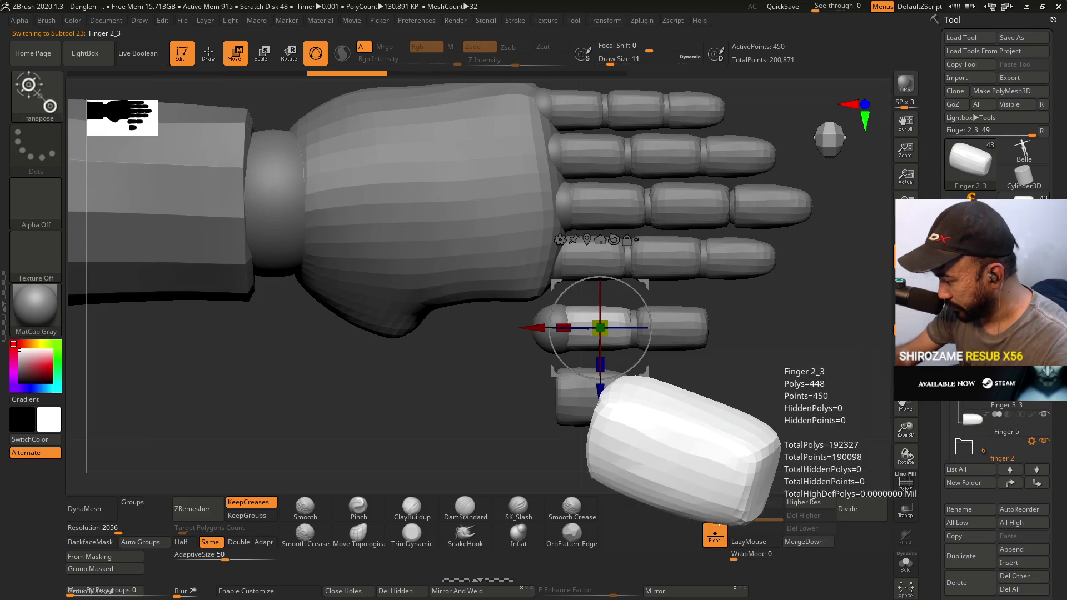
{"action": "left_click", "coordinate": [977, 428]}
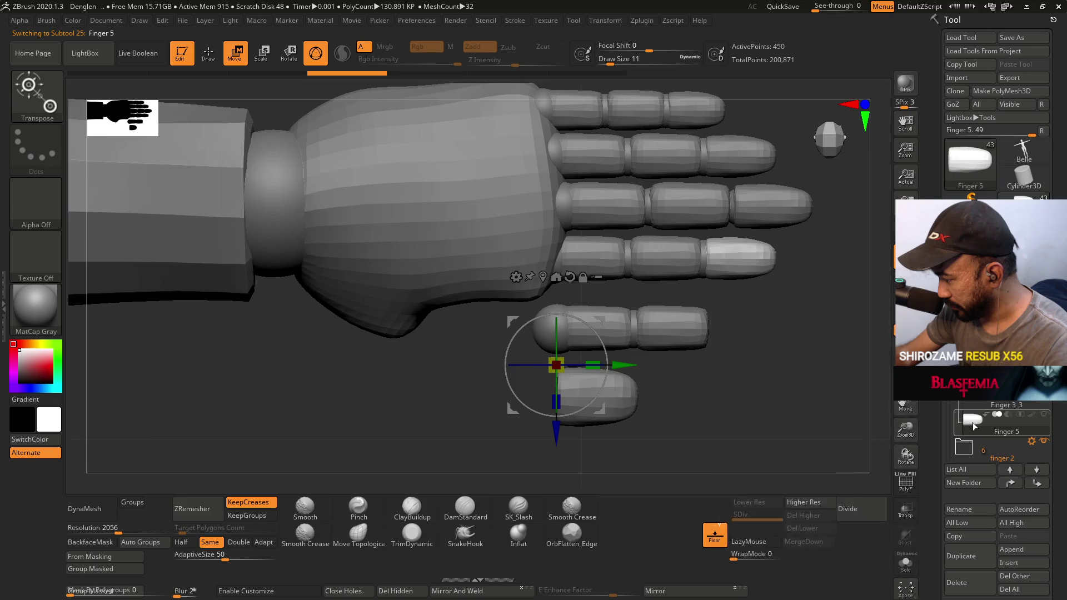
{"action": "left_click_drag", "start_coordinate": [566, 437], "coordinate": [568, 471]}
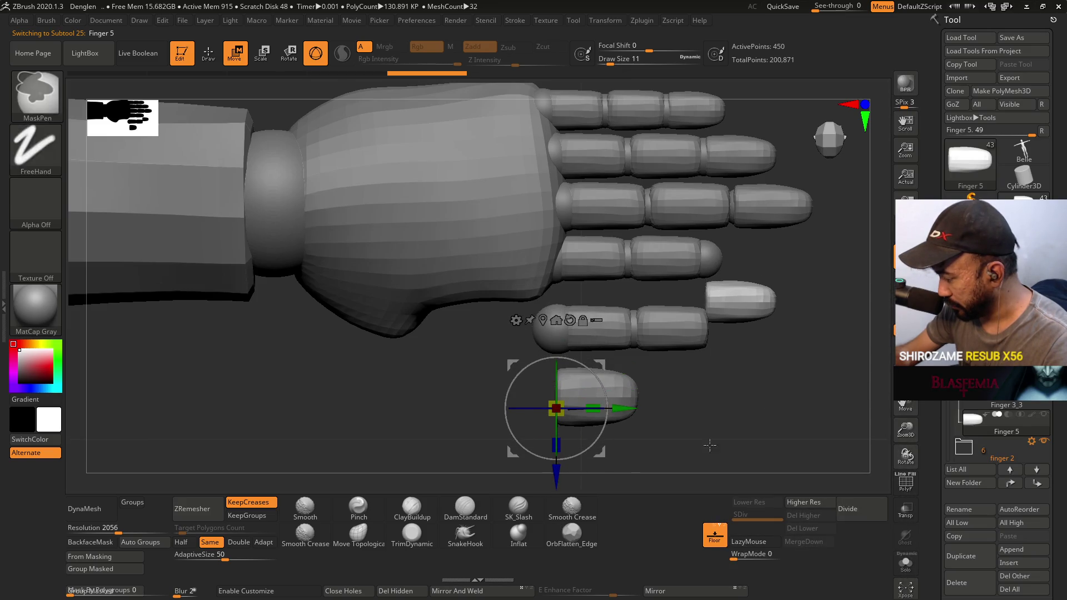
{"action": "key", "text": "ctrl+z"}
{"action": "mouse_move", "coordinate": [982, 427]}
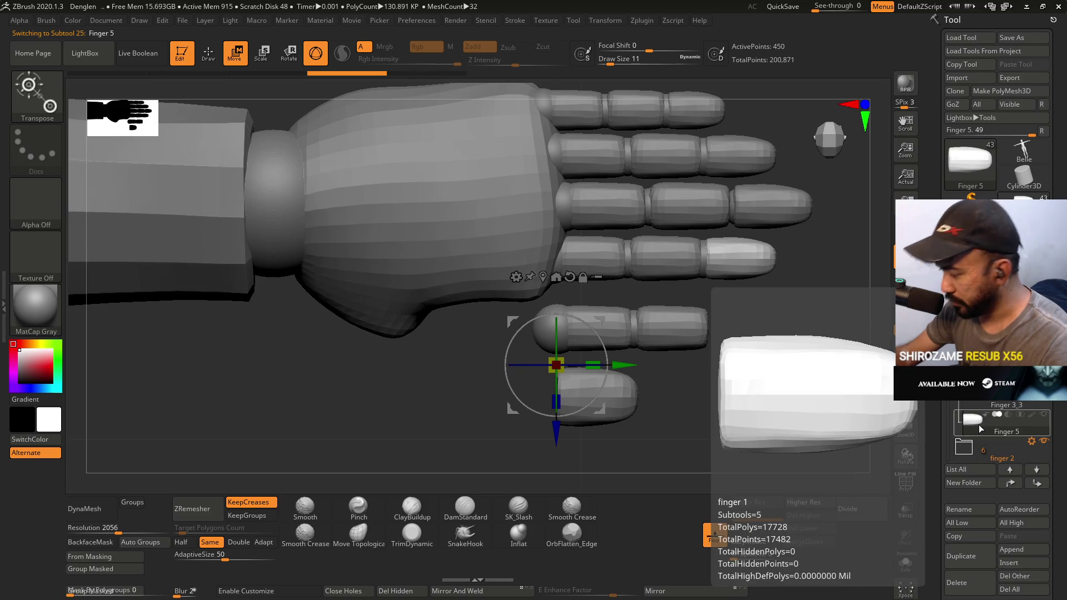
Set the finger 1 folder so the gizmo moves all its pieces together.
{"action": "key", "text": "ctrl+z"}
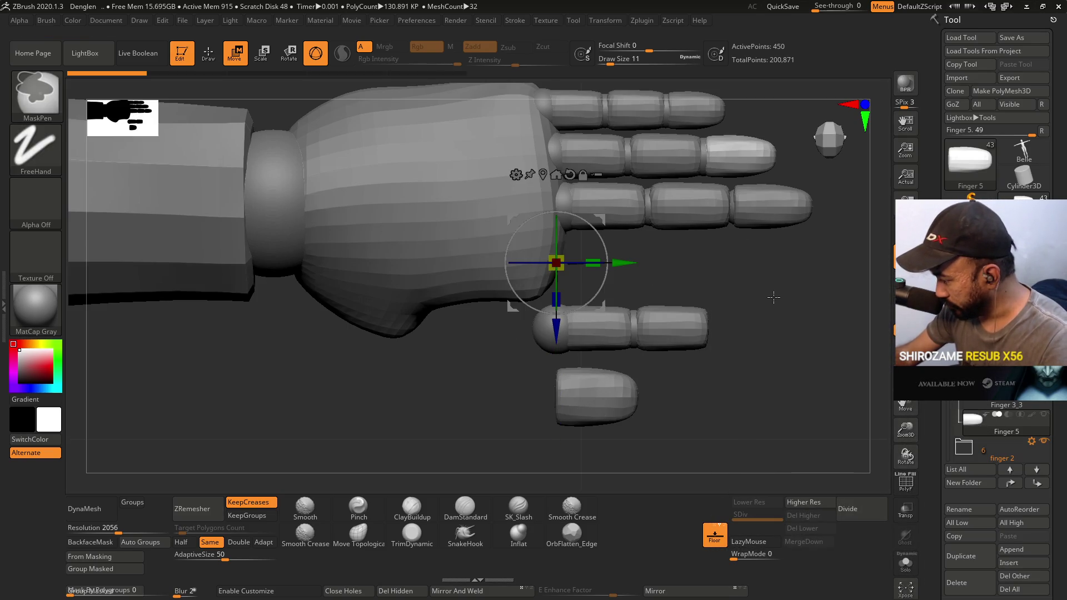
{"action": "scroll", "coordinate": [995, 361], "scroll_direction": "down", "scroll_amount": 2}
{"action": "mouse_move", "coordinate": [994, 361]}
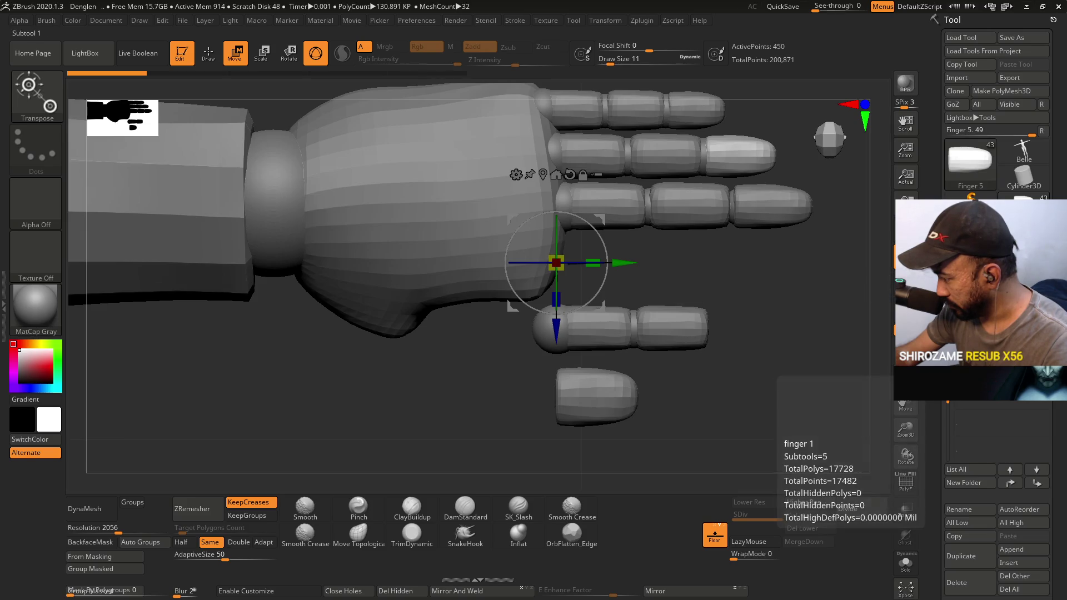
{"action": "scroll", "coordinate": [1047, 416], "scroll_direction": "up", "scroll_amount": 1}
{"action": "mouse_move", "coordinate": [1046, 416]}
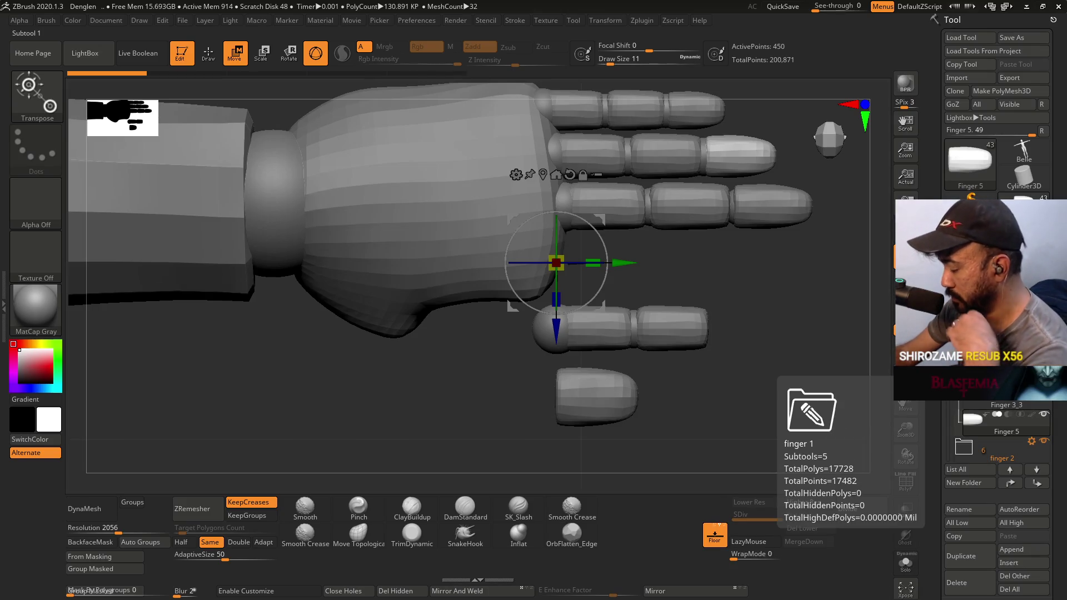
{"action": "left_click", "coordinate": [1031, 441]}
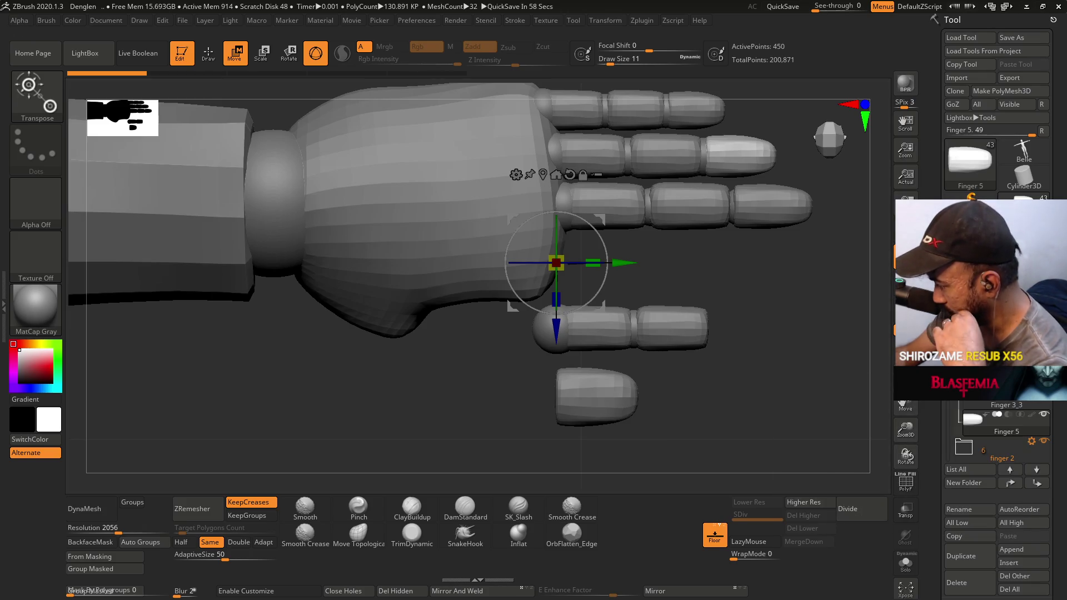
{"action": "scroll", "coordinate": [1000, 422], "scroll_direction": "up", "scroll_amount": 1}
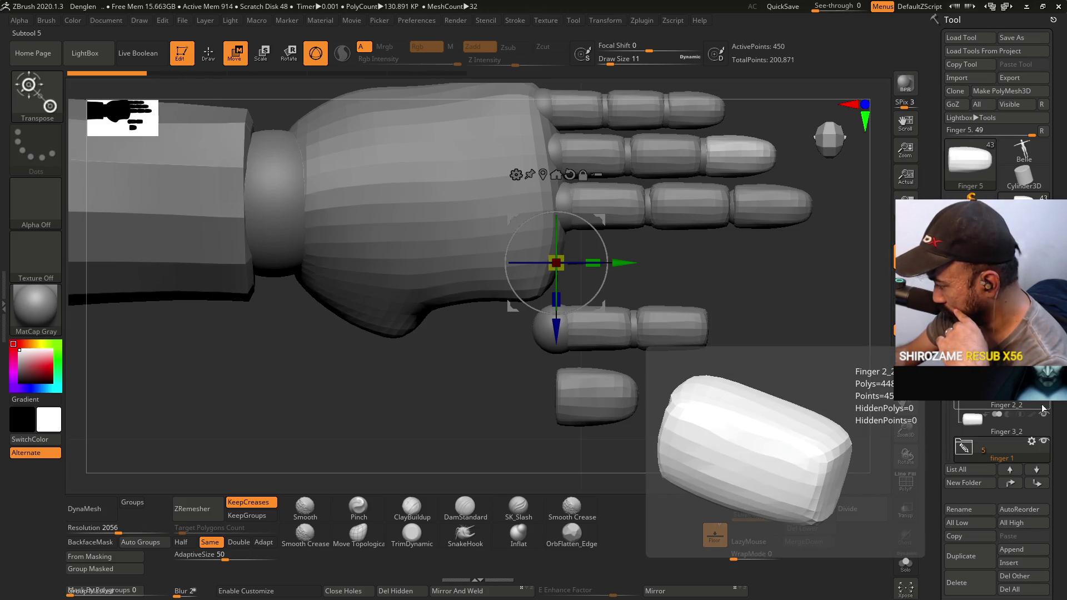
{"action": "left_click", "coordinate": [964, 447]}
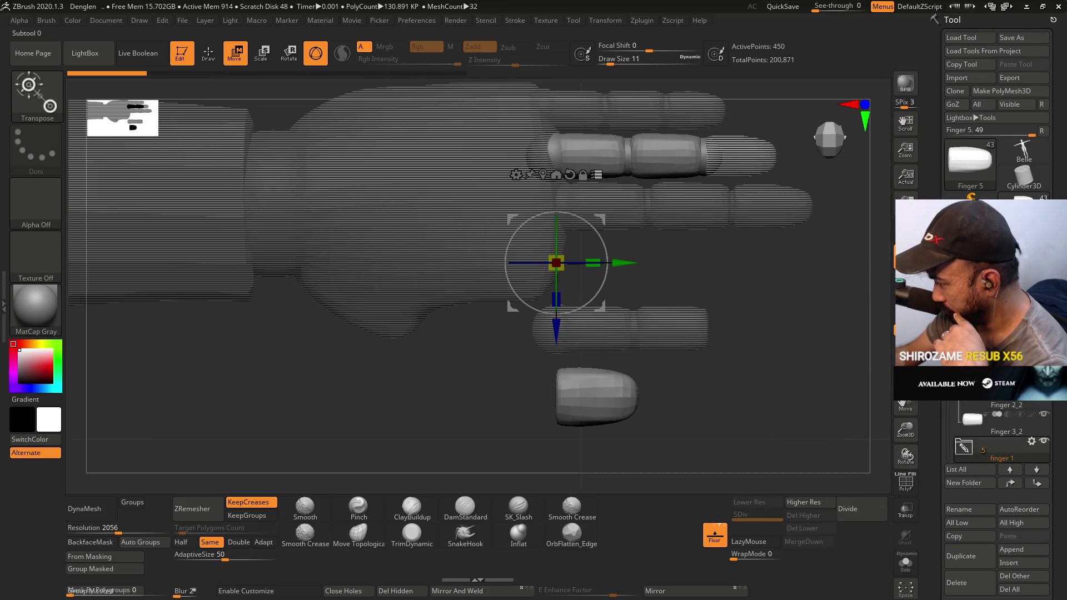
Scrub the Undo History and step back to an earlier arrangement of the finger pieces.
{"action": "mouse_move", "coordinate": [964, 447]}
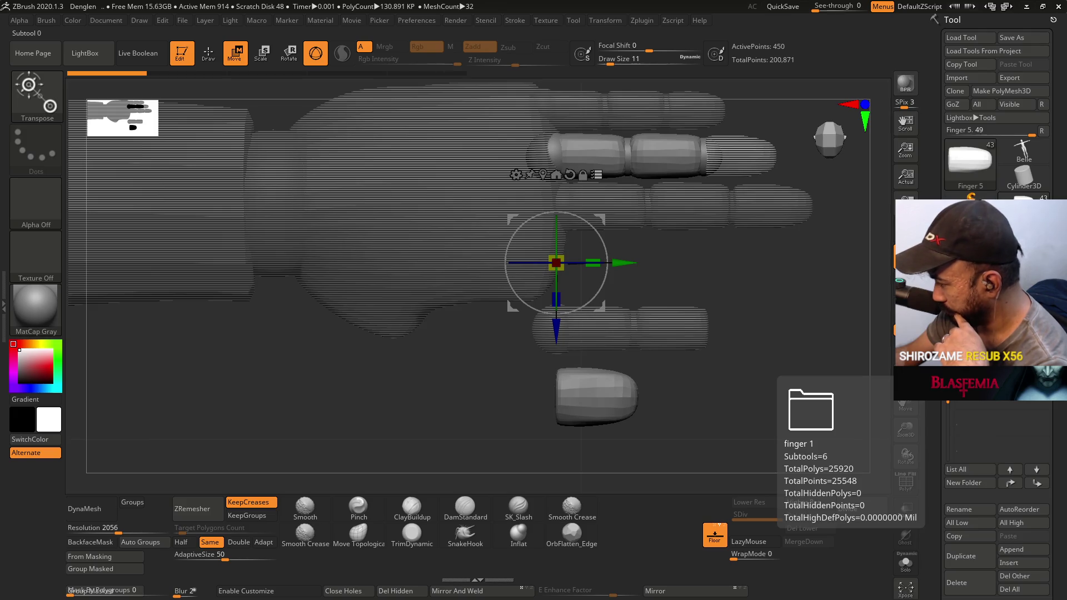
{"action": "left_click_drag", "start_coordinate": [125, 72], "coordinate": [412, 91]}
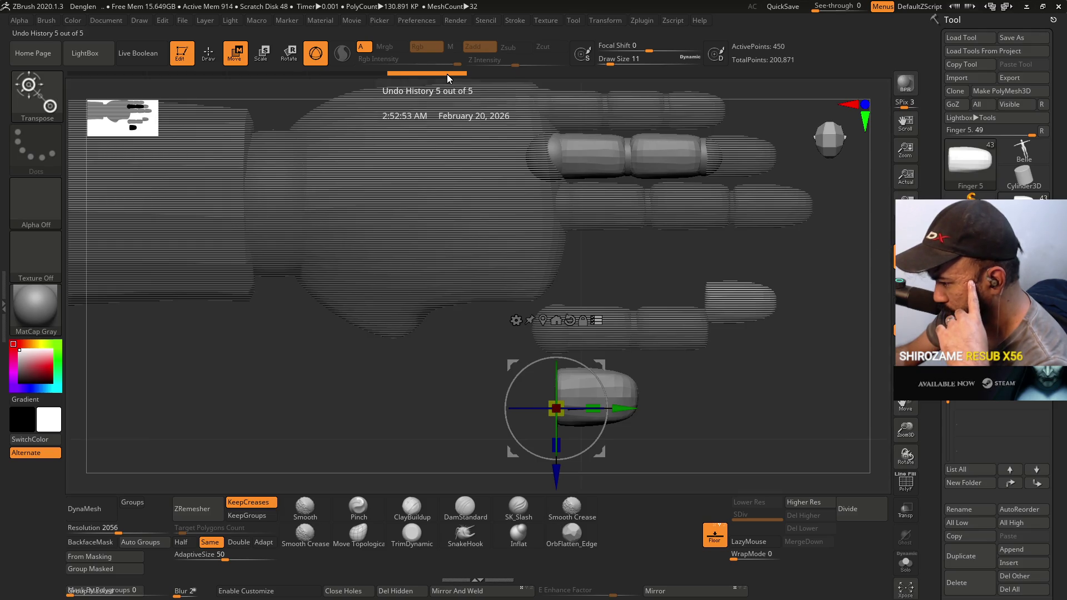
{"action": "left_click", "coordinate": [378, 76]}
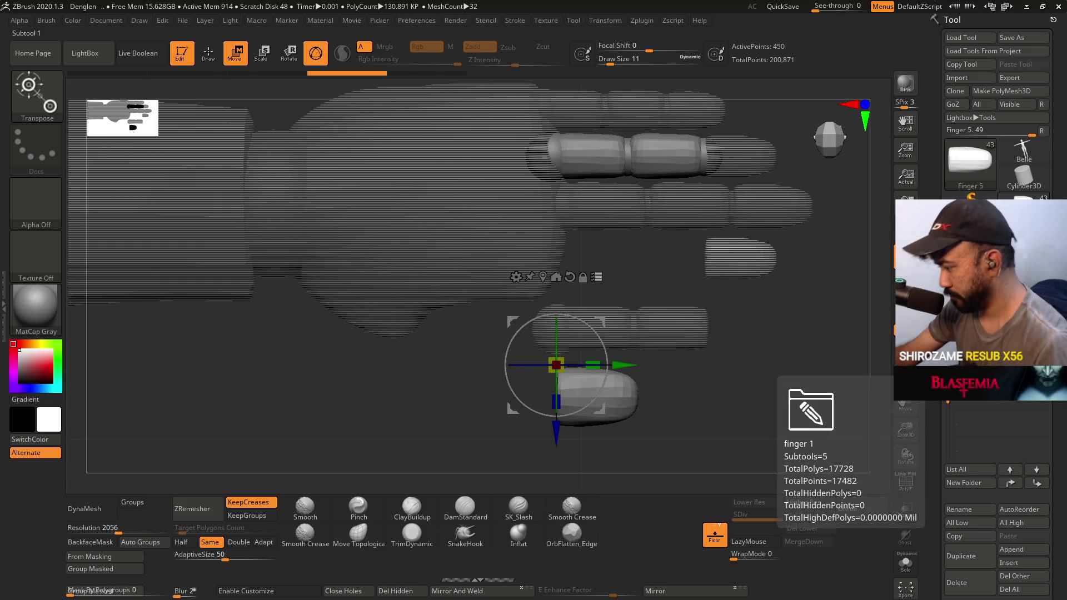
{"action": "key", "text": "ctrl+z"}
{"action": "key", "text": "ctrl+z"}
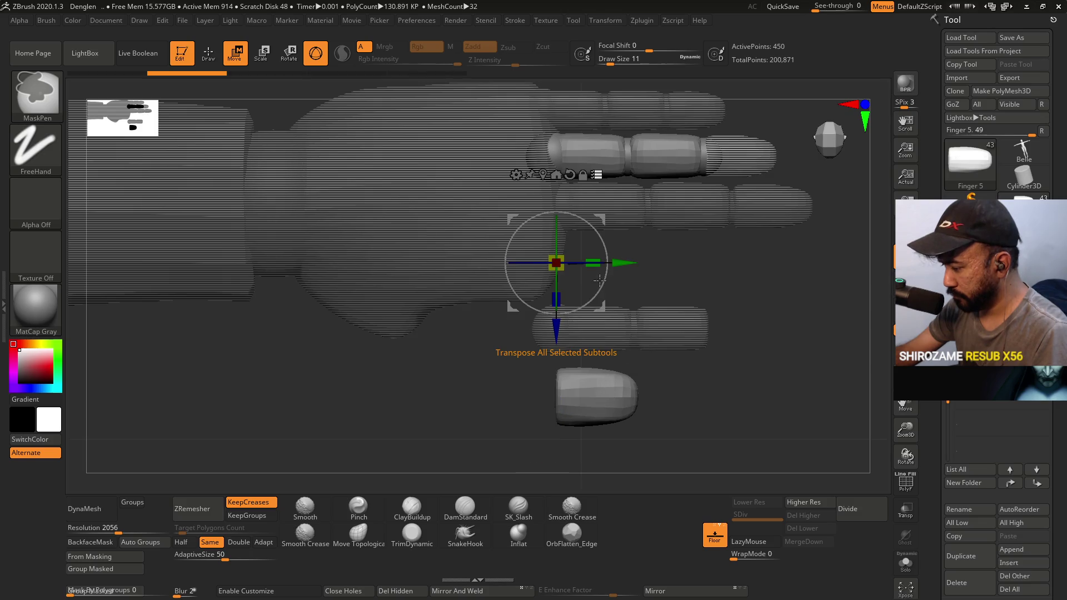
{"action": "key", "text": "ctrl+z"}
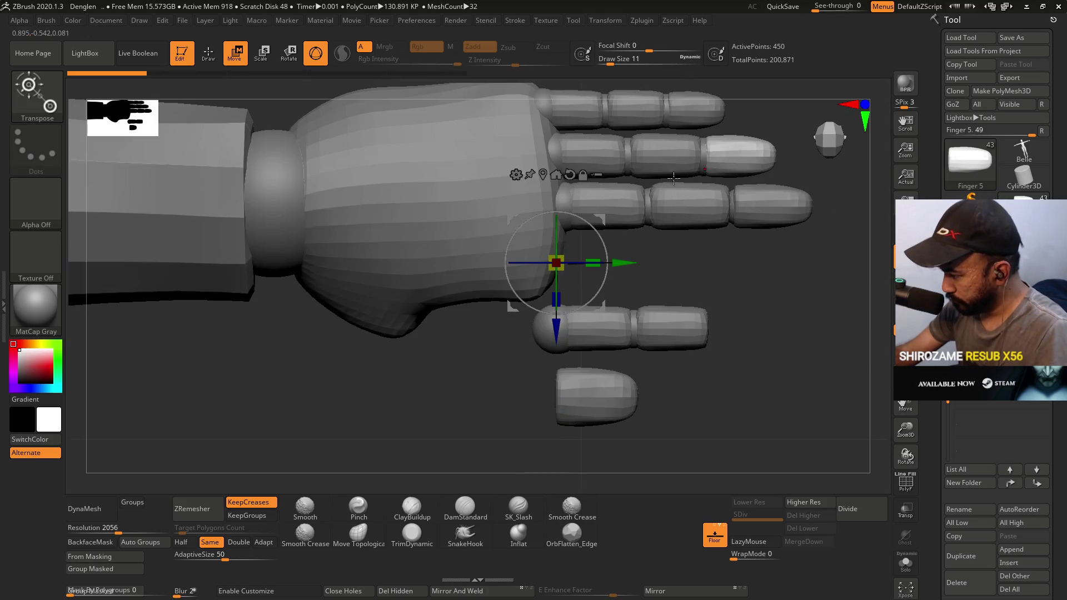
{"action": "left_click", "coordinate": [167, 74]}
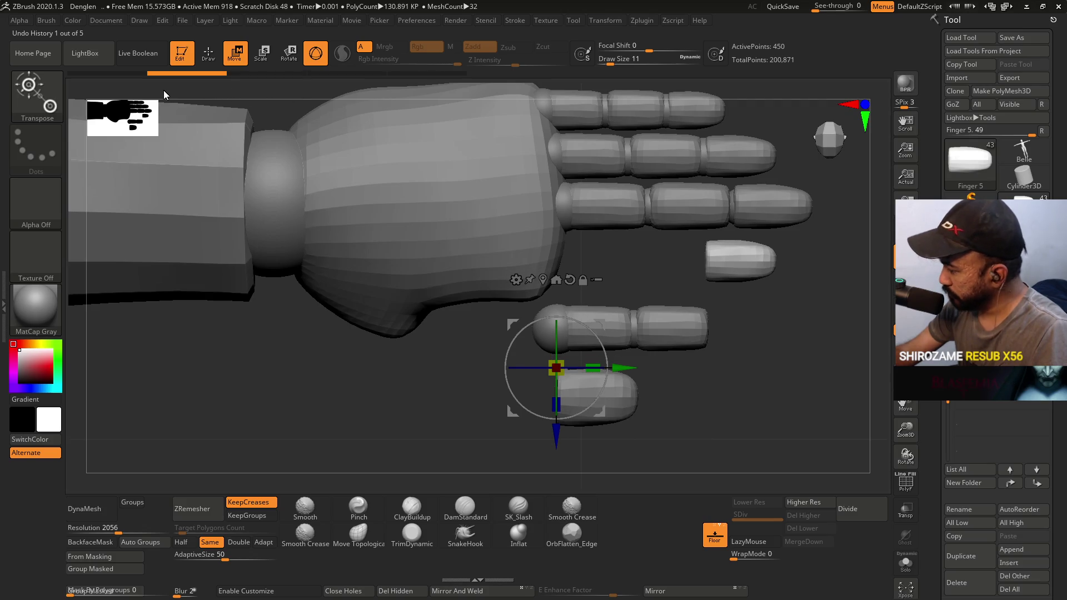
{"action": "left_click", "coordinate": [12, 24]}
Revert the project to its last saved version, discarding the changes.
{"action": "mouse_move", "coordinate": [161, 24]}
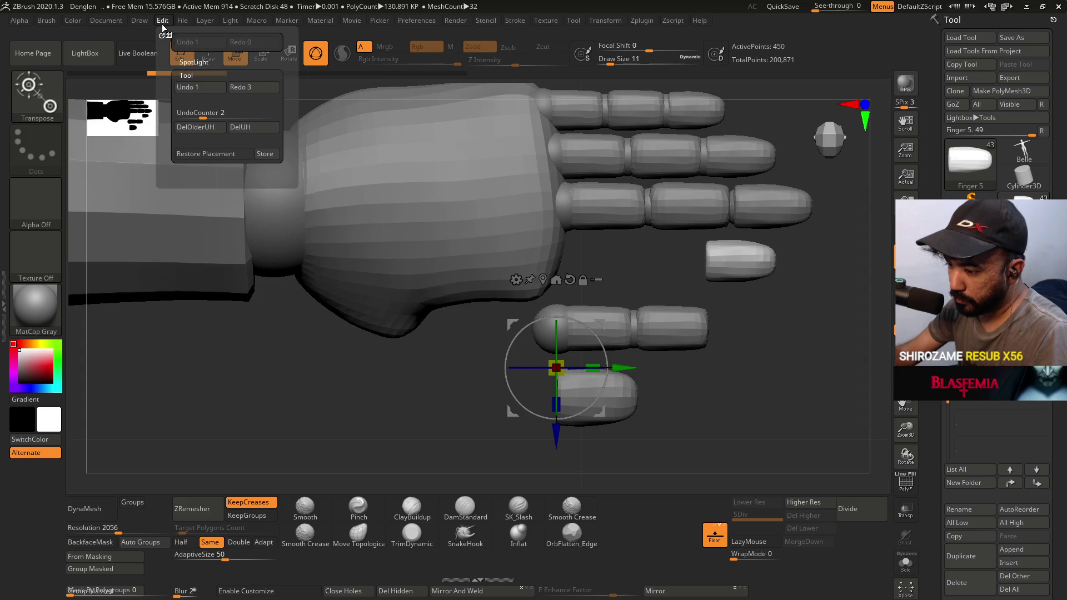
{"action": "left_click", "coordinate": [185, 21]}
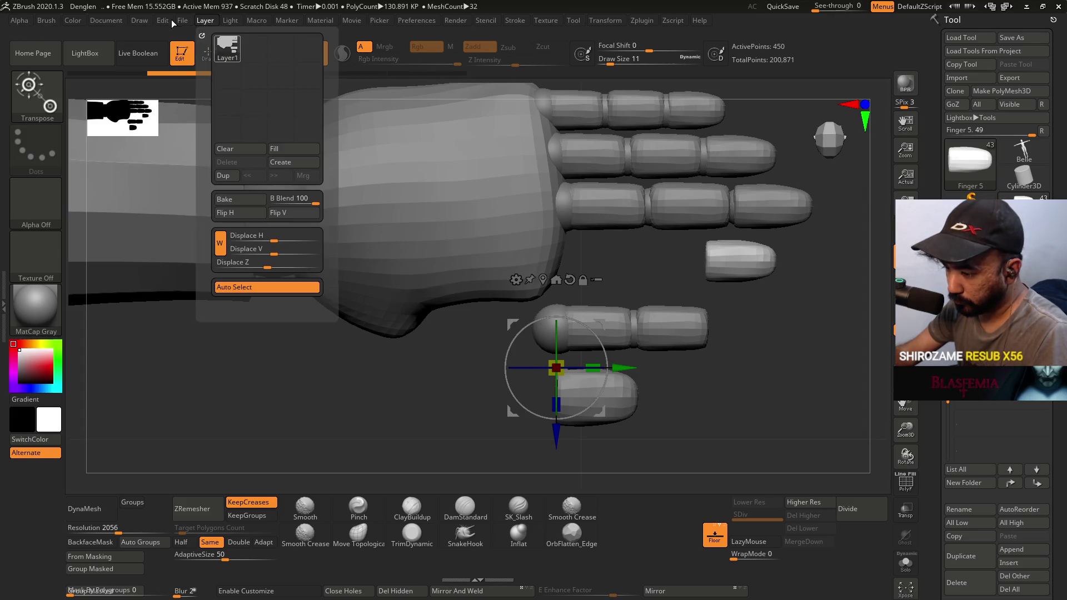
{"action": "left_click", "coordinate": [207, 56]}
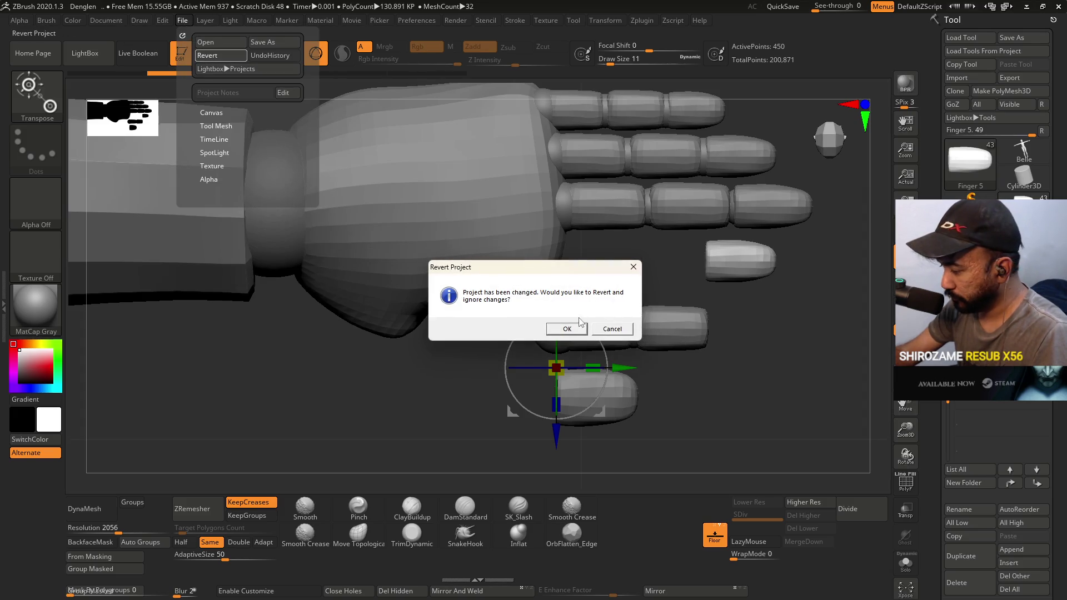
{"action": "left_click", "coordinate": [609, 326]}
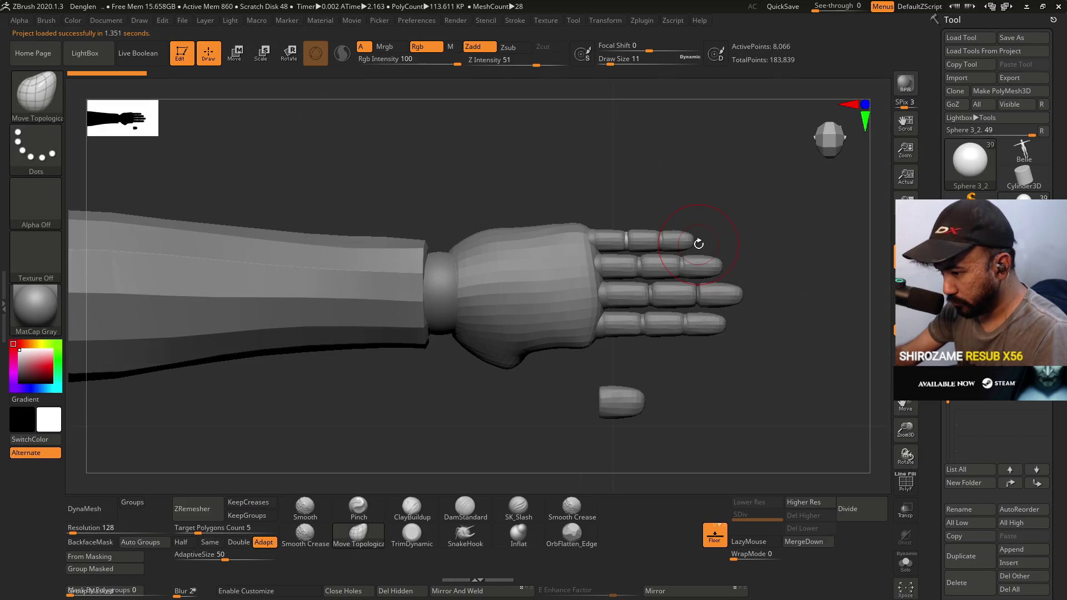
{"action": "scroll", "coordinate": [773, 280], "scroll_direction": "up", "scroll_amount": 5}
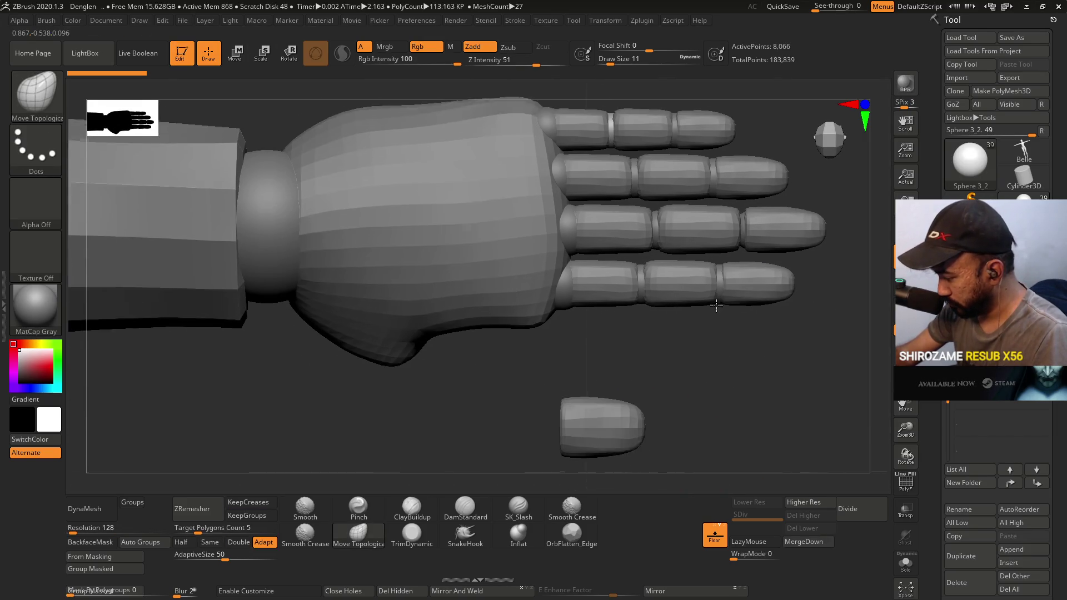
{"action": "key", "text": "ctrl+z"}
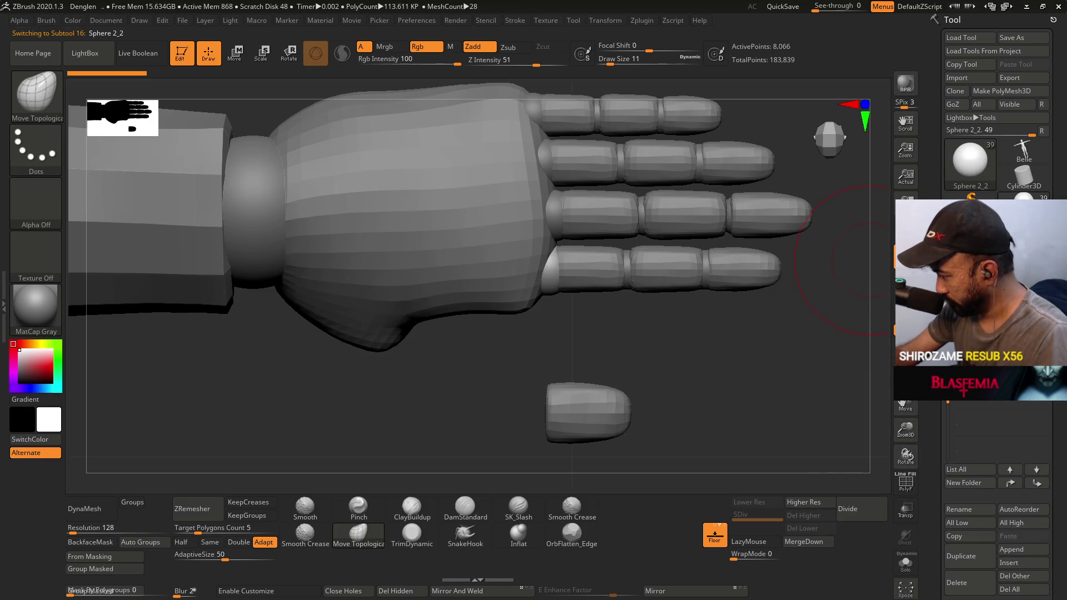
Duplicate the six-subtool finger 1 folder.
{"action": "left_click", "coordinate": [978, 386]}
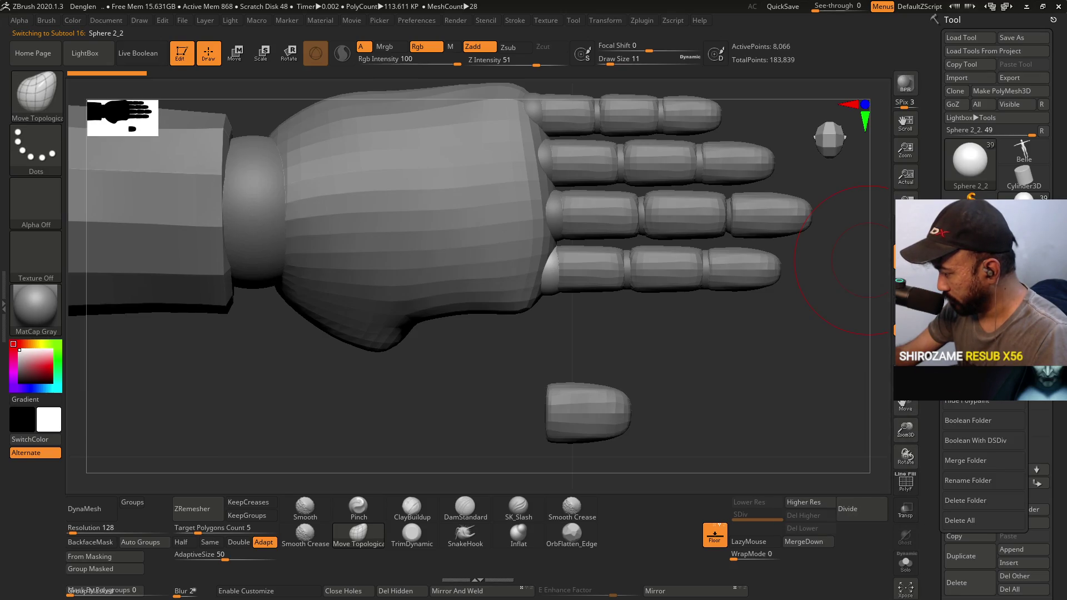
{"action": "left_click", "coordinate": [978, 380]}
{"action": "left_click", "coordinate": [866, 374]}
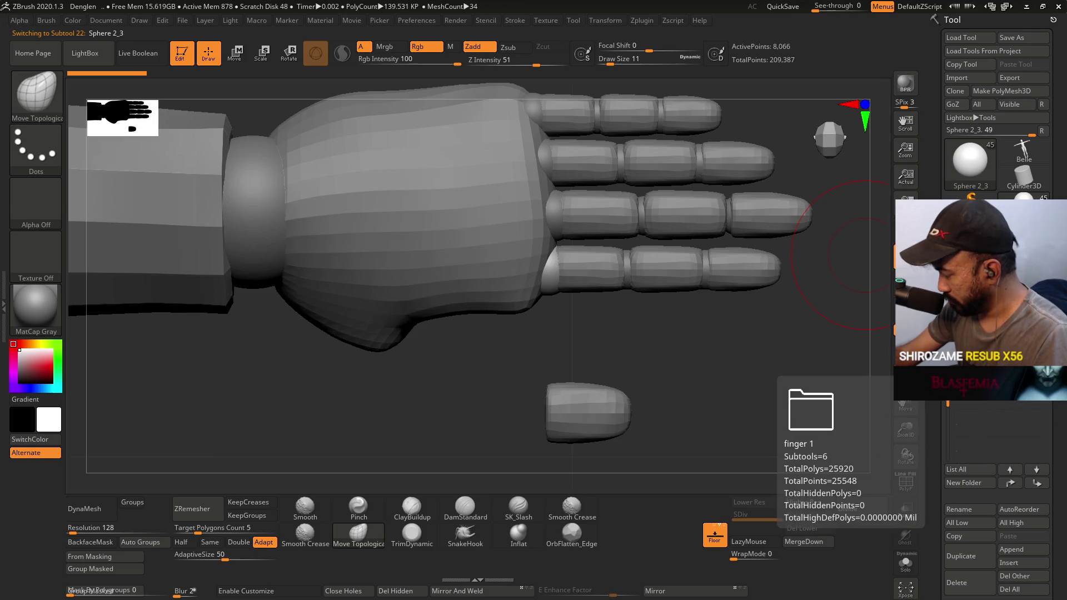
{"action": "left_click", "coordinate": [977, 389]}
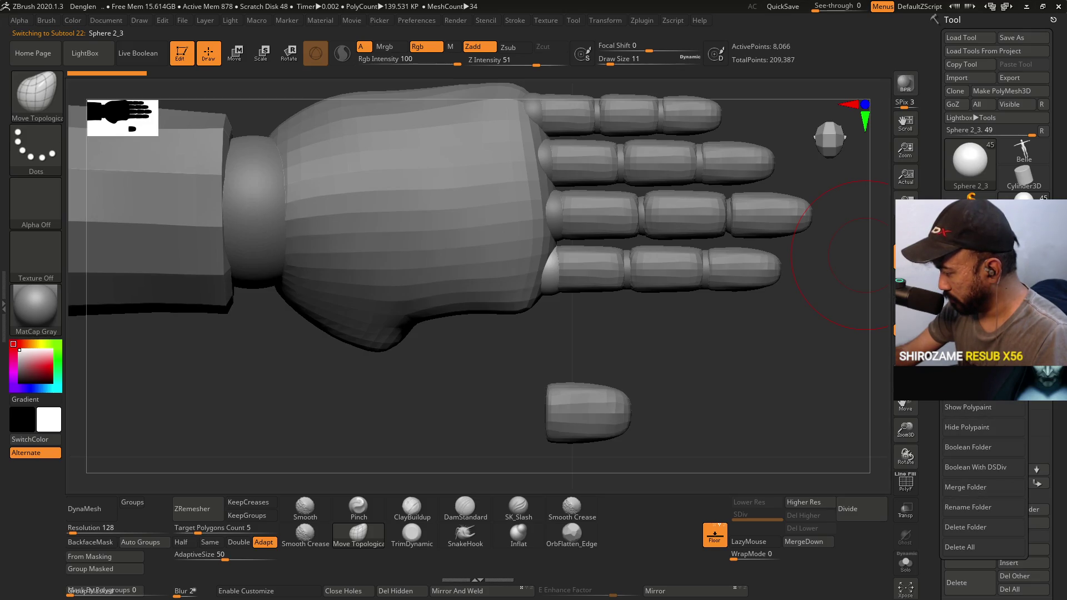
Rename the duplicated folder to 'thumb', correcting the typed typo.
{"action": "left_click", "coordinate": [970, 506]}
{"action": "type", "text": "th"}
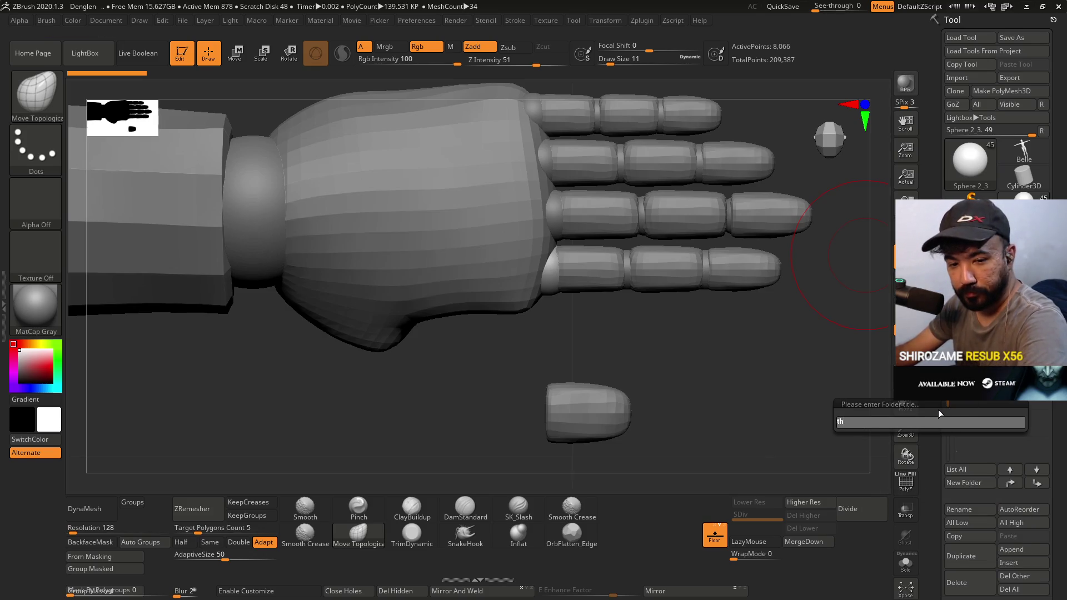
{"action": "type", "text": "i"}
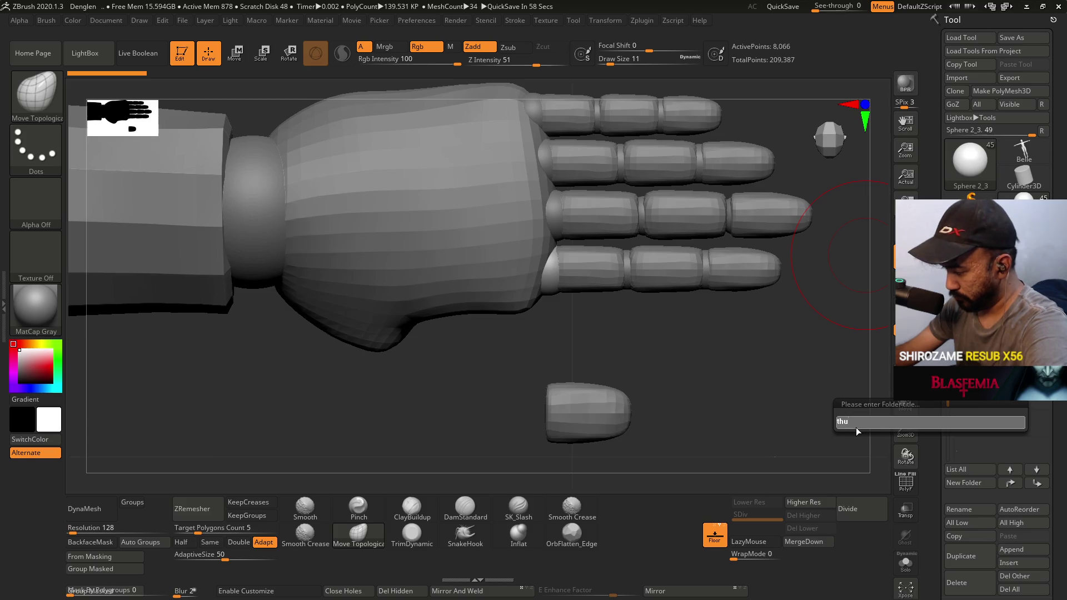
{"action": "type", "text": "mv"}
{"action": "key", "text": "shift+Left"}
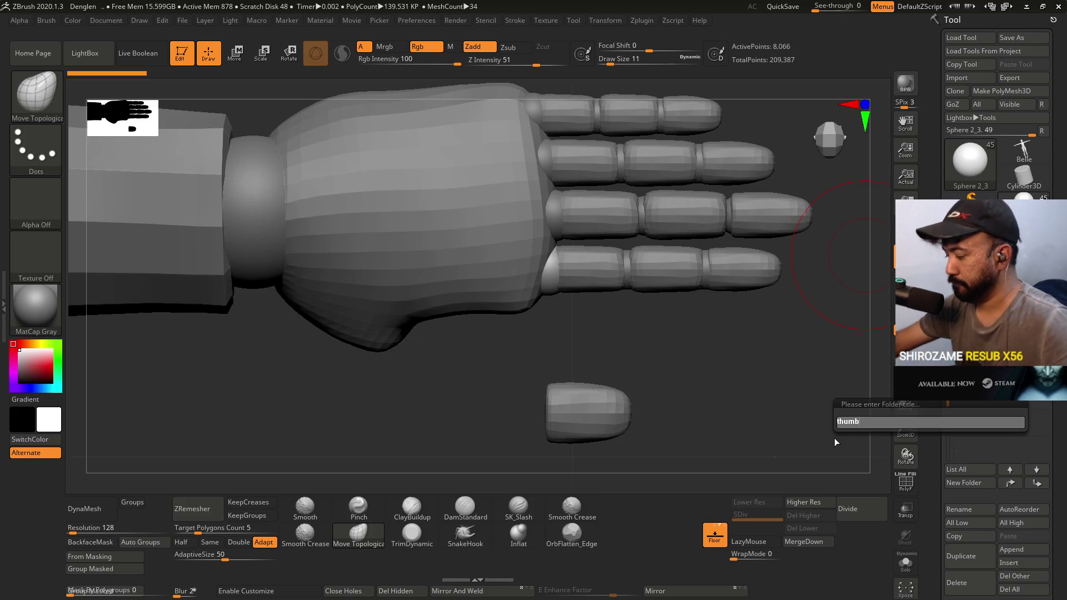
{"action": "key", "text": "Return"}
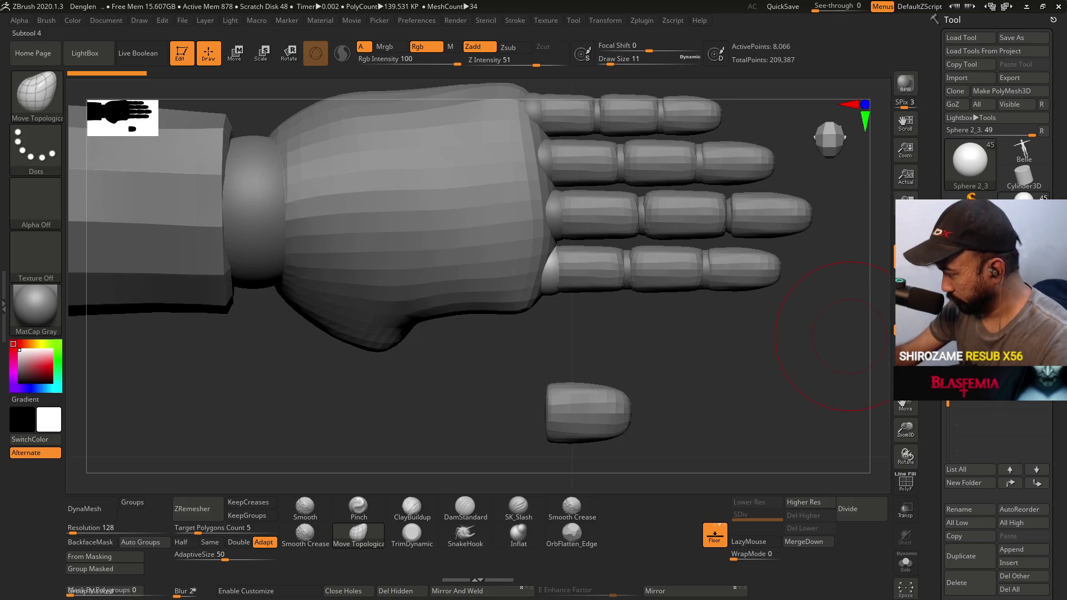
Move the bottom finger copy further down, away from the hand.
{"action": "left_click", "coordinate": [956, 389]}
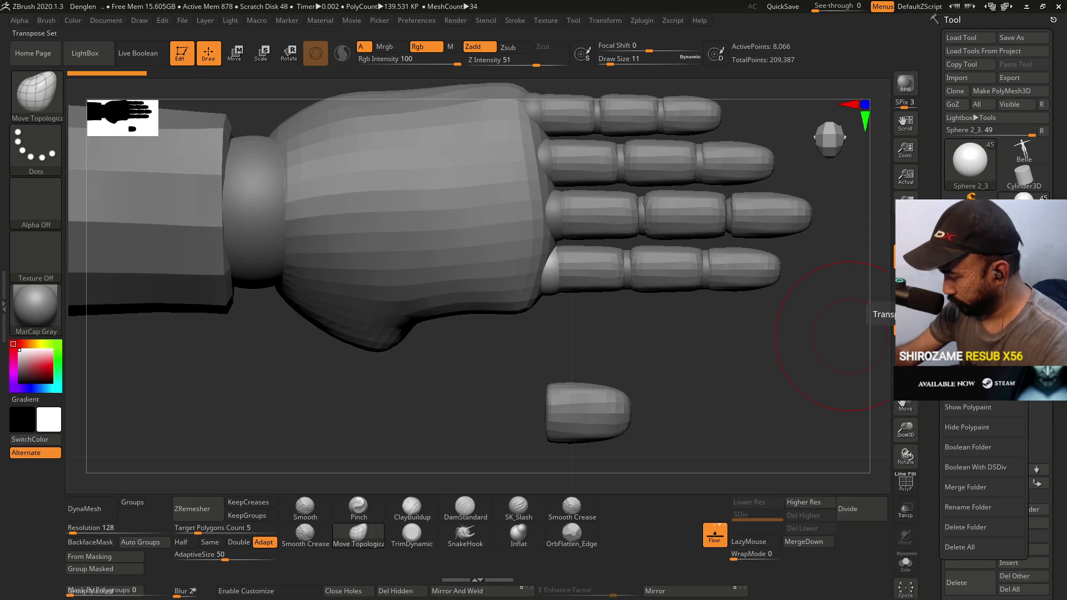
{"action": "key", "text": "w"}
{"action": "left_click_drag", "start_coordinate": [546, 311], "coordinate": [558, 408]}
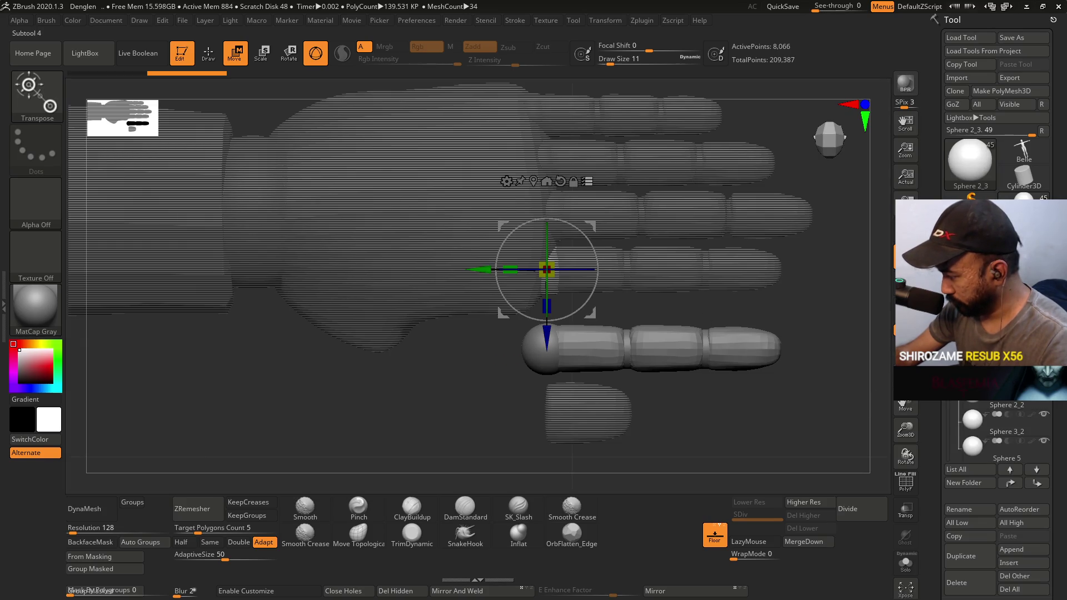
Delete the spare subtools Finger 5, Finger 3_2 and Finger 2_2.
{"action": "left_click", "coordinate": [975, 404]}
{"action": "scroll", "coordinate": [1000, 428], "scroll_direction": "down", "scroll_amount": 2}
{"action": "left_click", "coordinate": [1000, 425]}
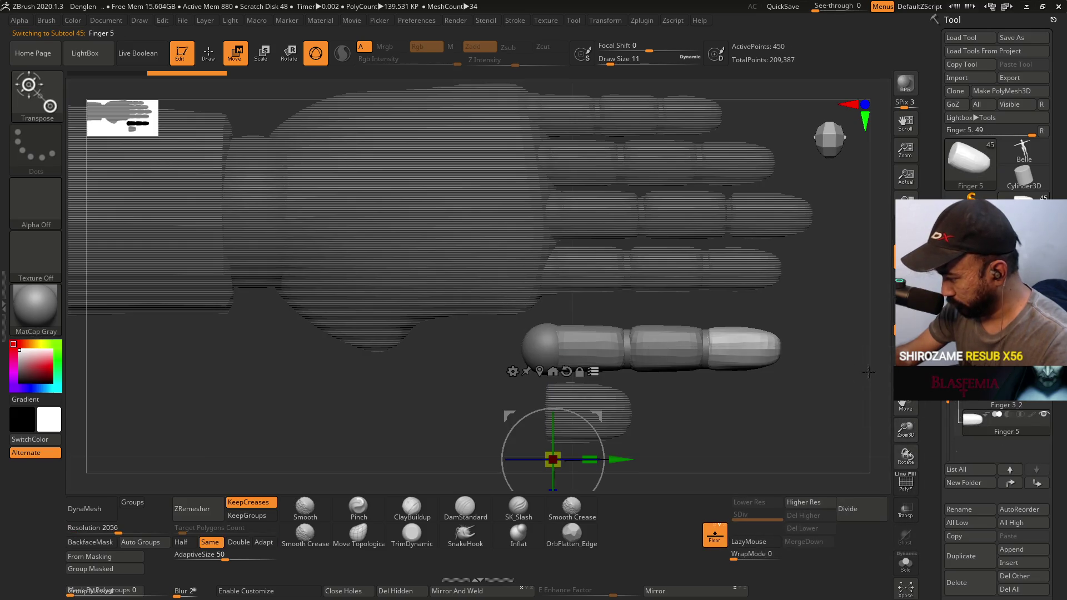
{"action": "left_click", "coordinate": [975, 572]}
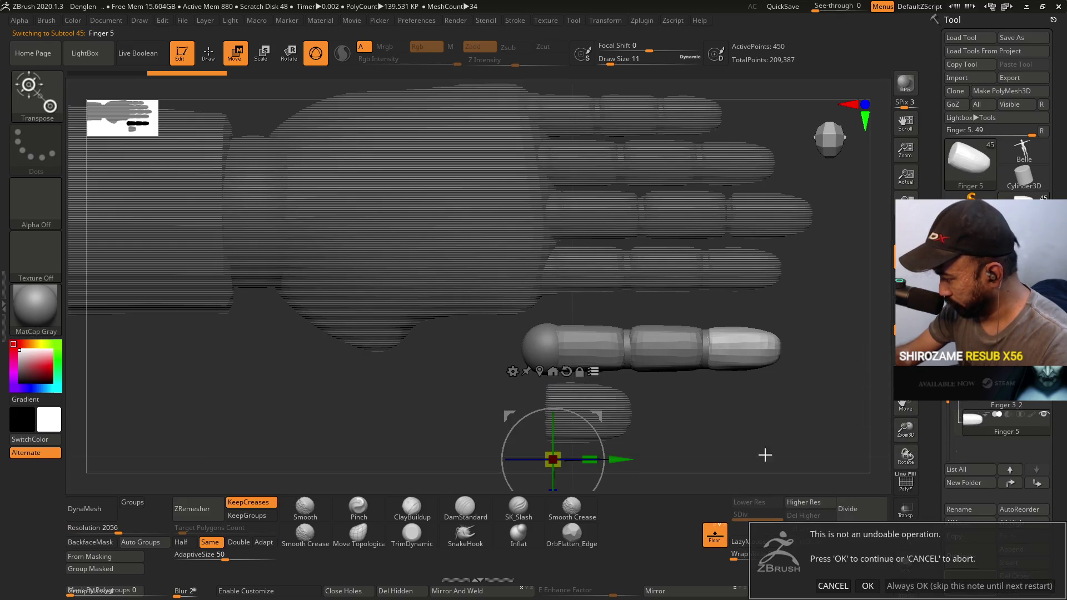
{"action": "left_click", "coordinate": [864, 583]}
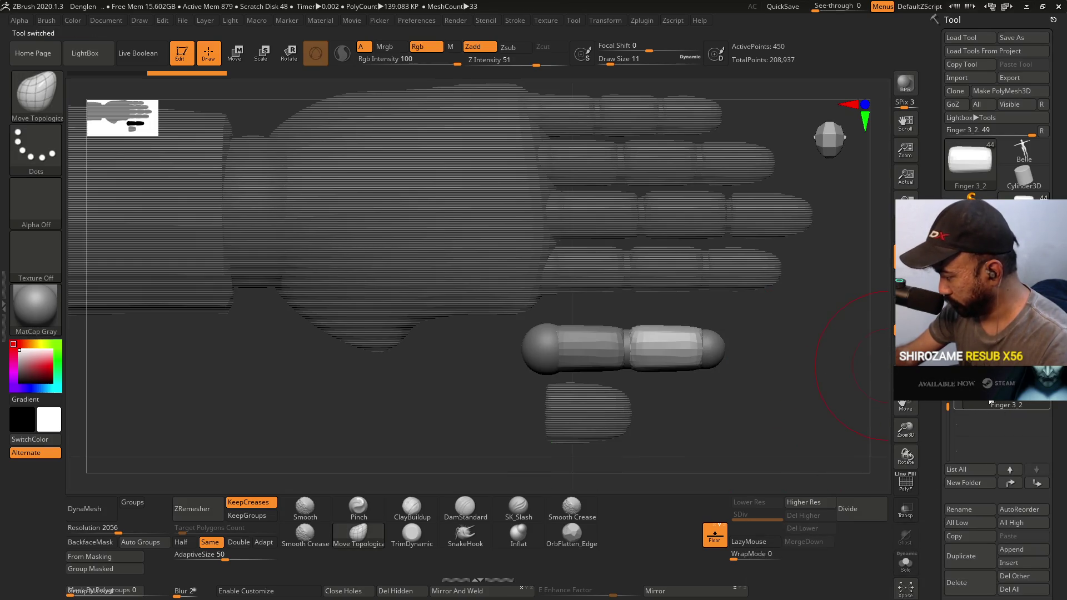
{"action": "left_click", "coordinate": [964, 592]}
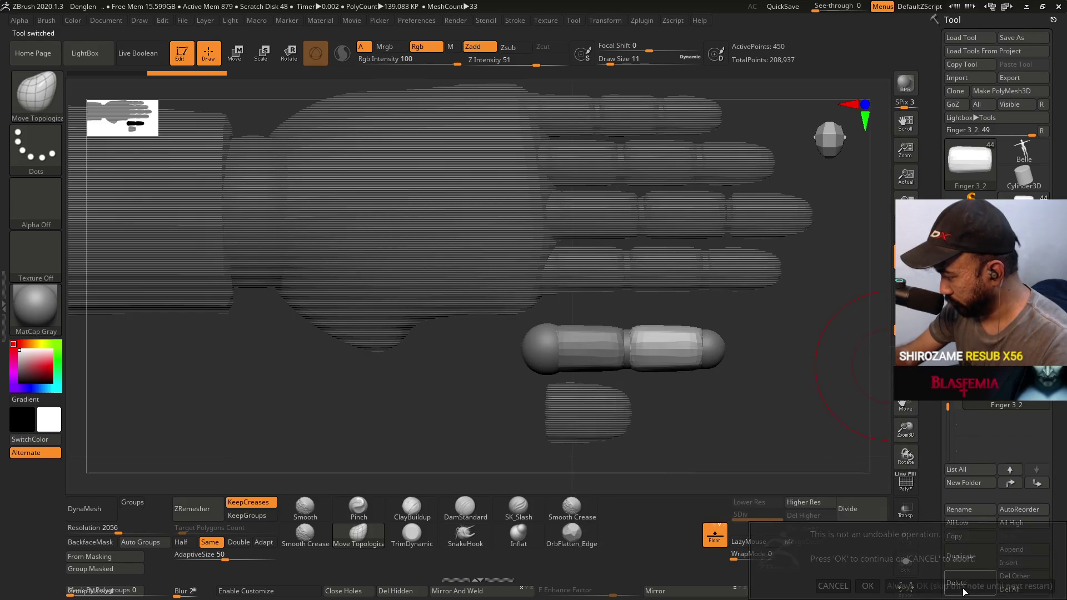
{"action": "left_click", "coordinate": [868, 586]}
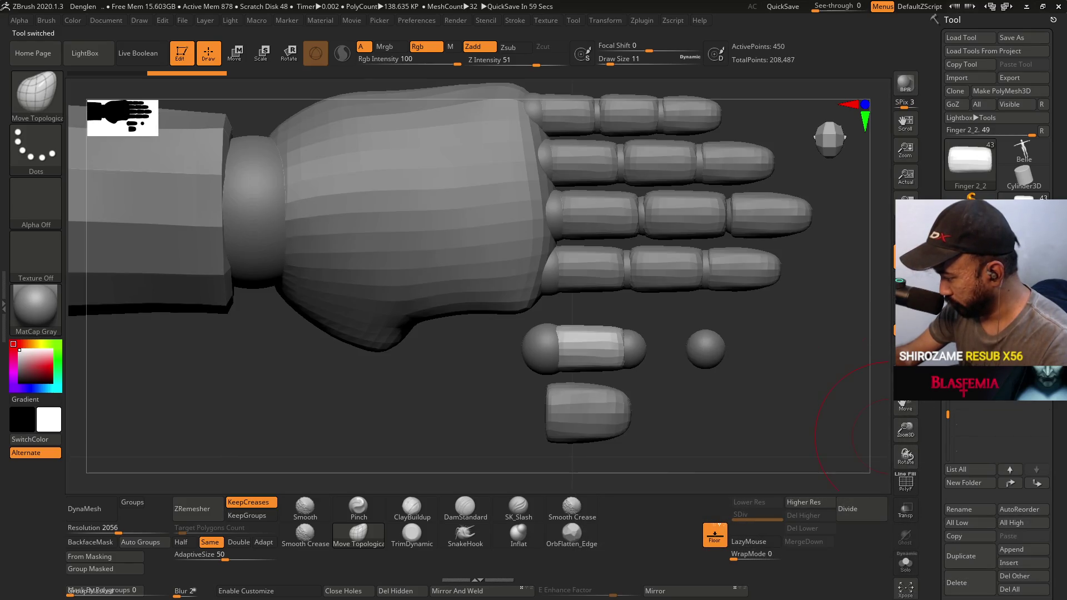
{"action": "key", "text": "Delete"}
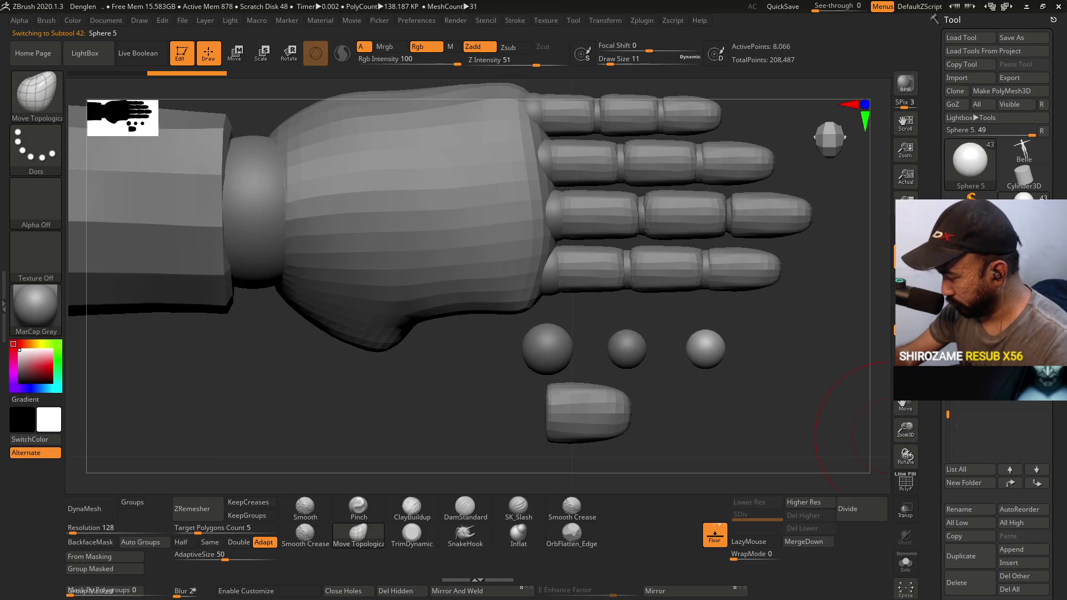
Restore Finger 2_2, delete Sphere 5, and move PM3D_Cube3D1_11 to the bottom of the list.
{"action": "key", "text": "ctrl+z"}
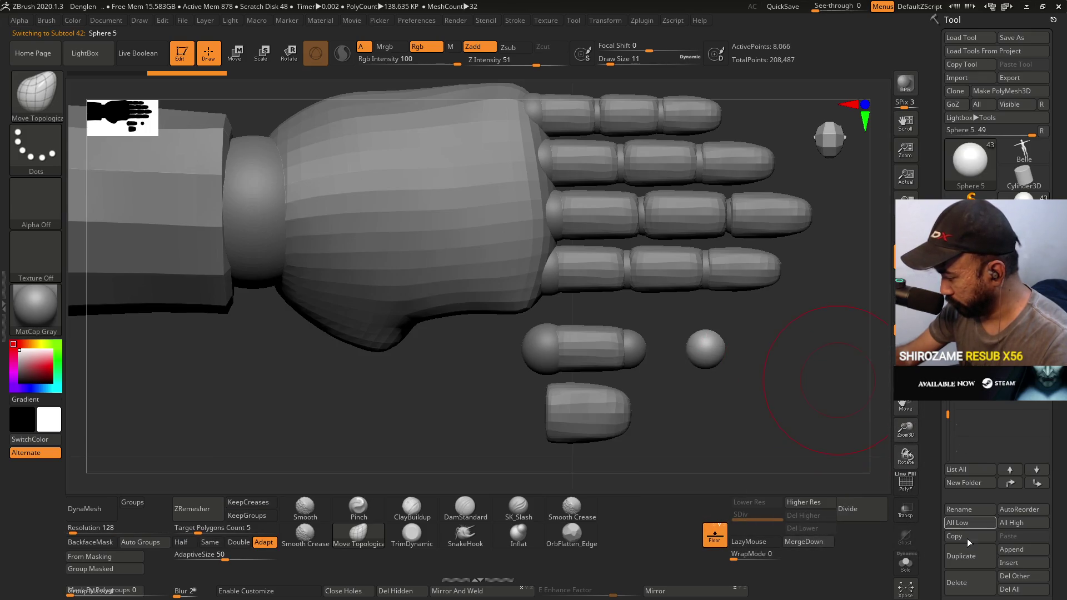
{"action": "left_click", "coordinate": [954, 582]}
{"action": "left_click", "coordinate": [868, 586]}
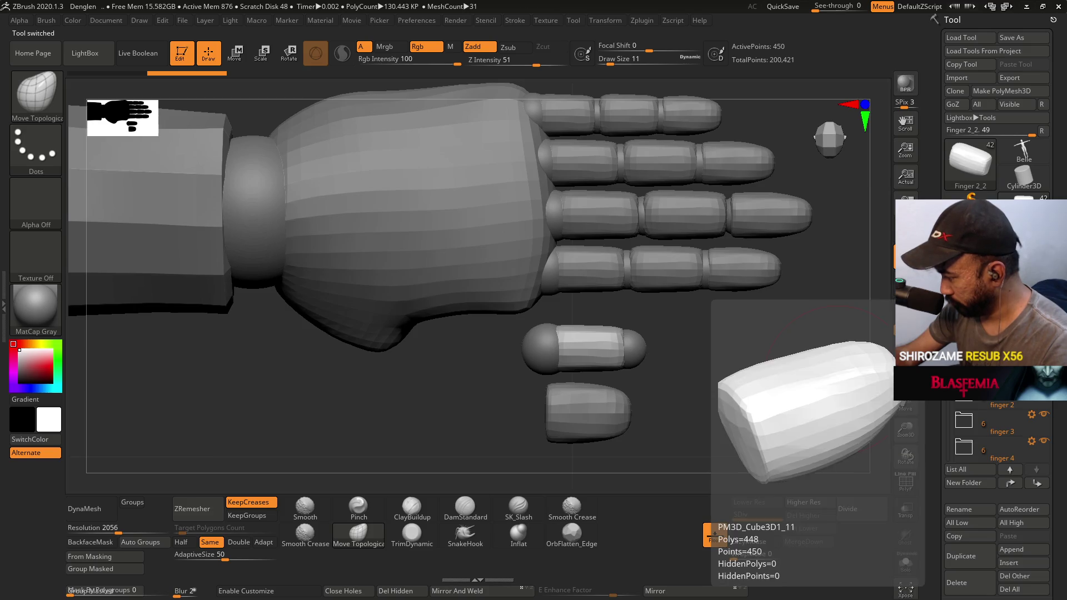
{"action": "left_click", "coordinate": [978, 389]}
{"action": "left_click", "coordinate": [1037, 483], "text": "shift"}
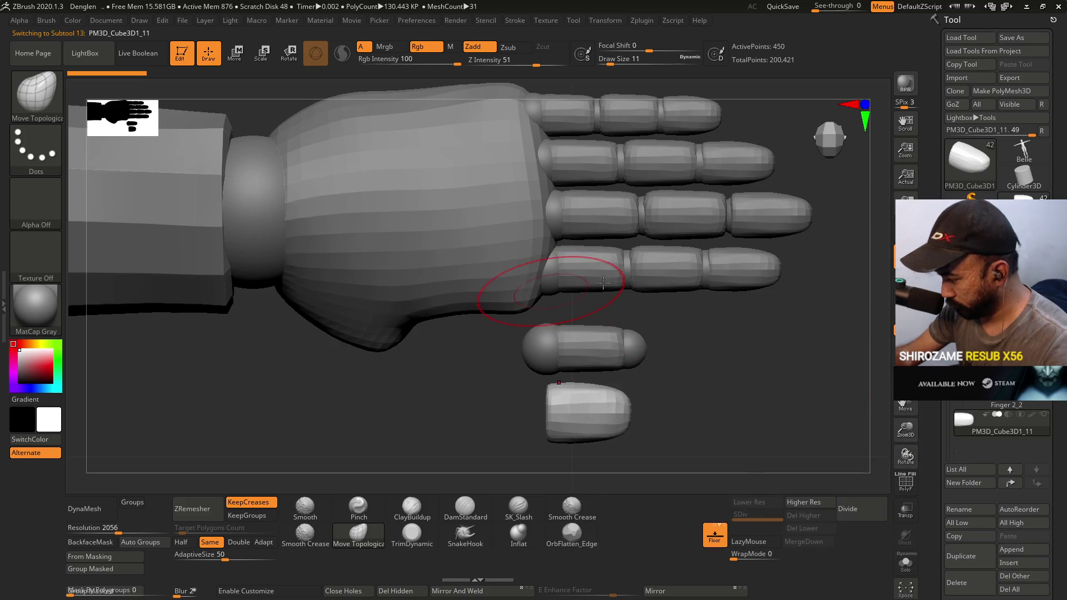
Slide the PM3D_Cube3D1_11 fingertip piece right and up beside the capsule.
{"action": "key", "text": "w"}
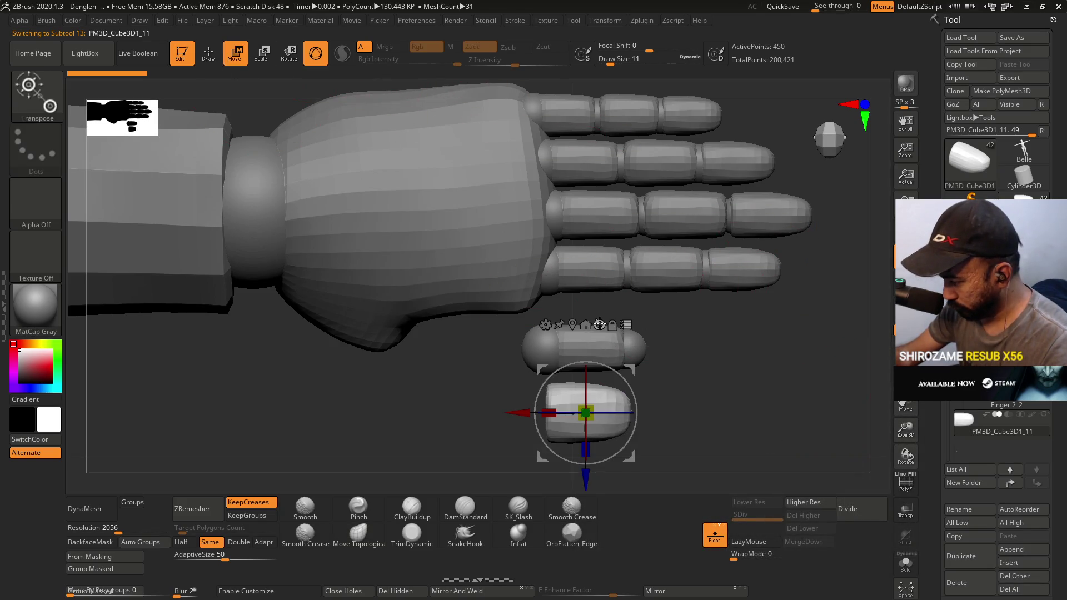
{"action": "left_click_drag", "start_coordinate": [585, 449], "coordinate": [688, 345]}
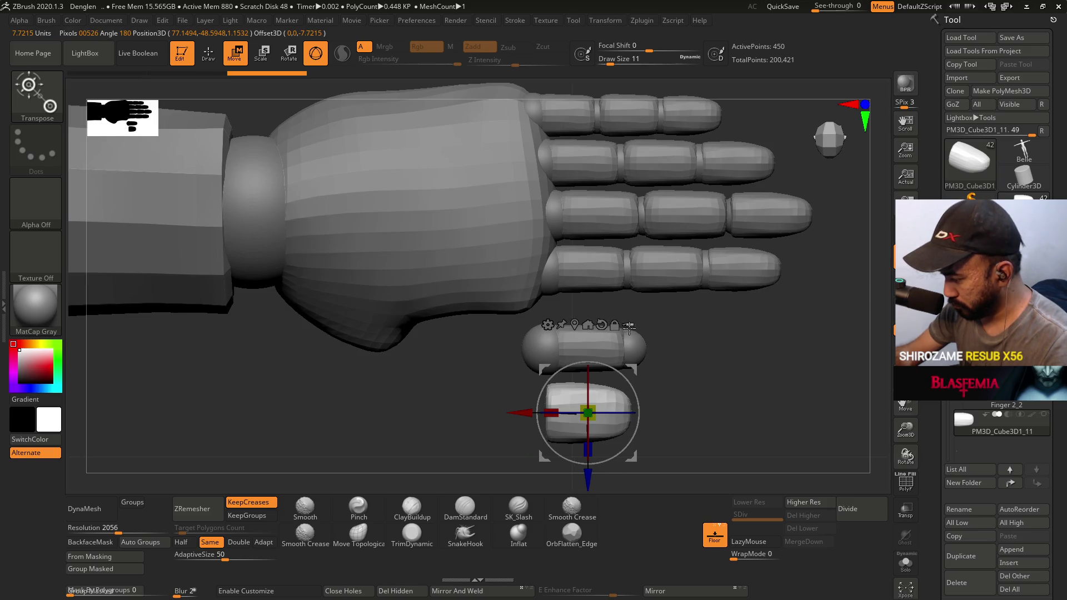
{"action": "left_click_drag", "start_coordinate": [526, 412], "coordinate": [614, 412]}
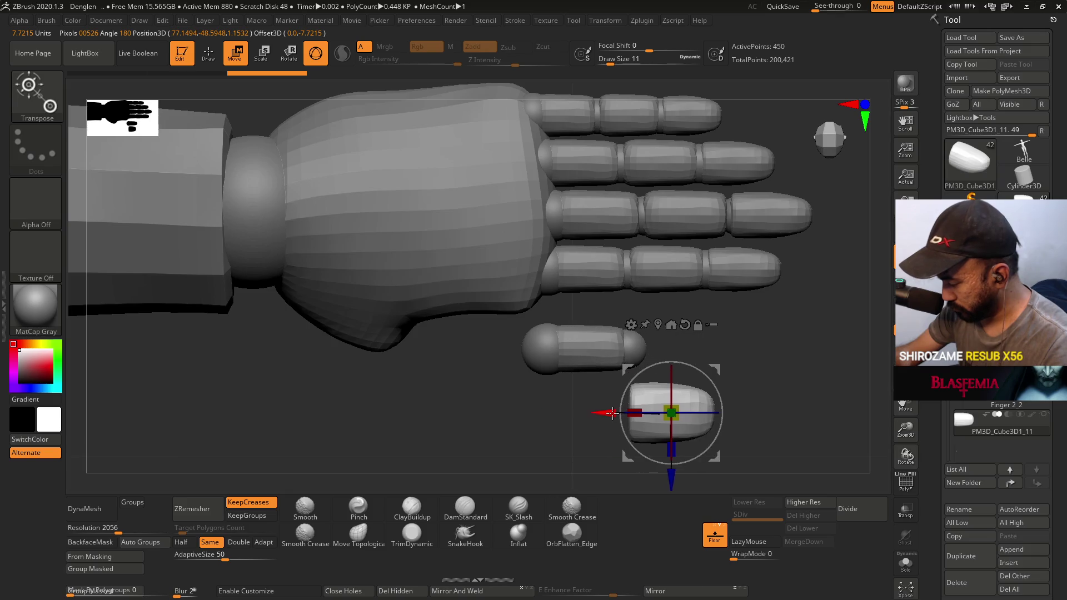
{"action": "left_click_drag", "start_coordinate": [679, 474], "coordinate": [679, 406]}
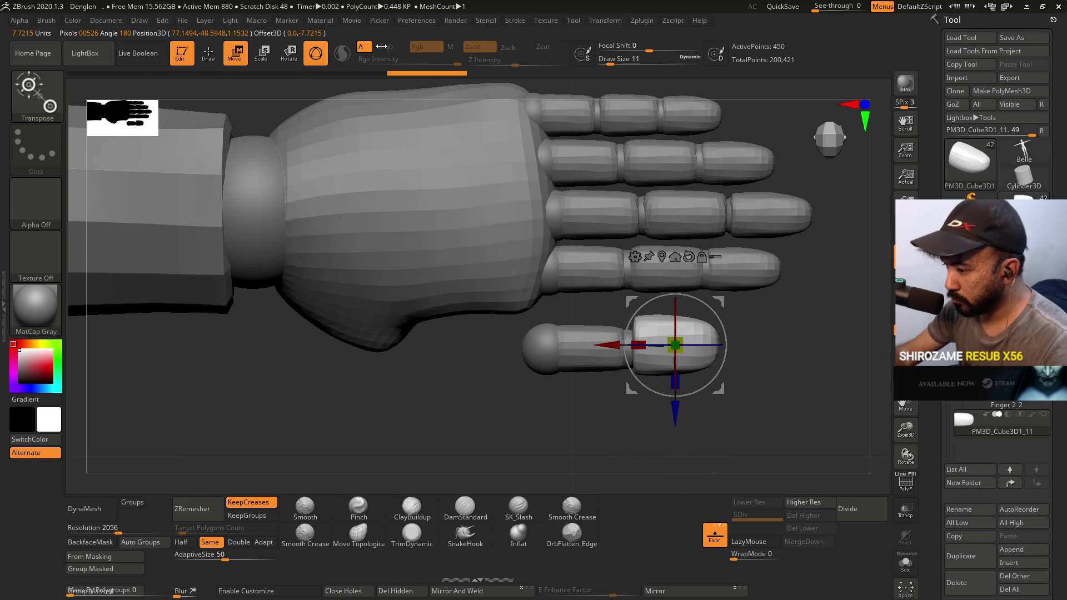
Draw a transpose line along the fingertip piece and zoom in on the lower finger.
{"action": "key", "text": "y"}
{"action": "left_click_drag", "start_coordinate": [632, 345], "coordinate": [822, 345]}
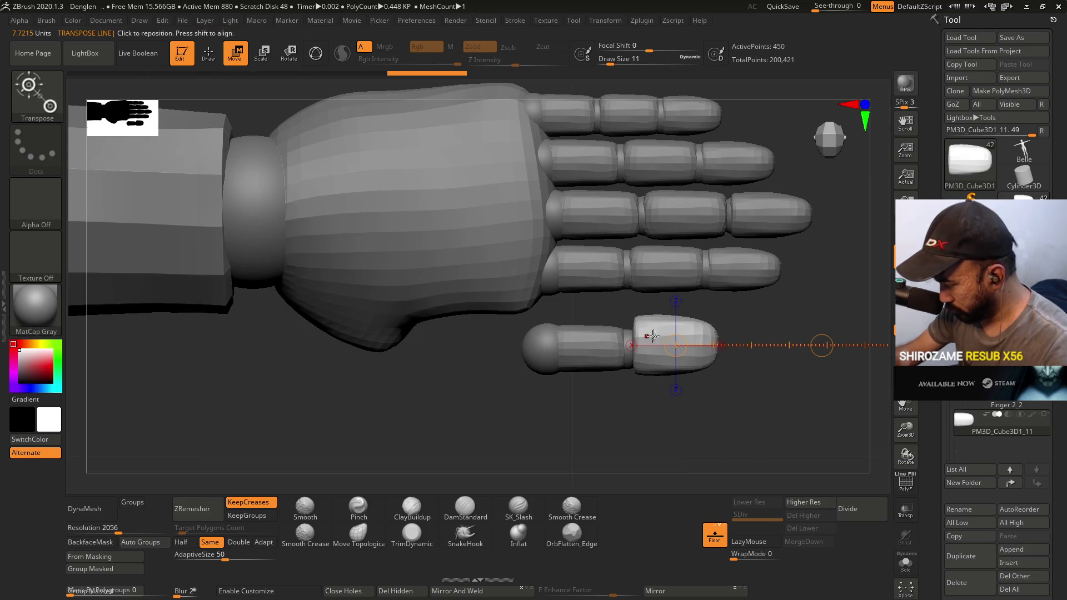
{"action": "right_click_drag", "start_coordinate": [650, 337], "coordinate": [596, 347], "text": "ctrl"}
{"action": "mouse_move", "coordinate": [595, 346]}
{"action": "left_mouse_down"}
{"action": "mouse_move", "coordinate": [864, 345]}
{"action": "mouse_move", "coordinate": [818, 345]}
{"action": "left_mouse_up"}
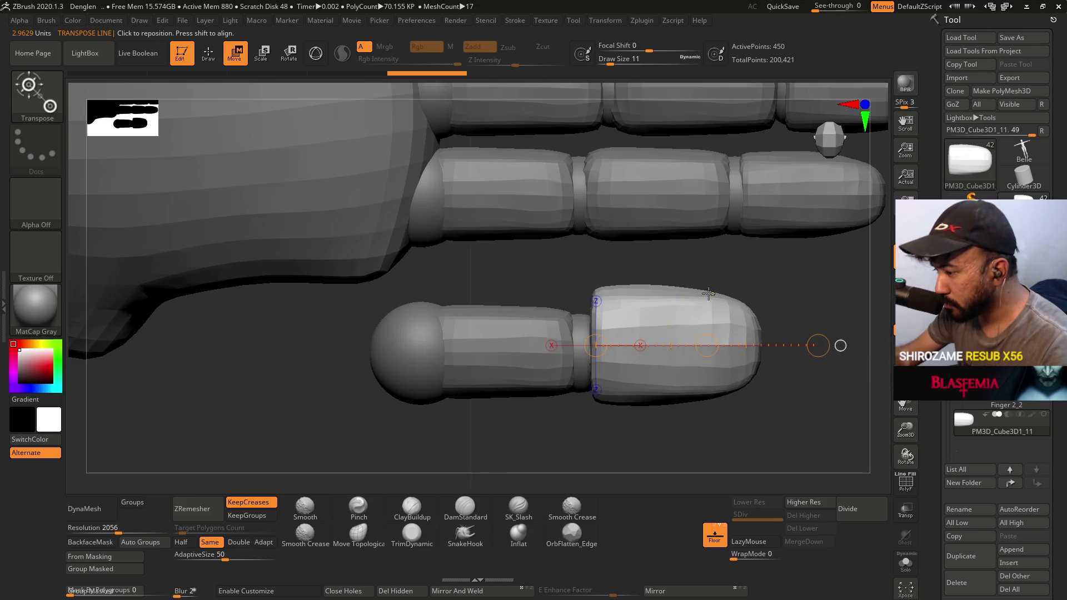
{"action": "key", "text": "f"}
{"action": "key", "text": "y"}
{"action": "right_click_drag", "start_coordinate": [706, 289], "coordinate": [753, 324], "text": "ctrl"}
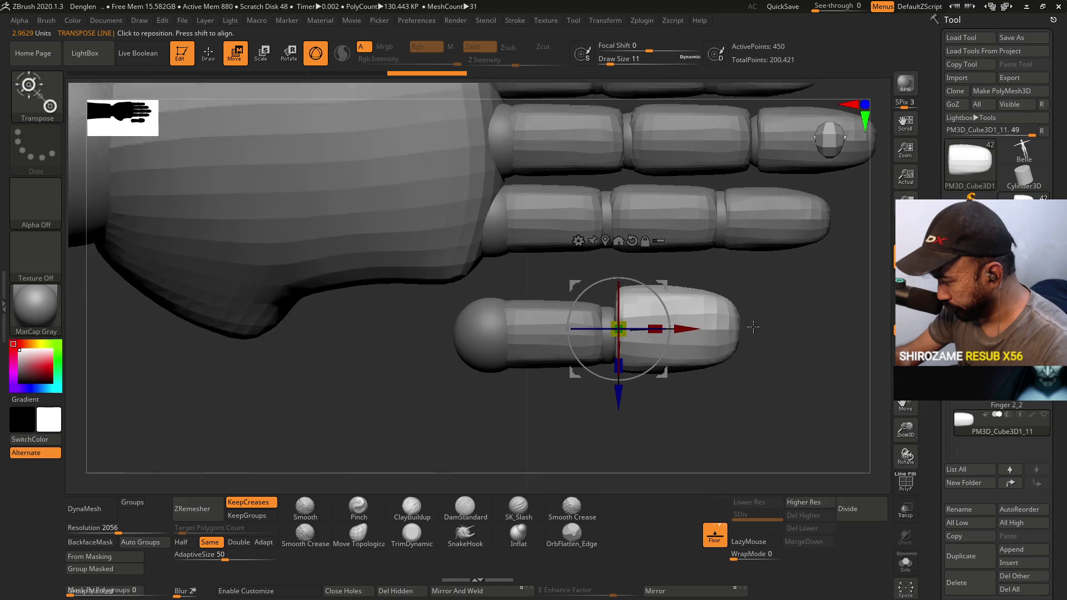
{"action": "right_click_drag", "start_coordinate": [645, 311], "coordinate": [600, 303], "text": "ctrl"}
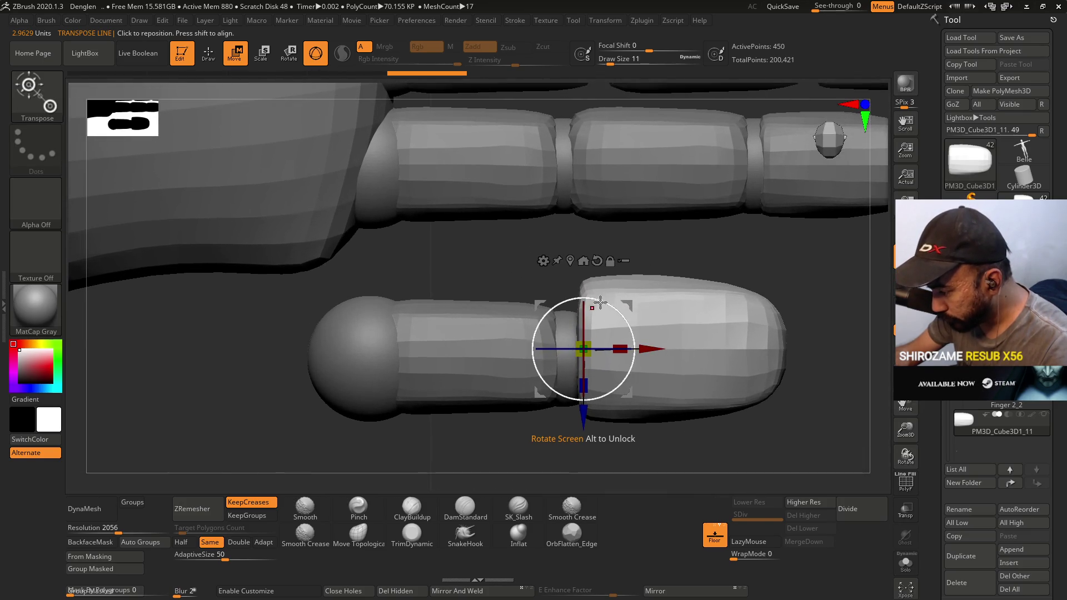
Place the transpose line at the finger joint and turn the 3D gizmo back on.
{"action": "key", "text": "y"}
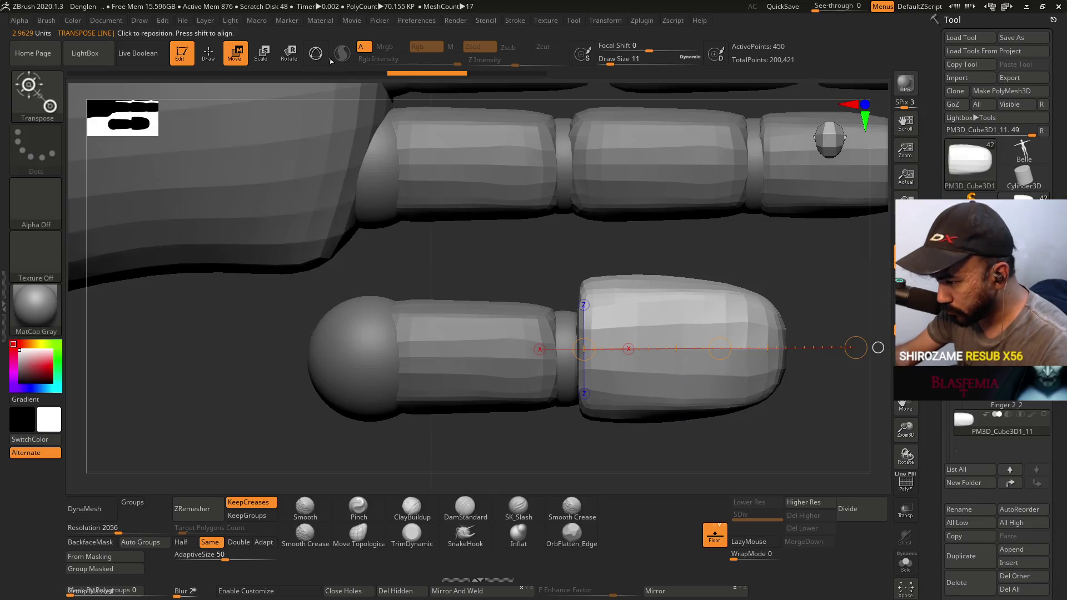
{"action": "left_click", "coordinate": [325, 58]}
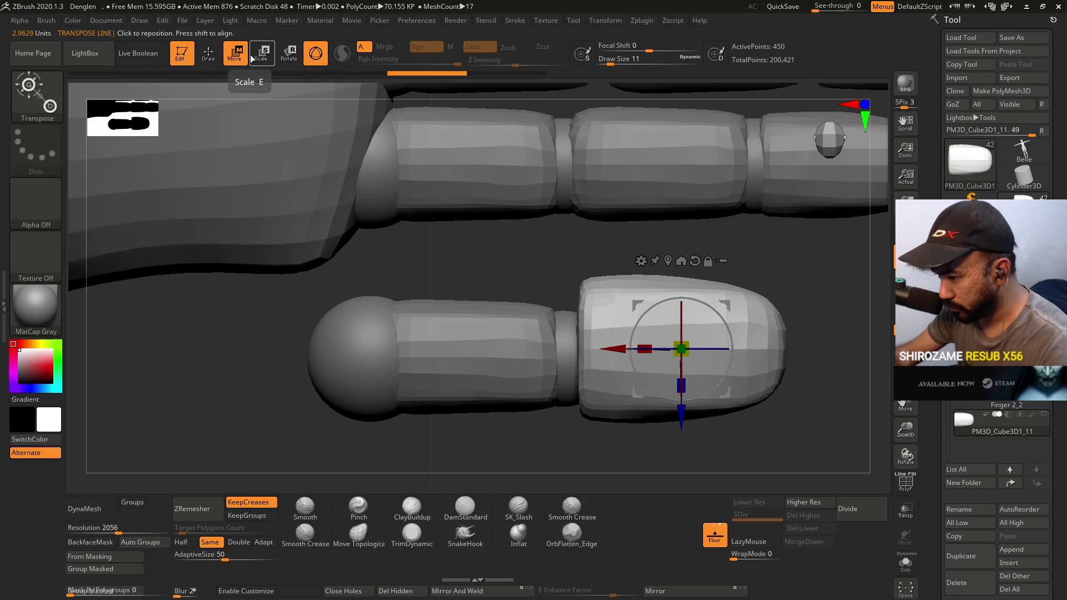
{"action": "left_click", "coordinate": [315, 56]}
{"action": "left_click_drag", "start_coordinate": [612, 328], "coordinate": [746, 353]}
{"action": "left_click_drag", "start_coordinate": [587, 349], "coordinate": [656, 300]}
{"action": "key", "text": "y"}
Nudge the fingertip left against the capsule and lower it slightly along Y.
{"action": "left_click_drag", "start_coordinate": [650, 349], "coordinate": [645, 350]}
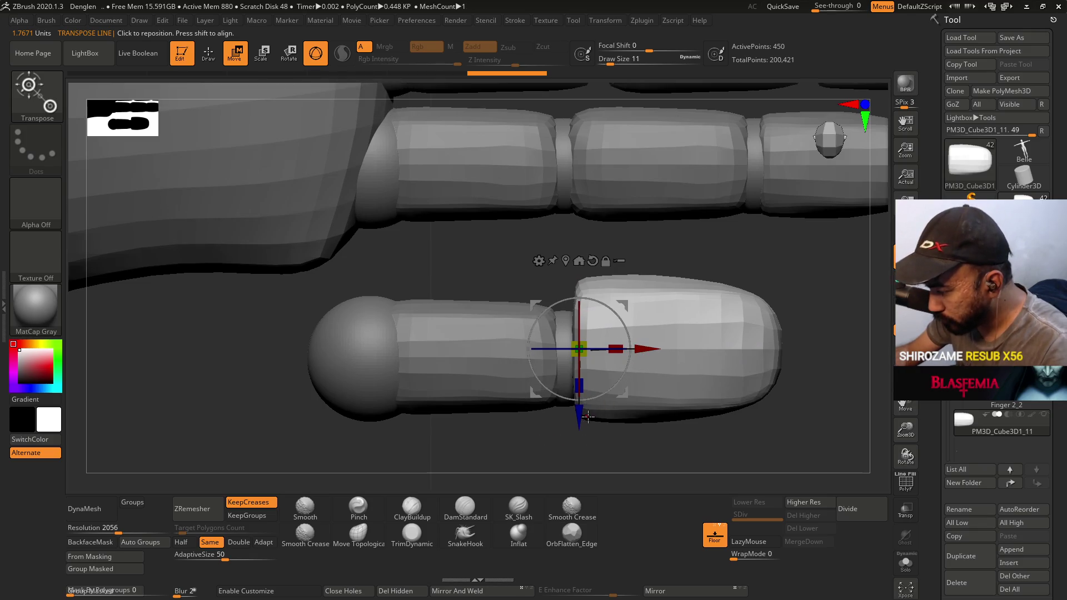
{"action": "left_click_drag", "start_coordinate": [579, 419], "coordinate": [579, 429]}
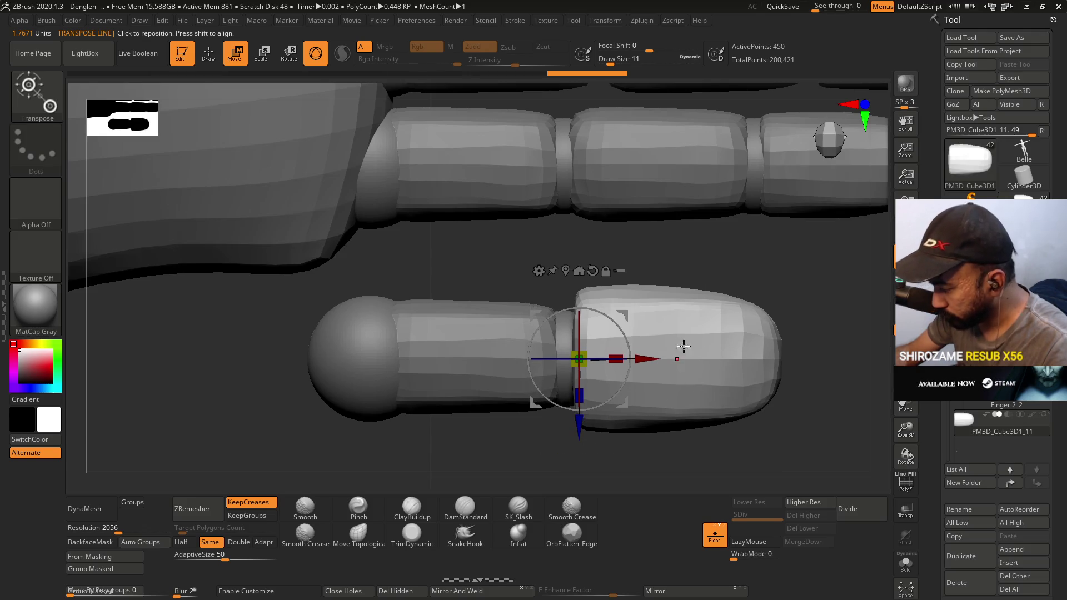
{"action": "mouse_move", "coordinate": [646, 284]}
{"action": "left_mouse_down"}
{"action": "mouse_move", "coordinate": [712, 325]}
{"action": "mouse_move", "coordinate": [695, 292]}
{"action": "left_mouse_up"}
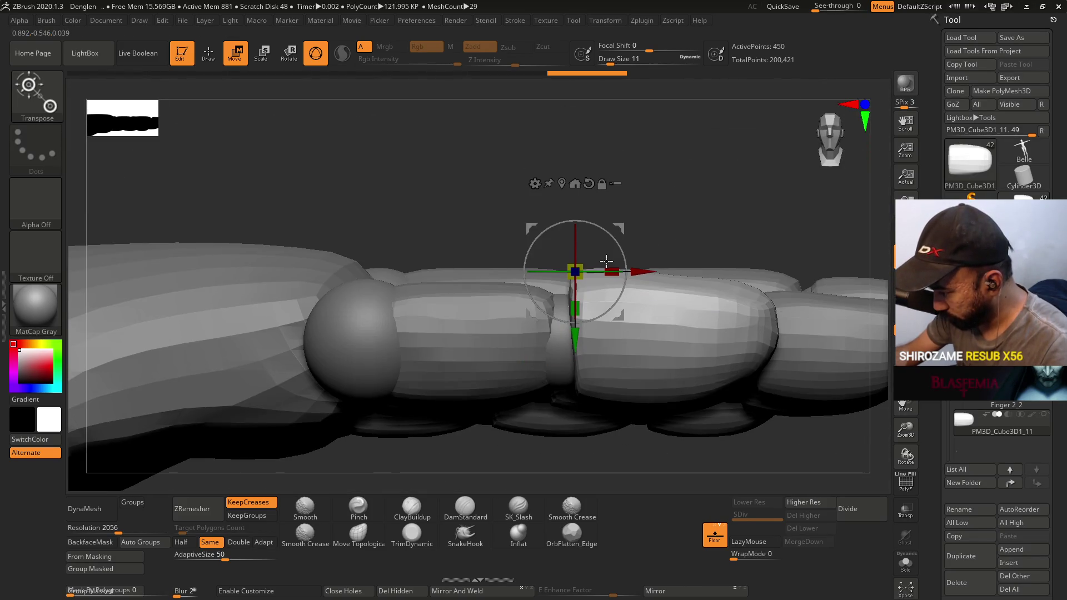
{"action": "left_click_drag", "start_coordinate": [578, 341], "coordinate": [577, 355]}
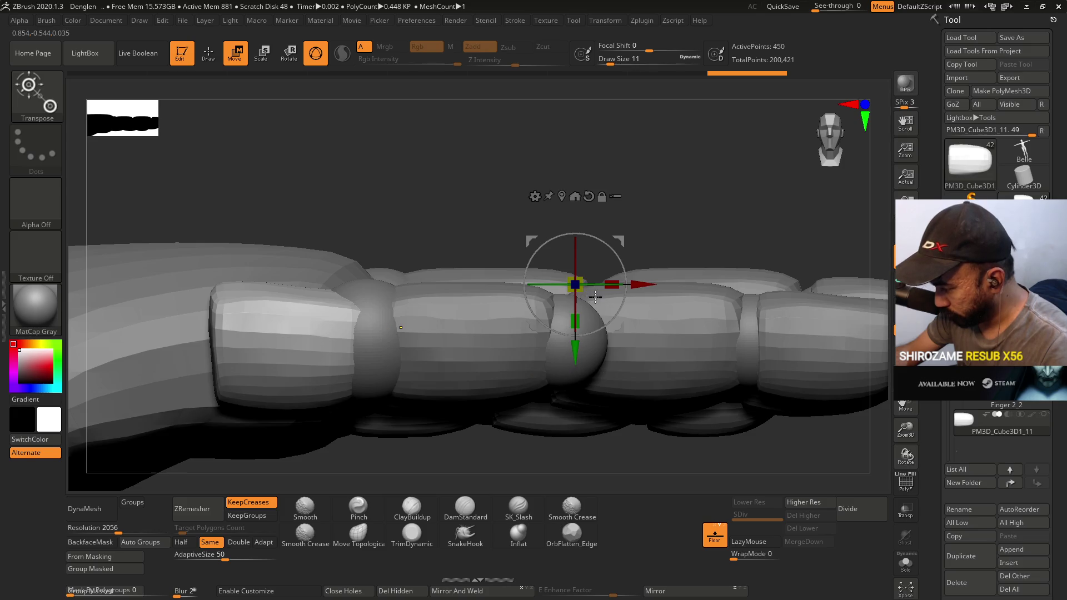
Shrink the finger segment to about 0.9 scale and select the small fingertip piece.
{"action": "mouse_move", "coordinate": [971, 429]}
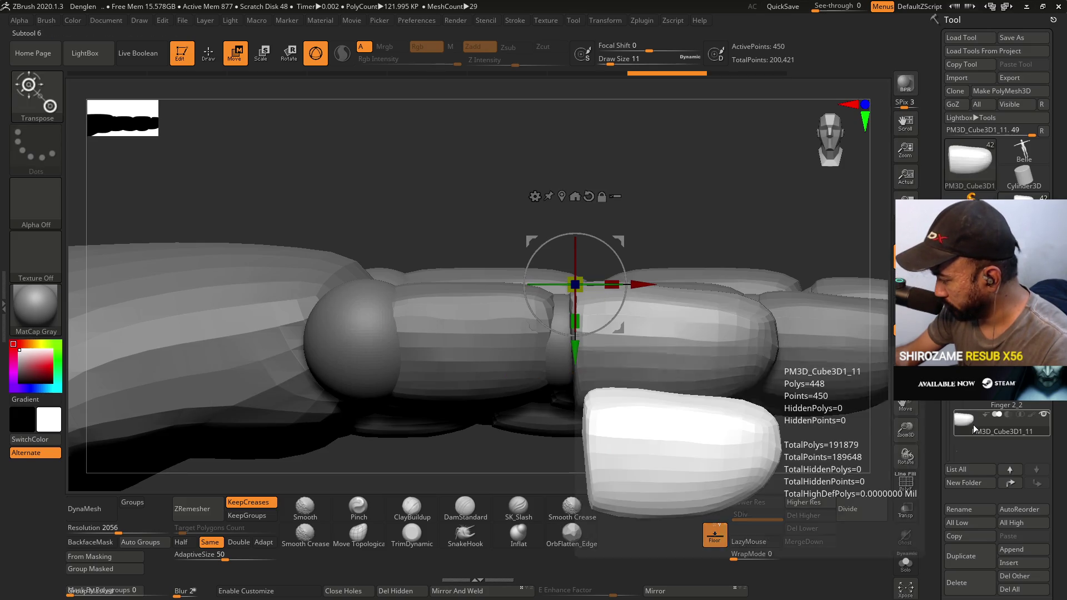
{"action": "left_click_drag", "start_coordinate": [575, 285], "coordinate": [575, 285]}
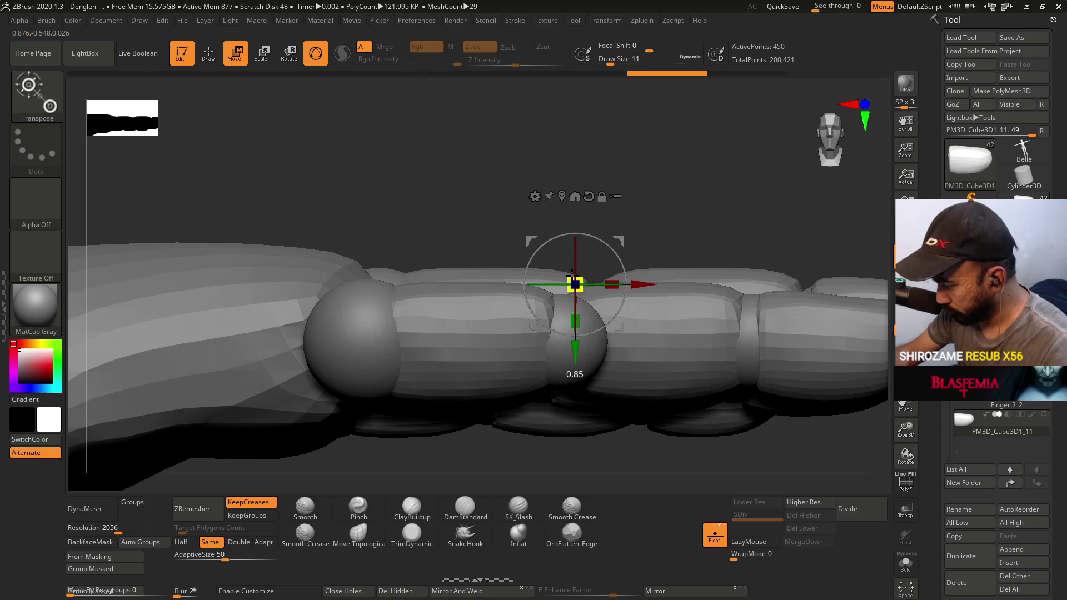
{"action": "mouse_move", "coordinate": [686, 200]}
{"action": "left_mouse_down", "text": "alt"}
{"action": "mouse_move", "coordinate": [720, 336]}
{"action": "mouse_move", "coordinate": [717, 311]}
{"action": "mouse_move", "coordinate": [667, 286]}
{"action": "left_mouse_up", "text": "alt"}
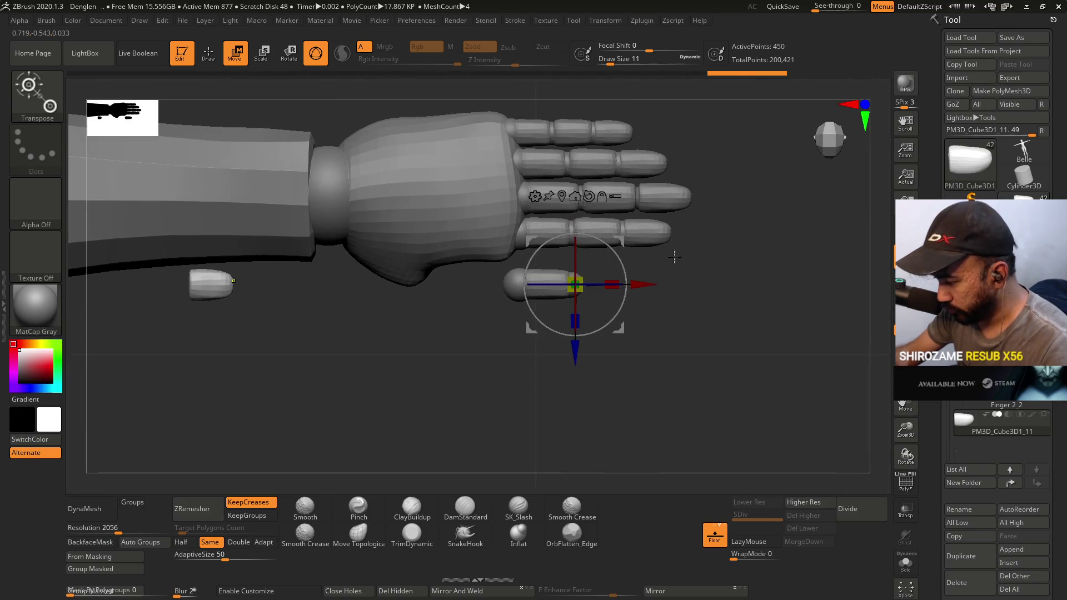
{"action": "left_click", "coordinate": [559, 195]}
Move and scale the fingertip piece along the finger, then undo back to the earlier layout.
{"action": "mouse_move", "coordinate": [283, 285]}
{"action": "left_mouse_down"}
{"action": "mouse_move", "coordinate": [694, 287]}
{"action": "mouse_move", "coordinate": [667, 297]}
{"action": "left_mouse_up"}
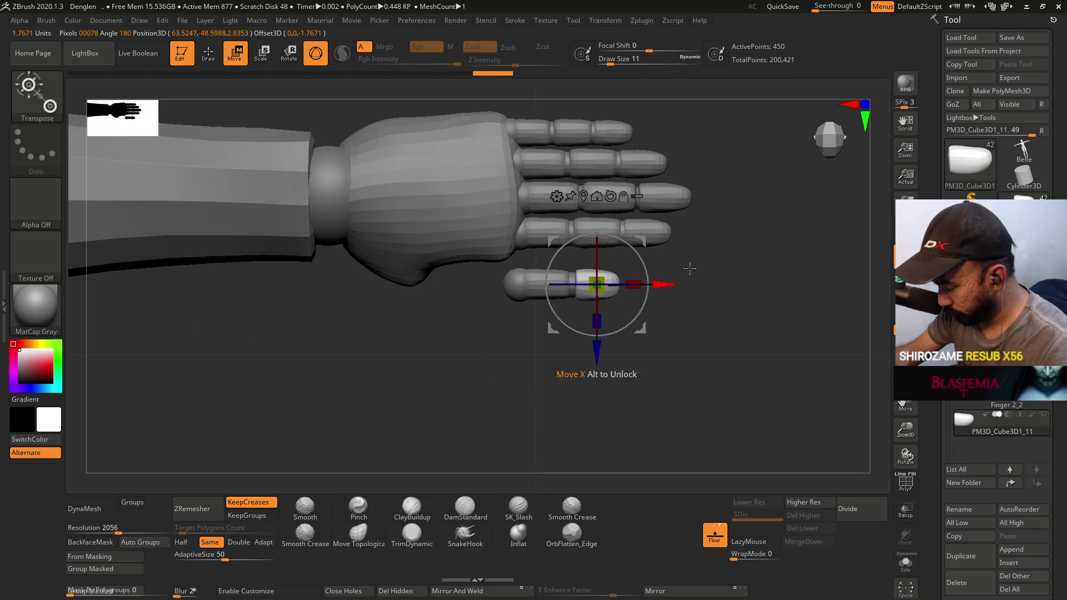
{"action": "key", "text": "f"}
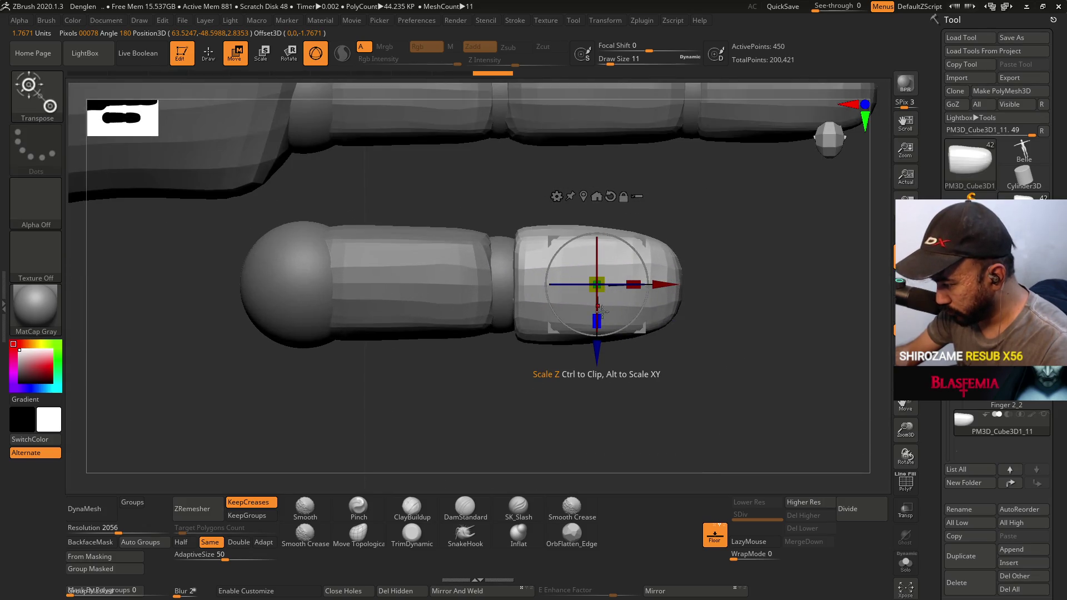
{"action": "left_click_drag", "start_coordinate": [600, 318], "coordinate": [602, 314]}
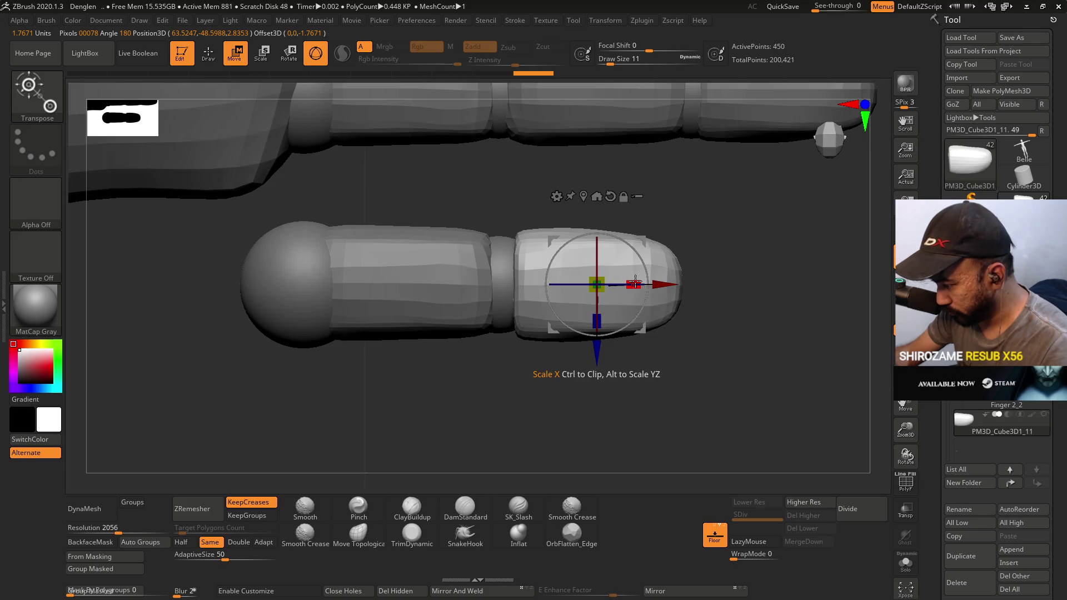
{"action": "left_click_drag", "start_coordinate": [631, 282], "coordinate": [823, 283]}
{"action": "key", "text": "ctrl+z"}
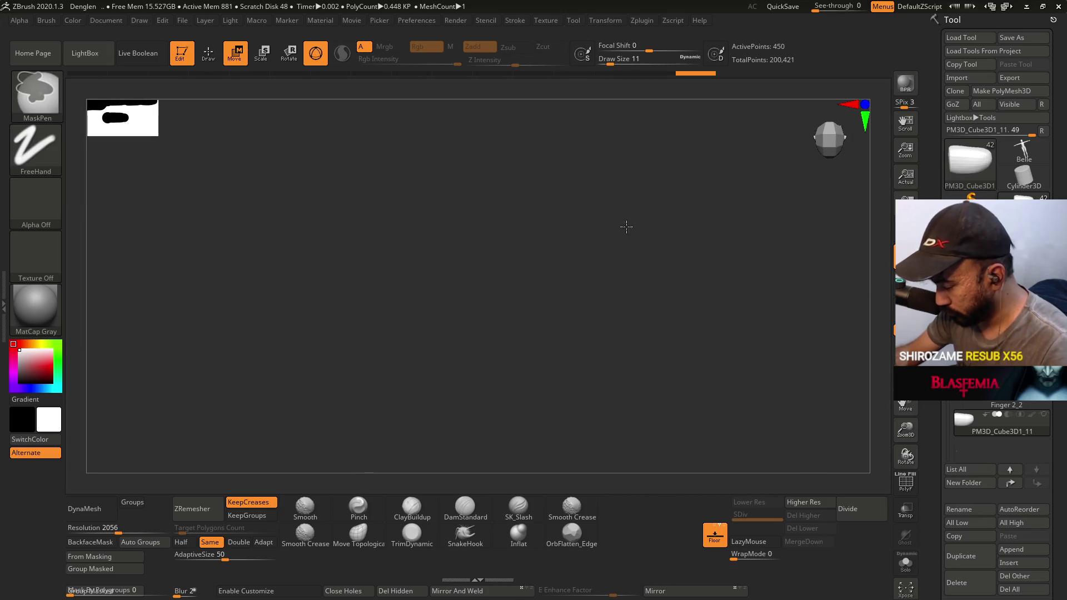
{"action": "key", "text": "ctrl+z"}
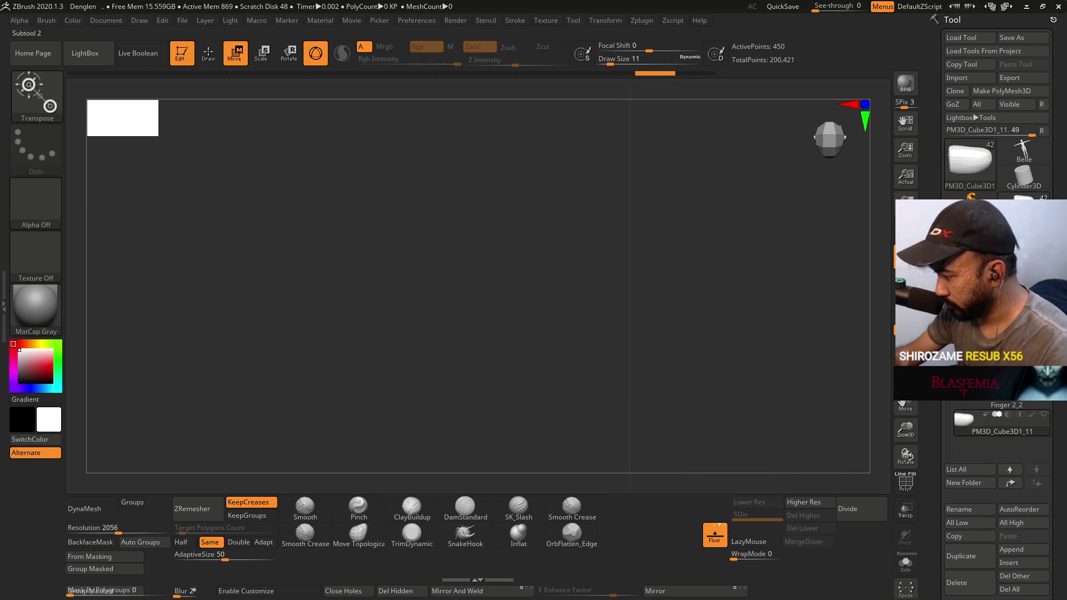
{"action": "key", "text": "ctrl+z"}
{"action": "key", "text": "ctrl+z"}
{"action": "key", "text": "ctrl+z"}
{"action": "key", "text": "ctrl+z"}
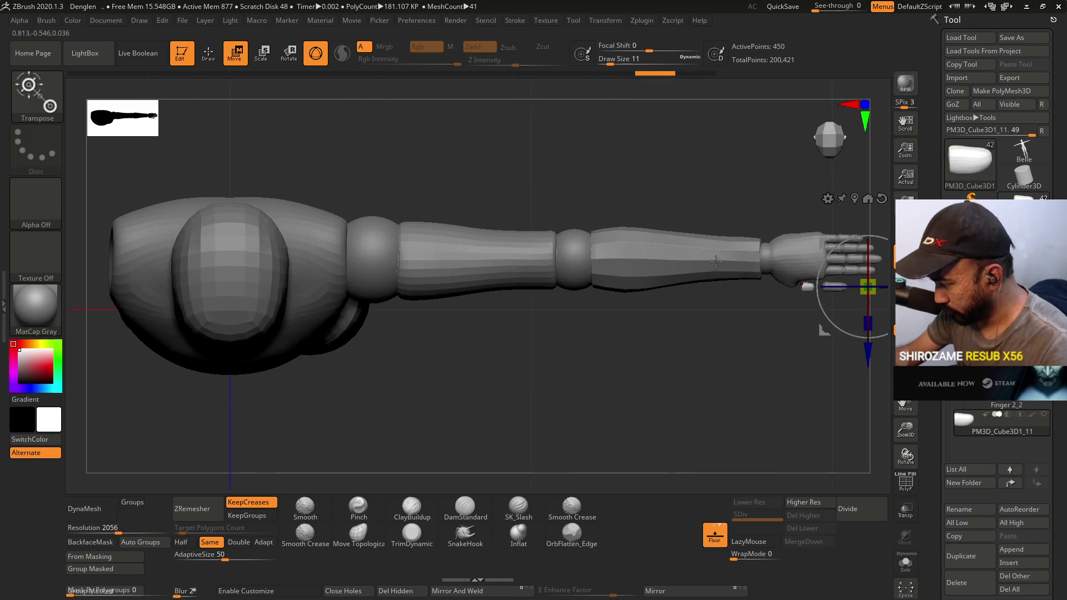
{"action": "key", "text": "ctrl+z"}
{"action": "key", "text": "ctrl+z"}
{"action": "key", "text": "ctrl+z"}
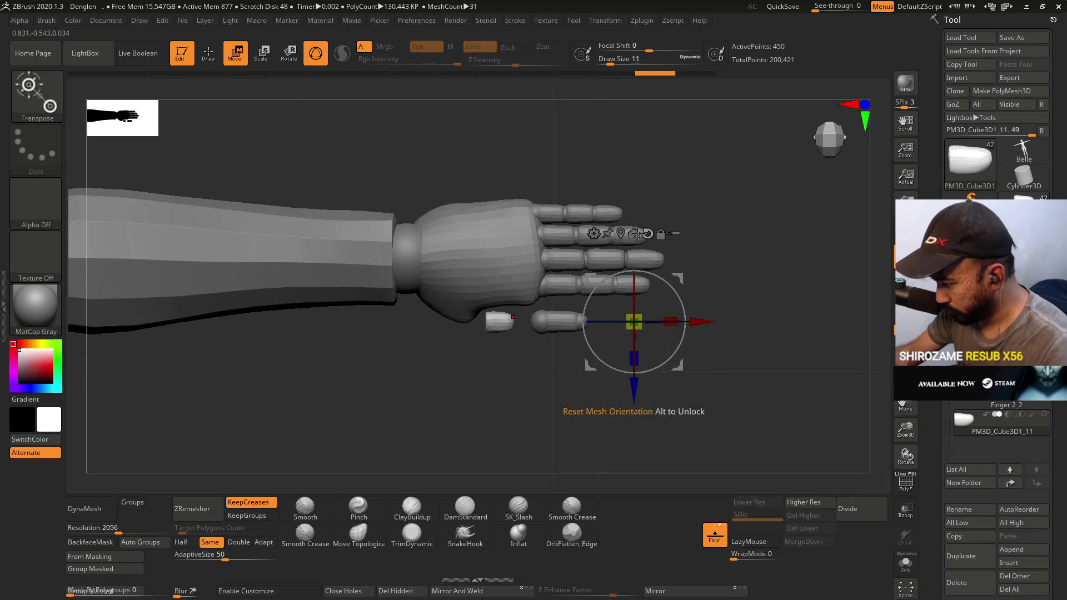
{"action": "key", "text": "ctrl+z"}
{"action": "key", "text": "ctrl+z"}
{"action": "key", "text": "ctrl+z"}
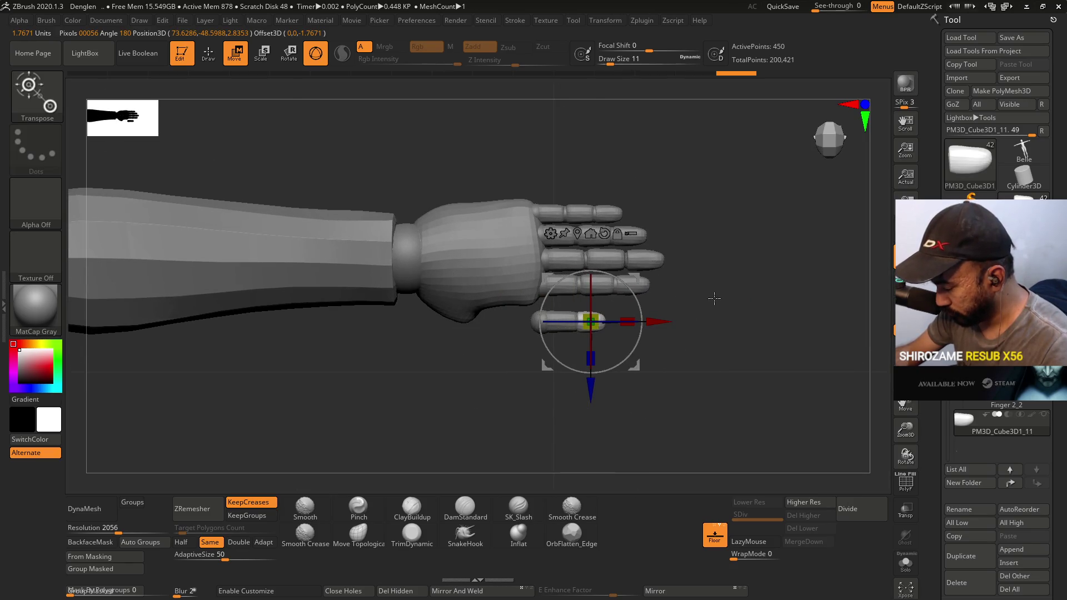
Slide the fingertip piece further along the finger and undo the stray moves.
{"action": "mouse_move", "coordinate": [668, 322]}
{"action": "left_mouse_down"}
{"action": "mouse_move", "coordinate": [686, 322]}
{"action": "mouse_move", "coordinate": [676, 321]}
{"action": "left_mouse_up"}
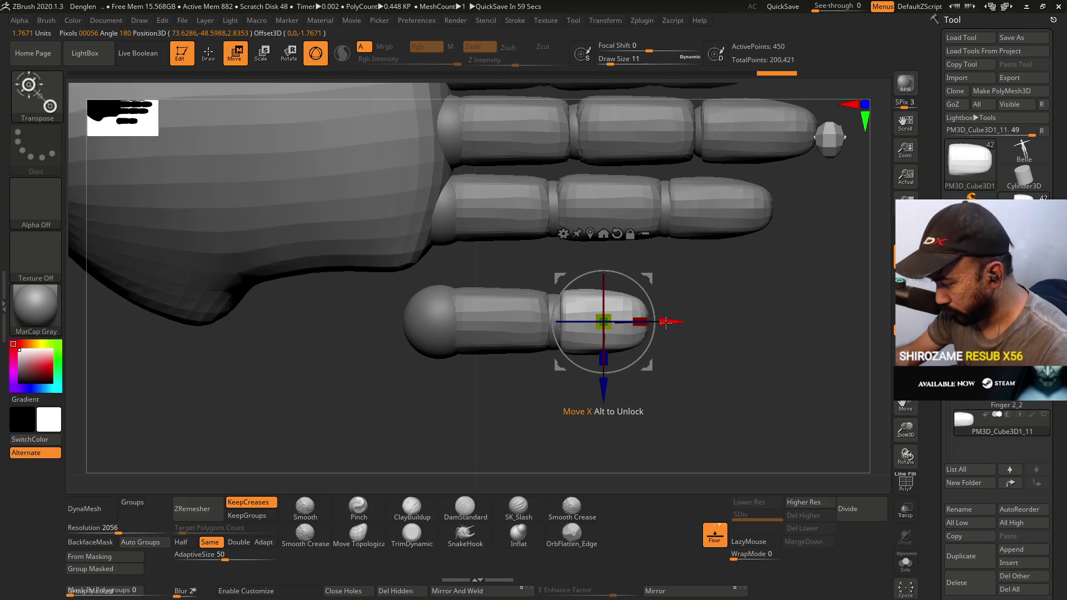
{"action": "key", "text": "ctrl+shift+z"}
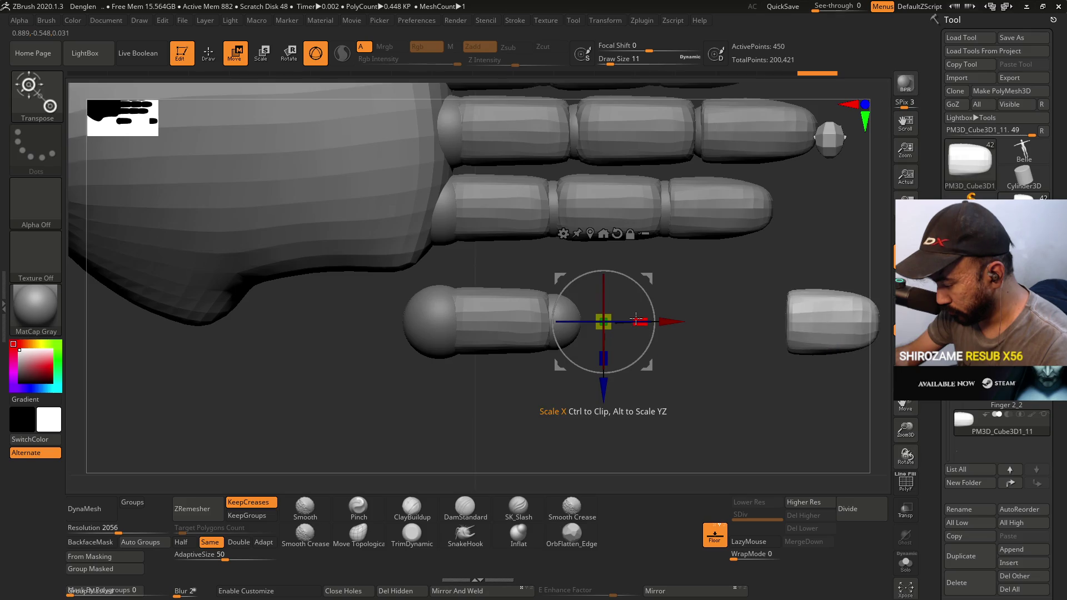
{"action": "key", "text": "ctrl+z"}
{"action": "key", "text": "ctrl+z"}
{"action": "key", "text": "ctrl+z"}
{"action": "key", "text": "ctrl+z"}
{"action": "key", "text": "ctrl+z"}
{"action": "key", "text": "ctrl+z"}
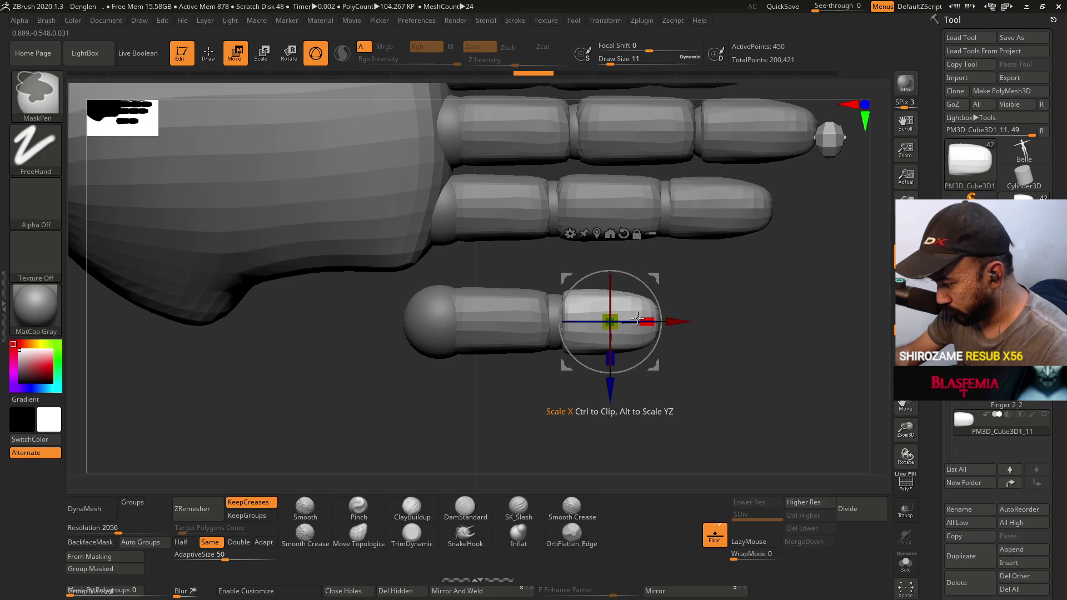
{"action": "left_click_drag", "start_coordinate": [749, 351], "coordinate": [743, 234]}
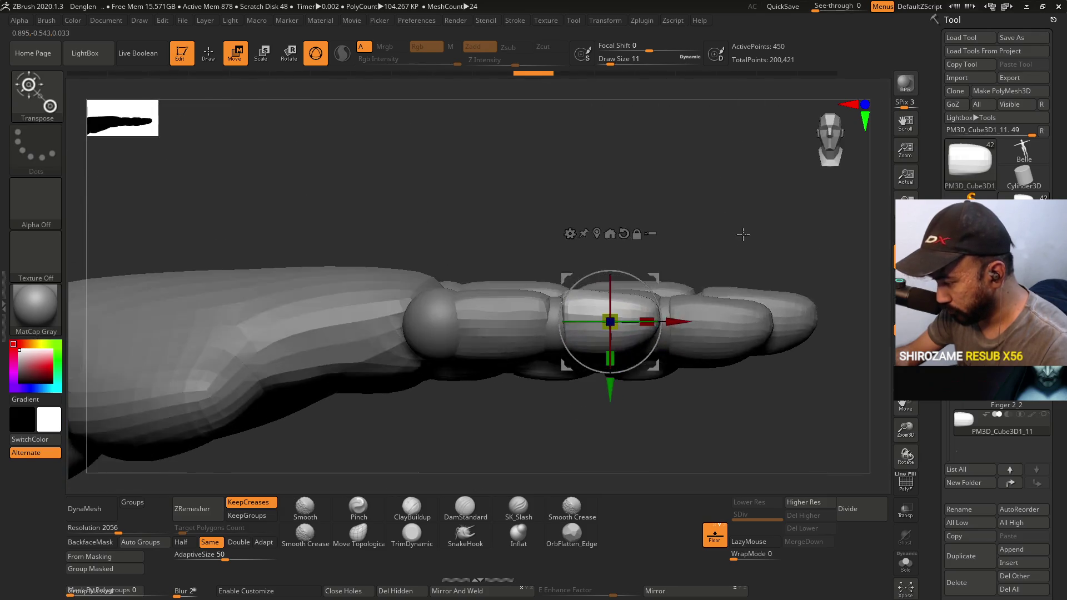
{"action": "key", "text": "ctrl+z"}
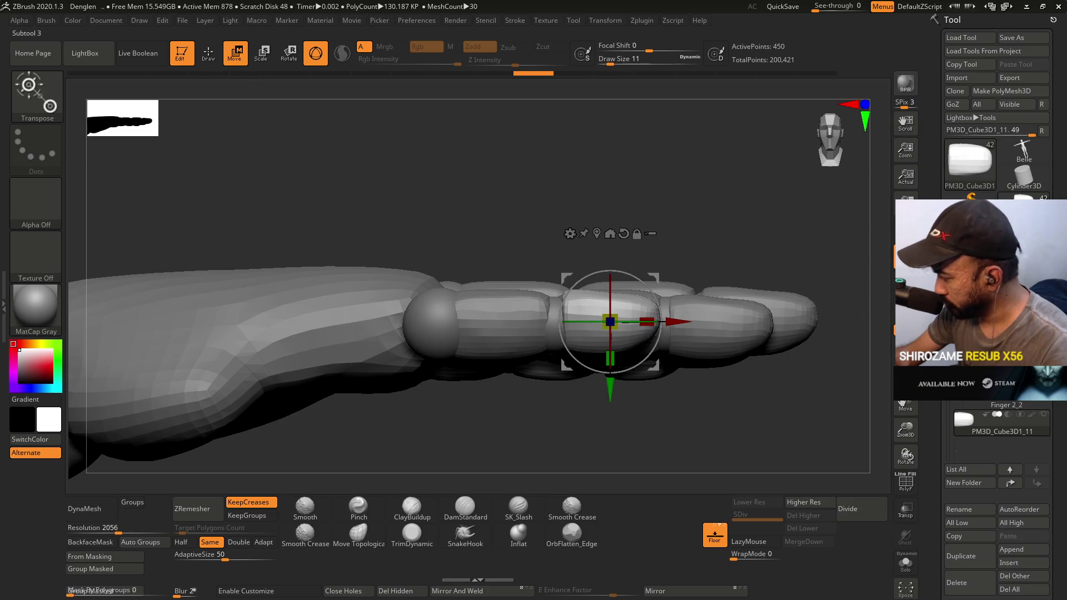
{"action": "left_click", "coordinate": [984, 414]}
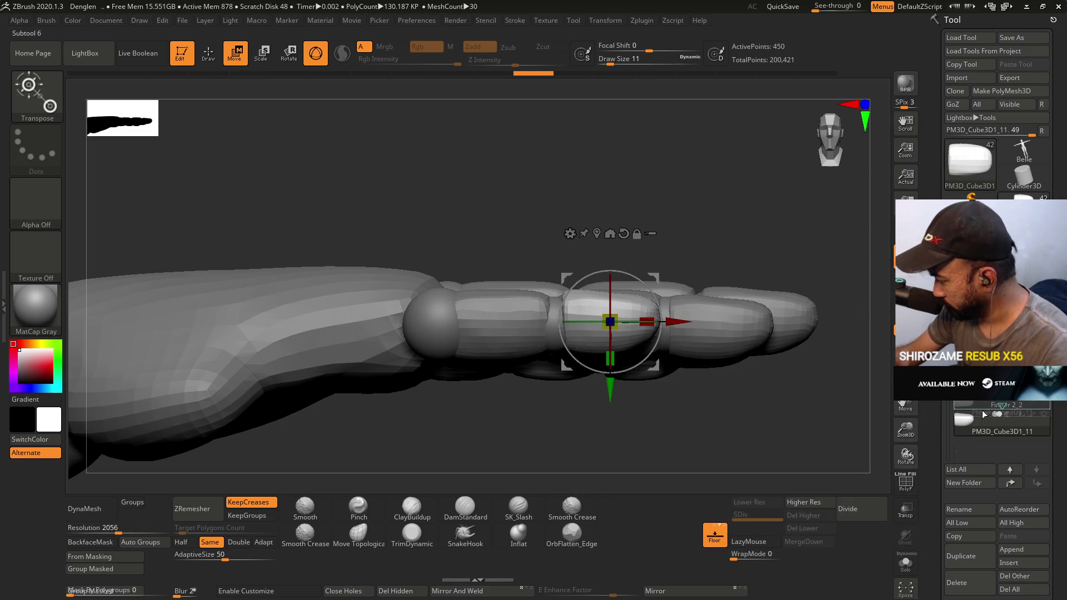
{"action": "left_click_drag", "start_coordinate": [723, 183], "coordinate": [722, 294]}
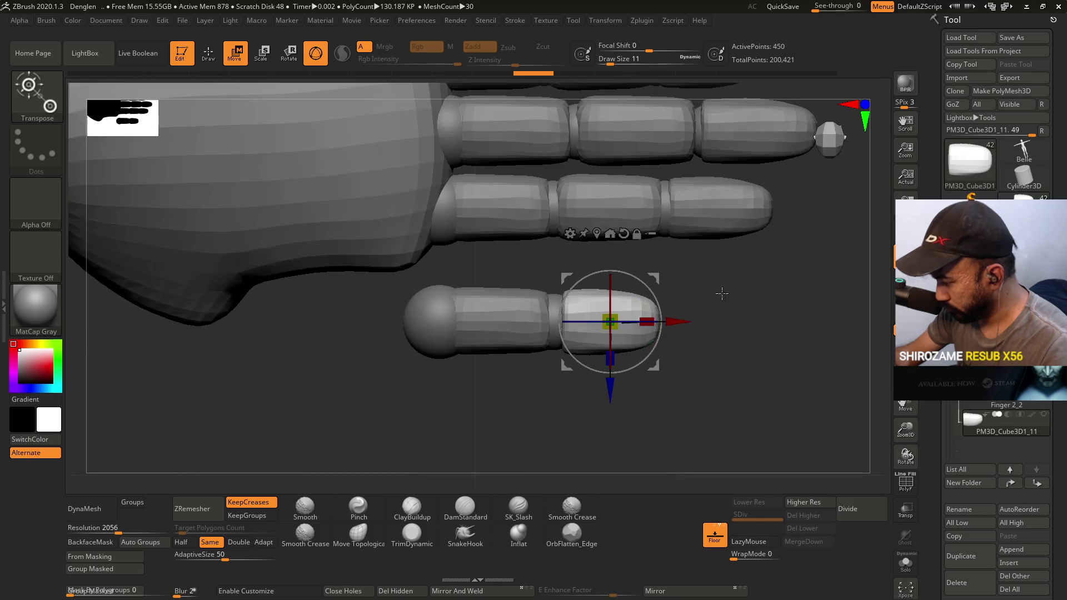
{"action": "key", "text": "ctrl+z"}
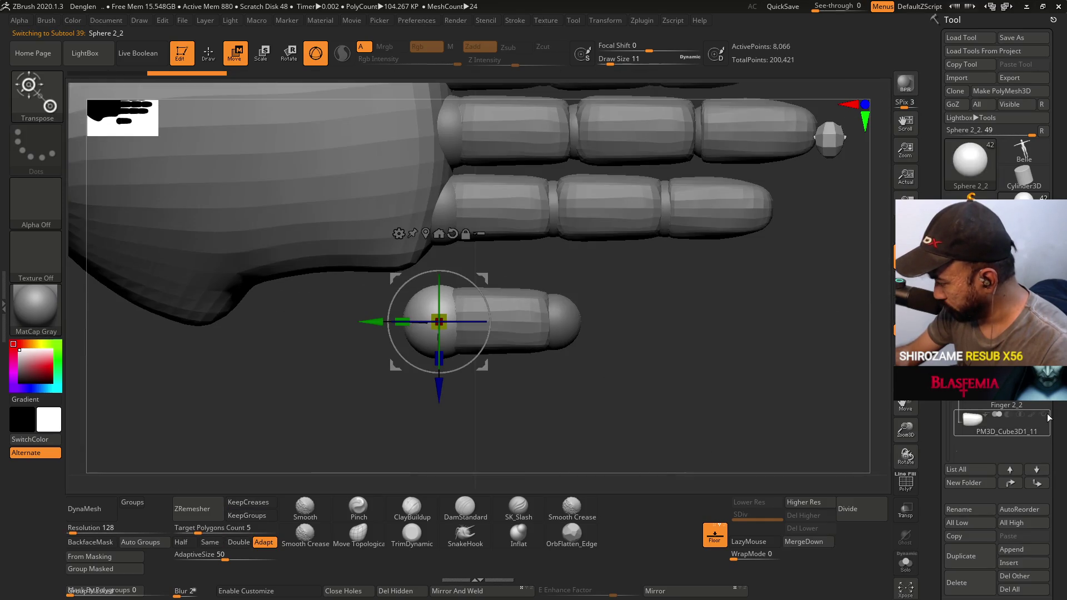
Unhide the thumb's middle segment and ghost the rest of the hand with Transp.
{"action": "left_click", "coordinate": [1049, 418]}
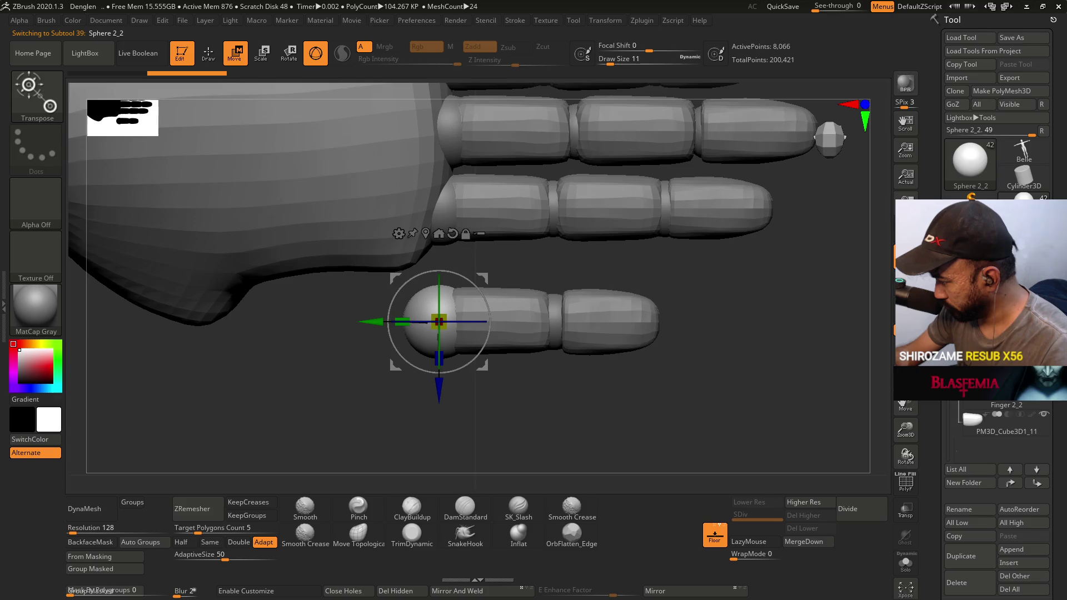
{"action": "left_click", "coordinate": [905, 508]}
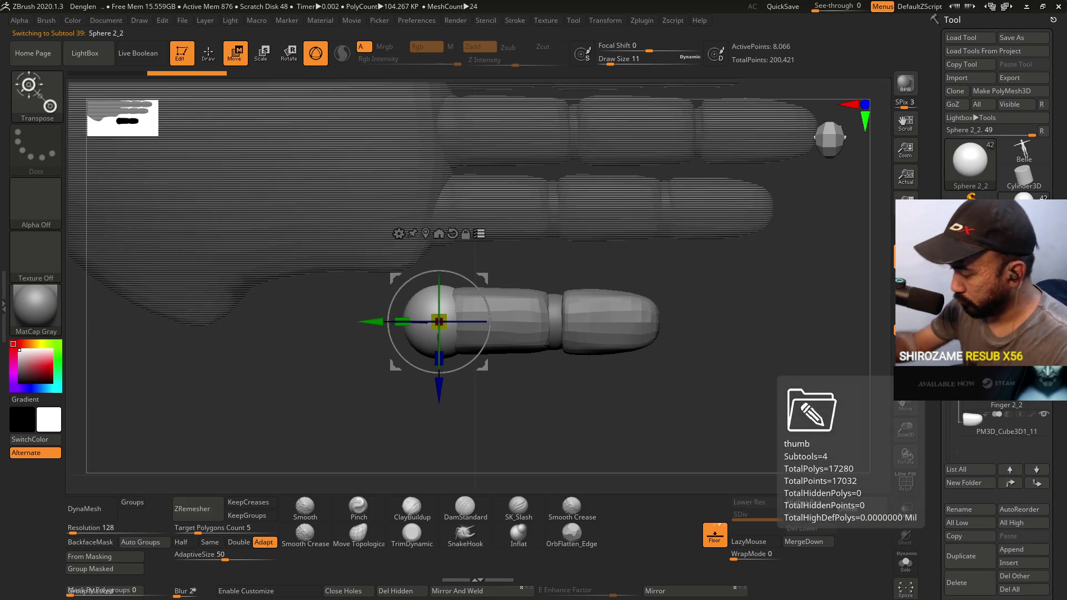
{"action": "mouse_move", "coordinate": [530, 353]}
{"action": "left_mouse_down"}
{"action": "mouse_move", "coordinate": [518, 243]}
{"action": "mouse_move", "coordinate": [415, 282]}
{"action": "mouse_move", "coordinate": [377, 340]}
{"action": "left_mouse_up"}
Turn the thumb's base sphere about 10 degrees and straighten the gizmo axes on it.
{"action": "left_click_drag", "start_coordinate": [418, 270], "coordinate": [444, 287]}
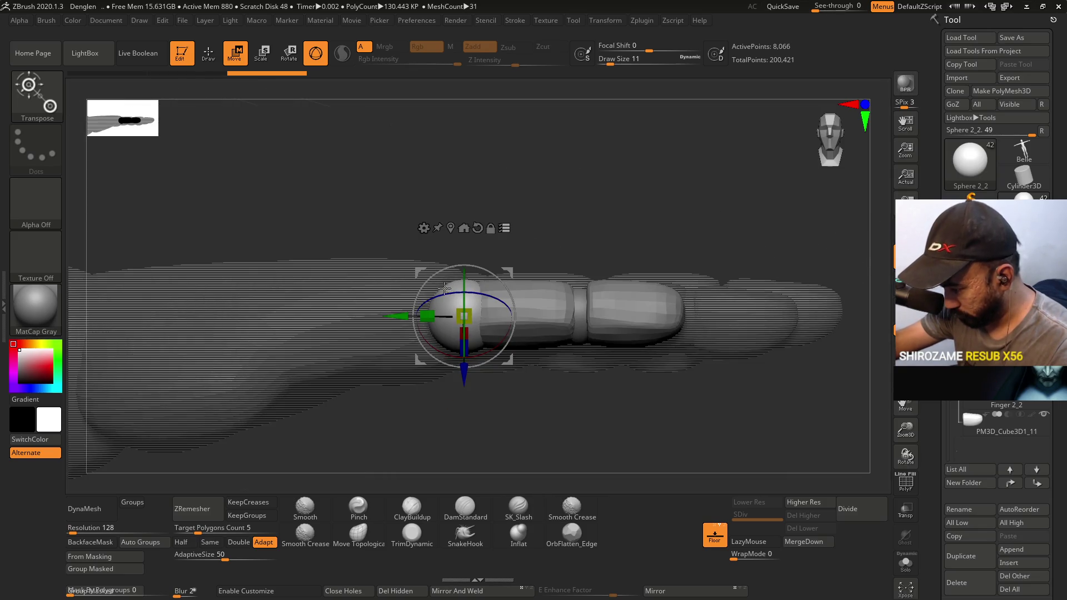
{"action": "mouse_move", "coordinate": [496, 237]}
{"action": "left_mouse_down"}
{"action": "mouse_move", "coordinate": [565, 201]}
{"action": "mouse_move", "coordinate": [528, 224]}
{"action": "left_mouse_up"}
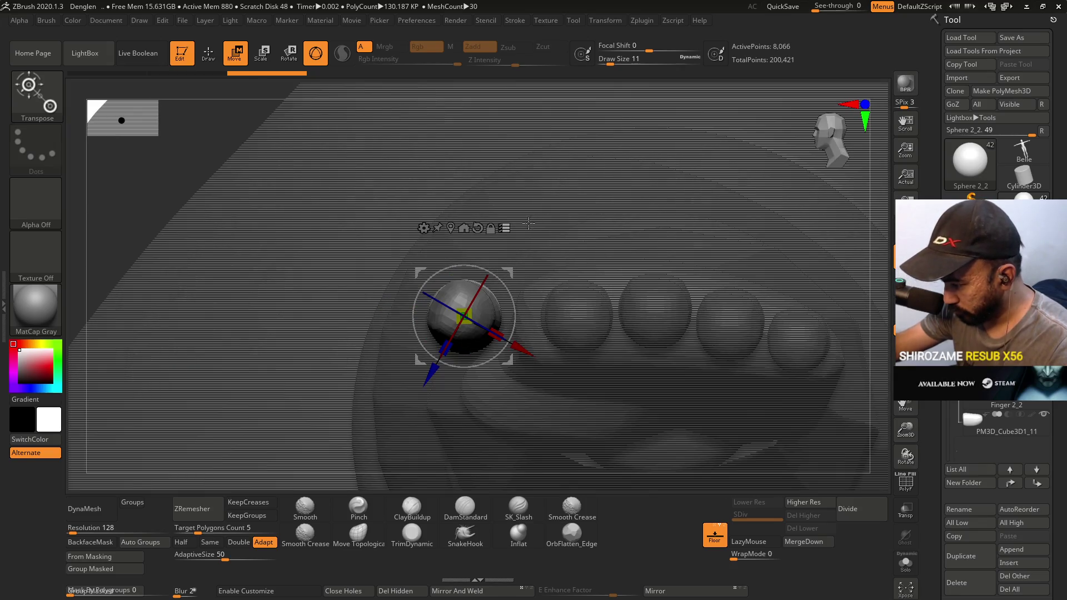
{"action": "left_click_drag", "start_coordinate": [499, 269], "coordinate": [502, 282]}
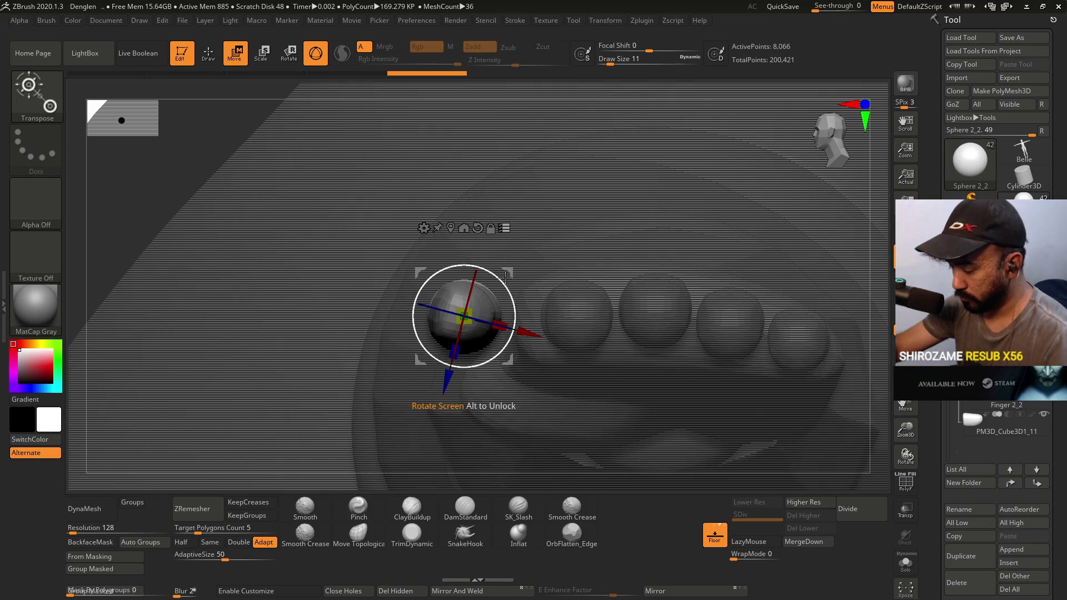
{"action": "left_click_drag", "start_coordinate": [505, 276], "coordinate": [506, 285]}
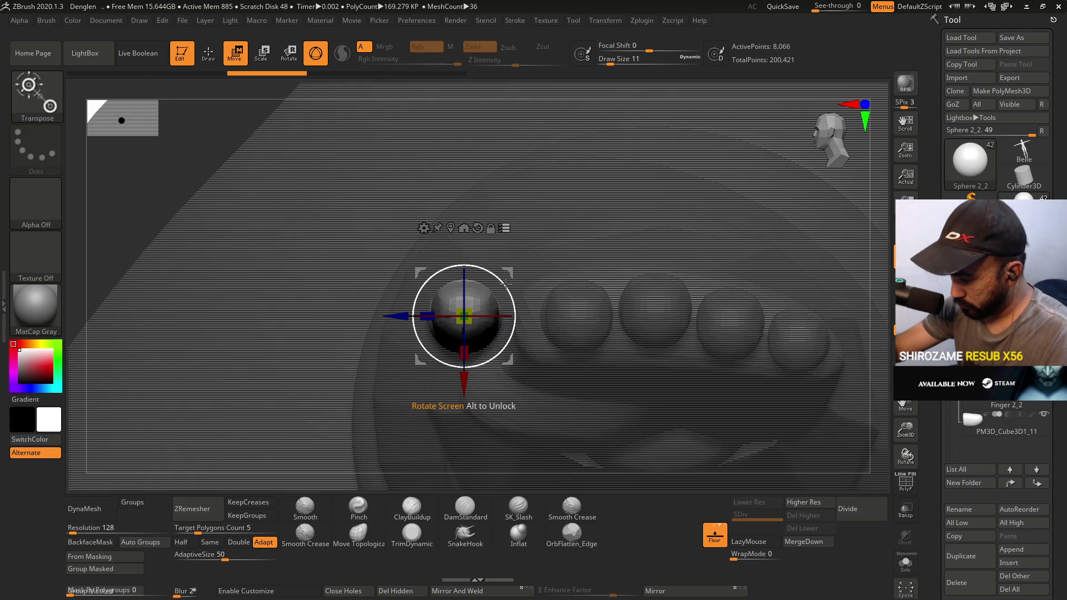
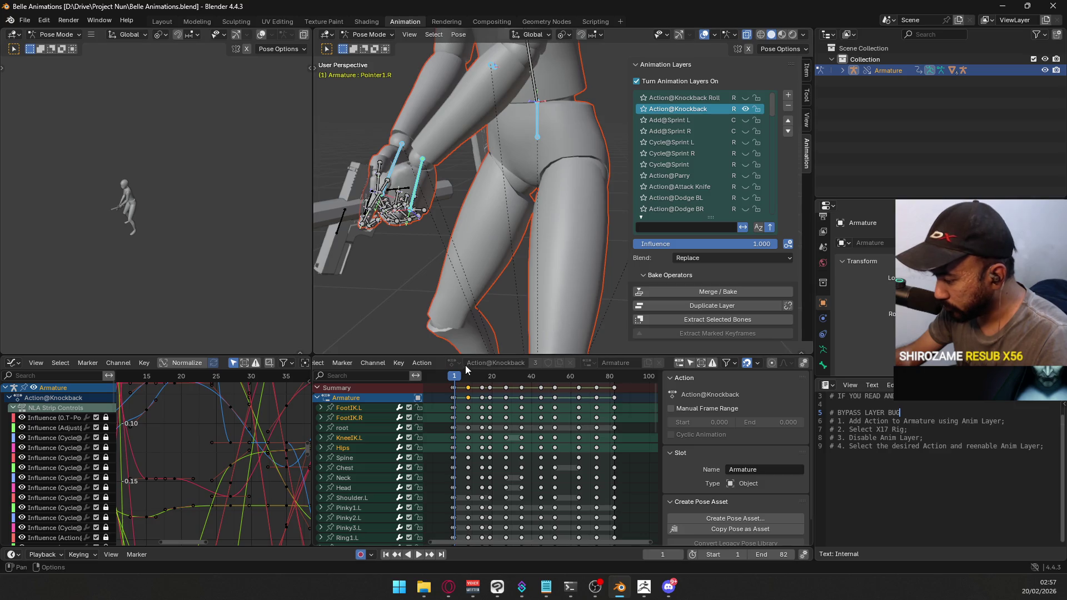
Open Belle.blend from Blender's recent files.
{"action": "left_click", "coordinate": [24, 20]}
{"action": "mouse_move", "coordinate": [52, 55]}
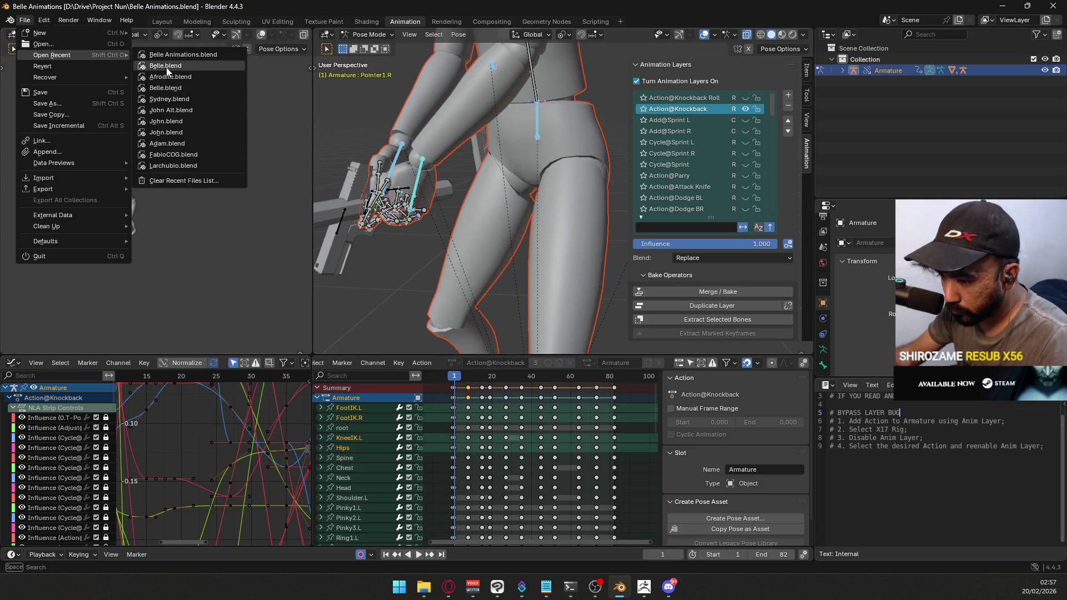
{"action": "left_click", "coordinate": [167, 66]}
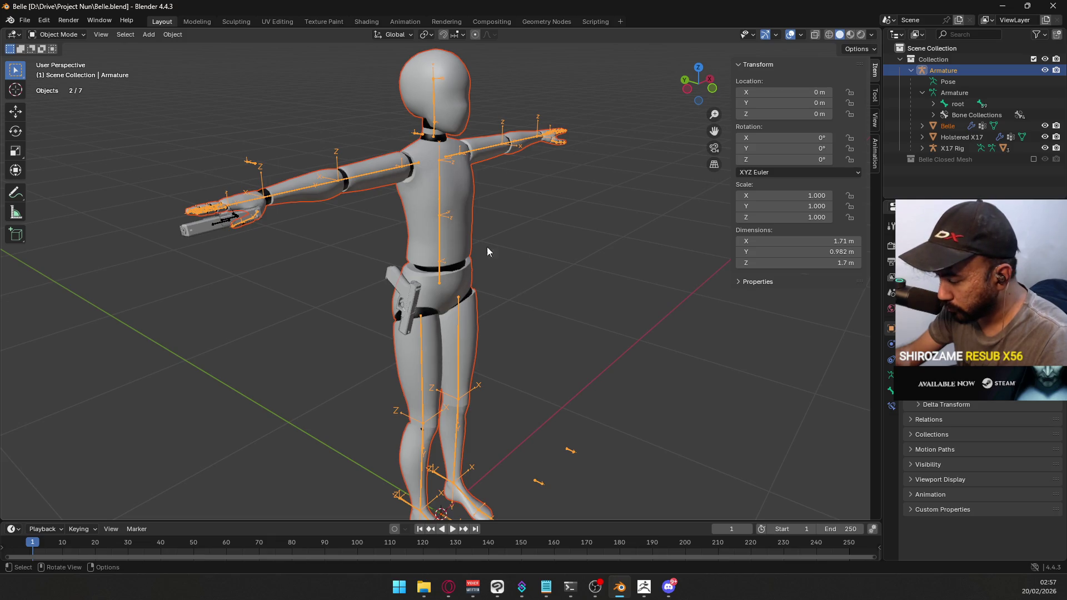
Deselect the armature, orbit around the character, and switch back to ZBrush.
{"action": "right_click", "coordinate": [573, 235]}
{"action": "left_click", "coordinate": [596, 184]}
{"action": "mouse_move", "coordinate": [596, 185]}
{"action": "middle_mouse_down"}
{"action": "mouse_move", "coordinate": [598, 169]}
{"action": "mouse_move", "coordinate": [582, 173]}
{"action": "middle_mouse_up"}
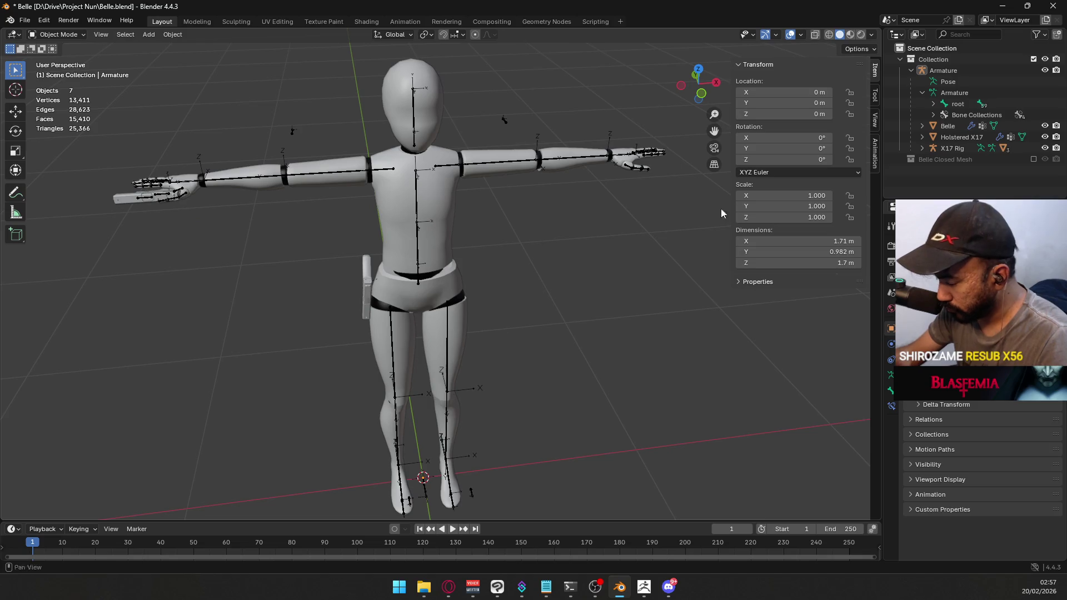
{"action": "key", "text": "alt+Tab"}
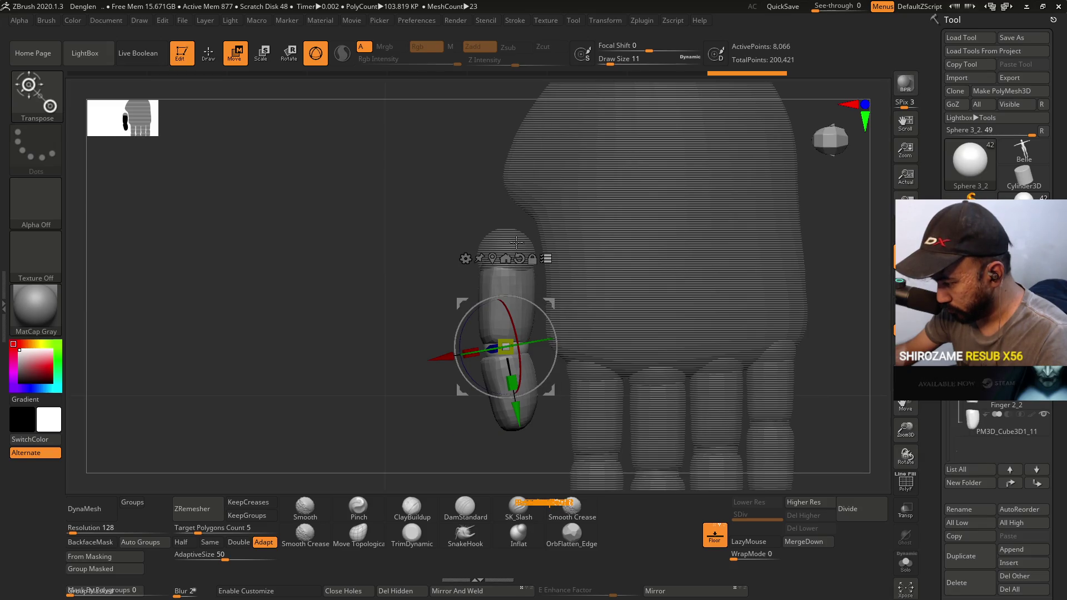
Rotate the thumb sphere subtool's segments around their base joint, then make PM3D_Cube3D1_1 active.
{"action": "left_click", "coordinate": [516, 242], "text": "alt"}
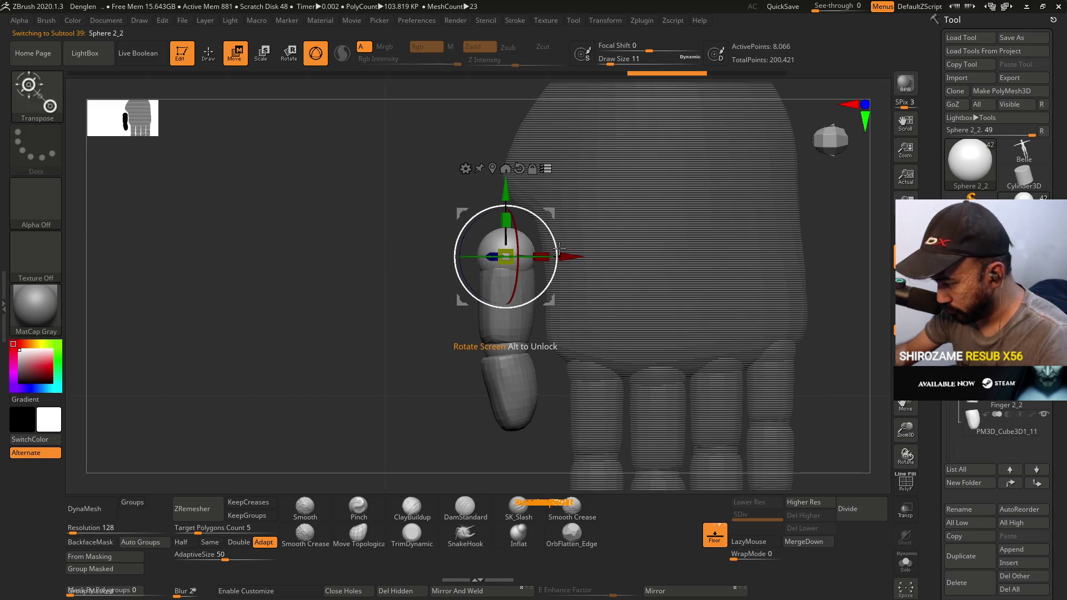
{"action": "left_click_drag", "start_coordinate": [557, 249], "coordinate": [557, 254]}
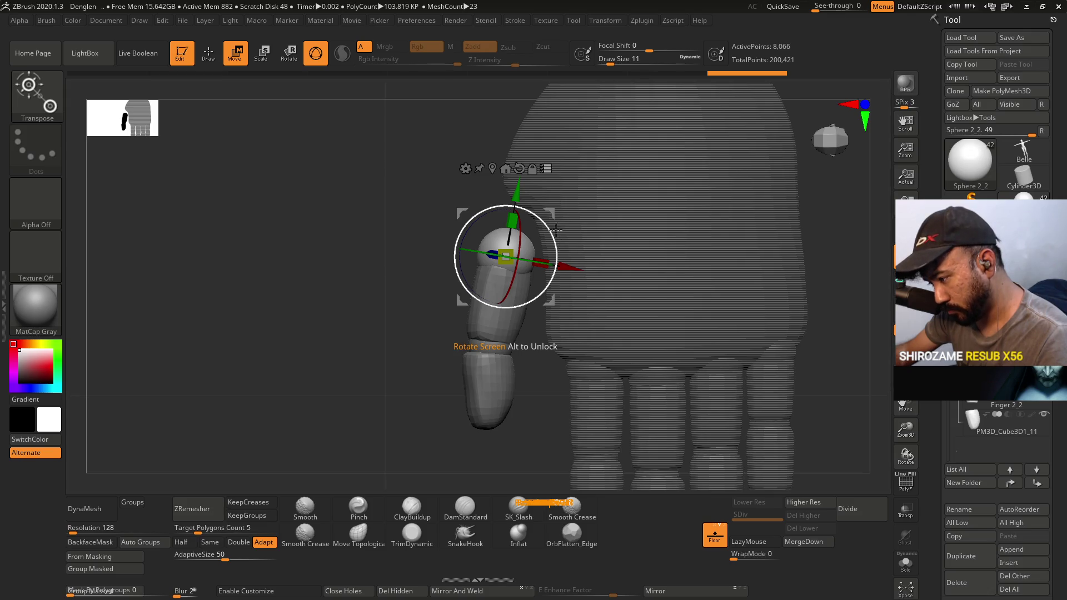
{"action": "left_click_drag", "start_coordinate": [549, 210], "coordinate": [548, 212]}
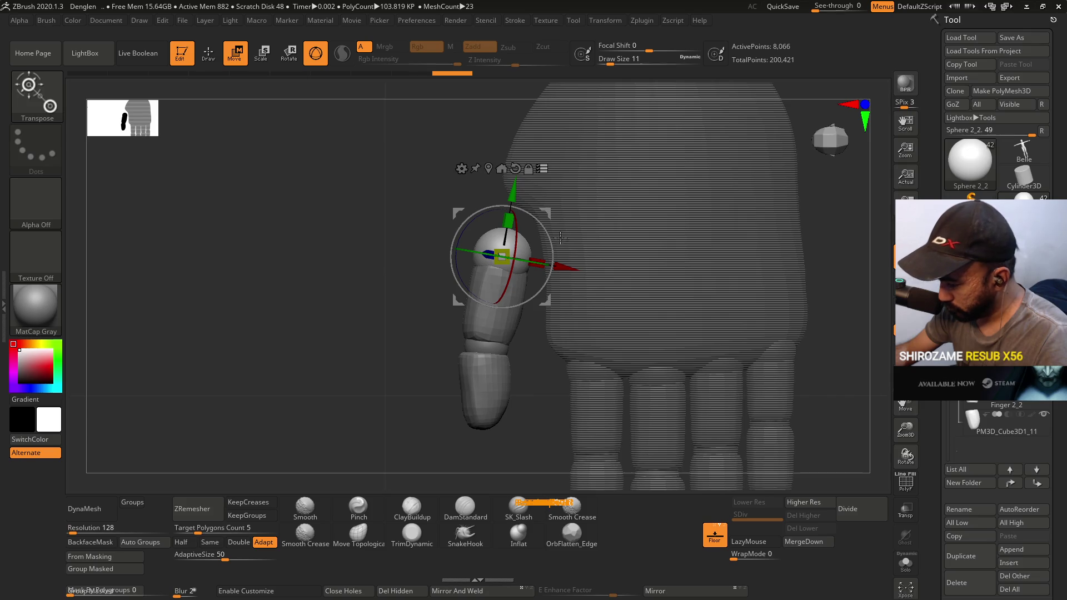
{"action": "left_click_drag", "start_coordinate": [558, 236], "coordinate": [554, 230]}
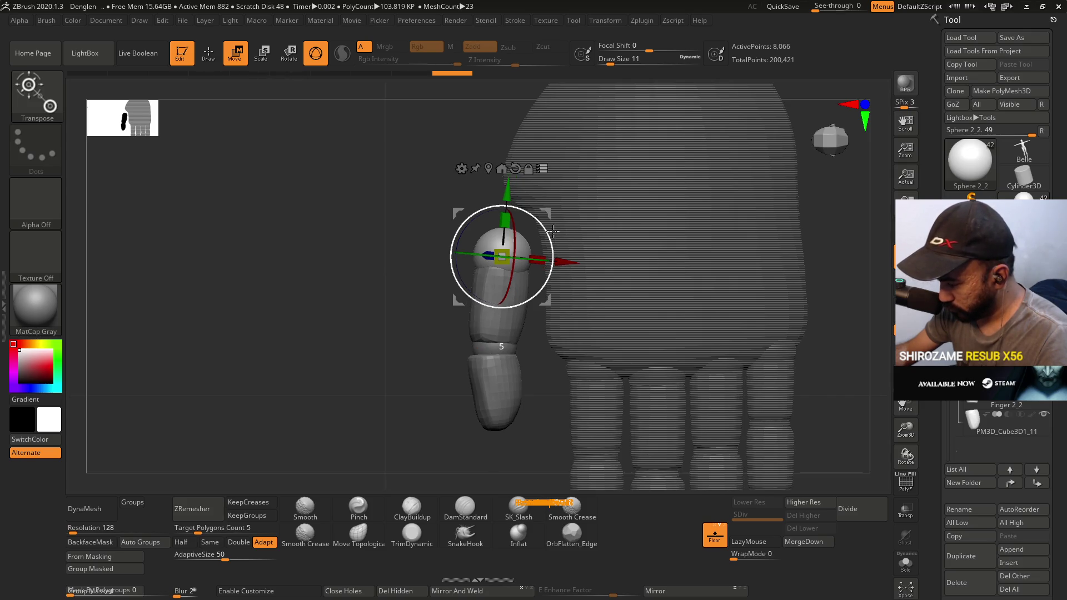
{"action": "mouse_move", "coordinate": [656, 253]}
{"action": "left_mouse_down"}
{"action": "mouse_move", "coordinate": [834, 245]}
{"action": "mouse_move", "coordinate": [791, 260]}
{"action": "mouse_move", "coordinate": [778, 245]}
{"action": "mouse_move", "coordinate": [757, 270]}
{"action": "left_mouse_up"}
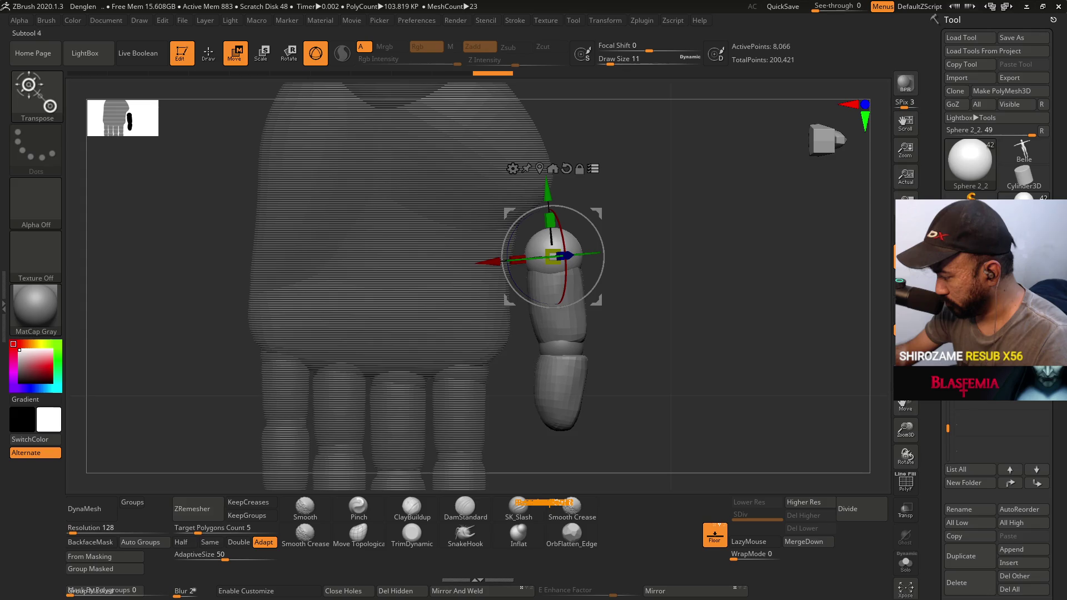
{"action": "left_click", "coordinate": [398, 219], "text": "alt"}
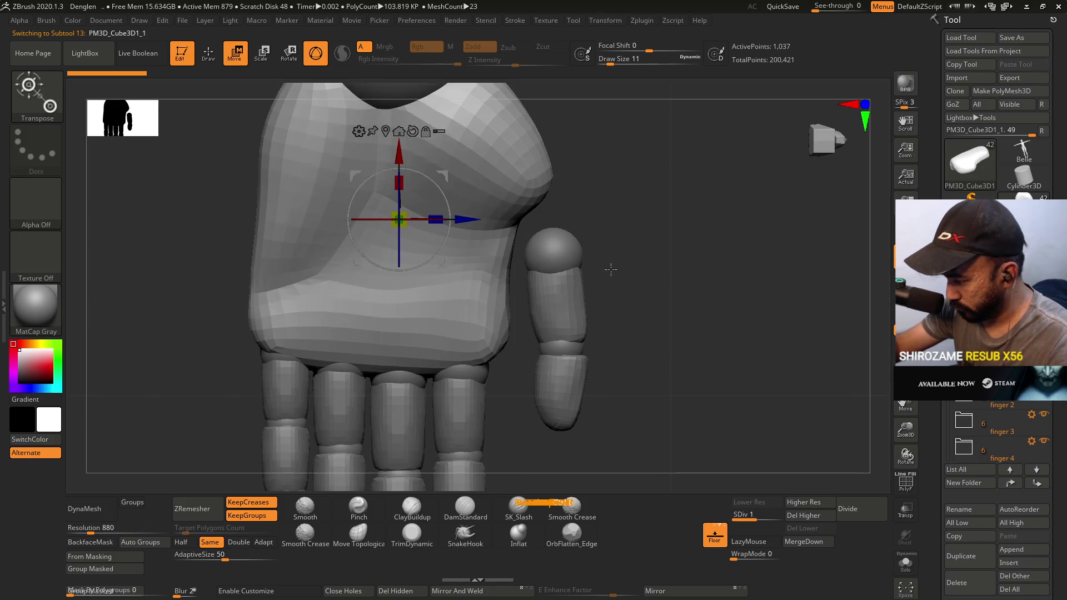
With PolyF on, nudge the palm's outer edge using Move Topological at draw size 7.
{"action": "key", "text": "shift+f"}
{"action": "left_click_drag", "start_coordinate": [598, 269], "coordinate": [596, 295], "text": "ctrl"}
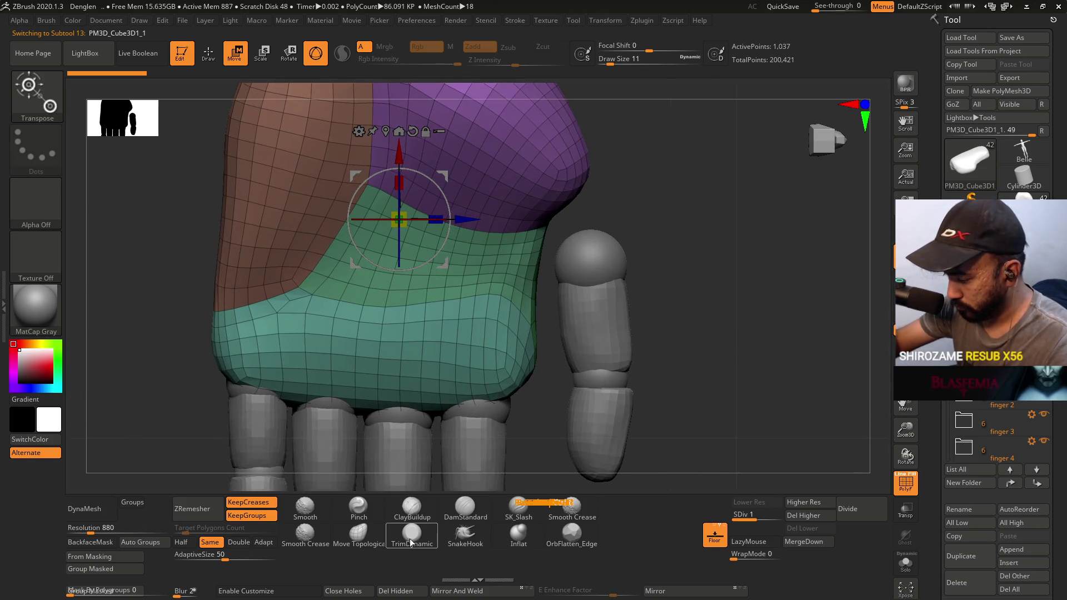
{"action": "left_click", "coordinate": [358, 535]}
{"action": "key", "text": "bracketleft"}
{"action": "key", "text": "bracketleft"}
{"action": "key", "text": "bracketleft"}
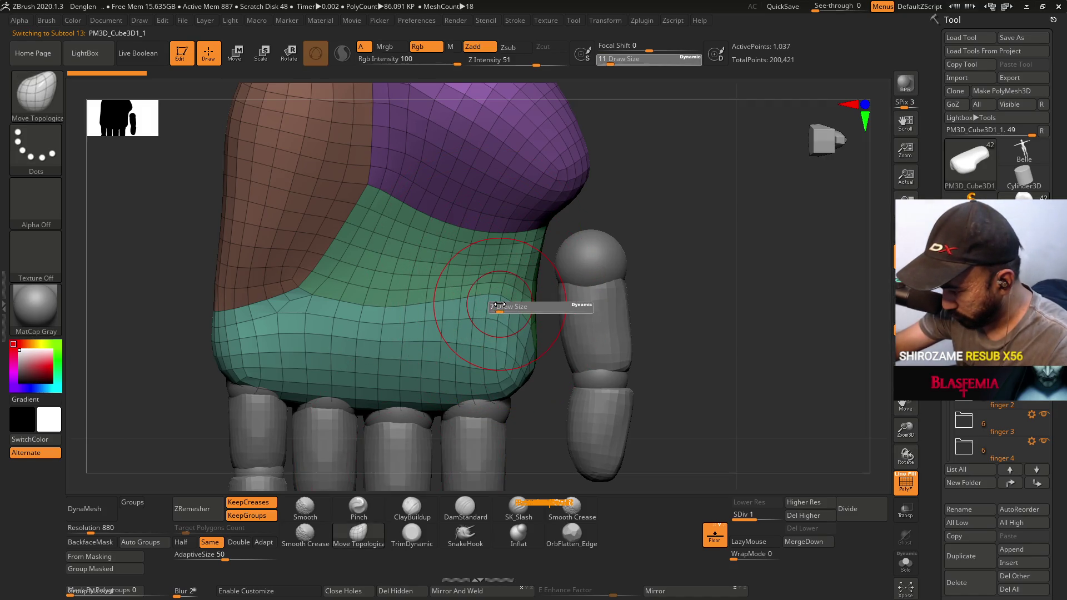
{"action": "left_click_drag", "start_coordinate": [502, 304], "coordinate": [439, 290]}
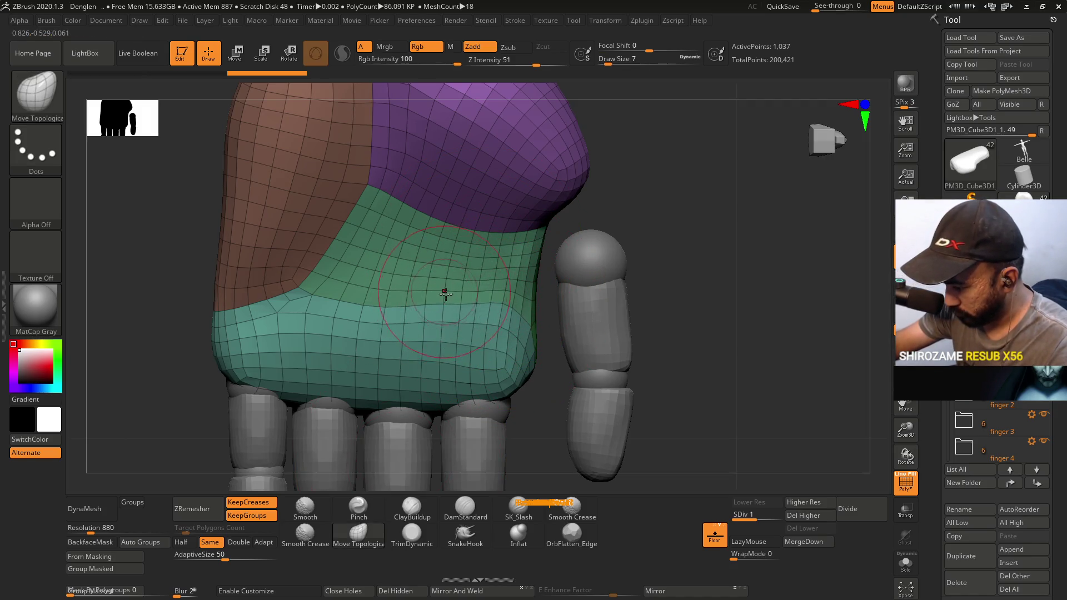
Orbit under the palm, raise draw size to 13, and reframe the hand toward the wrist.
{"action": "mouse_move", "coordinate": [600, 286]}
{"action": "left_mouse_down"}
{"action": "mouse_move", "coordinate": [614, 231]}
{"action": "mouse_move", "coordinate": [593, 365]}
{"action": "mouse_move", "coordinate": [609, 266]}
{"action": "mouse_move", "coordinate": [600, 389]}
{"action": "mouse_move", "coordinate": [608, 254]}
{"action": "mouse_move", "coordinate": [586, 310]}
{"action": "left_mouse_up"}
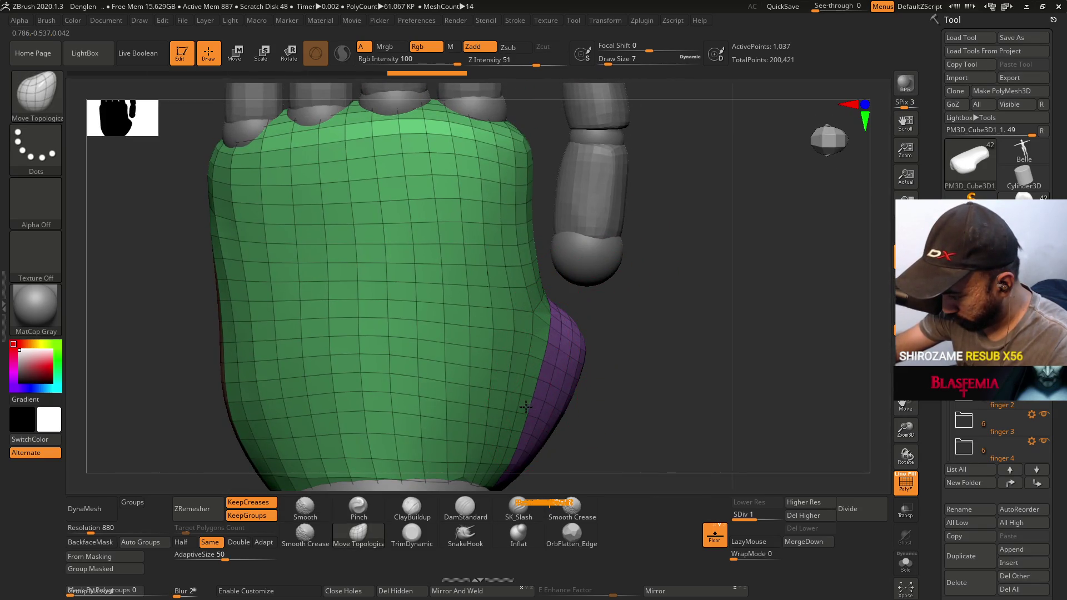
{"action": "mouse_move", "coordinate": [586, 334]}
{"action": "left_mouse_down"}
{"action": "mouse_move", "coordinate": [567, 320]}
{"action": "mouse_move", "coordinate": [601, 322]}
{"action": "left_mouse_up"}
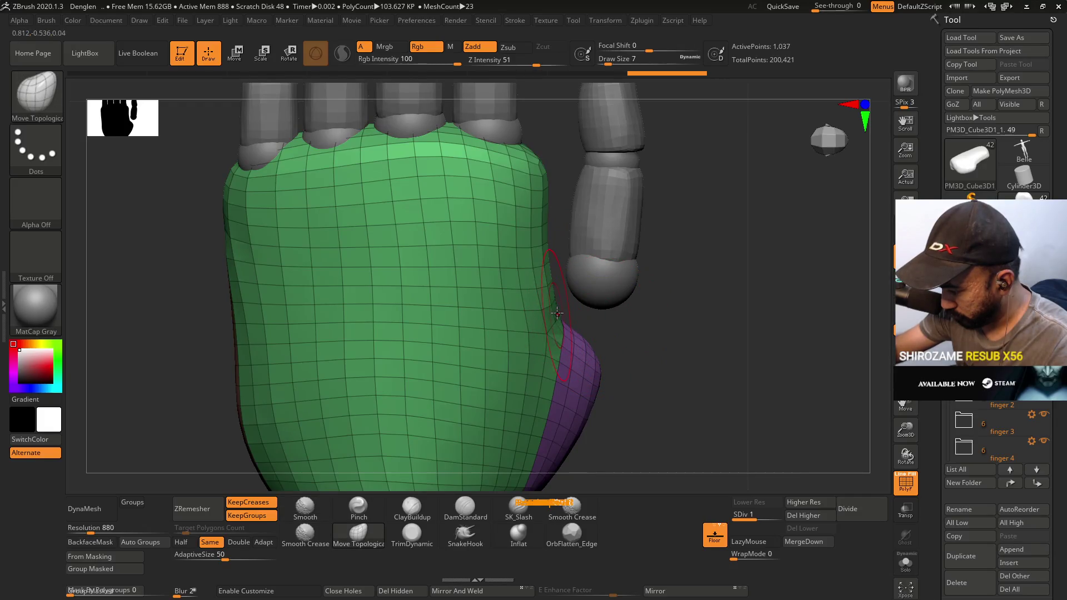
{"action": "key", "text": "s"}
{"action": "left_click_drag", "start_coordinate": [616, 341], "coordinate": [627, 341]}
{"action": "key", "text": "f"}
{"action": "key", "text": "ctrl"}
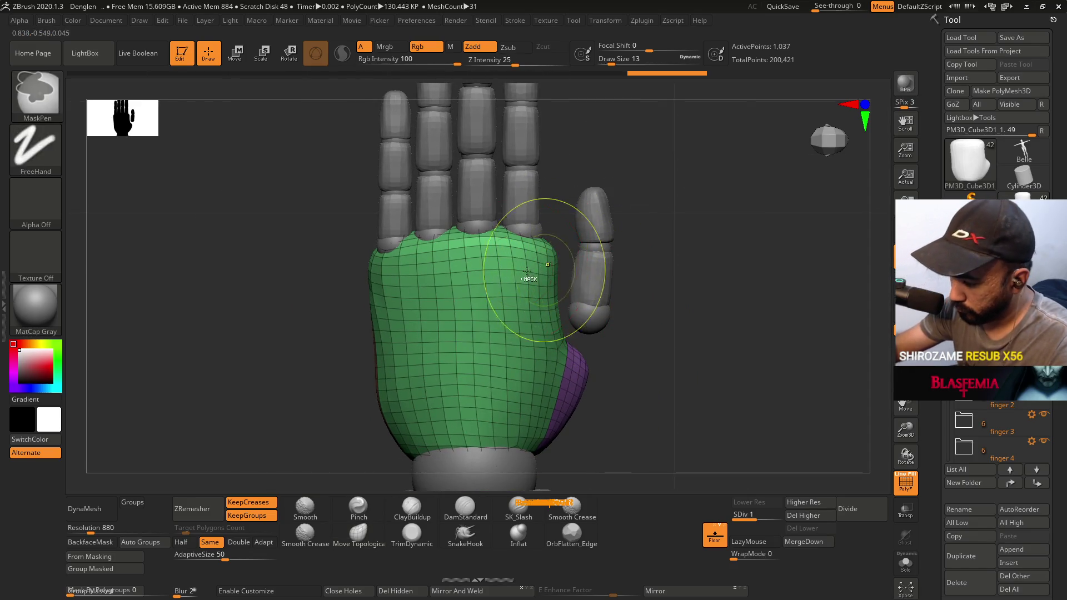
{"action": "left_click_drag", "start_coordinate": [367, 283], "coordinate": [398, 285], "text": "alt"}
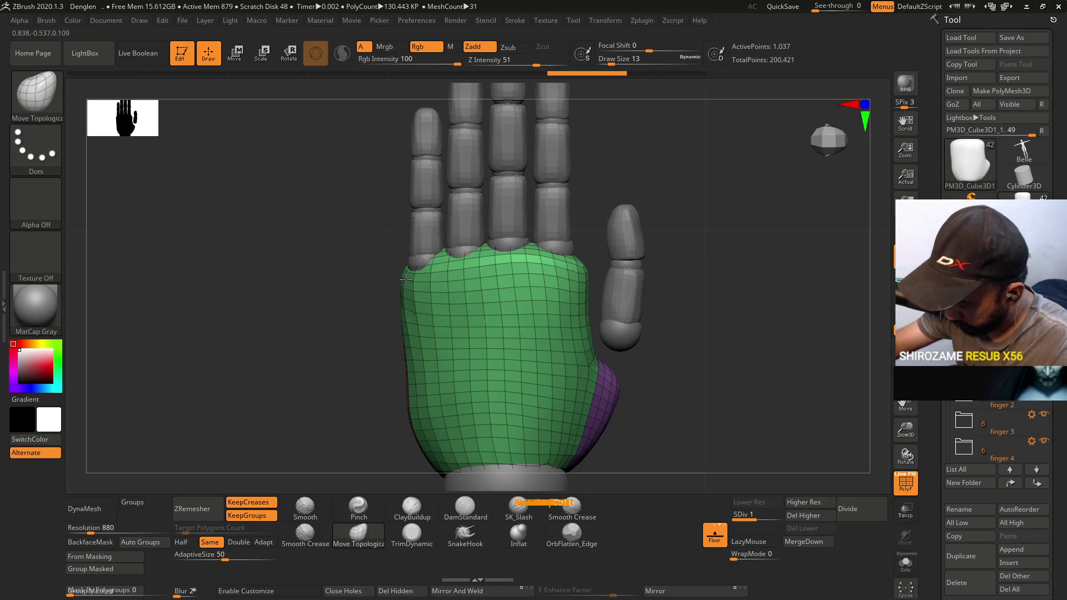
{"action": "left_click_drag", "start_coordinate": [402, 386], "coordinate": [426, 362]}
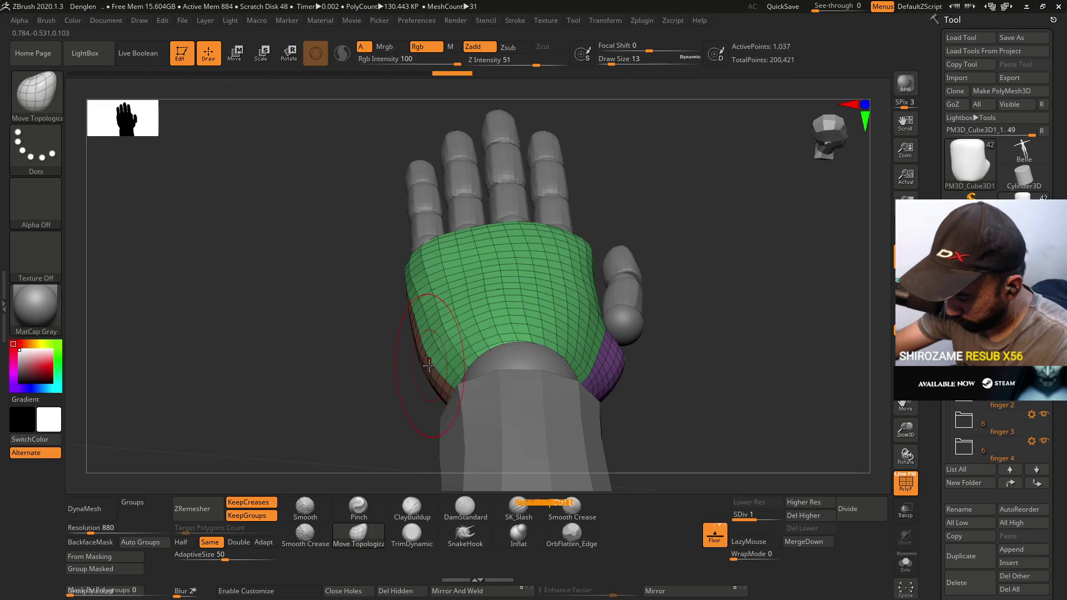
Hide polygroups, set draw size to 8, and turn to an angled view of the thumb.
{"action": "key", "text": "shift+f"}
{"action": "mouse_move", "coordinate": [439, 321]}
{"action": "left_mouse_down"}
{"action": "mouse_move", "coordinate": [464, 274]}
{"action": "mouse_move", "coordinate": [438, 301]}
{"action": "mouse_move", "coordinate": [447, 311]}
{"action": "mouse_move", "coordinate": [439, 334]}
{"action": "mouse_move", "coordinate": [381, 261]}
{"action": "mouse_move", "coordinate": [402, 305]}
{"action": "left_mouse_up"}
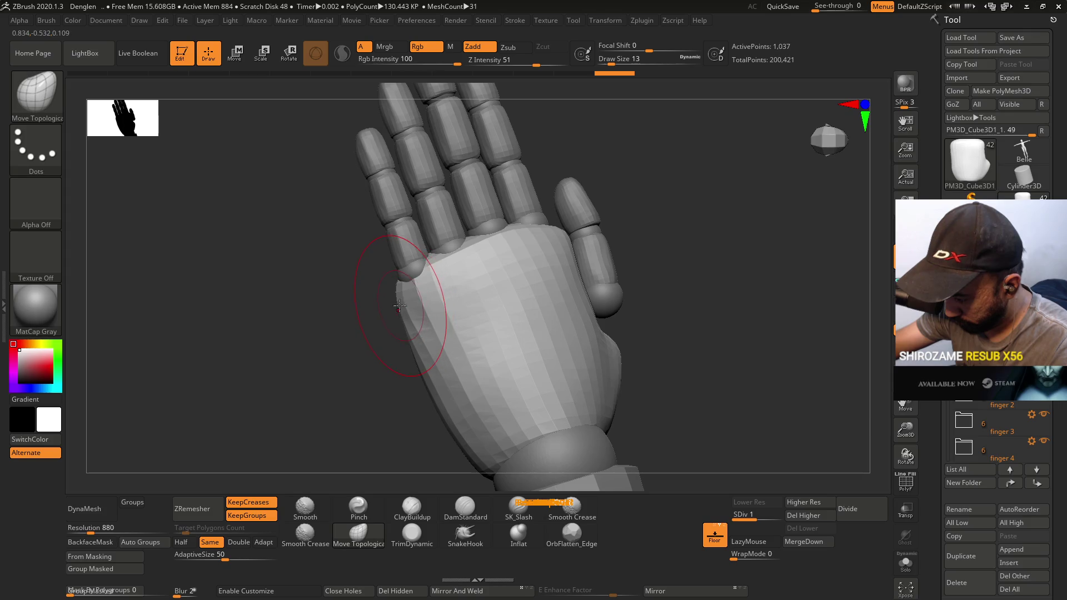
{"action": "key", "text": "s"}
{"action": "left_click", "coordinate": [399, 304]}
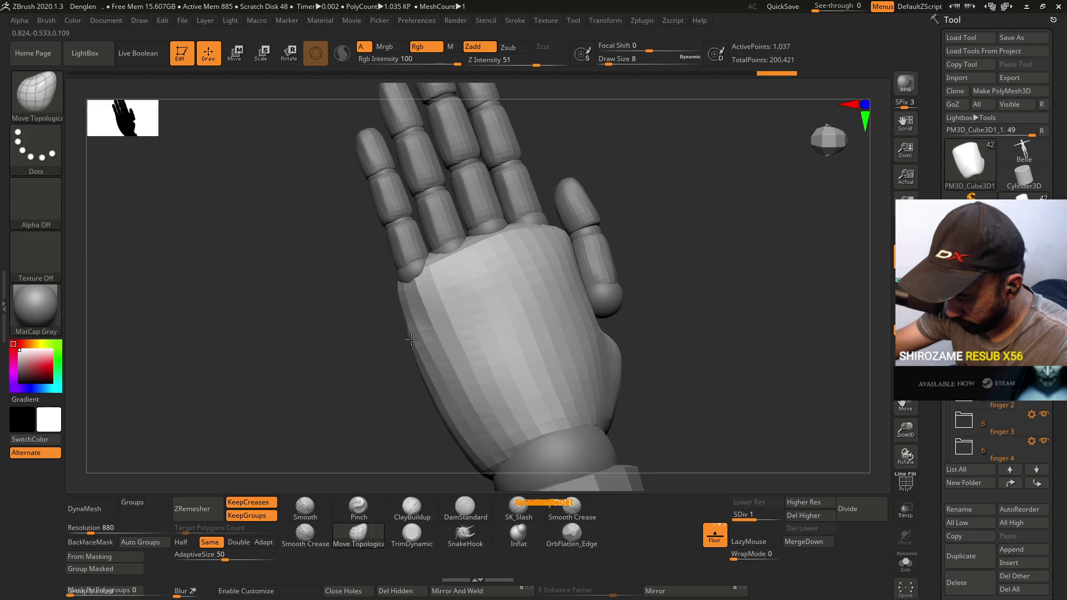
{"action": "mouse_move", "coordinate": [503, 210]}
{"action": "right_mouse_down", "text": "shift"}
{"action": "mouse_move", "coordinate": [498, 305]}
{"action": "mouse_move", "coordinate": [489, 303]}
{"action": "right_mouse_up", "text": "shift"}
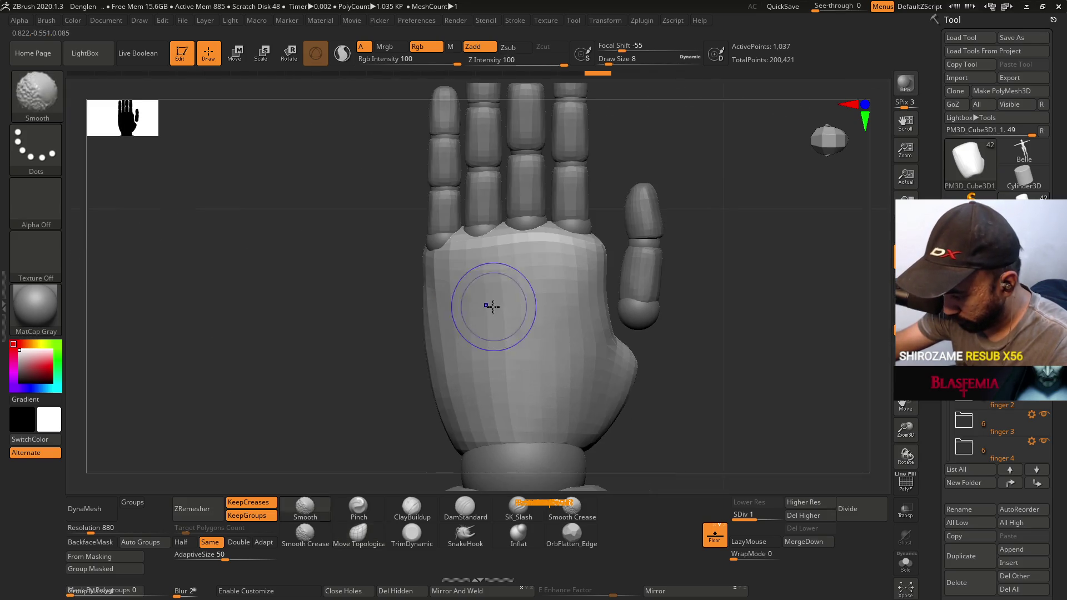
{"action": "right_click_drag", "start_coordinate": [630, 310], "coordinate": [611, 329]}
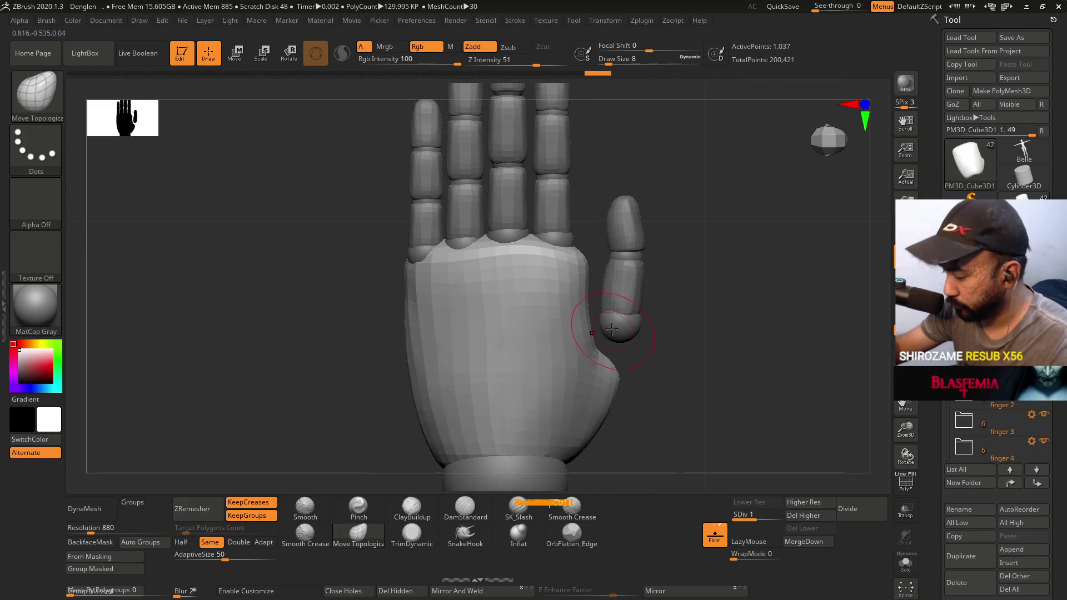
{"action": "mouse_move", "coordinate": [620, 284]}
{"action": "right_mouse_down"}
{"action": "mouse_move", "coordinate": [624, 330]}
{"action": "mouse_move", "coordinate": [623, 311]}
{"action": "mouse_move", "coordinate": [608, 365]}
{"action": "right_mouse_up"}
Pull the thumb base up and left at draw size 12, then drop the size to 6.
{"action": "key", "text": "s"}
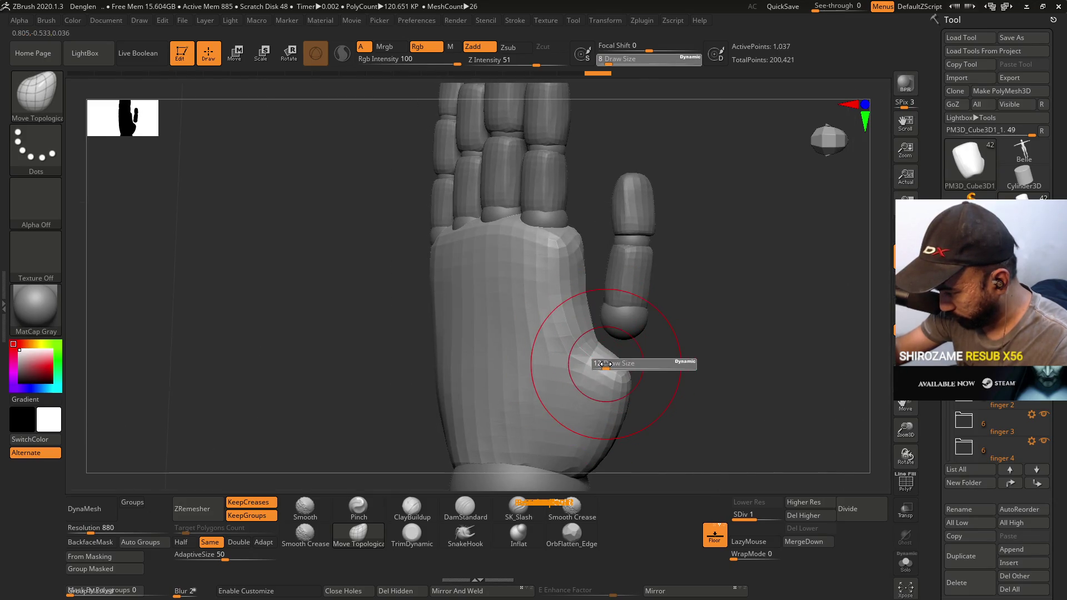
{"action": "key", "text": "Return"}
{"action": "left_click_drag", "start_coordinate": [593, 354], "coordinate": [585, 340]}
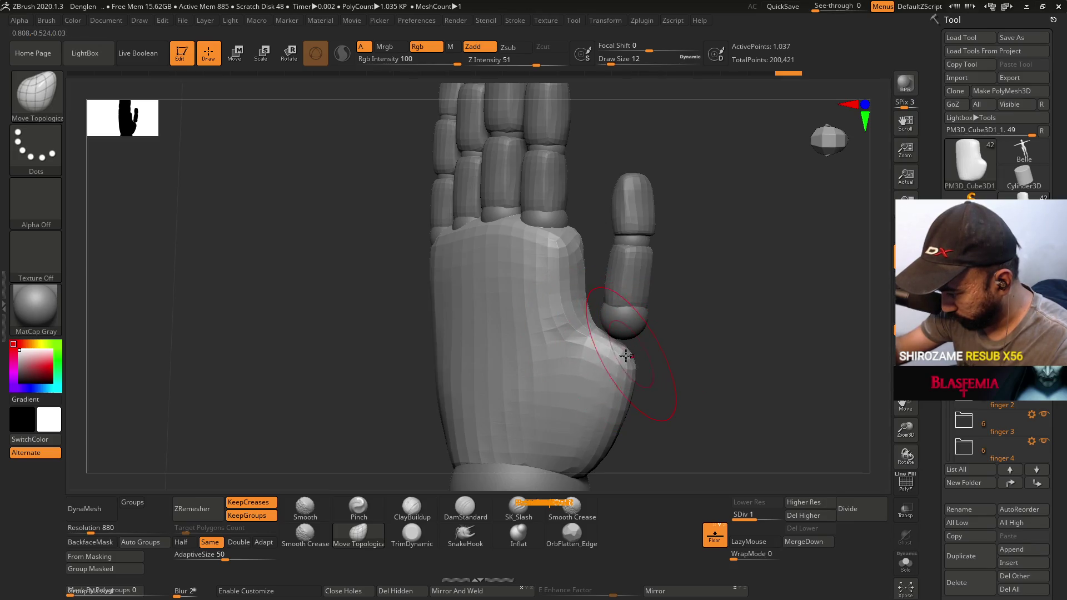
{"action": "mouse_move", "coordinate": [611, 326]}
{"action": "right_mouse_down"}
{"action": "mouse_move", "coordinate": [584, 333]}
{"action": "mouse_move", "coordinate": [607, 297]}
{"action": "mouse_move", "coordinate": [630, 343]}
{"action": "mouse_move", "coordinate": [607, 308]}
{"action": "mouse_move", "coordinate": [606, 333]}
{"action": "right_mouse_up"}
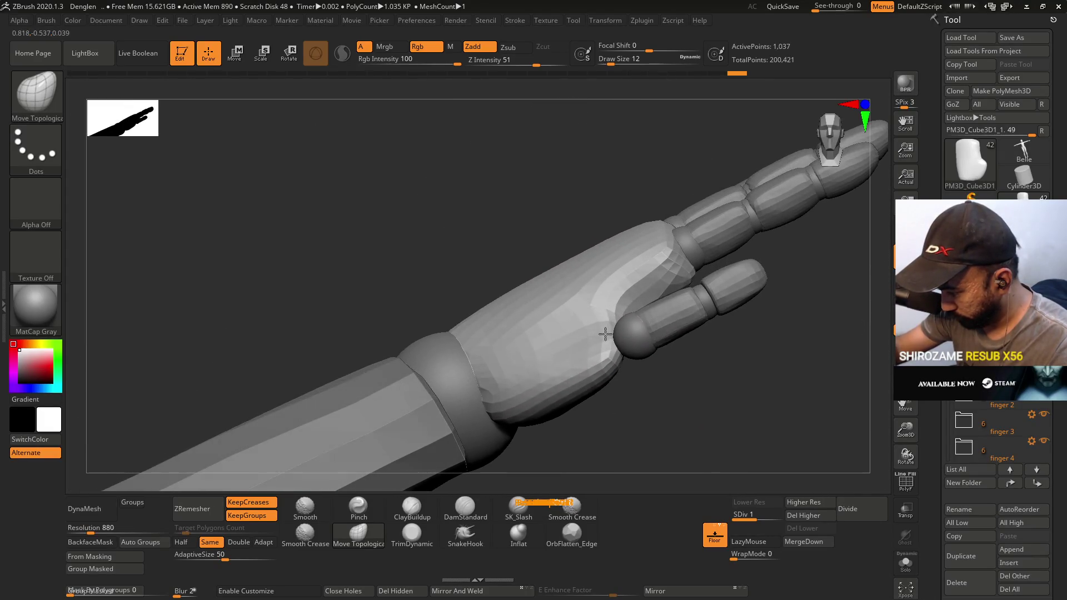
{"action": "key", "text": "s"}
{"action": "left_click_drag", "start_coordinate": [601, 333], "coordinate": [605, 333]}
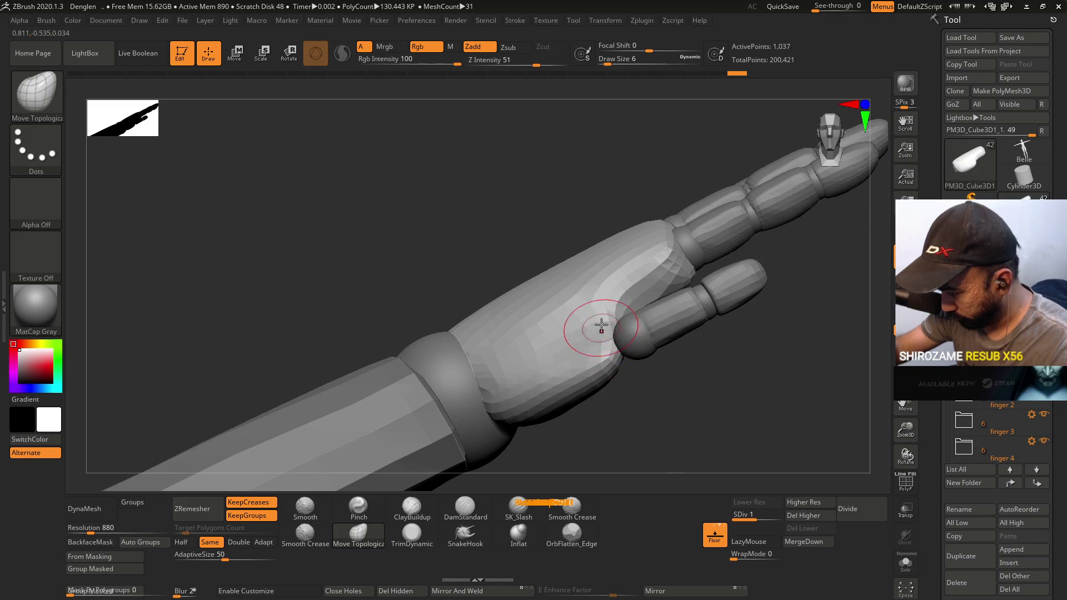
{"action": "left_click_drag", "start_coordinate": [602, 216], "coordinate": [585, 357], "text": "ctrl"}
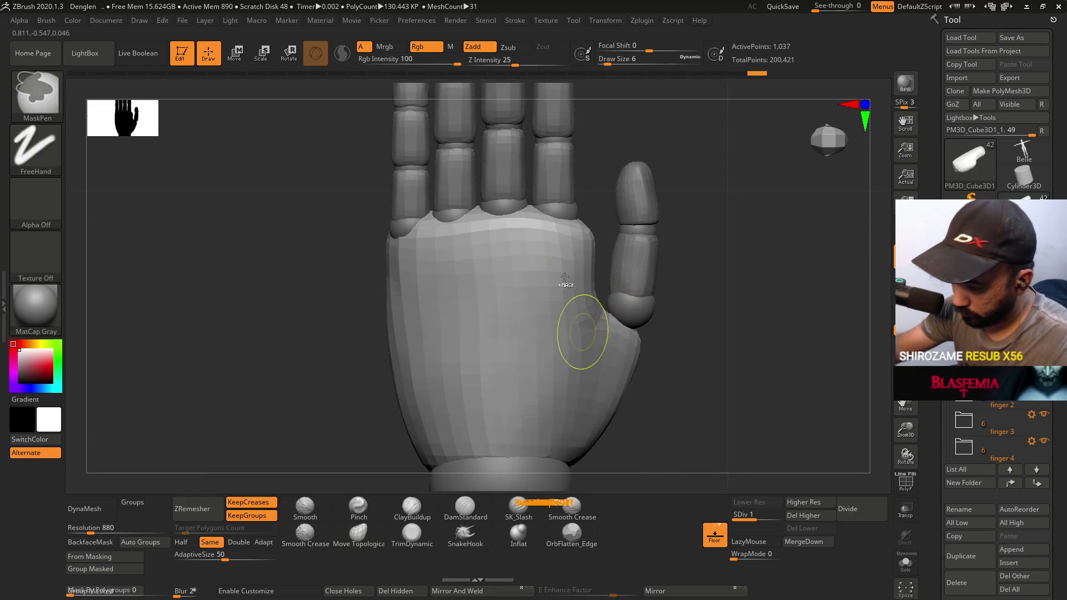
Switch masking to lasso style and return to the Move Topological brush via B-M-T.
{"action": "left_click", "coordinate": [32, 94]}
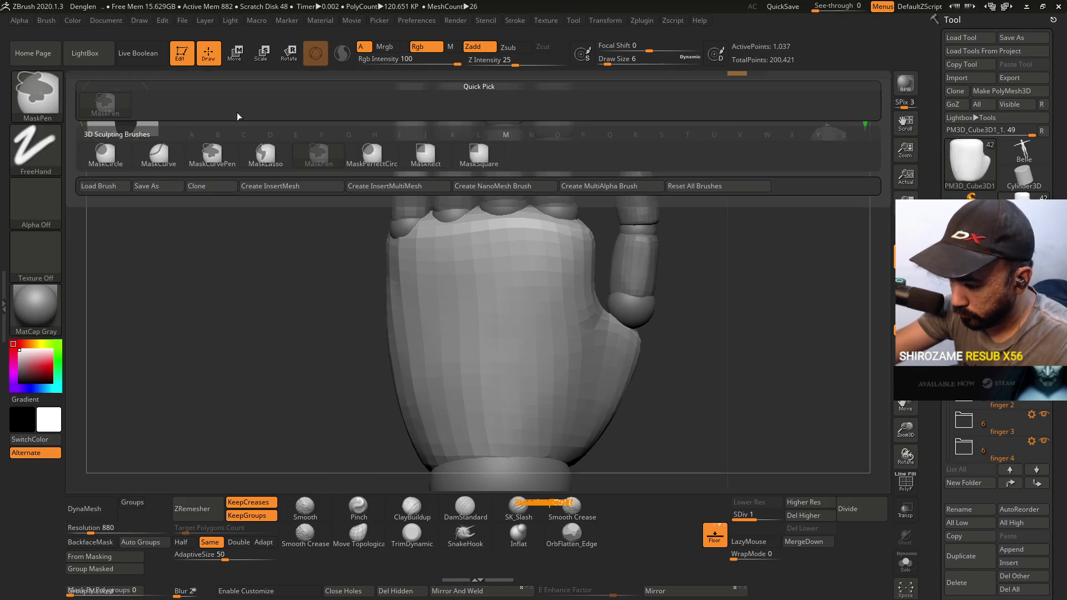
{"action": "left_click", "coordinate": [266, 153]}
{"action": "mouse_move", "coordinate": [604, 218]}
{"action": "left_mouse_down", "text": "ctrl"}
{"action": "mouse_move", "coordinate": [352, 100]}
{"action": "mouse_move", "coordinate": [576, 288]}
{"action": "mouse_move", "coordinate": [602, 227]}
{"action": "left_mouse_up", "text": "ctrl"}
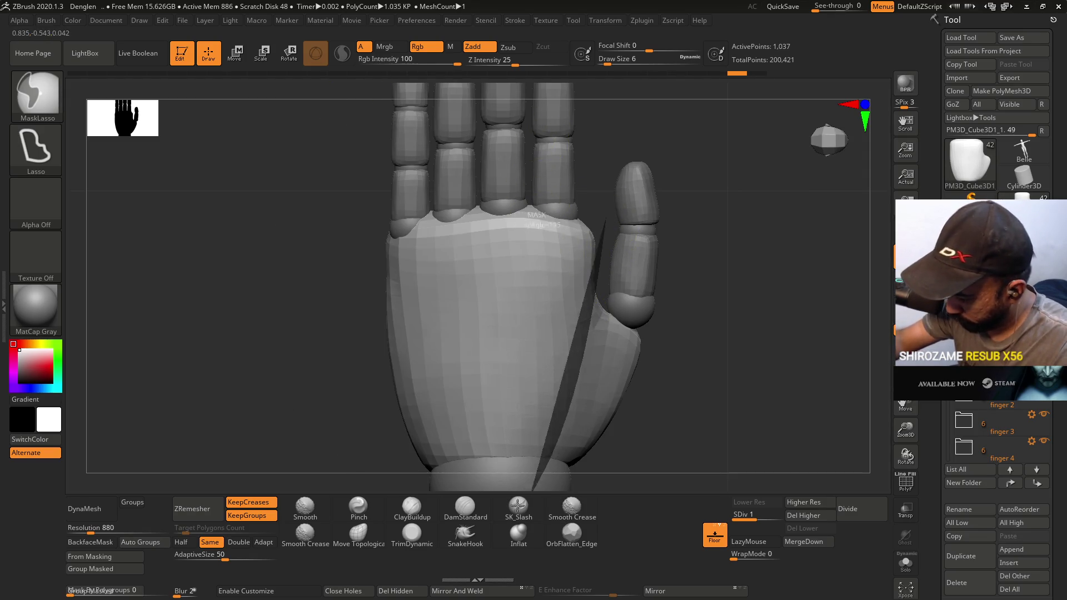
{"action": "key", "text": "b"}
{"action": "key", "text": "m"}
{"action": "key", "text": "t"}
Mask the thumb base region and invert the mask to protect the thumb.
{"action": "left_click_drag", "start_coordinate": [684, 295], "coordinate": [581, 323]}
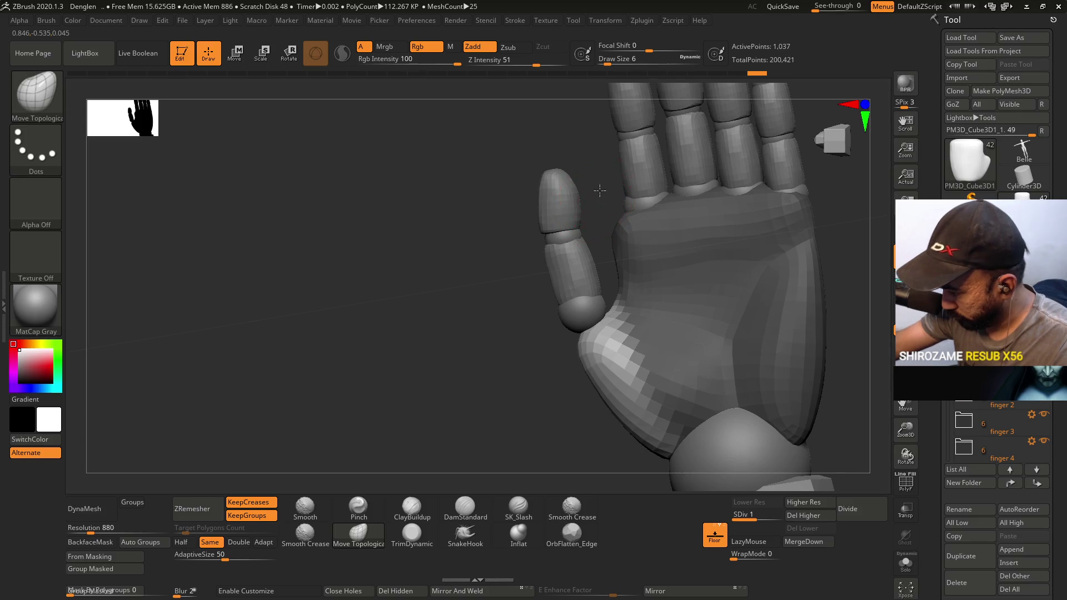
{"action": "left_click_drag", "start_coordinate": [599, 191], "coordinate": [602, 214], "text": "shift"}
{"action": "key", "text": "ctrl"}
{"action": "mouse_move", "coordinate": [653, 353]}
{"action": "left_mouse_down", "text": "ctrl"}
{"action": "mouse_move", "coordinate": [623, 528]}
{"action": "mouse_move", "coordinate": [481, 302]}
{"action": "mouse_move", "coordinate": [544, 261]}
{"action": "left_mouse_up", "text": "ctrl"}
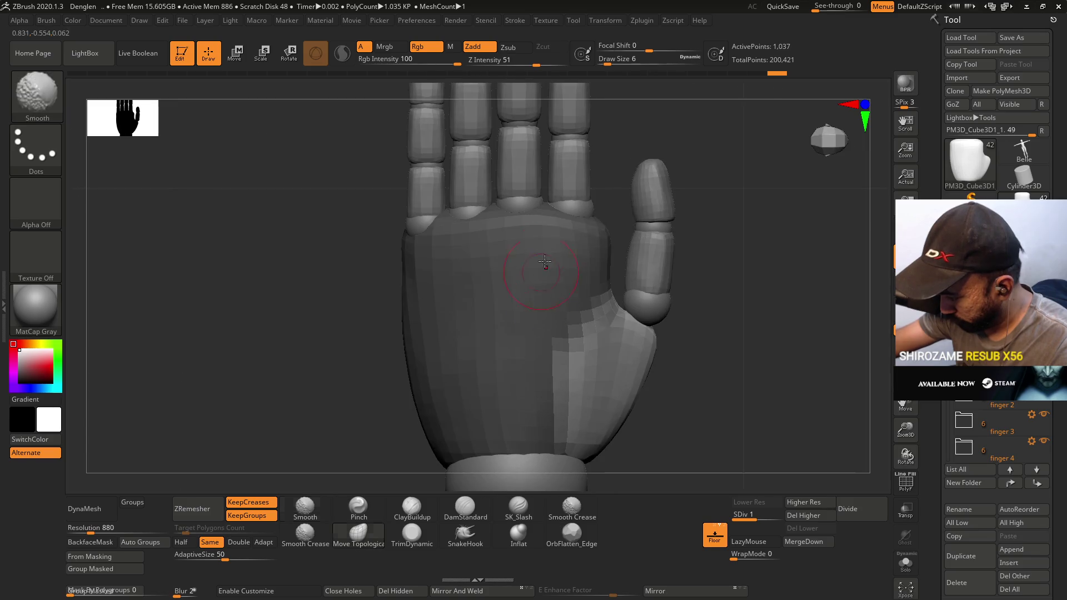
{"action": "mouse_move", "coordinate": [608, 291]}
{"action": "left_mouse_down", "text": "ctrl"}
{"action": "mouse_move", "coordinate": [581, 361]}
{"action": "mouse_move", "coordinate": [505, 294]}
{"action": "mouse_move", "coordinate": [614, 322]}
{"action": "mouse_move", "coordinate": [609, 300]}
{"action": "left_mouse_up", "text": "ctrl"}
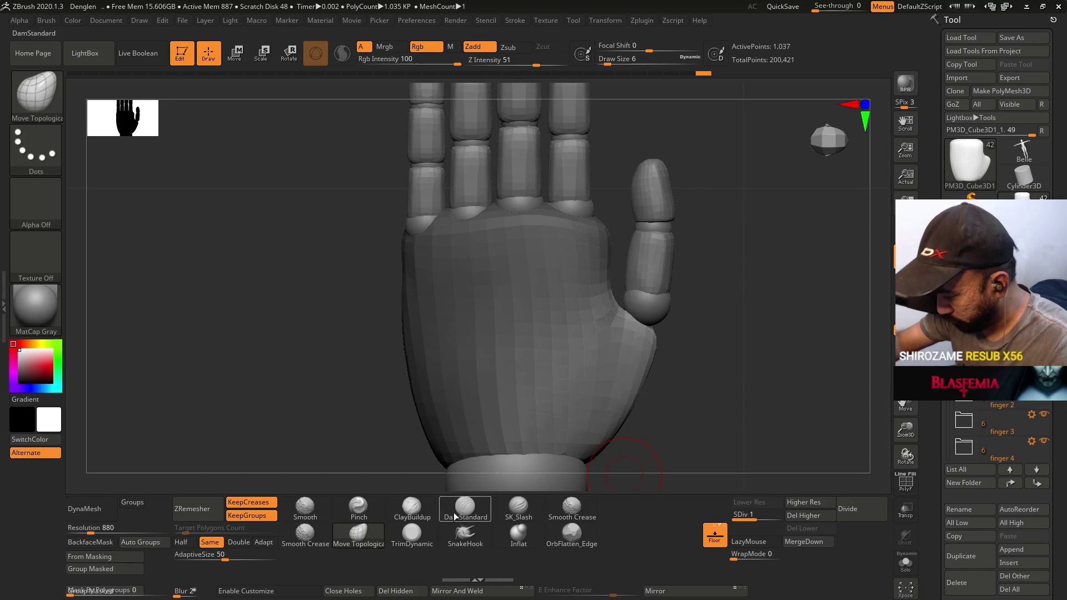
{"action": "left_click", "coordinate": [680, 274], "text": "ctrl"}
Adjust the brush size and turn the palm to face the camera.
{"action": "key", "text": "s"}
{"action": "mouse_move", "coordinate": [655, 364]}
{"action": "left_mouse_down"}
{"action": "mouse_move", "coordinate": [572, 368]}
{"action": "mouse_move", "coordinate": [582, 378]}
{"action": "mouse_move", "coordinate": [579, 364]}
{"action": "left_mouse_up"}
{"action": "key", "text": "s"}
{"action": "key", "text": "s"}
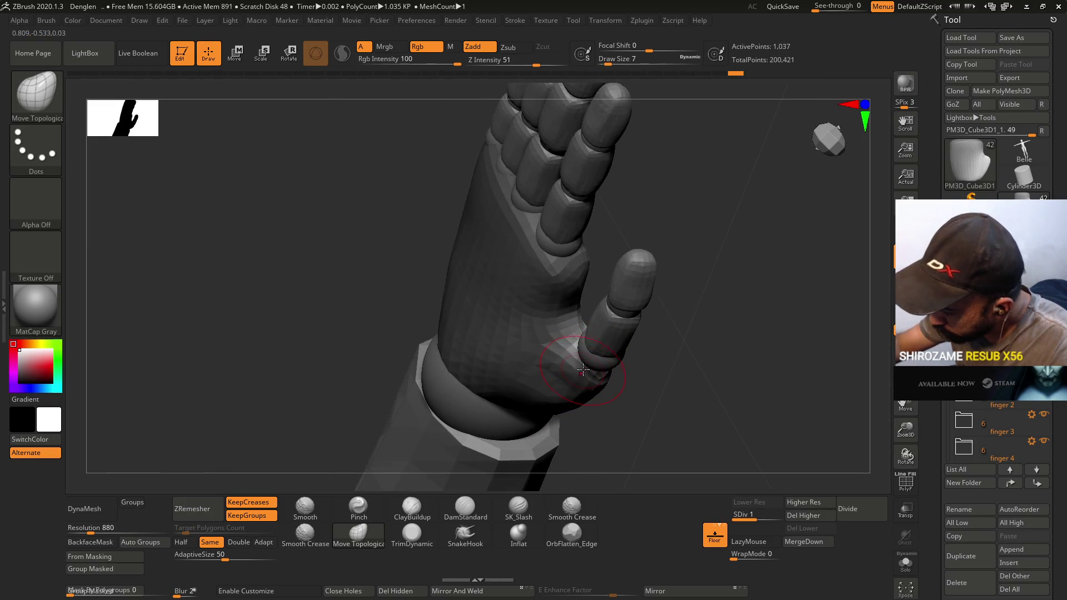
{"action": "mouse_move", "coordinate": [608, 369]}
{"action": "left_mouse_down"}
{"action": "mouse_move", "coordinate": [553, 392]}
{"action": "mouse_move", "coordinate": [577, 352]}
{"action": "mouse_move", "coordinate": [577, 321]}
{"action": "left_mouse_up"}
{"action": "key", "text": "space"}
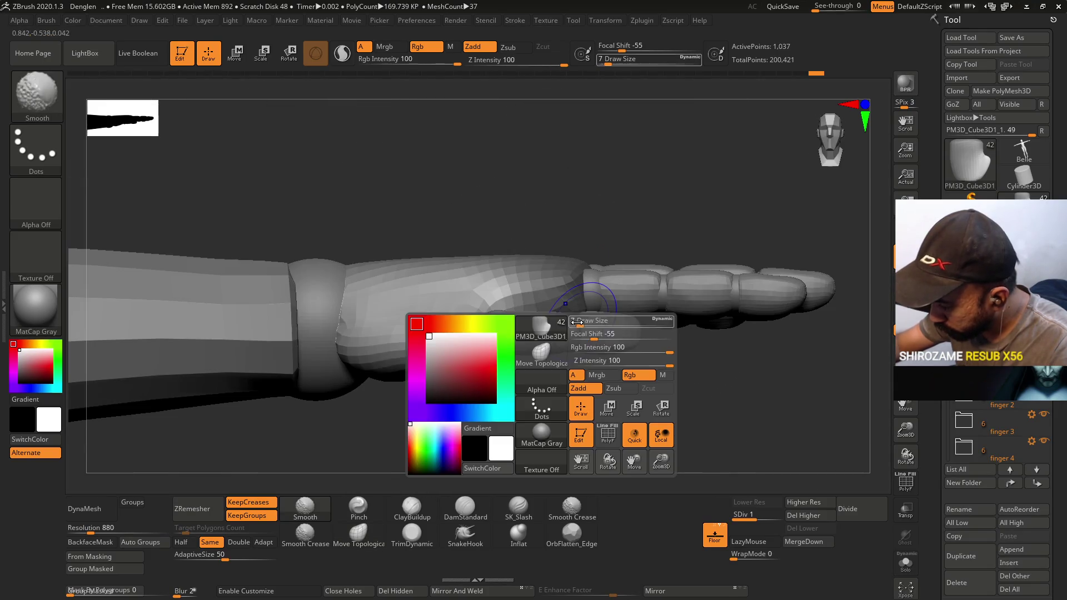
{"action": "mouse_move", "coordinate": [512, 210]}
{"action": "left_mouse_down"}
{"action": "mouse_move", "coordinate": [504, 362]}
{"action": "mouse_move", "coordinate": [525, 361]}
{"action": "left_mouse_up"}
{"action": "mouse_move", "coordinate": [510, 385]}
{"action": "right_mouse_down"}
{"action": "mouse_move", "coordinate": [538, 381]}
{"action": "mouse_move", "coordinate": [548, 345]}
{"action": "mouse_move", "coordinate": [516, 434]}
{"action": "right_mouse_up"}
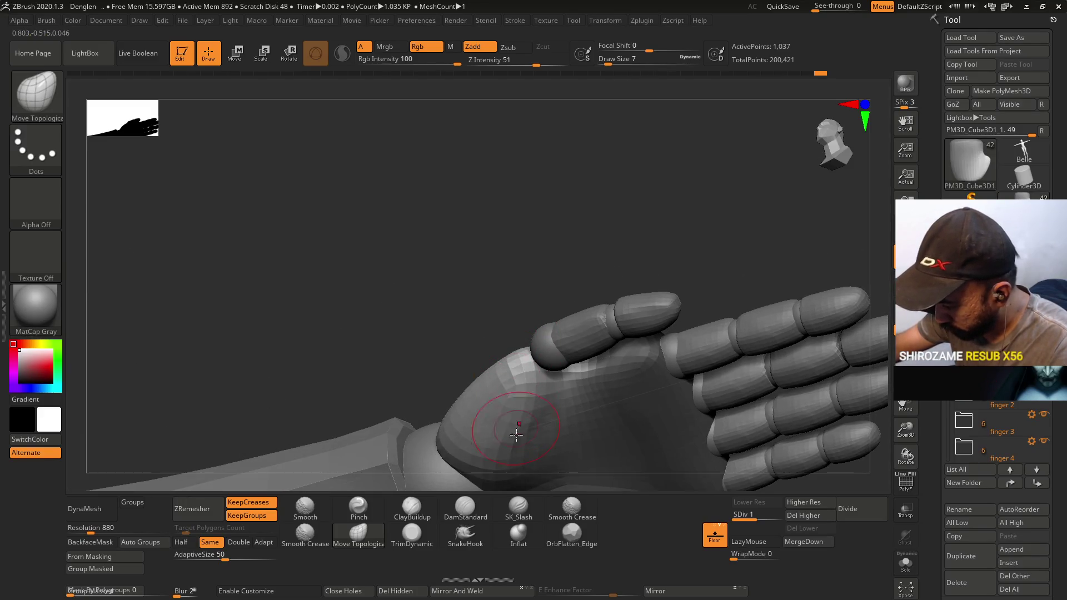
{"action": "right_click_drag", "start_coordinate": [571, 387], "coordinate": [489, 361]}
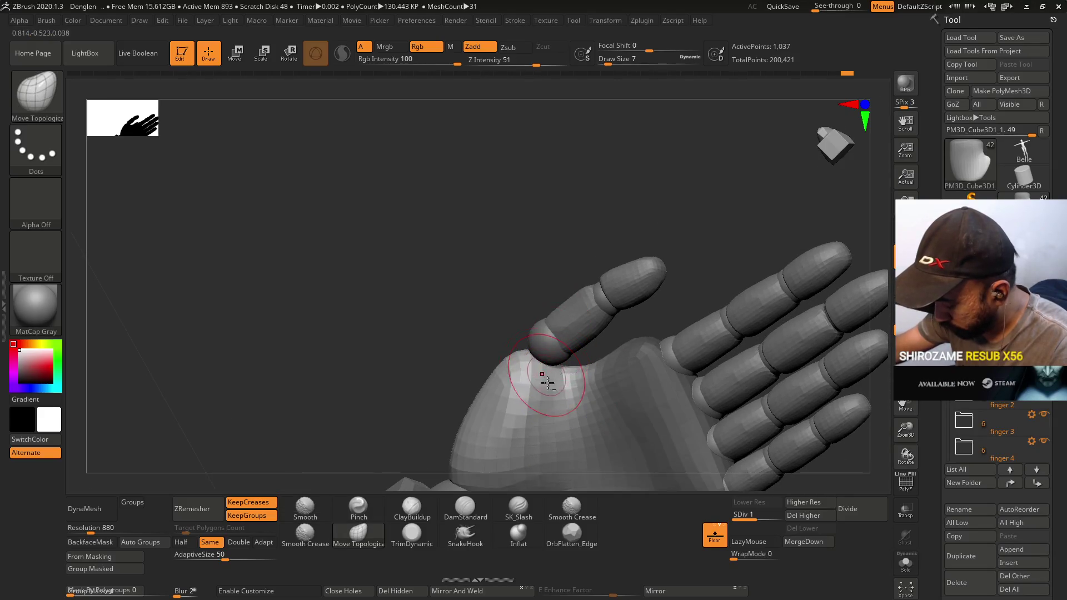
Build up and smooth the palm near the index finger with ClayBuildup.
{"action": "key", "text": "shift+f"}
{"action": "key", "text": "shift+f"}
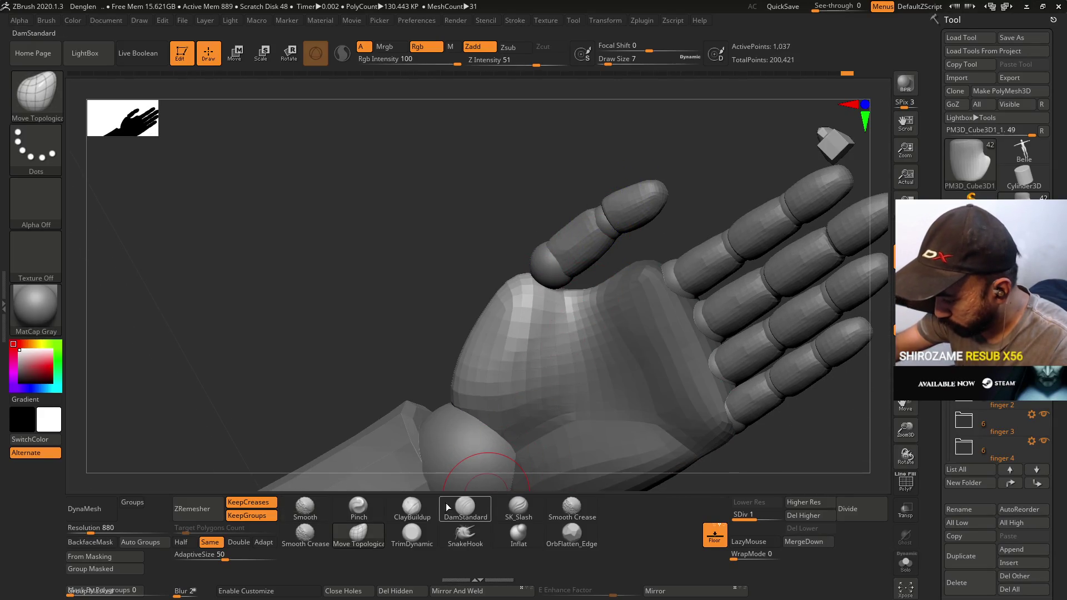
{"action": "left_click", "coordinate": [412, 507]}
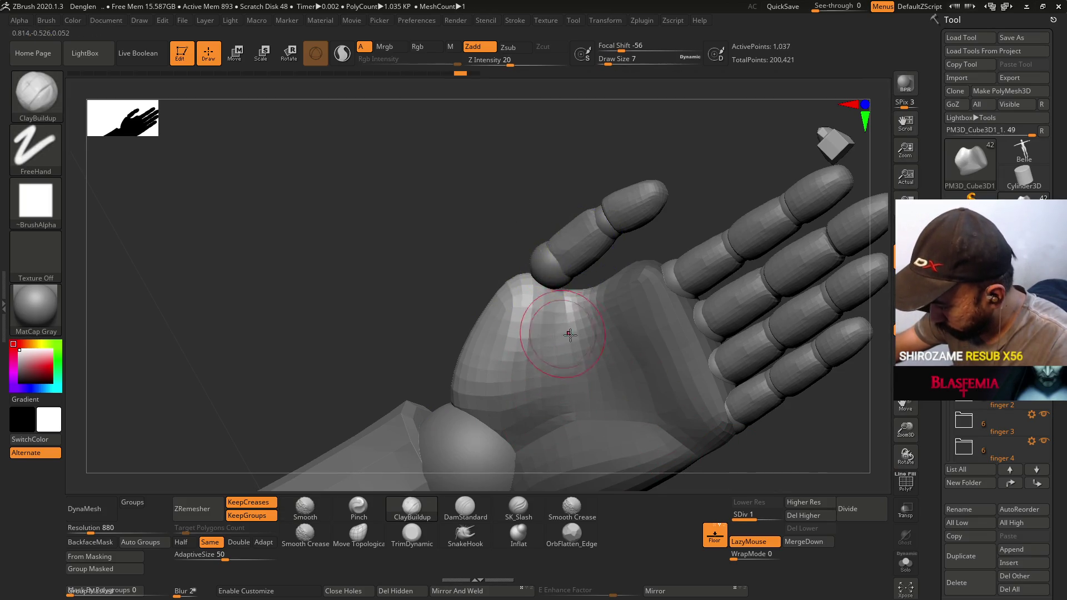
{"action": "right_click_drag", "start_coordinate": [543, 325], "coordinate": [550, 333]}
{"action": "key", "text": "shift+f"}
{"action": "key", "text": "shift+f"}
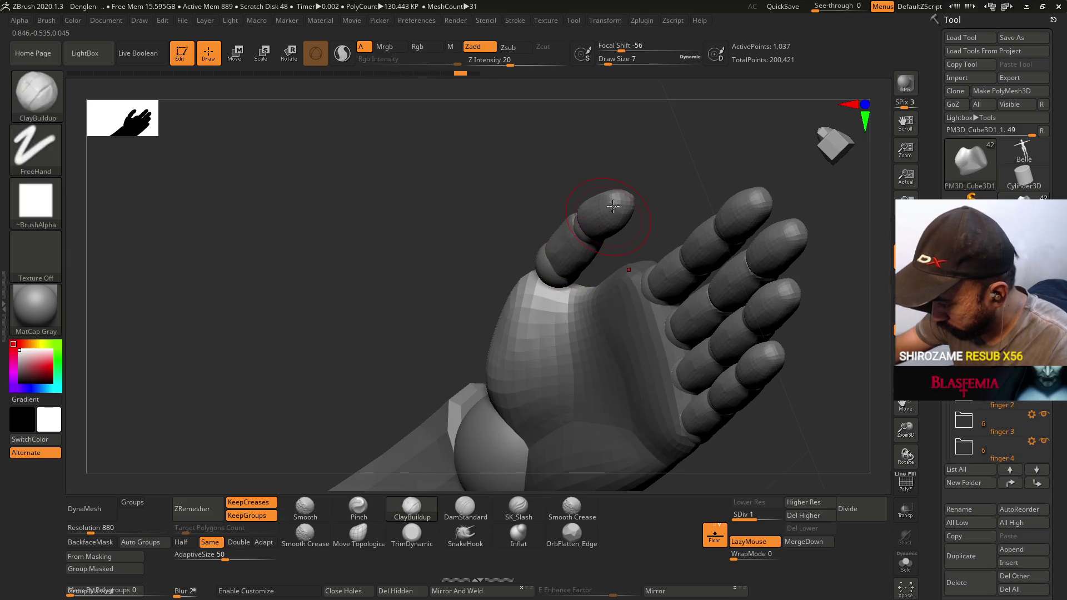
{"action": "left_click_drag", "start_coordinate": [558, 231], "coordinate": [551, 303], "text": "shift"}
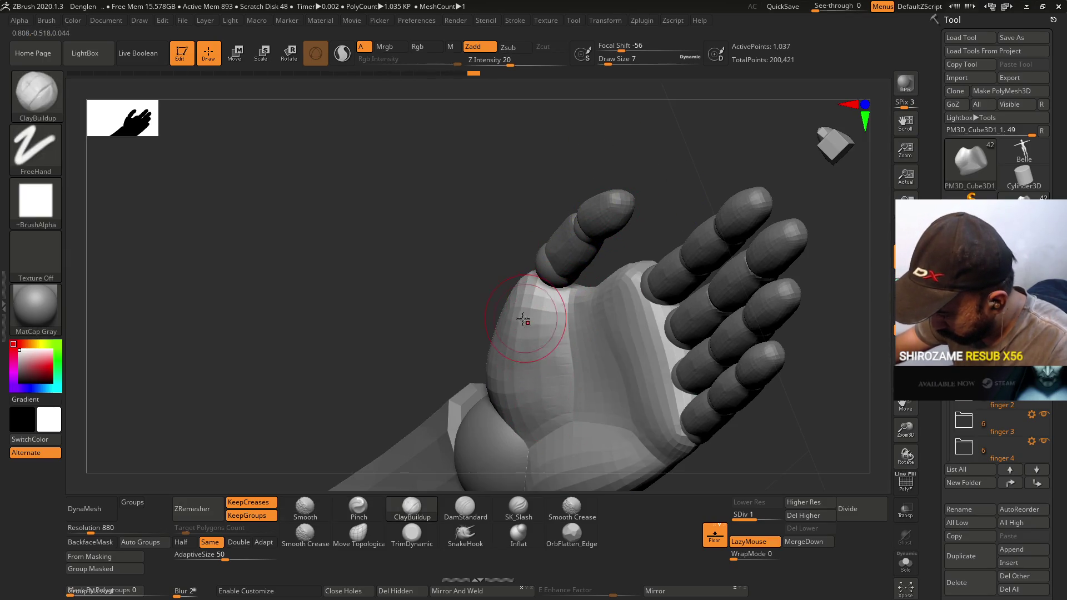
{"action": "left_click_drag", "start_coordinate": [564, 255], "coordinate": [545, 316], "text": "shift"}
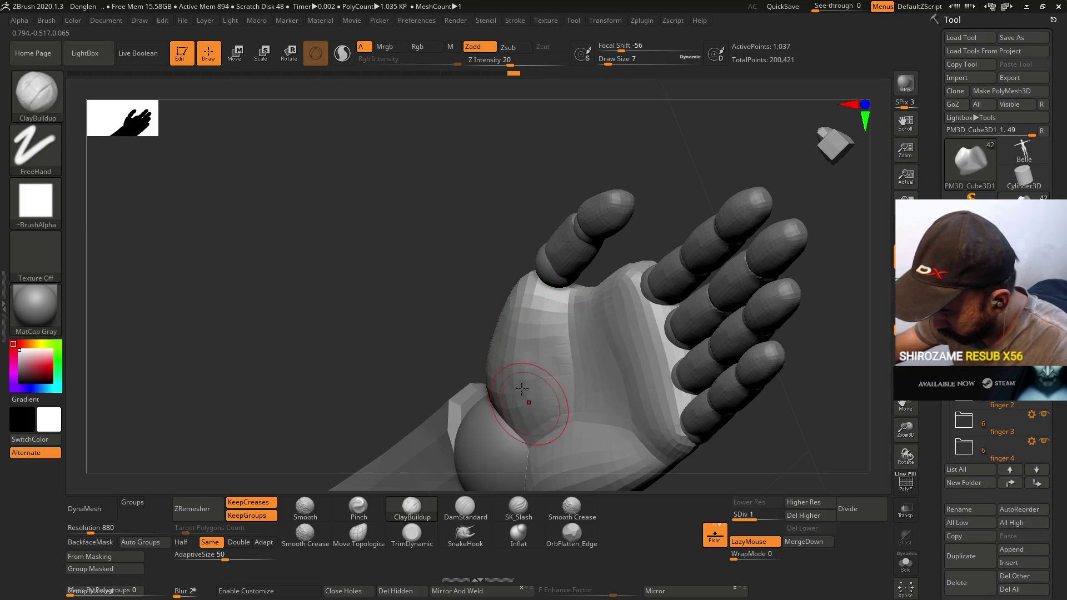
Preview the hand at SDiv 2, then return to SDiv 1 and view it side-on.
{"action": "left_click", "coordinate": [769, 521]}
{"action": "left_click_drag", "start_coordinate": [702, 433], "coordinate": [570, 340]}
{"action": "key", "text": "shift+d"}
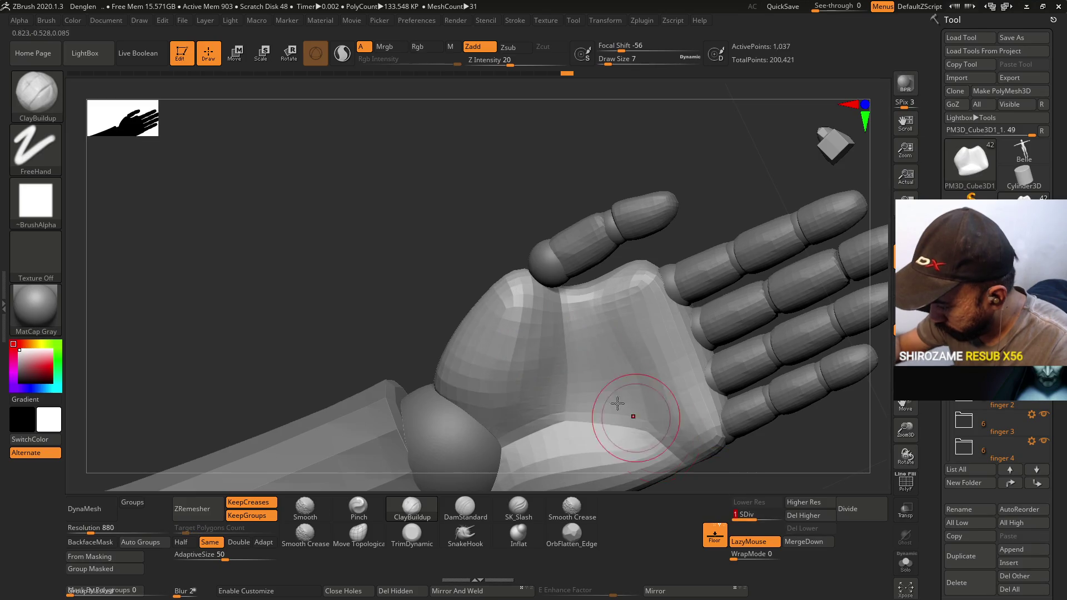
{"action": "mouse_move", "coordinate": [495, 312]}
{"action": "left_mouse_down"}
{"action": "mouse_move", "coordinate": [568, 376]}
{"action": "mouse_move", "coordinate": [517, 311]}
{"action": "mouse_move", "coordinate": [489, 239]}
{"action": "mouse_move", "coordinate": [509, 370]}
{"action": "left_mouse_up"}
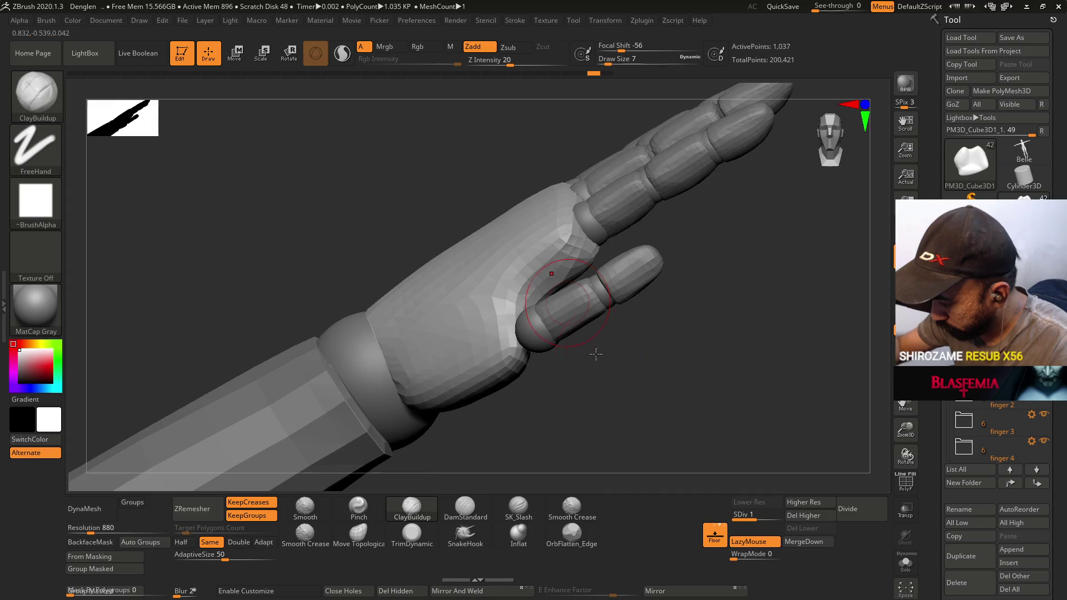
{"action": "left_click_drag", "start_coordinate": [596, 353], "coordinate": [529, 370]}
Push the flesh at the thumb and index finger base into shape with Move Topological.
{"action": "left_click", "coordinate": [362, 538]}
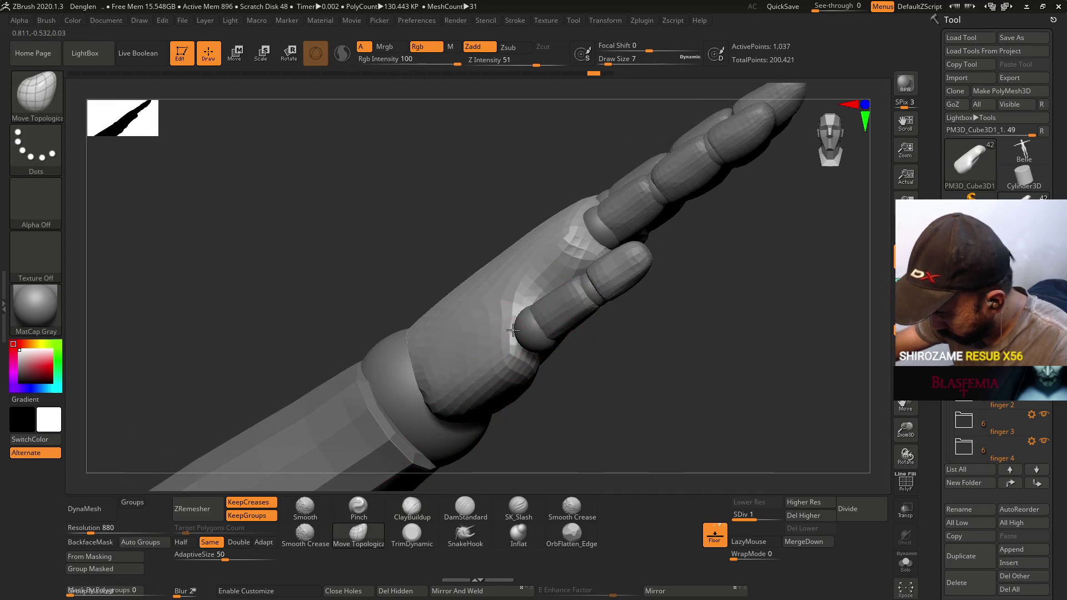
{"action": "mouse_move", "coordinate": [515, 325]}
{"action": "left_mouse_down"}
{"action": "mouse_move", "coordinate": [589, 278]}
{"action": "mouse_move", "coordinate": [523, 339]}
{"action": "left_mouse_up"}
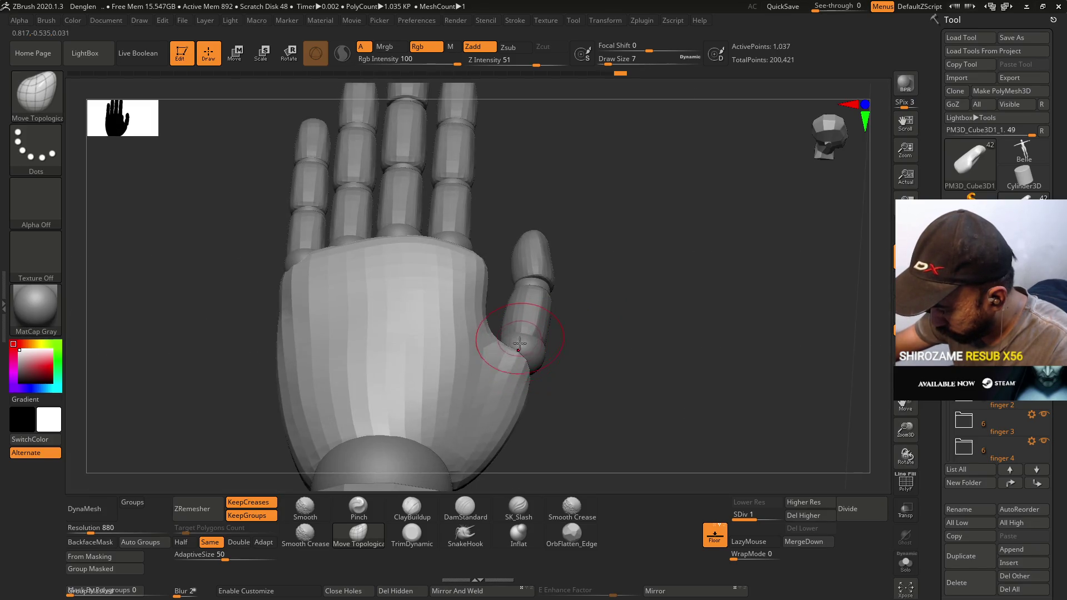
{"action": "mouse_move", "coordinate": [537, 374]}
{"action": "left_mouse_down"}
{"action": "mouse_move", "coordinate": [561, 345]}
{"action": "mouse_move", "coordinate": [543, 366]}
{"action": "left_mouse_up"}
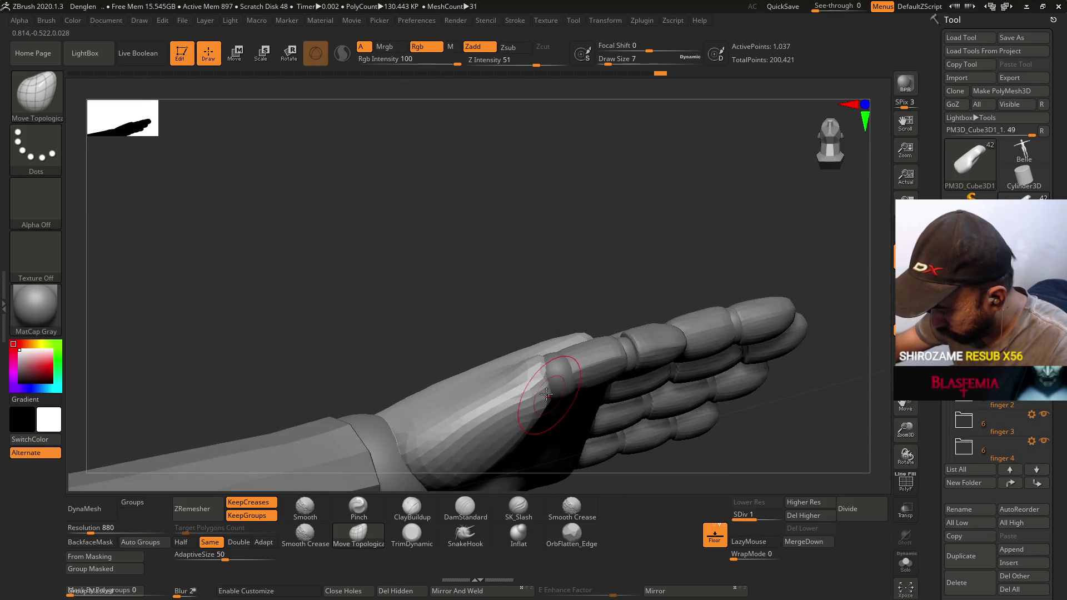
{"action": "left_click_drag", "start_coordinate": [526, 371], "coordinate": [546, 354]}
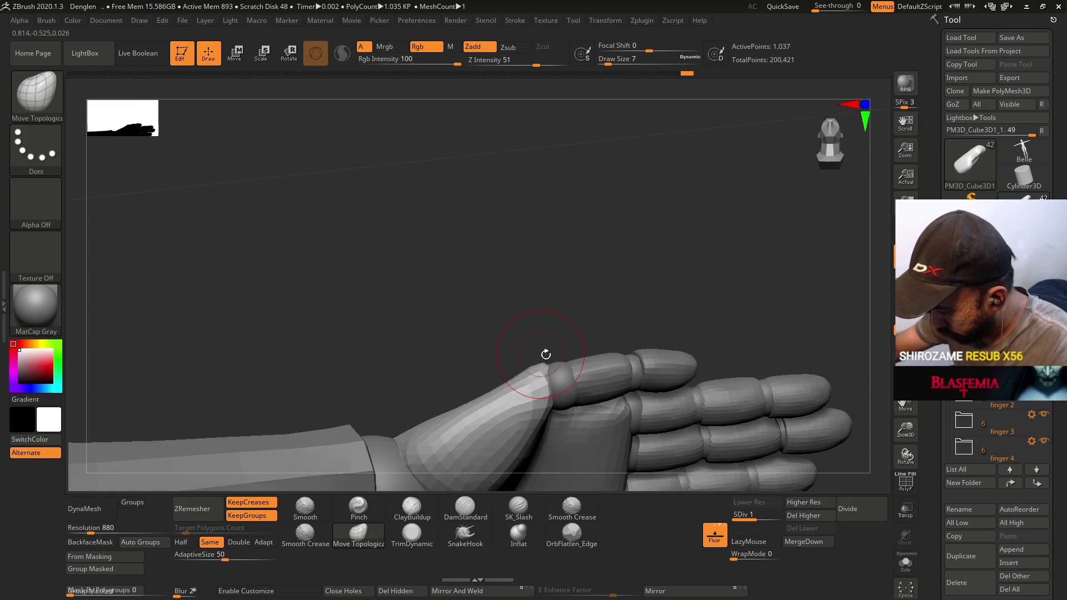
{"action": "mouse_move", "coordinate": [555, 413]}
{"action": "left_mouse_down"}
{"action": "mouse_move", "coordinate": [395, 383]}
{"action": "mouse_move", "coordinate": [542, 384]}
{"action": "mouse_move", "coordinate": [558, 372]}
{"action": "mouse_move", "coordinate": [539, 405]}
{"action": "mouse_move", "coordinate": [559, 381]}
{"action": "left_mouse_up"}
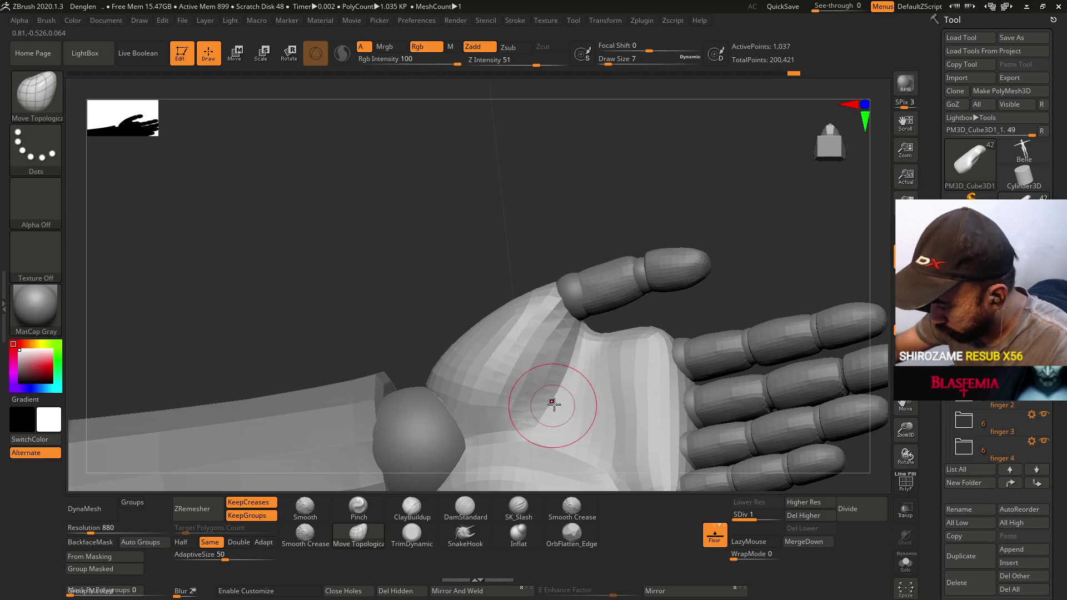
{"action": "left_click_drag", "start_coordinate": [573, 294], "coordinate": [577, 334]}
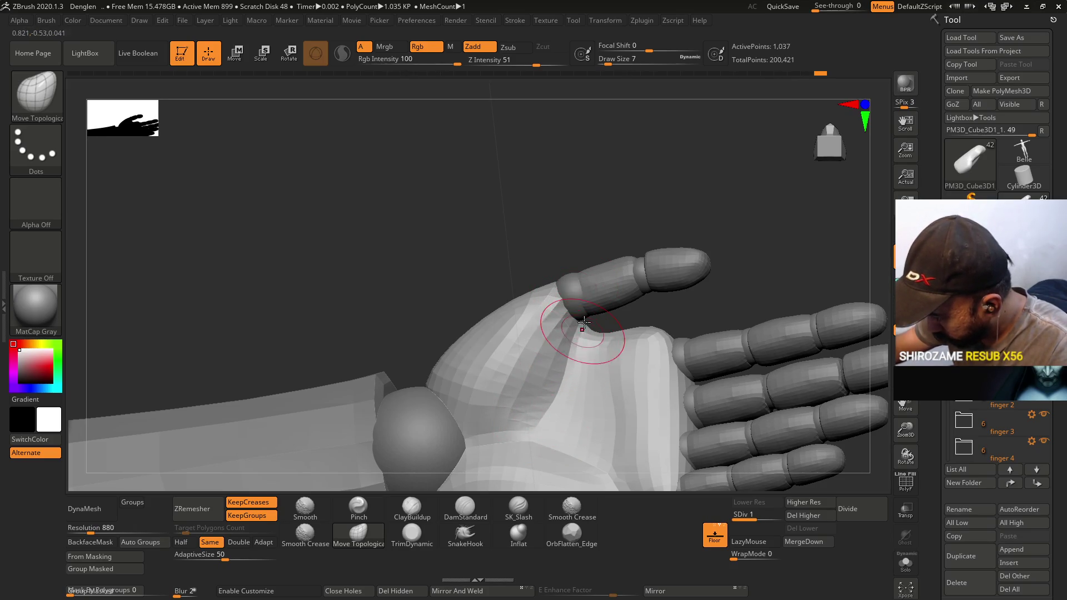
{"action": "mouse_move", "coordinate": [577, 287]}
{"action": "left_mouse_down"}
{"action": "mouse_move", "coordinate": [554, 329]}
{"action": "mouse_move", "coordinate": [528, 325]}
{"action": "mouse_move", "coordinate": [568, 315]}
{"action": "left_mouse_up"}
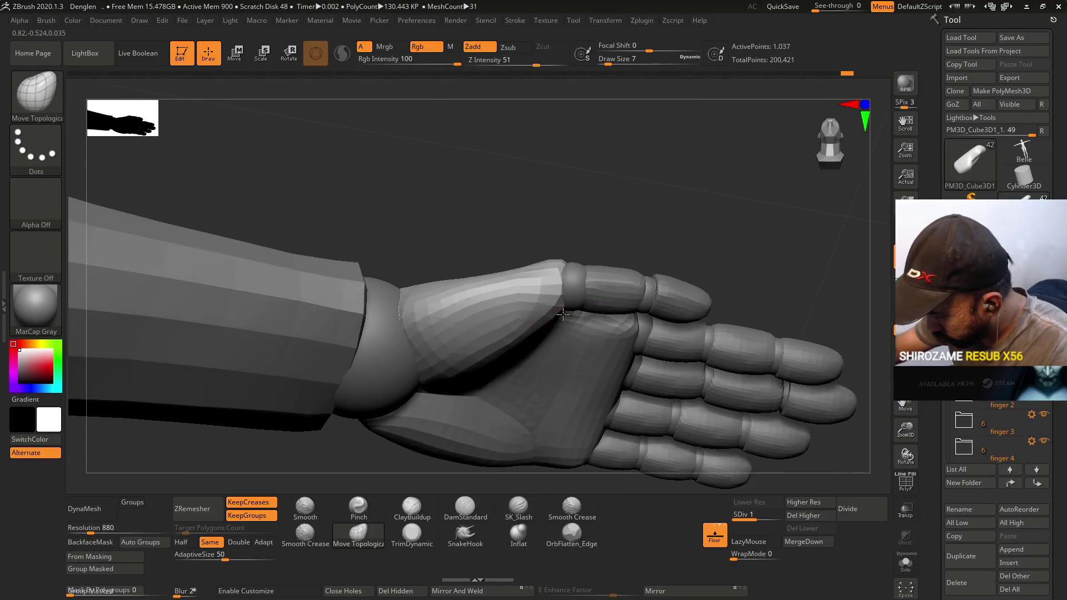
{"action": "mouse_move", "coordinate": [561, 233]}
{"action": "left_mouse_down"}
{"action": "mouse_move", "coordinate": [579, 310]}
{"action": "mouse_move", "coordinate": [552, 285]}
{"action": "mouse_move", "coordinate": [565, 226]}
{"action": "mouse_move", "coordinate": [558, 250]}
{"action": "mouse_move", "coordinate": [511, 288]}
{"action": "mouse_move", "coordinate": [449, 478]}
{"action": "left_mouse_up"}
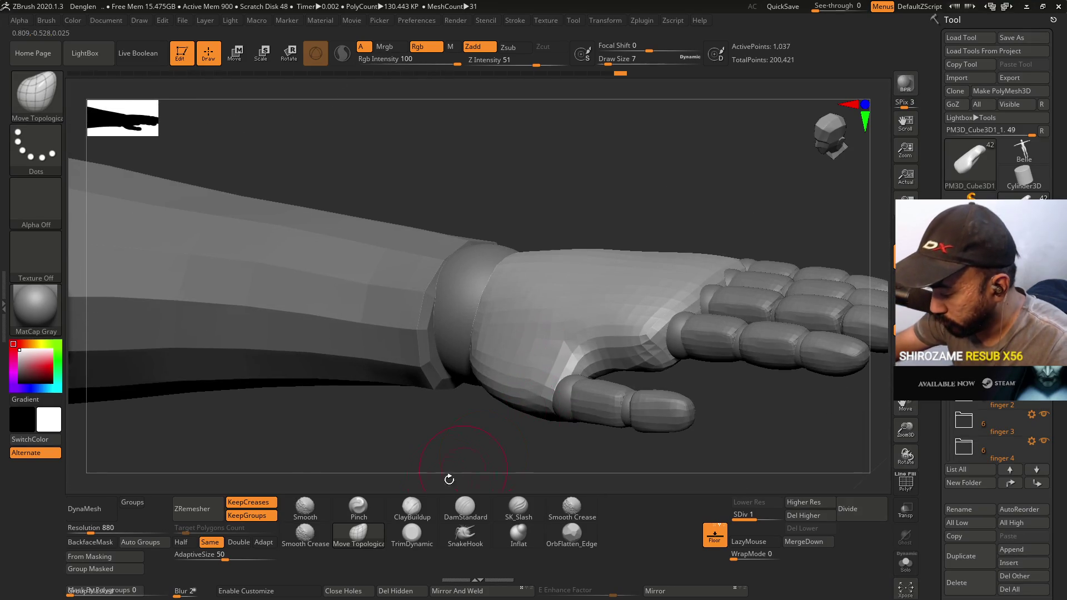
Build up clay on the palm with ClayBuildup from a low side view.
{"action": "left_click", "coordinate": [412, 507]}
{"action": "left_click_drag", "start_coordinate": [421, 433], "coordinate": [494, 403]}
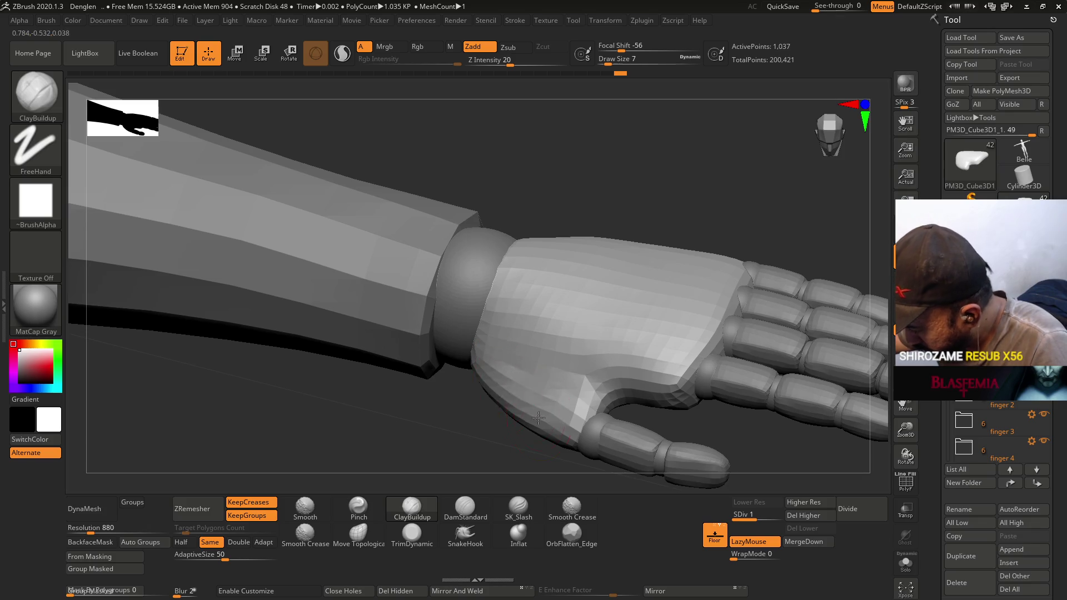
{"action": "mouse_move", "coordinate": [508, 364]}
{"action": "left_mouse_down"}
{"action": "mouse_move", "coordinate": [512, 305]}
{"action": "mouse_move", "coordinate": [512, 369]}
{"action": "left_mouse_up"}
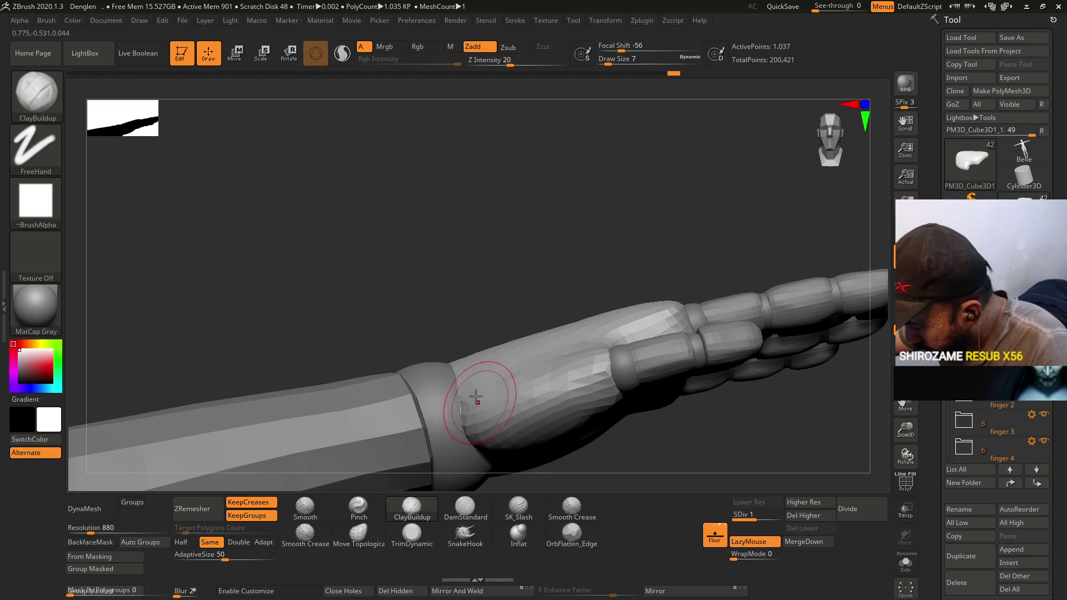
{"action": "mouse_move", "coordinate": [575, 333]}
{"action": "left_mouse_down"}
{"action": "mouse_move", "coordinate": [594, 312]}
{"action": "mouse_move", "coordinate": [569, 246]}
{"action": "mouse_move", "coordinate": [574, 273]}
{"action": "left_mouse_up"}
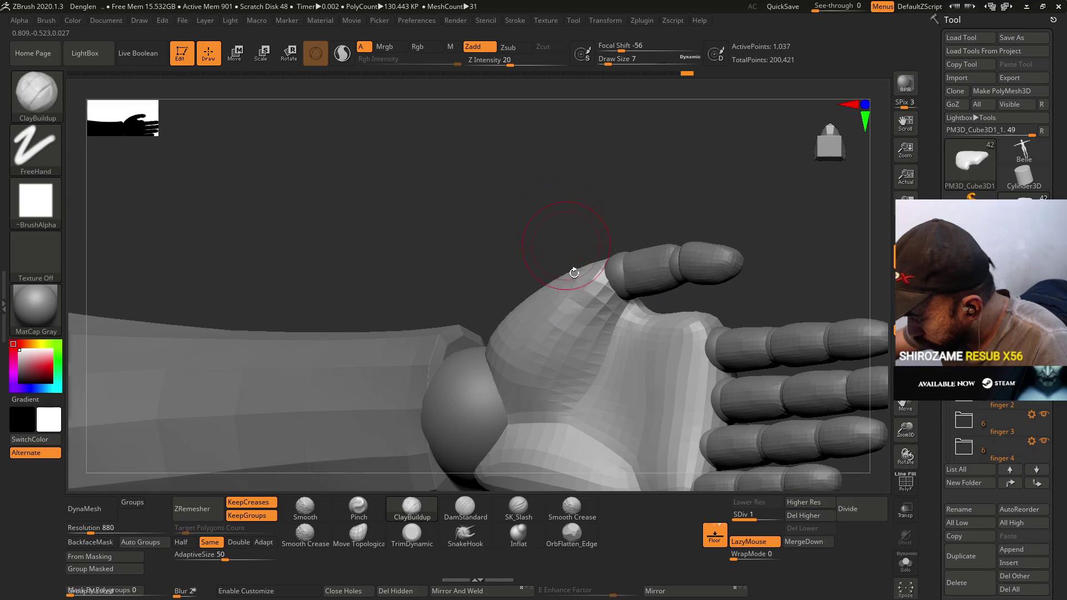
{"action": "mouse_move", "coordinate": [577, 315]}
{"action": "left_mouse_down"}
{"action": "mouse_move", "coordinate": [577, 329]}
{"action": "mouse_move", "coordinate": [548, 333]}
{"action": "mouse_move", "coordinate": [565, 310]}
{"action": "left_mouse_up"}
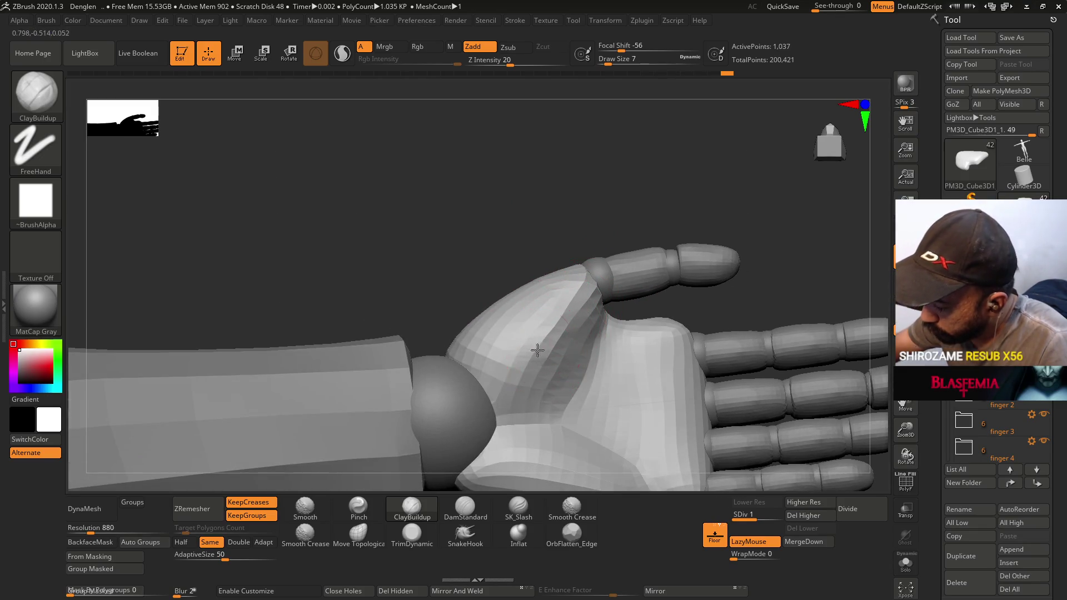
Flatten the palm near the thumb base and the back of the hand by the wrist with TrimDynamic.
{"action": "left_click", "coordinate": [412, 535]}
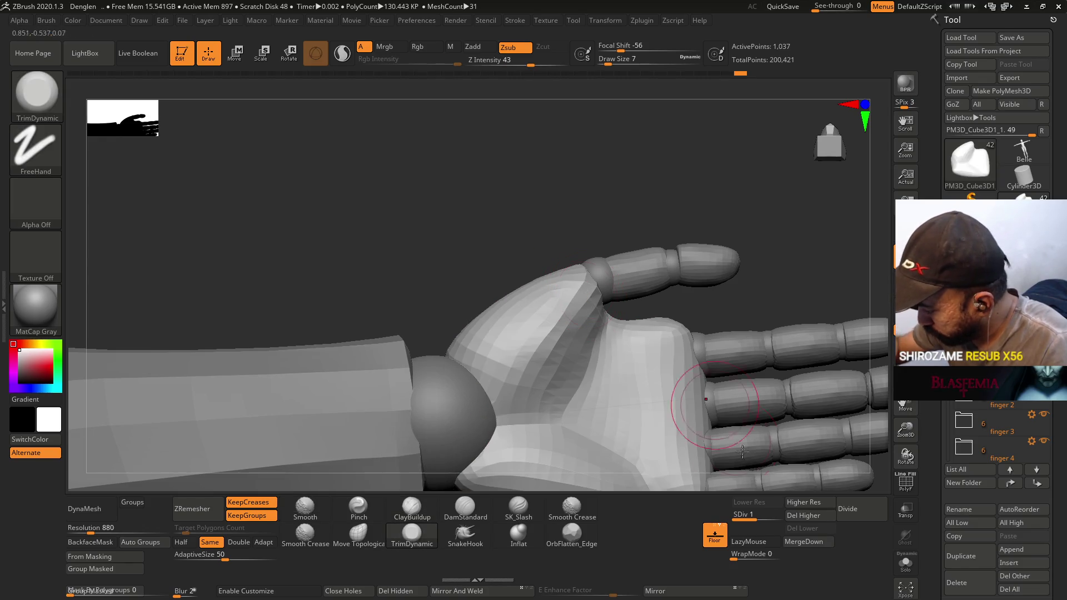
{"action": "mouse_move", "coordinate": [547, 334]}
{"action": "left_mouse_down"}
{"action": "mouse_move", "coordinate": [578, 298]}
{"action": "mouse_move", "coordinate": [593, 303]}
{"action": "mouse_move", "coordinate": [600, 345]}
{"action": "mouse_move", "coordinate": [677, 333]}
{"action": "mouse_move", "coordinate": [553, 234]}
{"action": "left_mouse_up"}
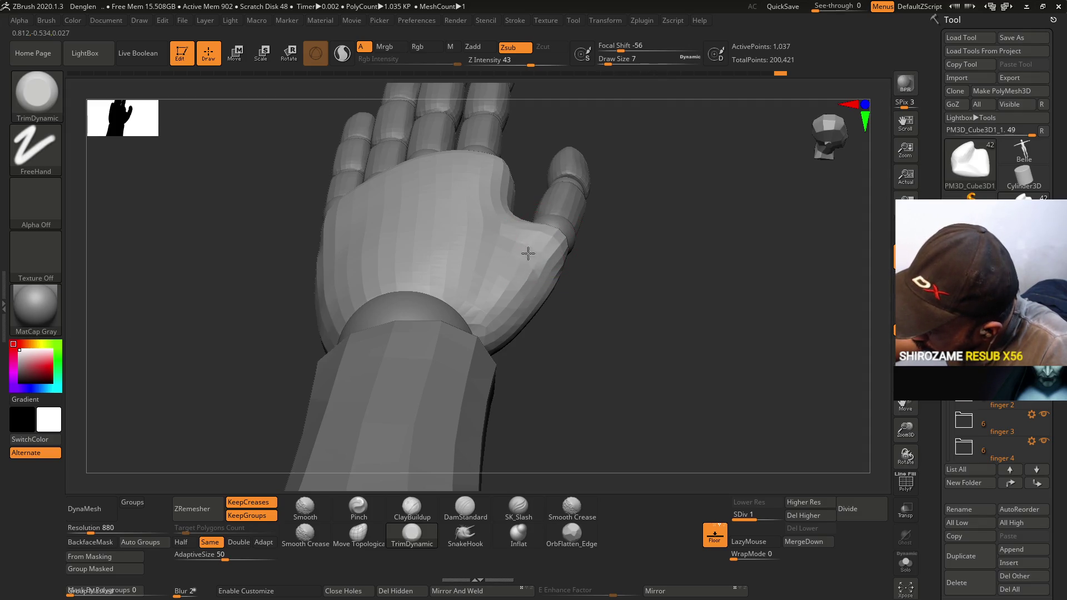
{"action": "mouse_move", "coordinate": [495, 309]}
{"action": "left_mouse_down"}
{"action": "mouse_move", "coordinate": [519, 257]}
{"action": "mouse_move", "coordinate": [490, 325]}
{"action": "left_mouse_up"}
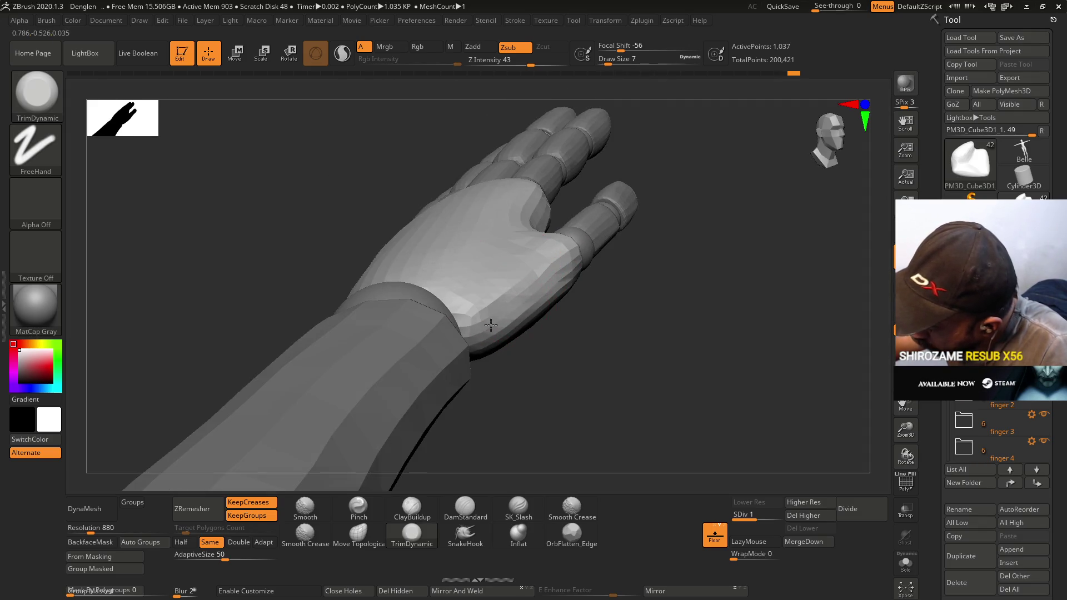
{"action": "mouse_move", "coordinate": [529, 290]}
{"action": "left_mouse_down"}
{"action": "mouse_move", "coordinate": [533, 244]}
{"action": "mouse_move", "coordinate": [518, 285]}
{"action": "left_mouse_up"}
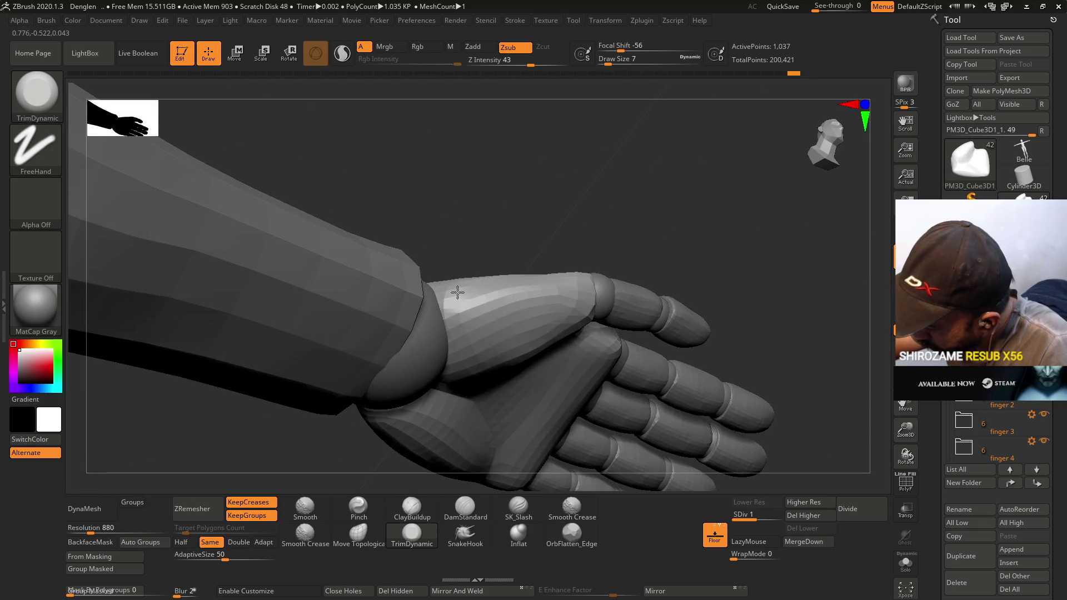
{"action": "left_click_drag", "start_coordinate": [467, 317], "coordinate": [504, 307]}
{"action": "left_click_drag", "start_coordinate": [540, 274], "coordinate": [553, 286]}
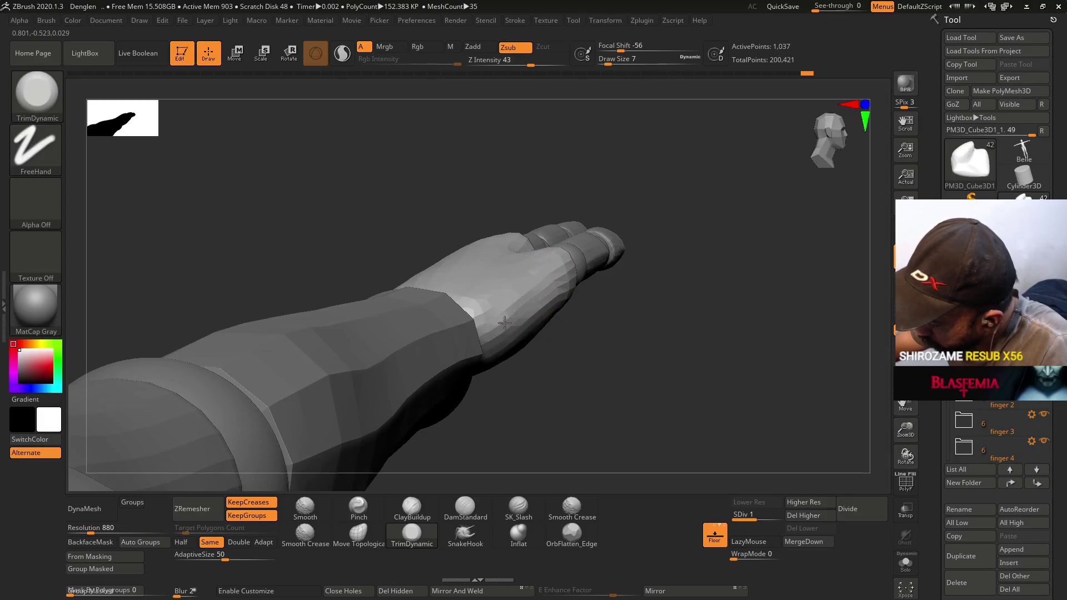
{"action": "left_click_drag", "start_coordinate": [584, 223], "coordinate": [571, 202]}
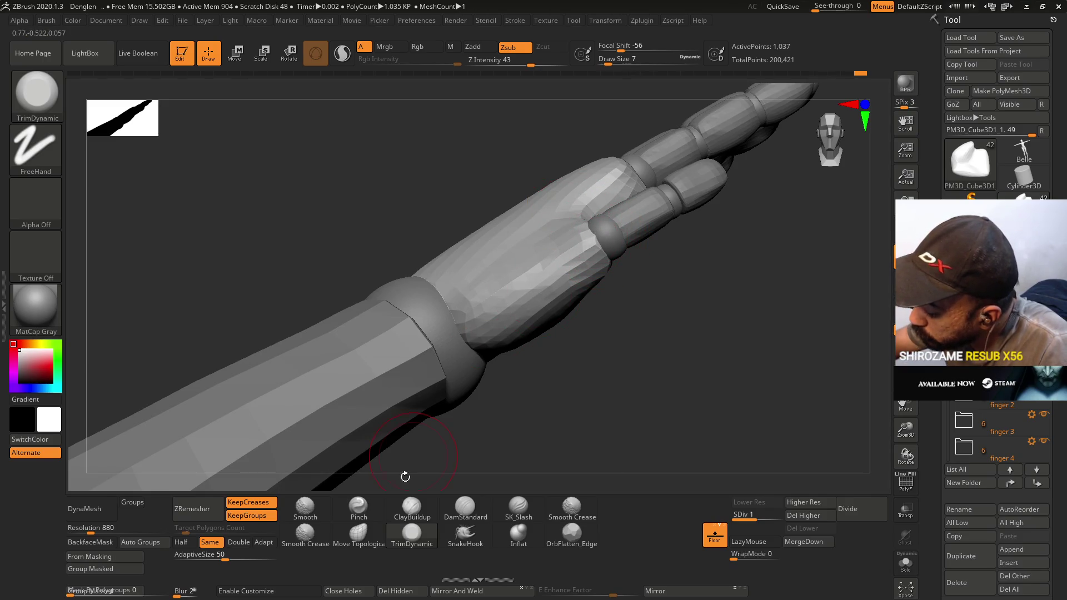
Lay two ClayBuildup strokes across the palm after sizing the brush to 6.
{"action": "left_click", "coordinate": [359, 534]}
{"action": "key", "text": "s"}
{"action": "mouse_move", "coordinate": [601, 245]}
{"action": "left_mouse_down"}
{"action": "mouse_move", "coordinate": [579, 200]}
{"action": "mouse_move", "coordinate": [545, 267]}
{"action": "left_mouse_up"}
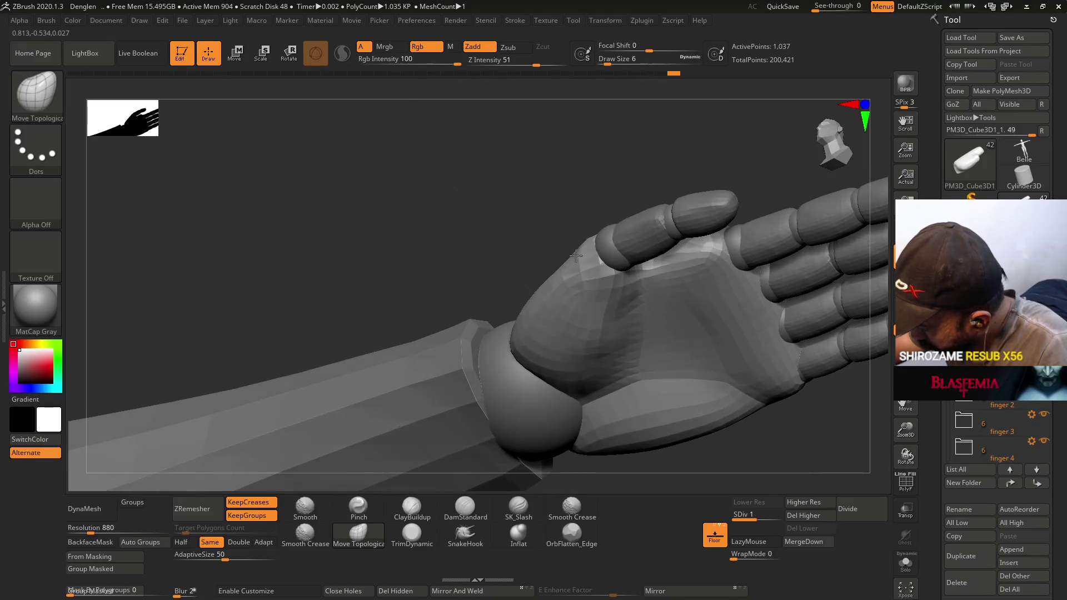
{"action": "left_click", "coordinate": [412, 509]}
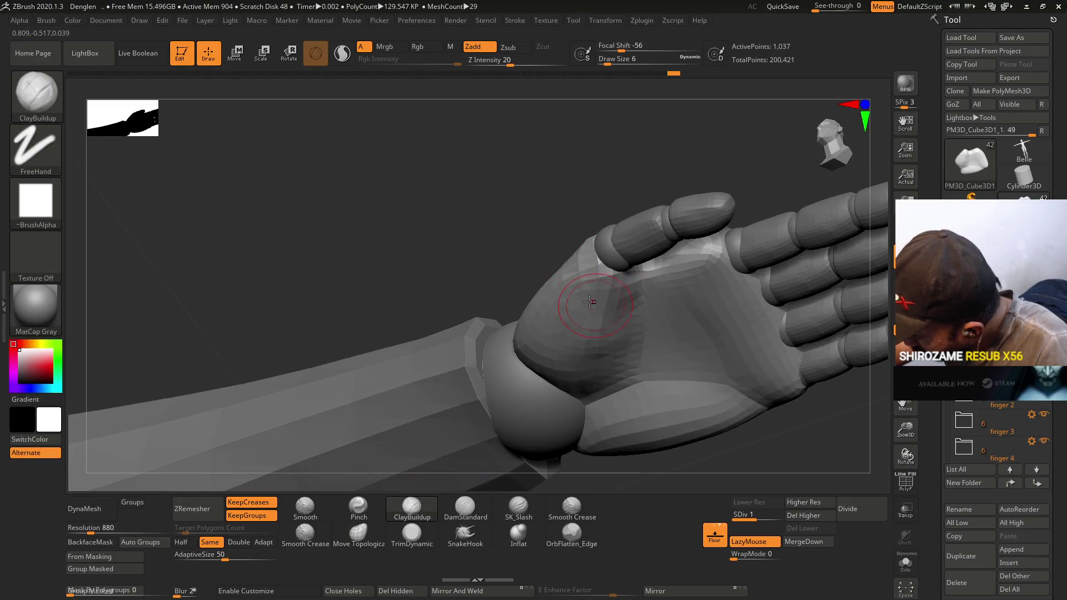
{"action": "left_click_drag", "start_coordinate": [588, 302], "coordinate": [583, 326]}
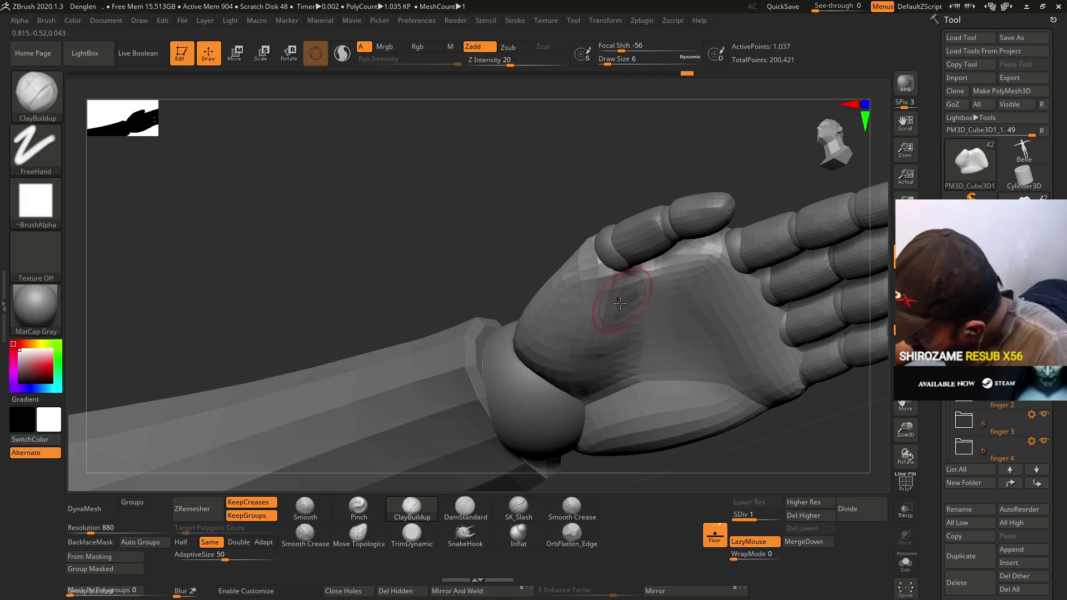
{"action": "right_click_drag", "start_coordinate": [619, 303], "coordinate": [628, 334]}
{"action": "mouse_move", "coordinate": [628, 334]}
{"action": "left_mouse_down"}
{"action": "mouse_move", "coordinate": [622, 360]}
{"action": "mouse_move", "coordinate": [609, 351]}
{"action": "mouse_move", "coordinate": [630, 374]}
{"action": "left_mouse_up"}
{"action": "right_click_drag", "start_coordinate": [606, 339], "coordinate": [616, 306]}
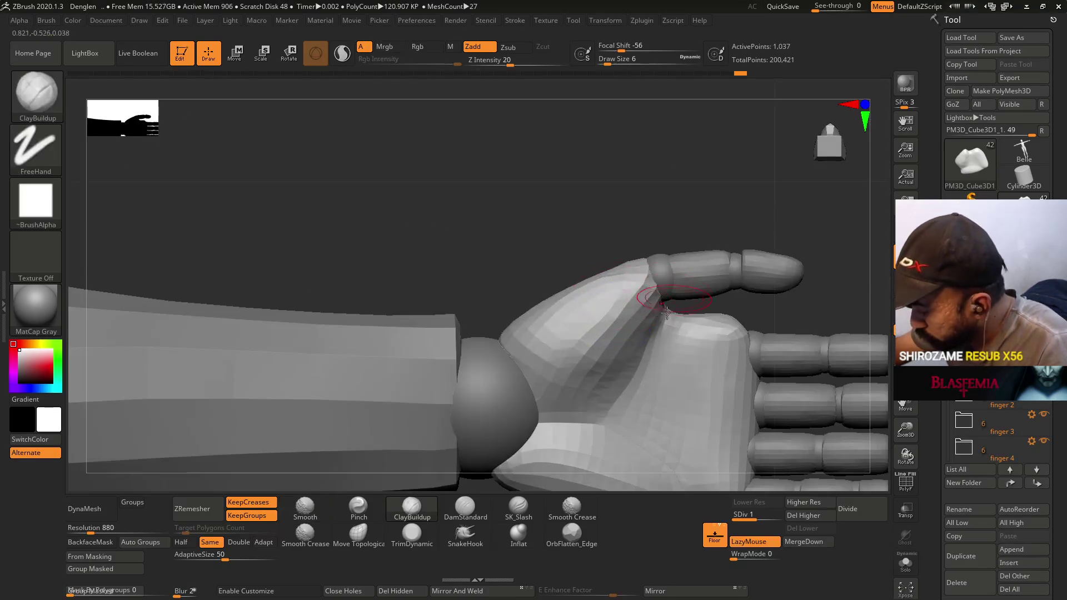
Reshape the palm near the thumb base with Move Topological, shrink the brush to 3, and subdivide the hand.
{"action": "left_click", "coordinate": [358, 530]}
{"action": "right_click_drag", "start_coordinate": [619, 362], "coordinate": [547, 319], "text": "alt"}
{"action": "key", "text": "s"}
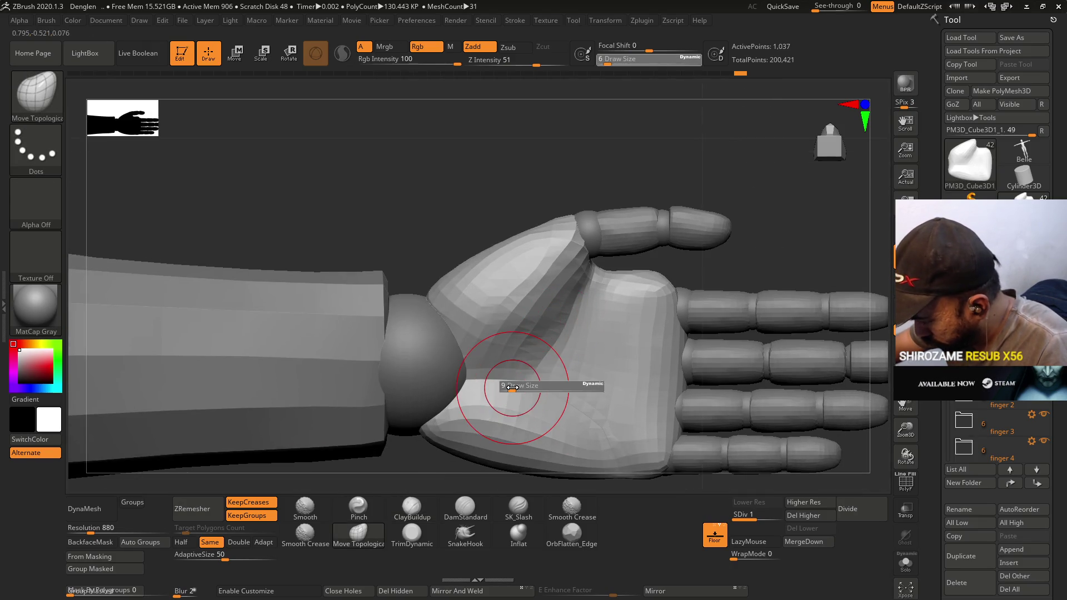
{"action": "key", "text": "shift+f"}
{"action": "left_click_drag", "start_coordinate": [468, 369], "coordinate": [481, 363]}
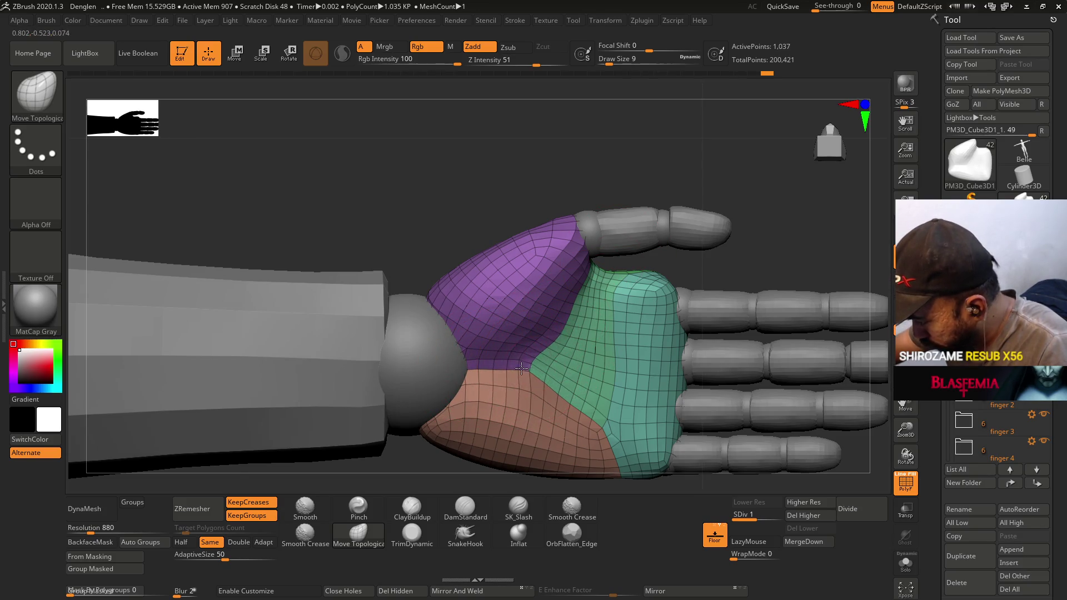
{"action": "key", "text": "s"}
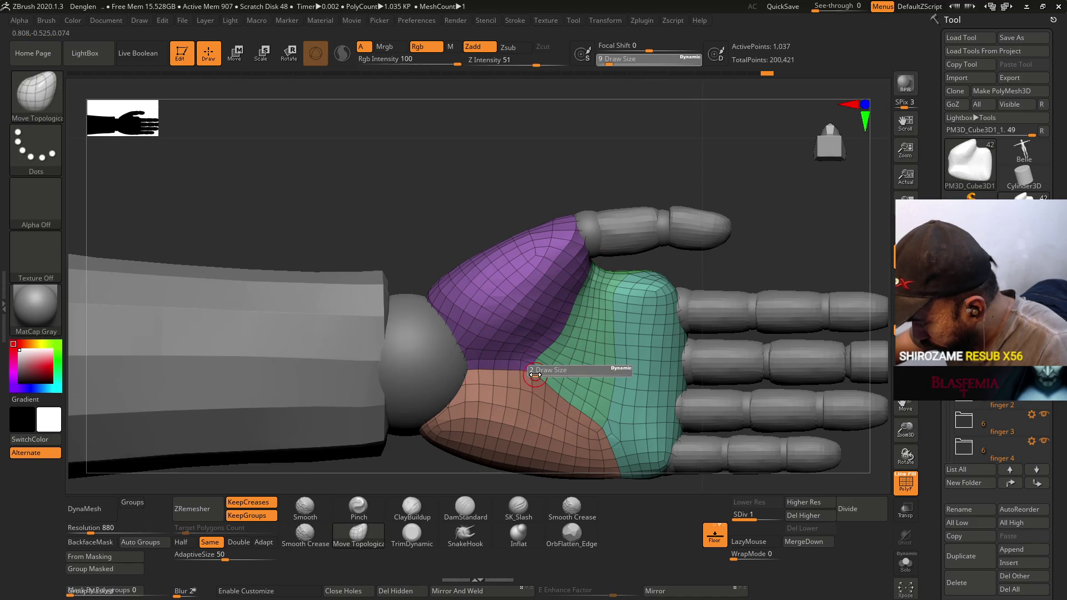
{"action": "mouse_move", "coordinate": [536, 374]}
{"action": "left_mouse_down"}
{"action": "mouse_move", "coordinate": [522, 388]}
{"action": "mouse_move", "coordinate": [537, 359]}
{"action": "left_mouse_up"}
{"action": "key", "text": "s"}
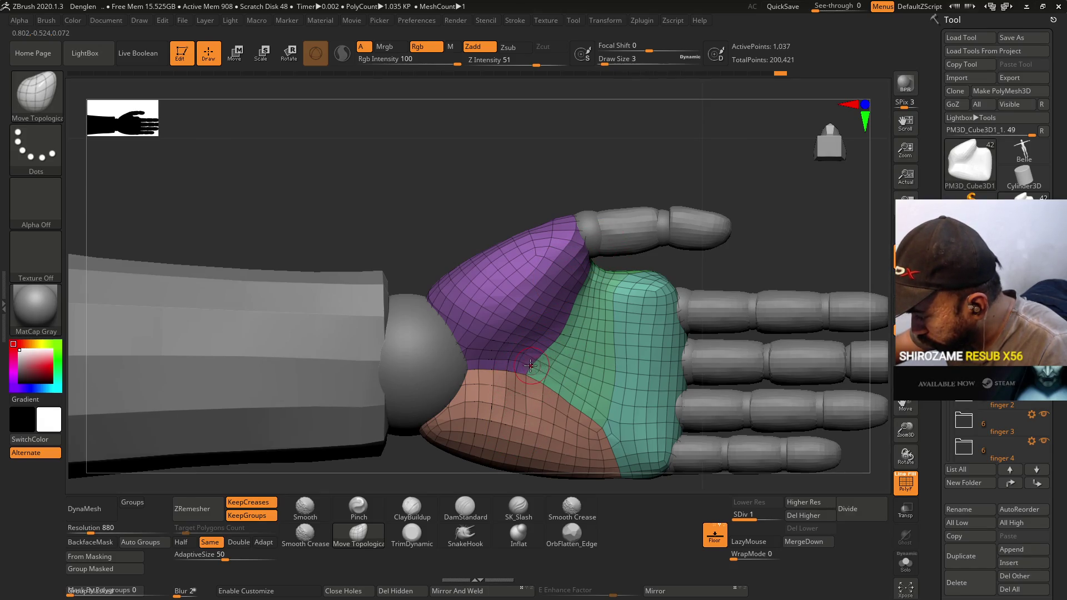
{"action": "mouse_move", "coordinate": [584, 269]}
{"action": "left_mouse_down"}
{"action": "mouse_move", "coordinate": [667, 318]}
{"action": "mouse_move", "coordinate": [726, 476]}
{"action": "left_mouse_up"}
{"action": "left_click", "coordinate": [778, 515]}
Build up clay along the palm edge with ClayBuildup at draw size 8.
{"action": "mouse_move", "coordinate": [710, 392]}
{"action": "left_mouse_down"}
{"action": "mouse_move", "coordinate": [726, 374]}
{"action": "mouse_move", "coordinate": [717, 420]}
{"action": "mouse_move", "coordinate": [693, 397]}
{"action": "left_mouse_up"}
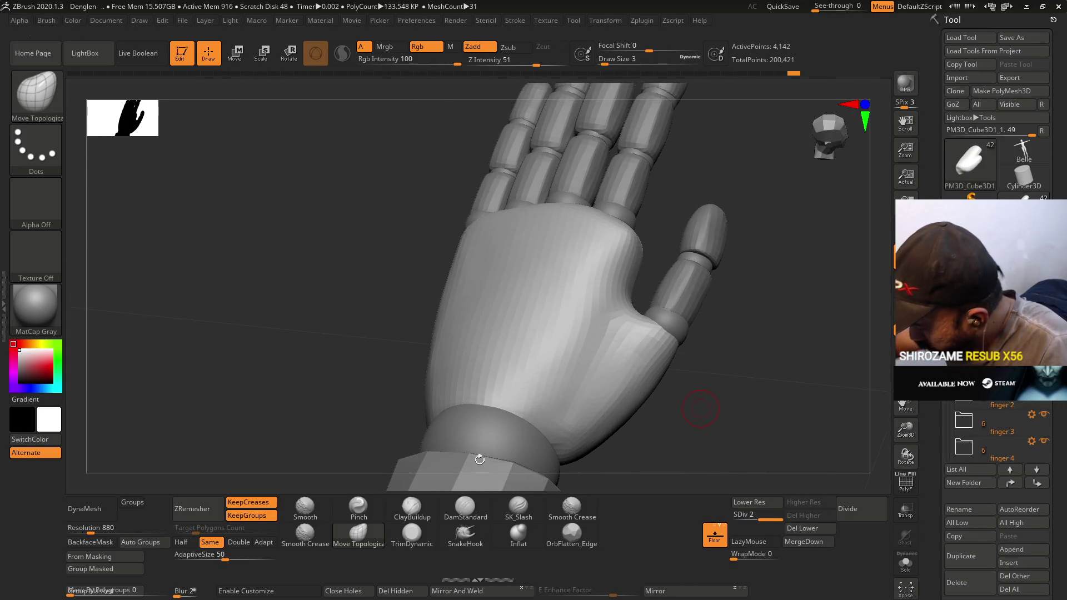
{"action": "left_click", "coordinate": [412, 506]}
{"action": "key", "text": "s"}
{"action": "left_click_drag", "start_coordinate": [604, 388], "coordinate": [607, 394]}
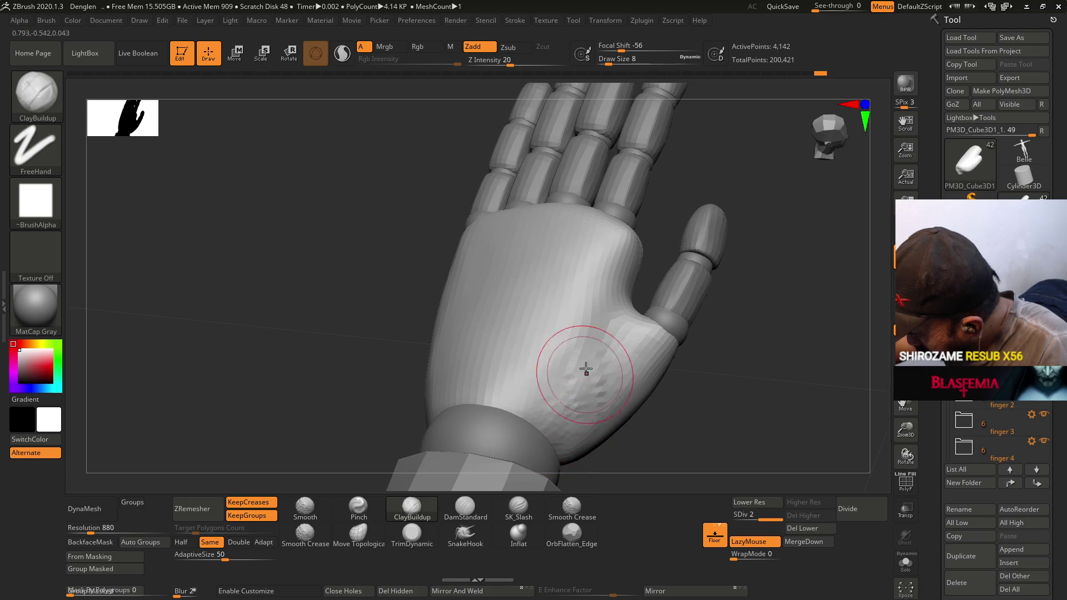
{"action": "left_click_drag", "start_coordinate": [576, 397], "coordinate": [598, 403]}
Trim the outer palm edge near the thumb flatter with TrimDynamic, checking from the front.
{"action": "right_click_drag", "start_coordinate": [630, 400], "coordinate": [627, 381]}
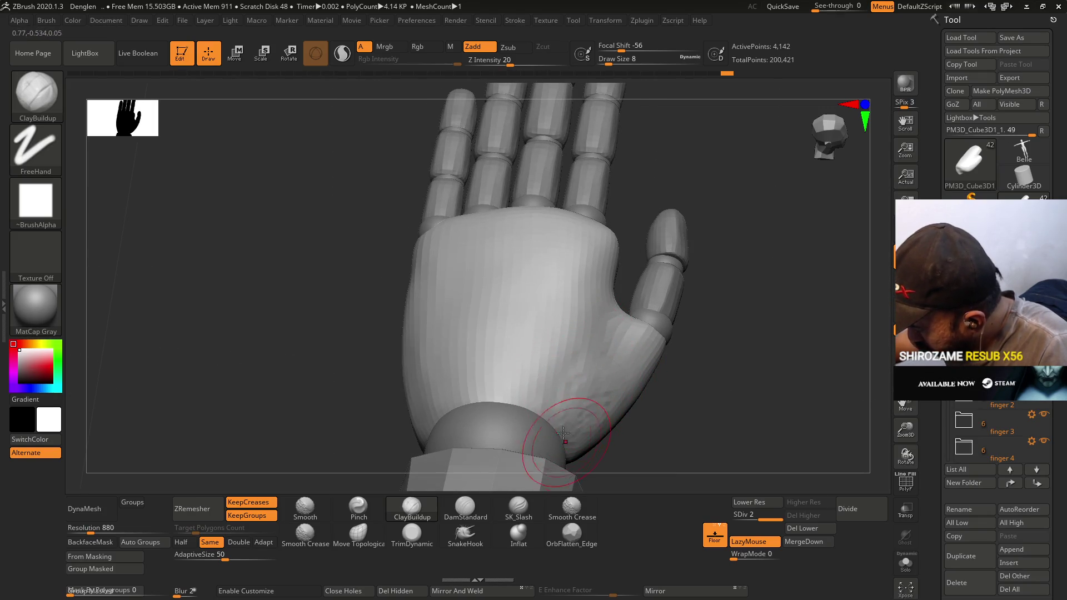
{"action": "mouse_move", "coordinate": [584, 396]}
{"action": "right_mouse_down"}
{"action": "mouse_move", "coordinate": [561, 384]}
{"action": "mouse_move", "coordinate": [533, 389]}
{"action": "right_mouse_up"}
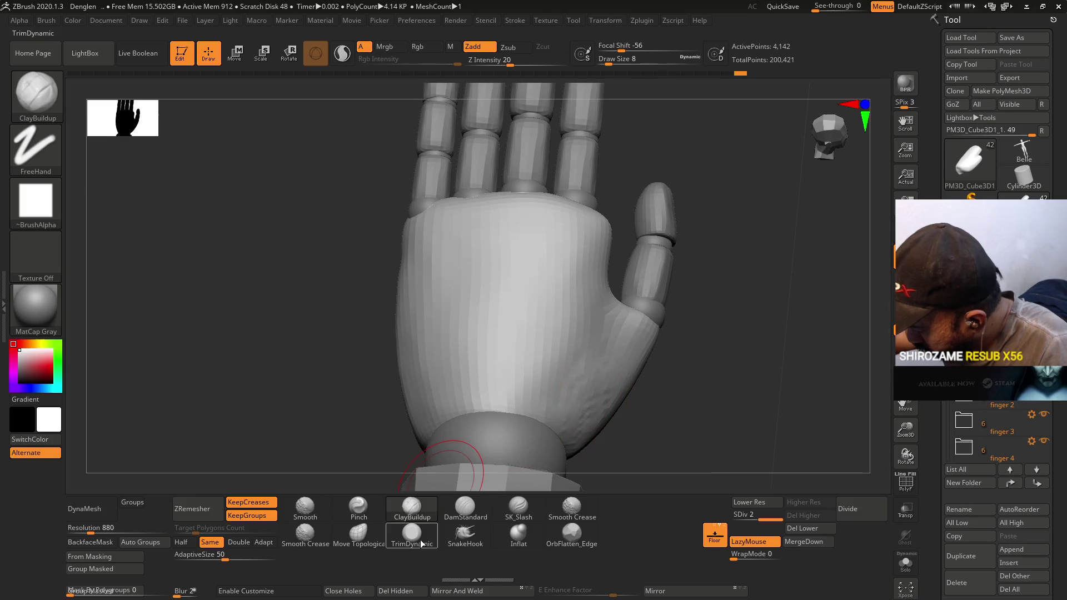
{"action": "left_click", "coordinate": [412, 534]}
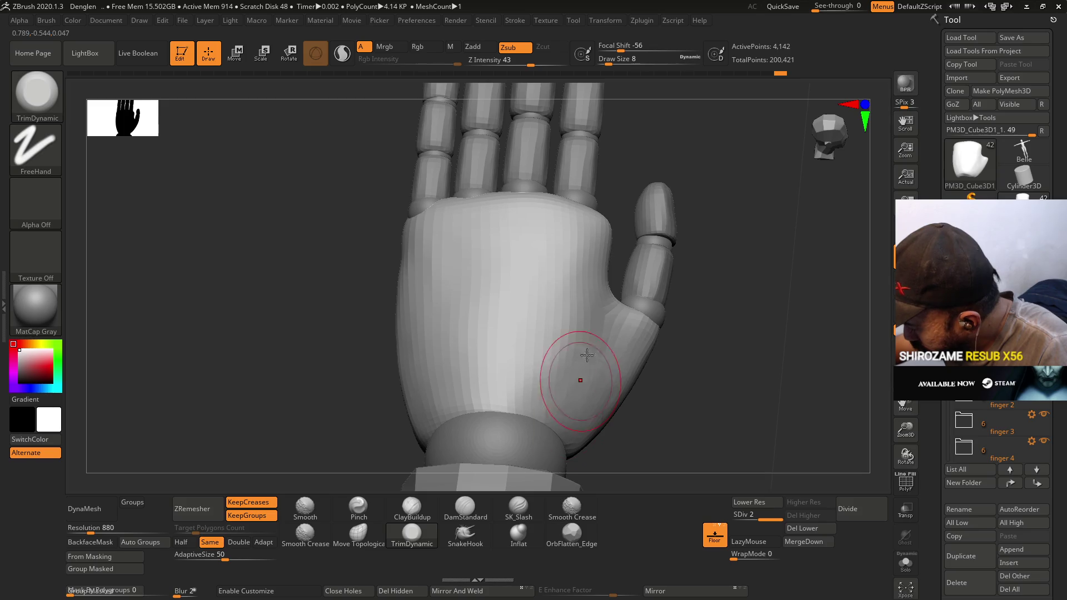
{"action": "right_click_drag", "start_coordinate": [572, 382], "coordinate": [574, 381]}
{"action": "mouse_move", "coordinate": [557, 431]}
{"action": "right_mouse_down"}
{"action": "mouse_move", "coordinate": [614, 381]}
{"action": "mouse_move", "coordinate": [600, 441]}
{"action": "mouse_move", "coordinate": [609, 463]}
{"action": "right_mouse_up"}
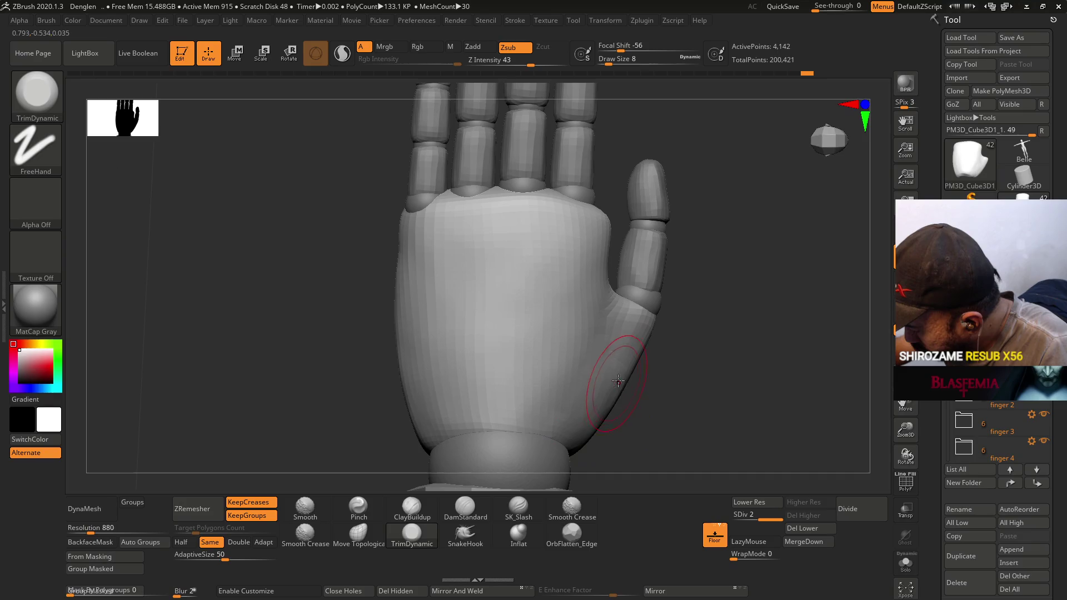
{"action": "key", "text": "shift+f"}
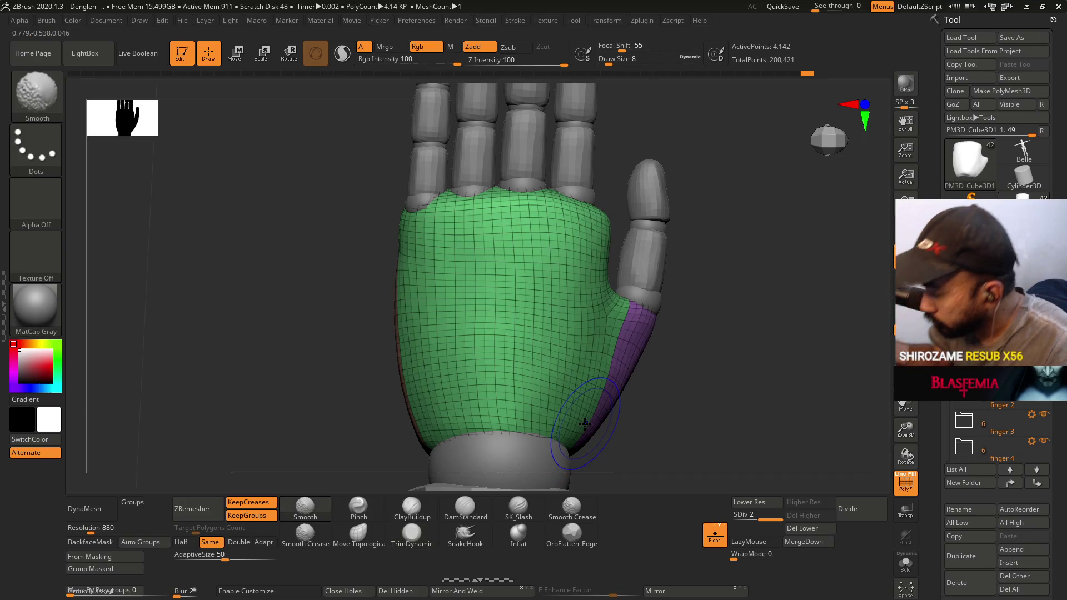
{"action": "key", "text": "shift+f"}
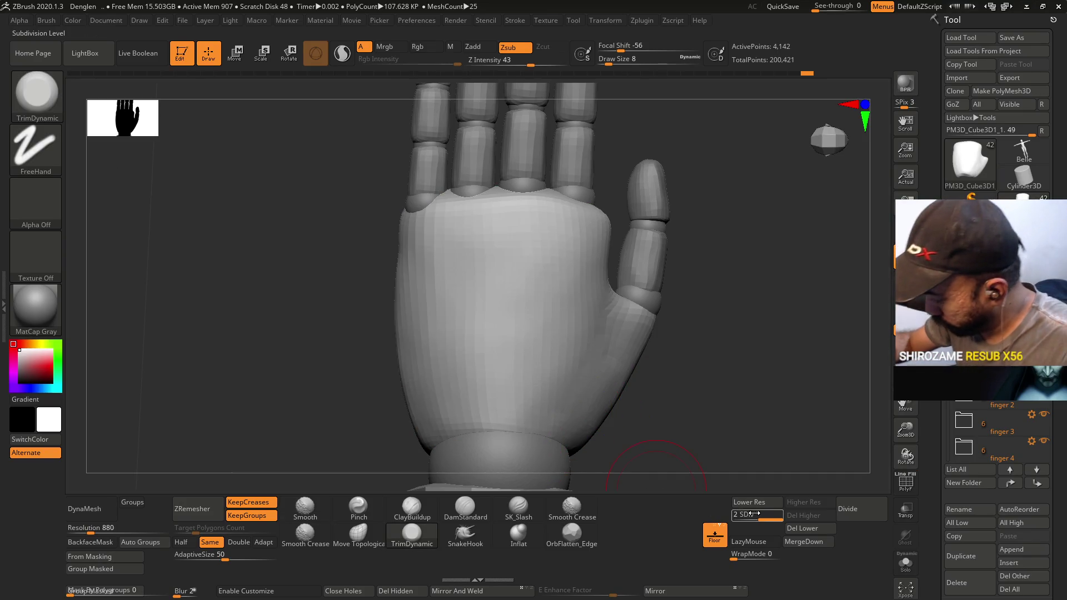
At SDiv 1 delete the higher subdivision level, then try ZRemesher and undo it.
{"action": "left_click", "coordinate": [749, 502]}
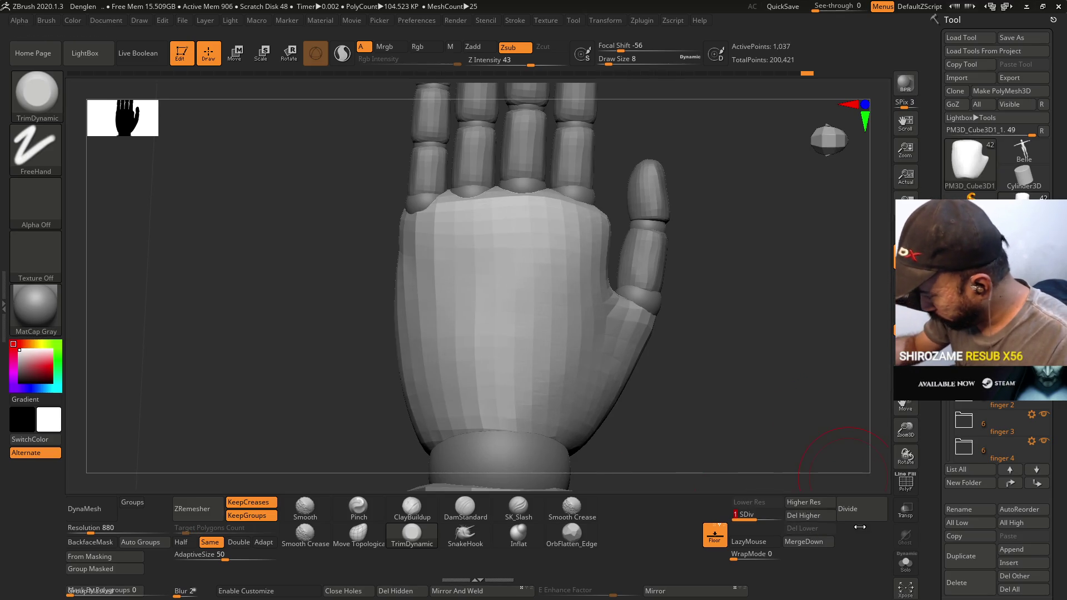
{"action": "left_click", "coordinate": [817, 515]}
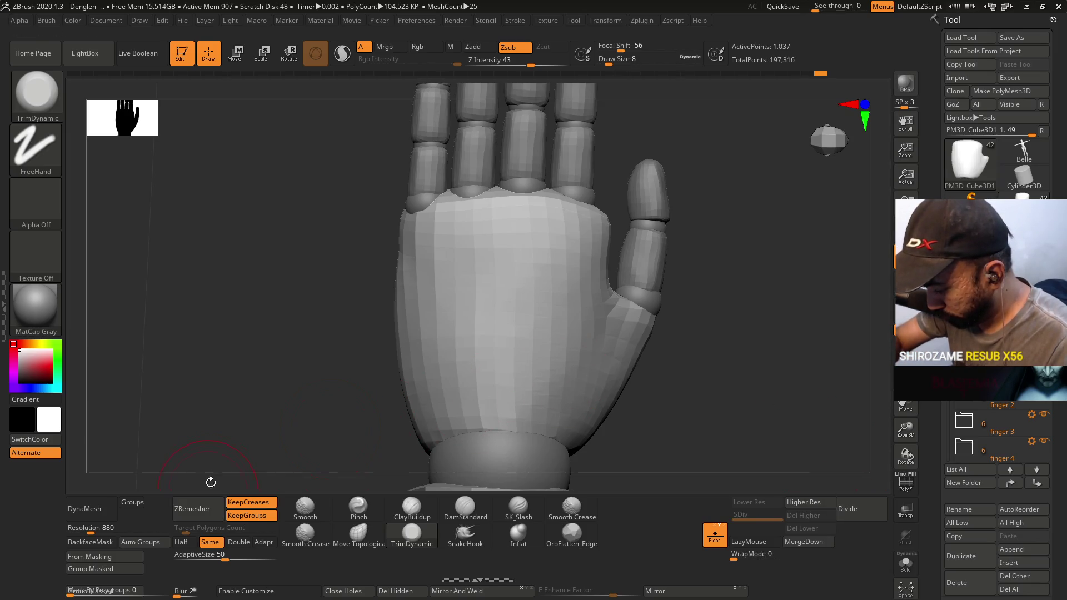
{"action": "left_click", "coordinate": [194, 508]}
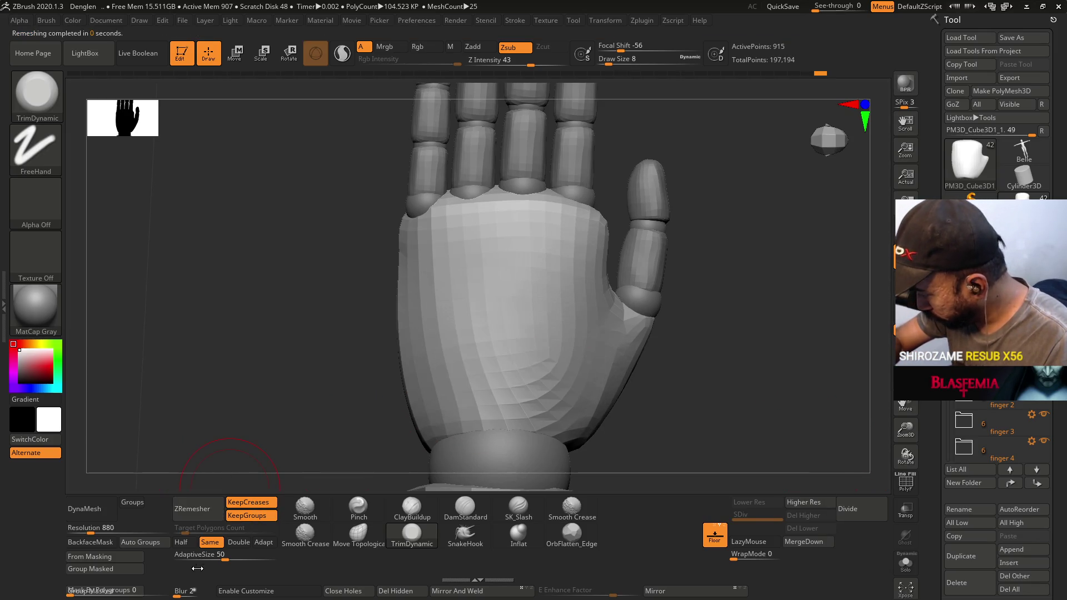
{"action": "key", "text": "ctrl+z"}
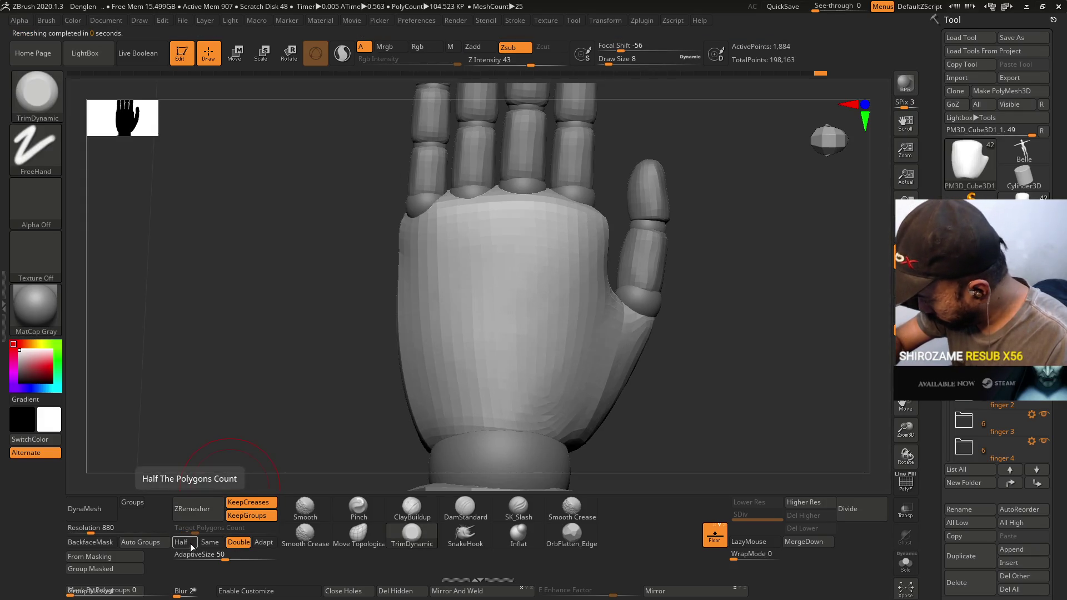
{"action": "key", "text": "ctrl"}
{"action": "mouse_move", "coordinate": [189, 556]}
{"action": "left_click_drag", "start_coordinate": [722, 389], "coordinate": [608, 379]}
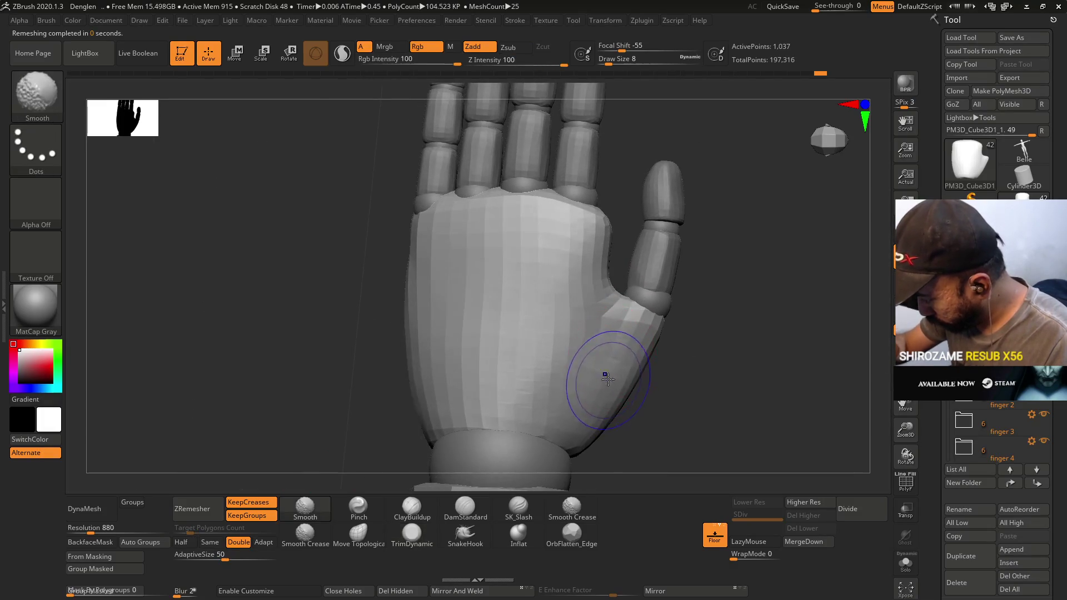
Subdivide the hand to SDiv 2 (4,142 points) and orbit to a straight-on palm view.
{"action": "left_click", "coordinate": [855, 516]}
{"action": "mouse_move", "coordinate": [685, 328]}
{"action": "left_mouse_down"}
{"action": "mouse_move", "coordinate": [701, 304]}
{"action": "mouse_move", "coordinate": [669, 340]}
{"action": "mouse_move", "coordinate": [644, 324]}
{"action": "mouse_move", "coordinate": [554, 429]}
{"action": "left_mouse_up"}
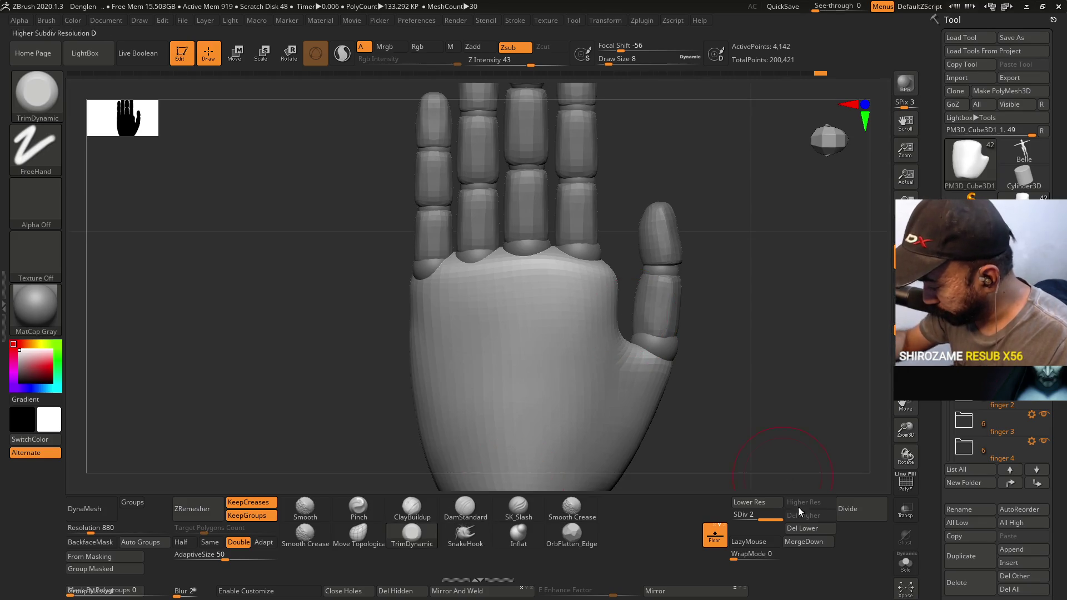
{"action": "mouse_move", "coordinate": [728, 466]}
{"action": "left_mouse_down"}
{"action": "mouse_move", "coordinate": [661, 334]}
{"action": "mouse_move", "coordinate": [641, 347]}
{"action": "left_mouse_up"}
{"action": "mouse_move", "coordinate": [380, 486]}
{"action": "left_mouse_down"}
{"action": "mouse_move", "coordinate": [528, 361]}
{"action": "mouse_move", "coordinate": [625, 256]}
{"action": "left_mouse_up"}
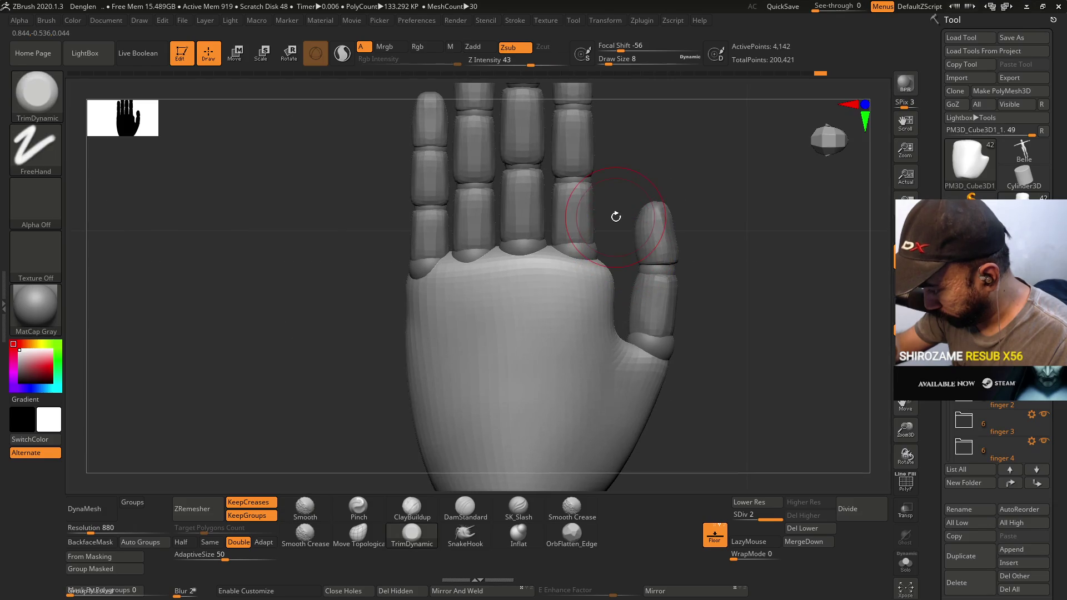
{"action": "mouse_move", "coordinate": [612, 209]}
{"action": "left_mouse_down"}
{"action": "mouse_move", "coordinate": [600, 318]}
{"action": "mouse_move", "coordinate": [582, 313]}
{"action": "left_mouse_up"}
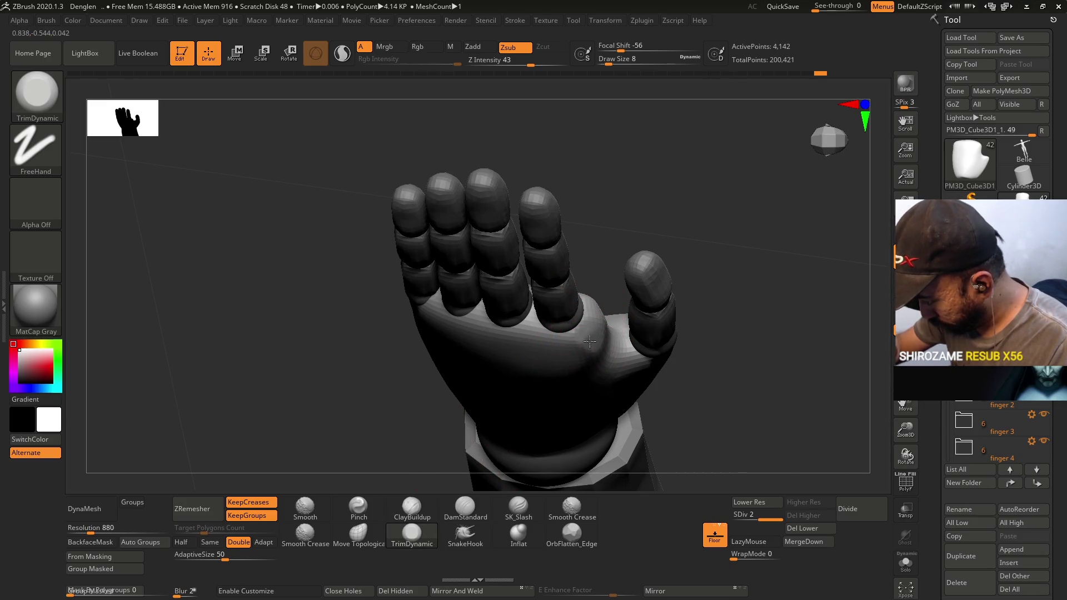
{"action": "mouse_move", "coordinate": [600, 336]}
{"action": "left_mouse_down"}
{"action": "mouse_move", "coordinate": [589, 346]}
{"action": "mouse_move", "coordinate": [599, 329]}
{"action": "left_mouse_up"}
Trim the palm flatter near the thumb base with TrimDynamic.
{"action": "mouse_move", "coordinate": [591, 351]}
{"action": "right_mouse_down"}
{"action": "mouse_move", "coordinate": [602, 373]}
{"action": "mouse_move", "coordinate": [594, 325]}
{"action": "right_mouse_up"}
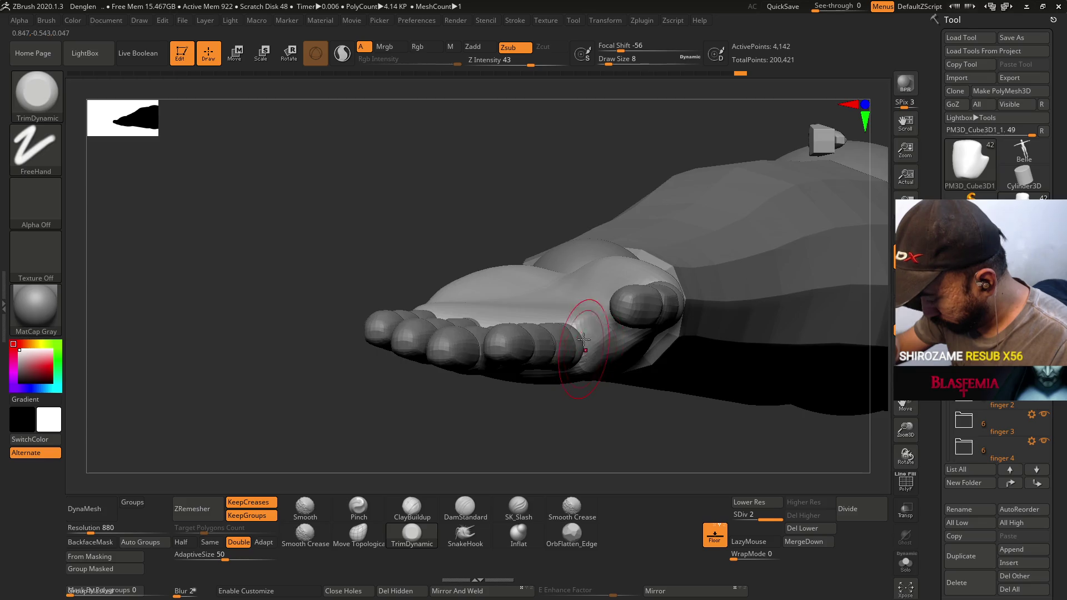
{"action": "right_click_drag", "start_coordinate": [583, 339], "coordinate": [550, 292]}
{"action": "mouse_move", "coordinate": [602, 333]}
{"action": "right_mouse_down"}
{"action": "mouse_move", "coordinate": [600, 348]}
{"action": "mouse_move", "coordinate": [595, 324]}
{"action": "mouse_move", "coordinate": [612, 306]}
{"action": "mouse_move", "coordinate": [597, 321]}
{"action": "mouse_move", "coordinate": [614, 333]}
{"action": "right_mouse_up"}
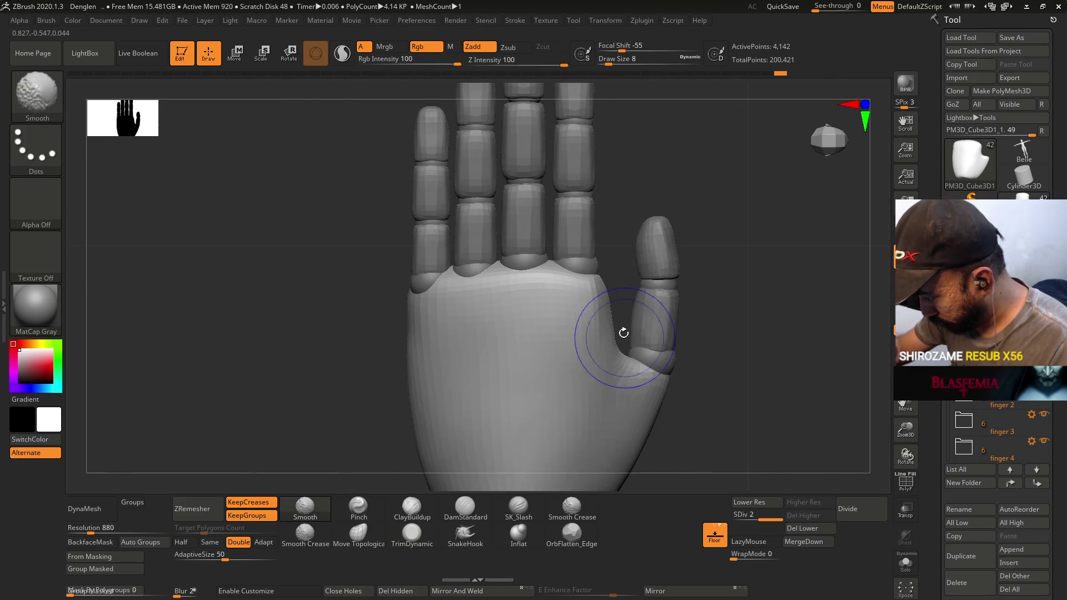
{"action": "mouse_move", "coordinate": [616, 287]}
{"action": "right_mouse_down"}
{"action": "mouse_move", "coordinate": [599, 295]}
{"action": "mouse_move", "coordinate": [591, 351]}
{"action": "mouse_move", "coordinate": [597, 285]}
{"action": "right_mouse_up"}
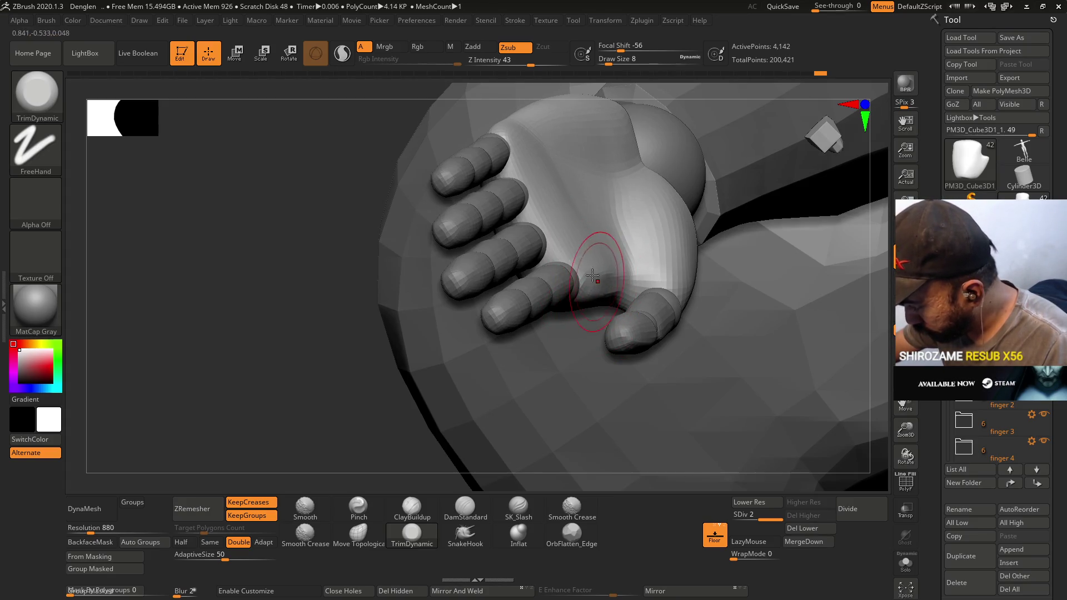
{"action": "right_click_drag", "start_coordinate": [583, 250], "coordinate": [571, 267]}
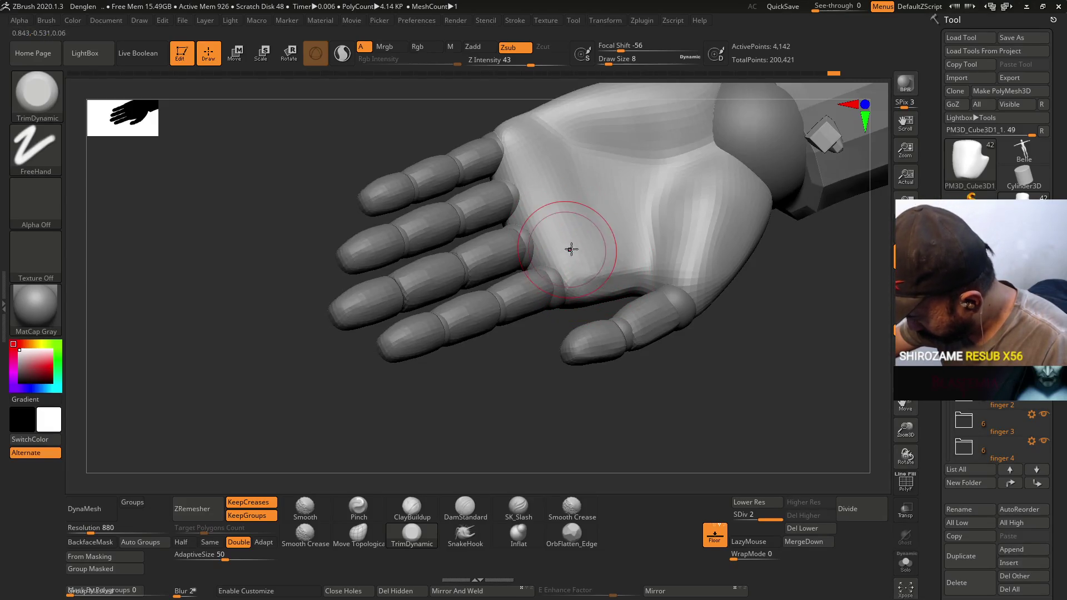
{"action": "left_click_drag", "start_coordinate": [546, 217], "coordinate": [558, 245]}
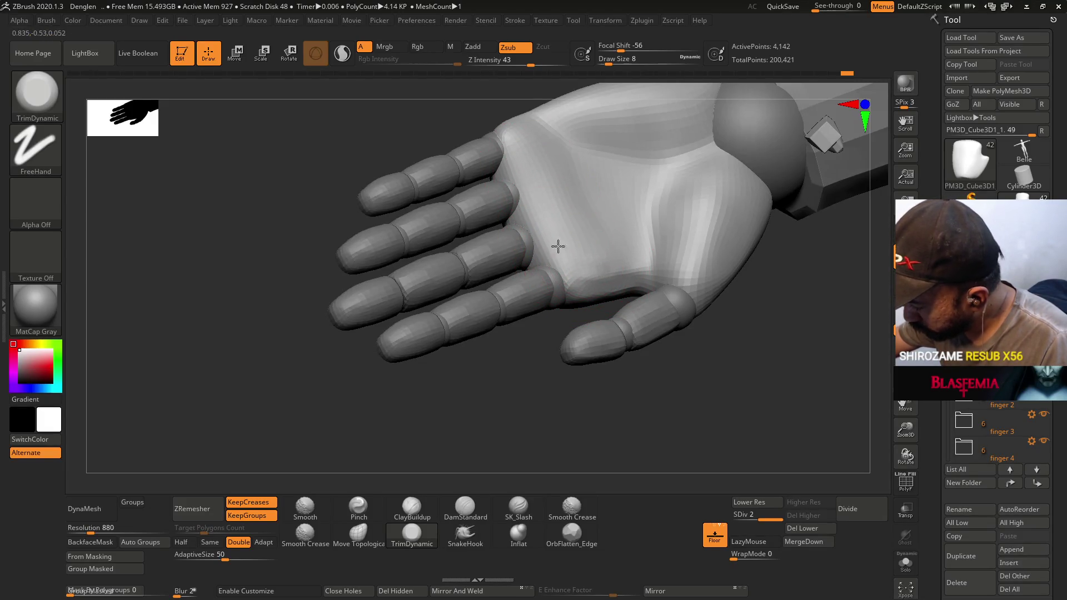
{"action": "mouse_move", "coordinate": [533, 168]}
{"action": "right_mouse_down"}
{"action": "mouse_move", "coordinate": [507, 129]}
{"action": "mouse_move", "coordinate": [550, 252]}
{"action": "right_mouse_up"}
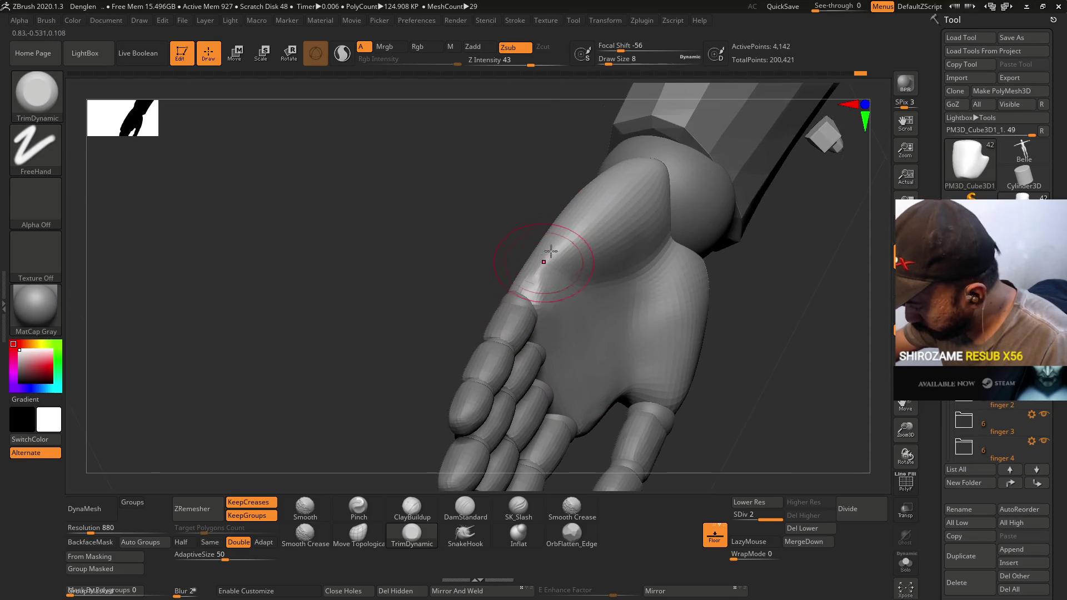
Trim the palm edge near the wrist and along the hand block's side with TrimDynamic.
{"action": "left_click_drag", "start_coordinate": [532, 272], "coordinate": [564, 245]}
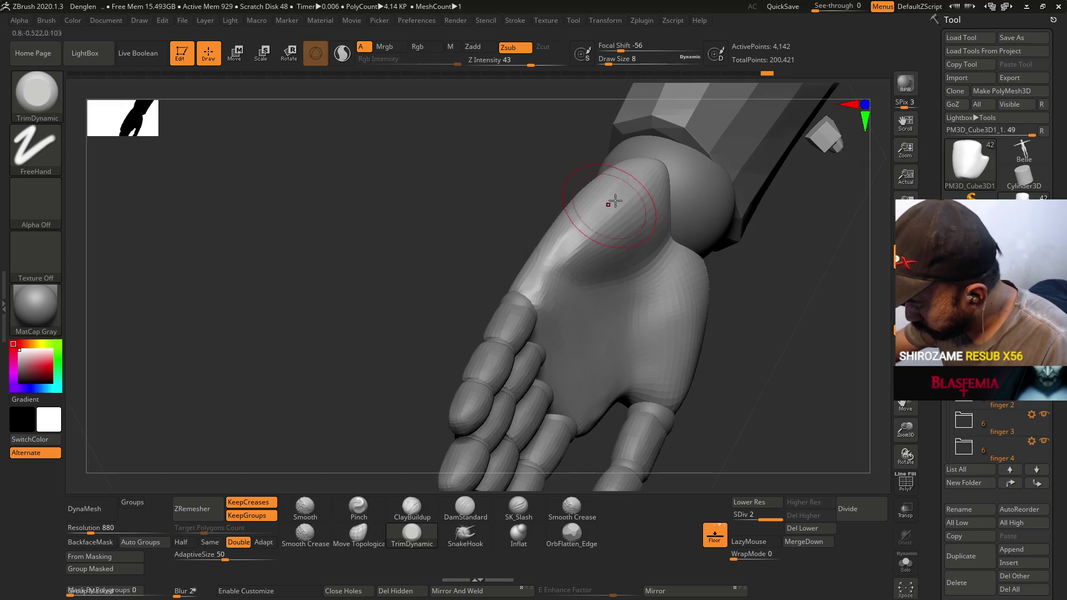
{"action": "left_click_drag", "start_coordinate": [547, 309], "coordinate": [536, 291]}
{"action": "right_click_drag", "start_coordinate": [536, 290], "coordinate": [572, 292]}
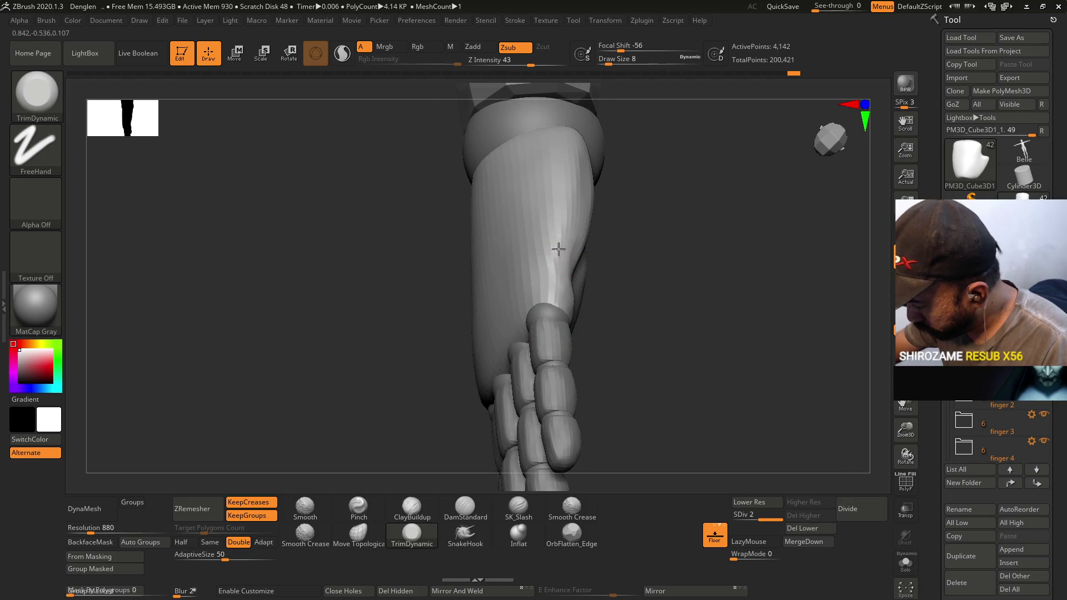
{"action": "left_click_drag", "start_coordinate": [545, 281], "coordinate": [557, 267]}
{"action": "mouse_move", "coordinate": [557, 267]}
{"action": "right_mouse_down"}
{"action": "mouse_move", "coordinate": [588, 248]}
{"action": "mouse_move", "coordinate": [586, 274]}
{"action": "mouse_move", "coordinate": [564, 150]}
{"action": "mouse_move", "coordinate": [555, 215]}
{"action": "right_mouse_up"}
{"action": "left_click_drag", "start_coordinate": [558, 239], "coordinate": [555, 248]}
{"action": "mouse_move", "coordinate": [556, 247]}
{"action": "right_mouse_down"}
{"action": "mouse_move", "coordinate": [542, 278]}
{"action": "mouse_move", "coordinate": [566, 264]}
{"action": "right_mouse_up"}
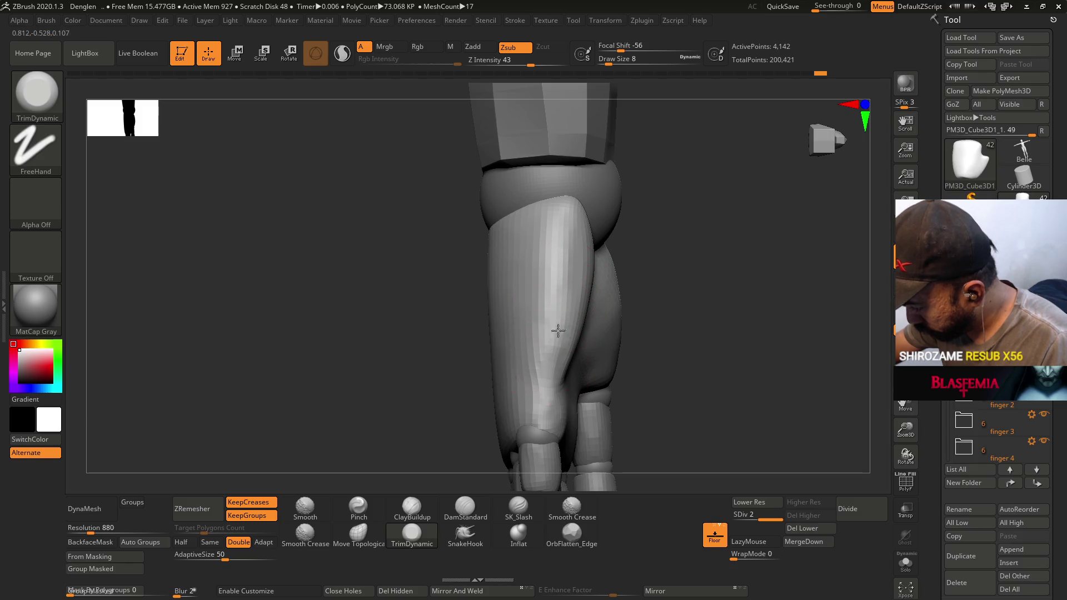
Pinch a crisp ridge along the hand's side edge using Pinch at draw size 5.
{"action": "left_click", "coordinate": [359, 508]}
{"action": "key", "text": "s"}
{"action": "left_click_drag", "start_coordinate": [537, 340], "coordinate": [544, 343]}
{"action": "left_click_drag", "start_coordinate": [555, 250], "coordinate": [560, 203]}
{"action": "key", "text": "s"}
{"action": "mouse_move", "coordinate": [552, 244]}
{"action": "left_mouse_down"}
{"action": "mouse_move", "coordinate": [564, 246]}
{"action": "mouse_move", "coordinate": [554, 236]}
{"action": "mouse_move", "coordinate": [535, 333]}
{"action": "mouse_move", "coordinate": [543, 381]}
{"action": "left_mouse_up"}
{"action": "left_click_drag", "start_coordinate": [528, 279], "coordinate": [535, 402]}
{"action": "mouse_move", "coordinate": [562, 235]}
{"action": "left_mouse_down"}
{"action": "mouse_move", "coordinate": [540, 367]}
{"action": "mouse_move", "coordinate": [546, 419]}
{"action": "left_mouse_up"}
Return to the TrimDynamic brush and save the ZBrush project with Ctrl+S.
{"action": "key", "text": "b"}
{"action": "key", "text": "t"}
{"action": "key", "text": "d"}
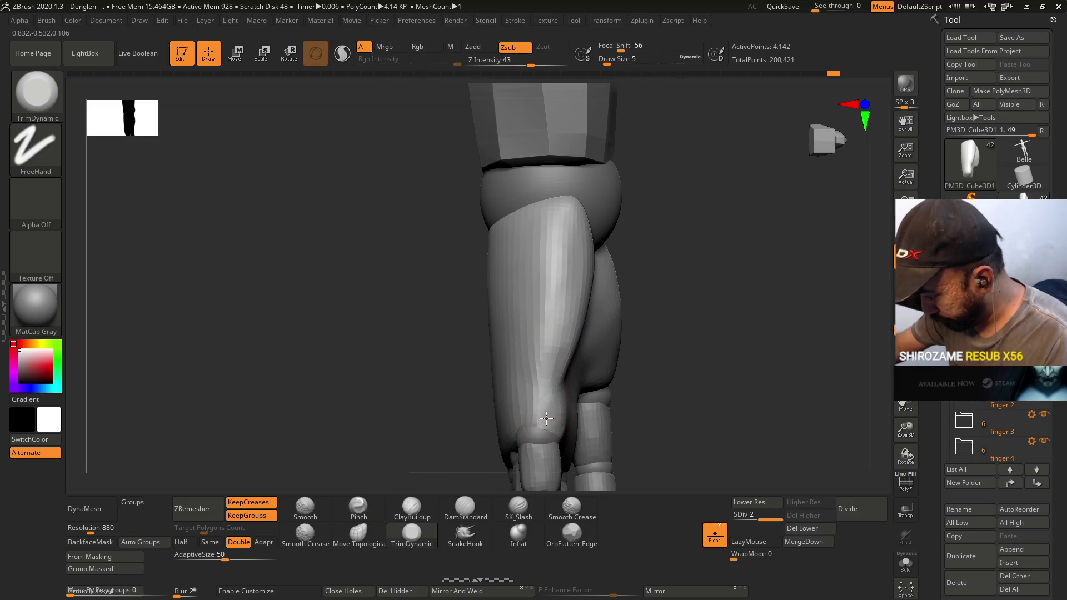
{"action": "key", "text": "ctrl"}
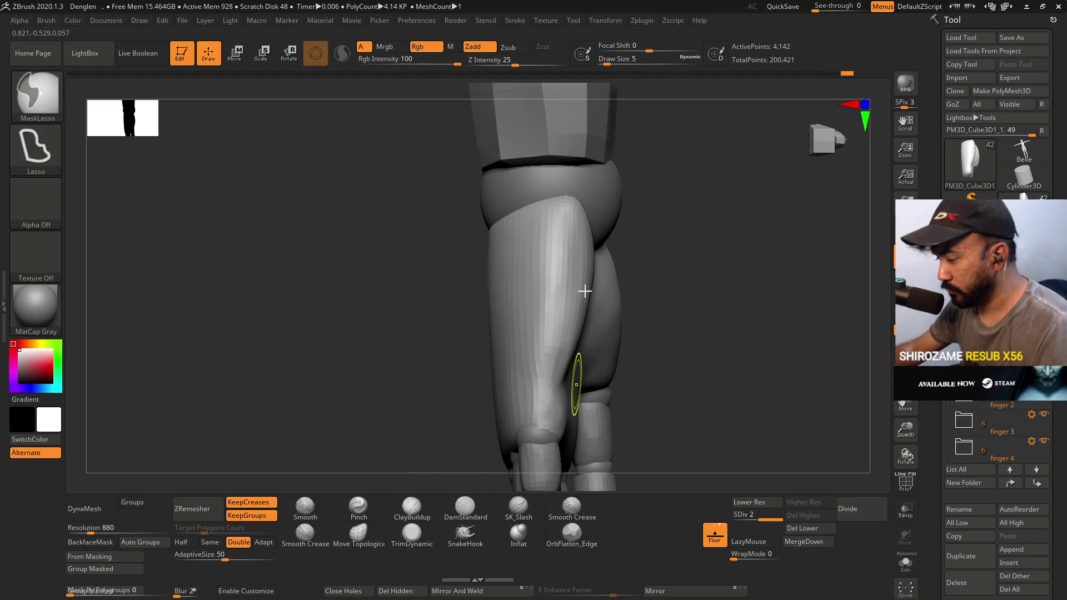
{"action": "key", "text": "ctrl+s"}
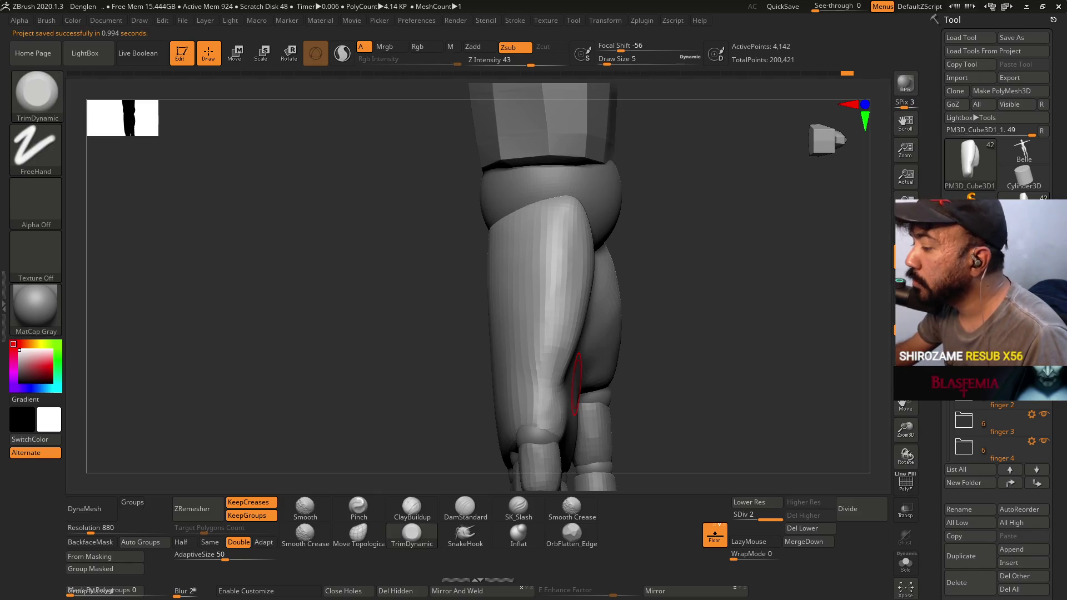
{"action": "key", "text": "alt+Tab"}
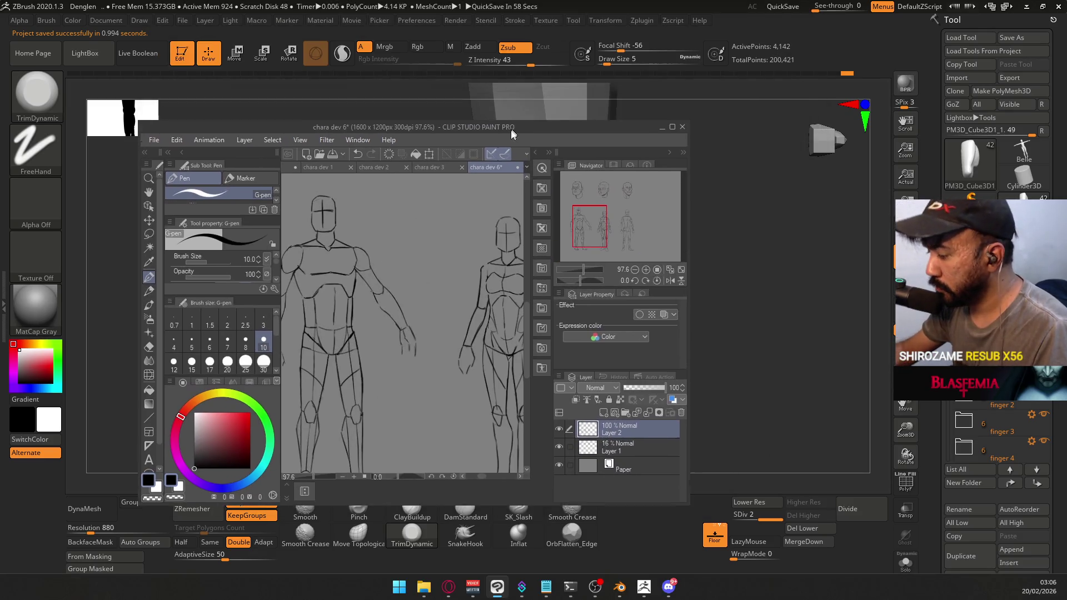
{"action": "double_click", "coordinate": [509, 132]}
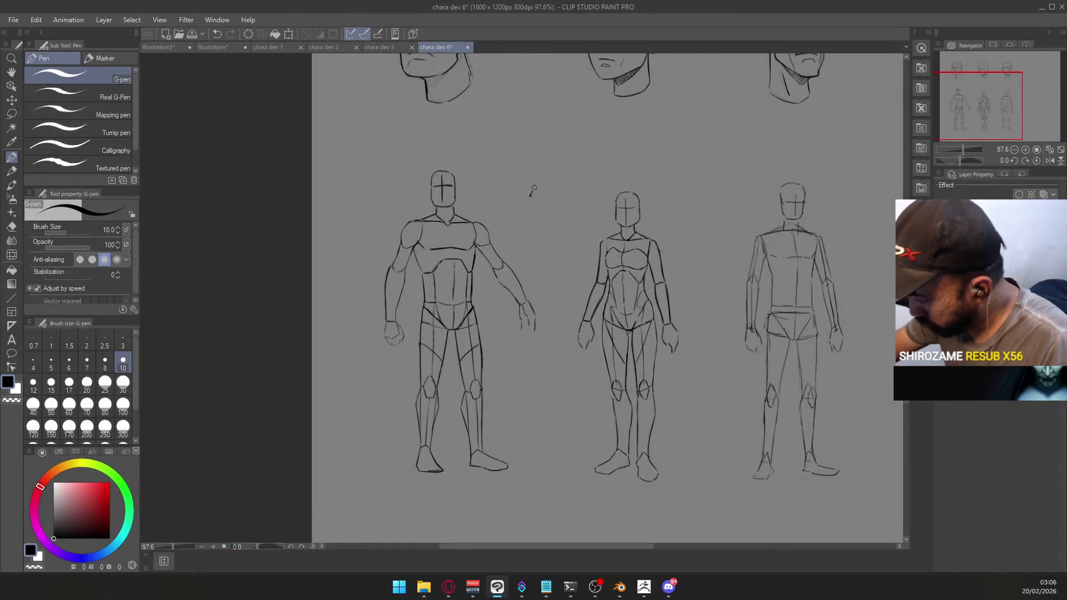
{"action": "left_click_drag", "start_coordinate": [531, 161], "coordinate": [503, 214]}
{"action": "left_click_drag", "start_coordinate": [548, 165], "coordinate": [511, 213]}
{"action": "left_click_drag", "start_coordinate": [572, 180], "coordinate": [530, 221]}
{"action": "key", "text": "Delete"}
{"action": "left_click_drag", "start_coordinate": [542, 156], "coordinate": [501, 213]}
{"action": "left_click_drag", "start_coordinate": [625, 148], "coordinate": [519, 211]}
{"action": "key", "text": "Delete"}
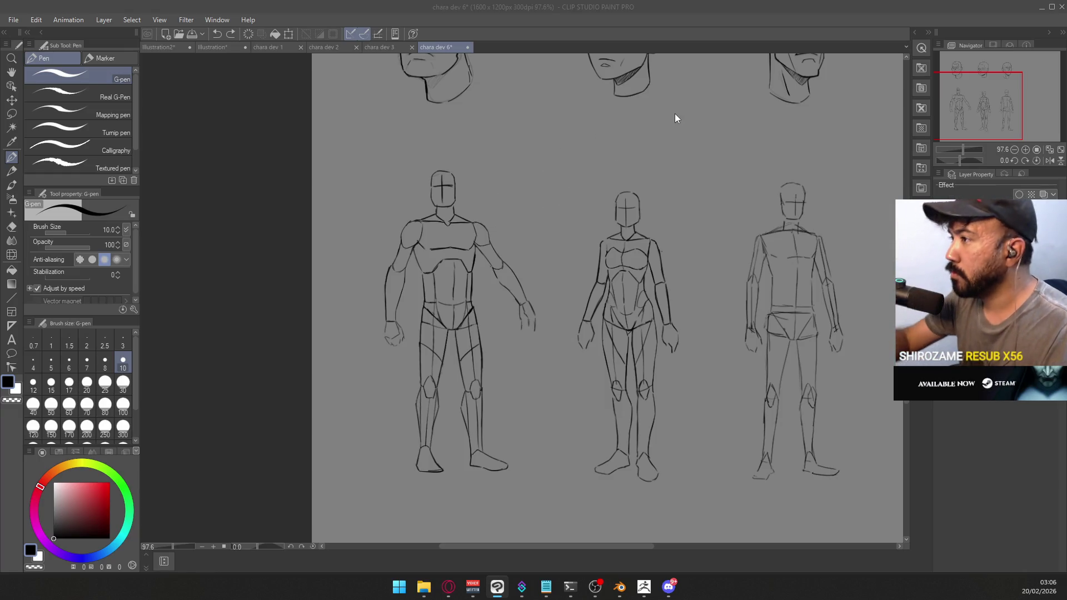
{"action": "key", "text": "alt+Tab"}
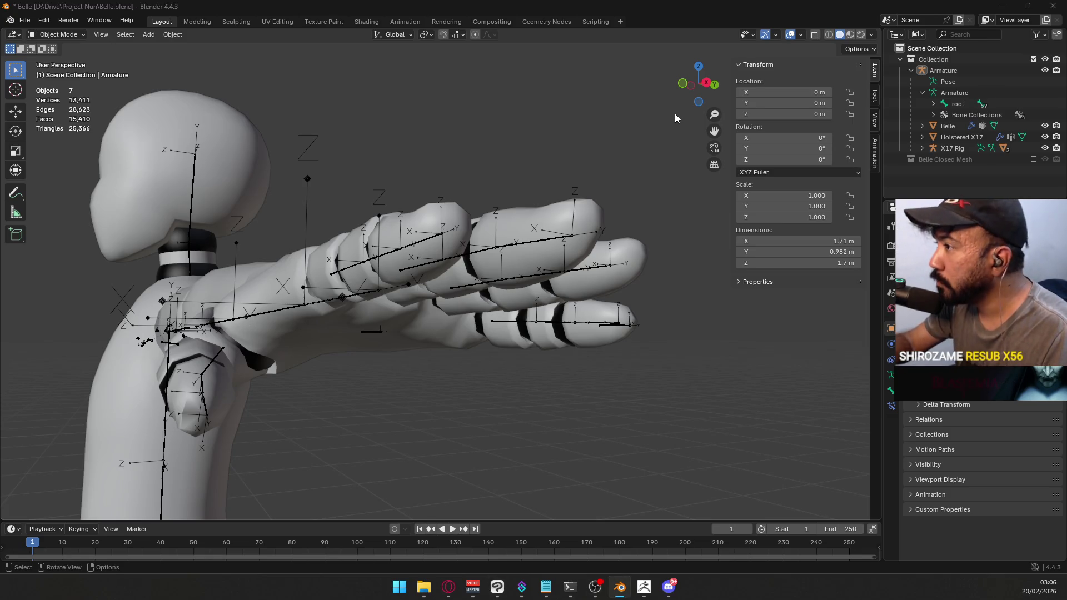
{"action": "key", "text": "alt+Tab"}
{"action": "mouse_move", "coordinate": [637, 300]}
{"action": "left_mouse_down"}
{"action": "mouse_move", "coordinate": [652, 300]}
{"action": "mouse_move", "coordinate": [560, 345]}
{"action": "mouse_move", "coordinate": [577, 349]}
{"action": "mouse_move", "coordinate": [589, 333]}
{"action": "mouse_move", "coordinate": [489, 383]}
{"action": "left_mouse_up"}
{"action": "left_click", "coordinate": [418, 512]}
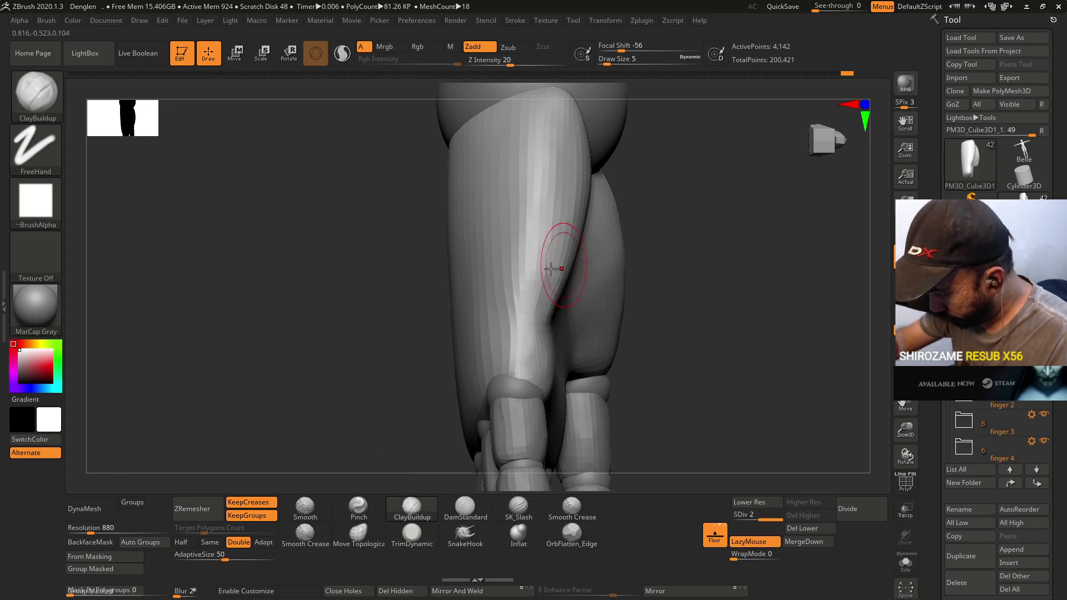
Build up clay on the palm surface with ClayBuildup.
{"action": "mouse_move", "coordinate": [547, 294]}
{"action": "left_mouse_down"}
{"action": "mouse_move", "coordinate": [547, 348]}
{"action": "mouse_move", "coordinate": [528, 286]}
{"action": "mouse_move", "coordinate": [540, 347]}
{"action": "left_mouse_up"}
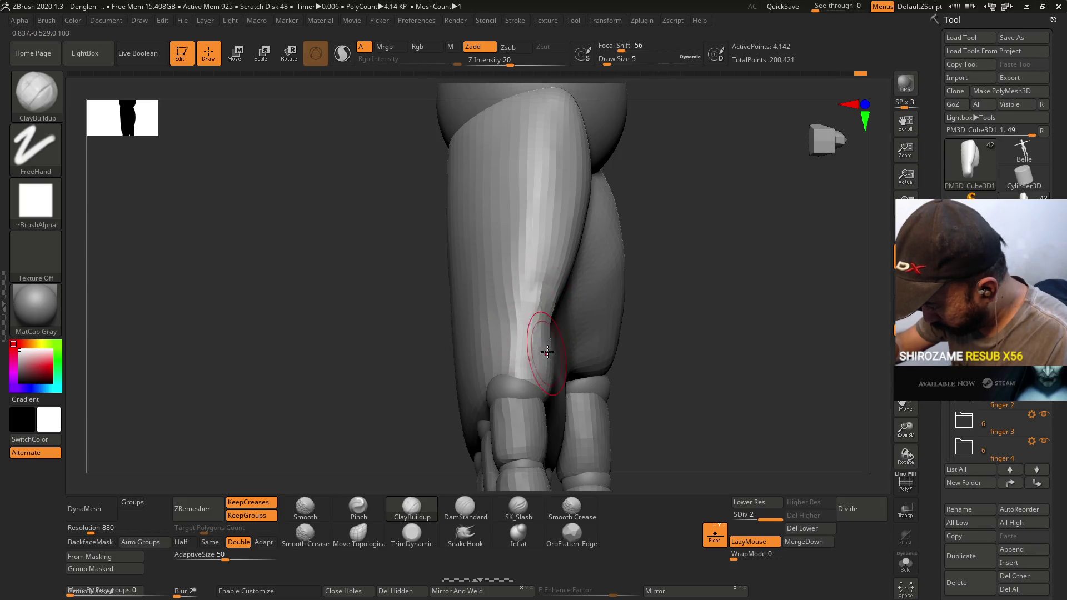
{"action": "right_click_drag", "start_coordinate": [537, 355], "coordinate": [530, 295]}
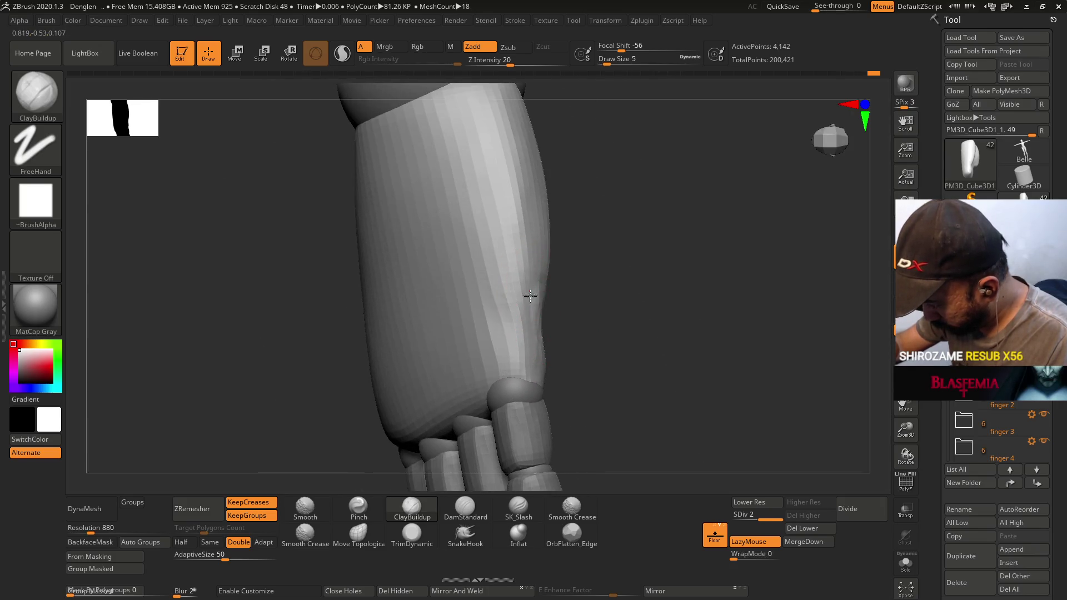
{"action": "mouse_move", "coordinate": [530, 345]}
{"action": "right_mouse_down"}
{"action": "mouse_move", "coordinate": [543, 297]}
{"action": "mouse_move", "coordinate": [532, 293]}
{"action": "right_mouse_up"}
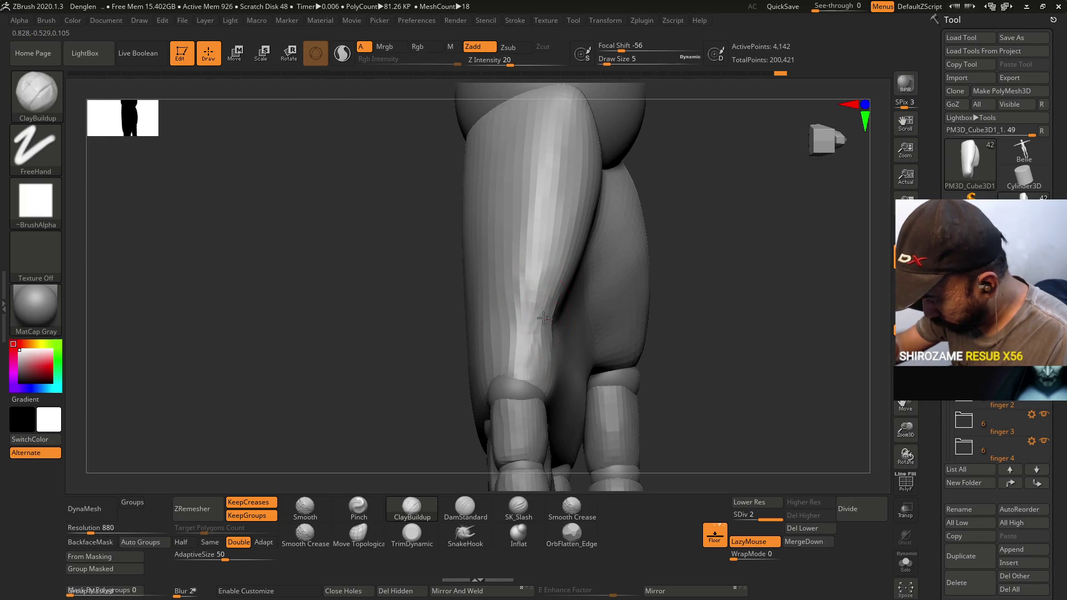
{"action": "right_click_drag", "start_coordinate": [553, 335], "coordinate": [552, 314]}
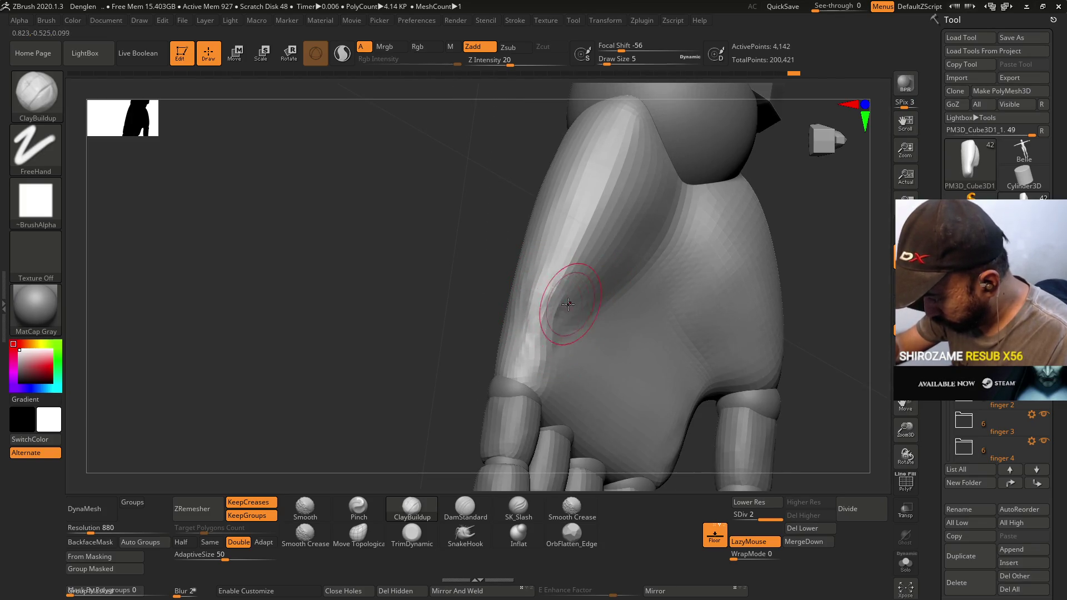
{"action": "mouse_move", "coordinate": [602, 279]}
{"action": "right_mouse_down"}
{"action": "mouse_move", "coordinate": [584, 250]}
{"action": "mouse_move", "coordinate": [595, 214]}
{"action": "right_mouse_up"}
Drop to subdivision level 1 (1,037 points) and smooth the dark crease on the palm.
{"action": "key", "text": "shift+f"}
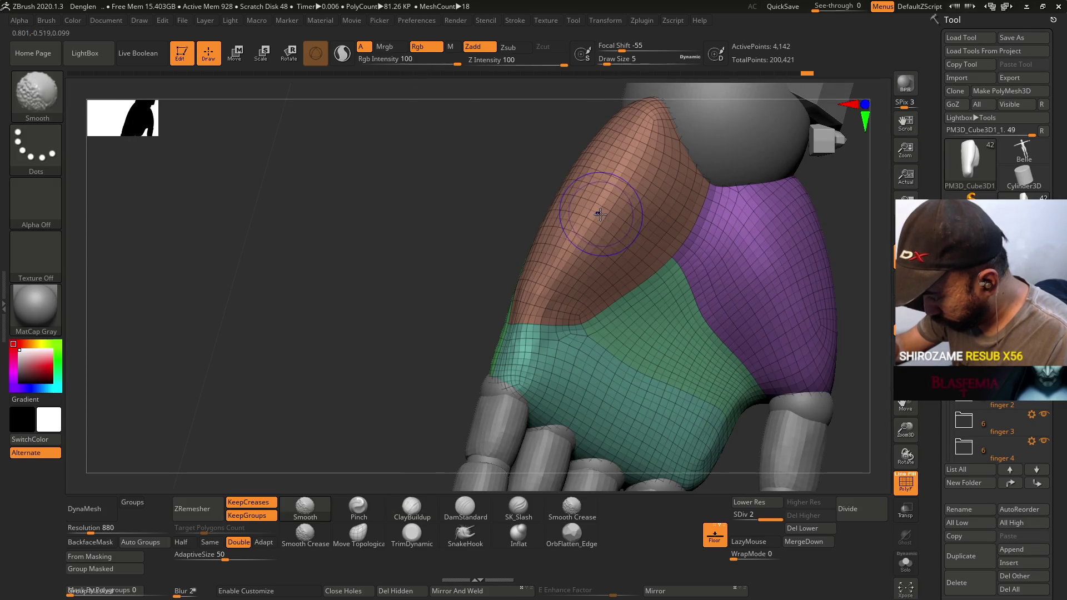
{"action": "key", "text": "shift+f"}
{"action": "left_click", "coordinate": [749, 502]}
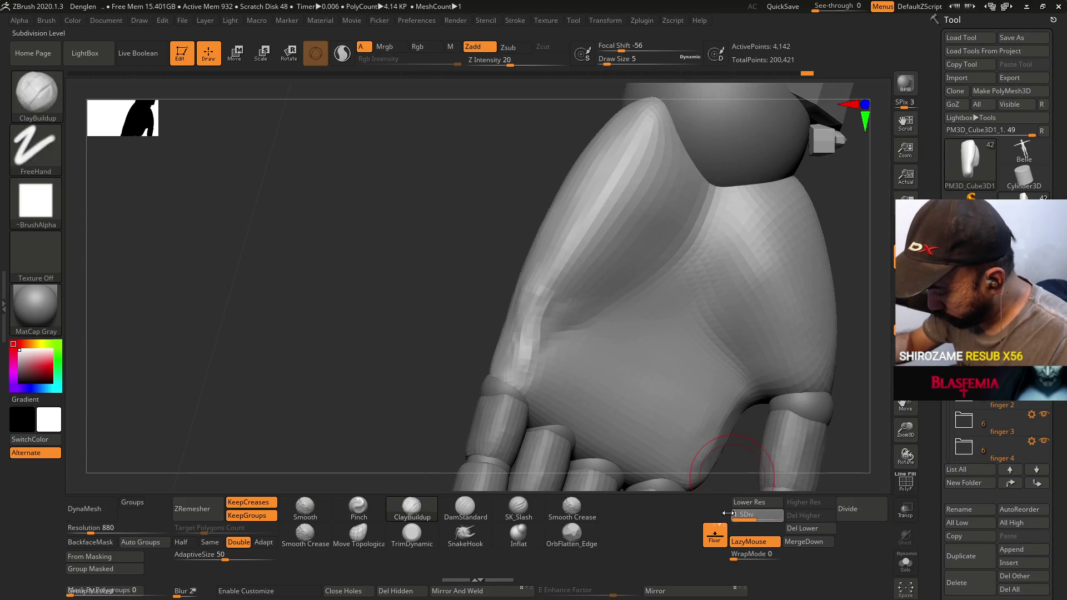
{"action": "right_click_drag", "start_coordinate": [572, 309], "coordinate": [563, 322]}
{"action": "left_click_drag", "start_coordinate": [546, 301], "coordinate": [516, 353], "text": "shift"}
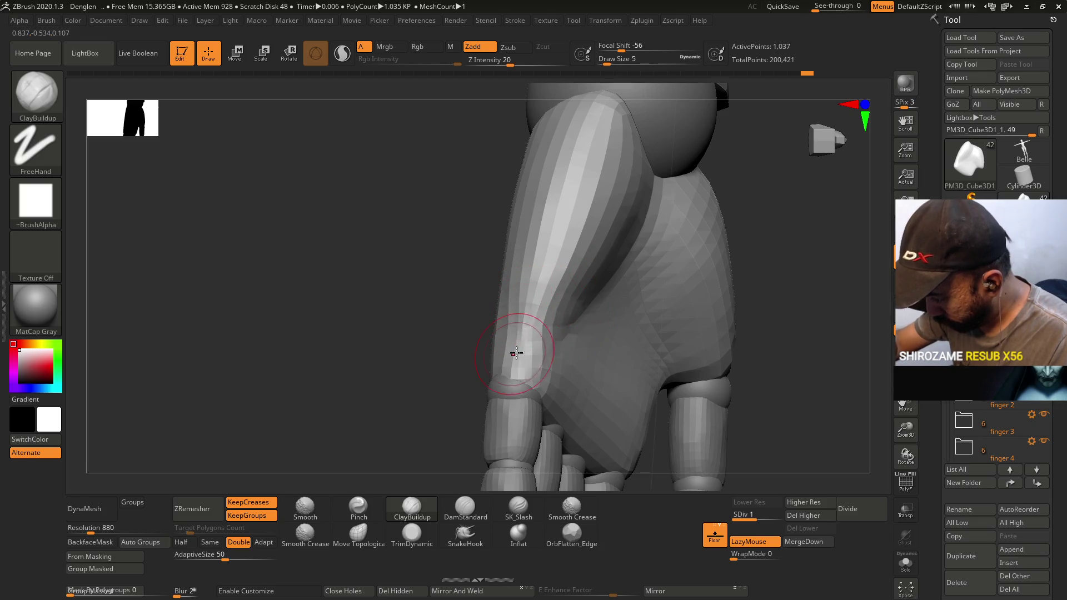
{"action": "right_click_drag", "start_coordinate": [560, 349], "coordinate": [556, 349]}
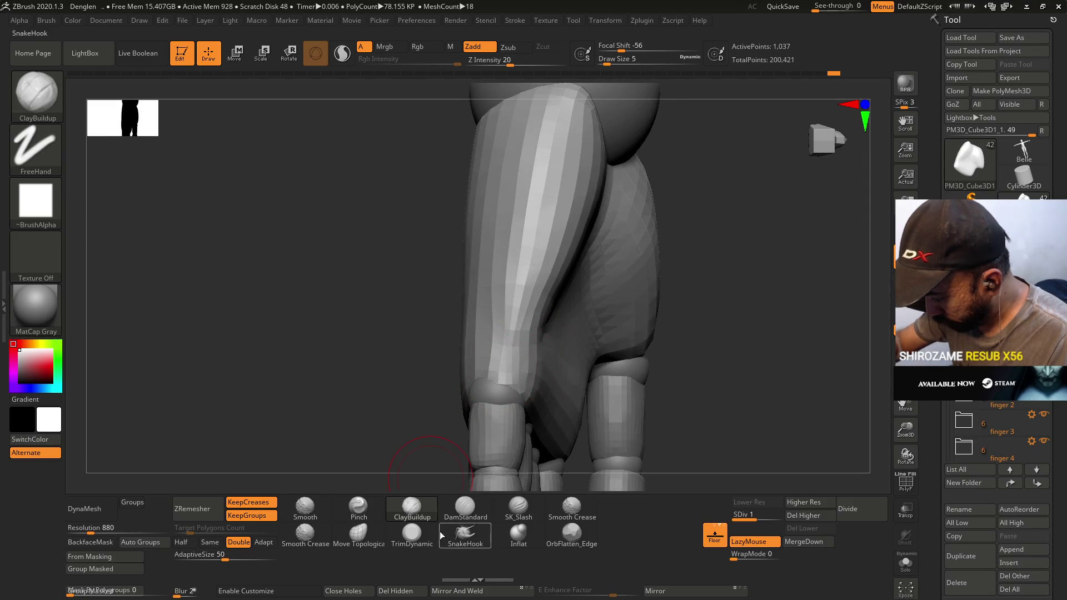
{"action": "left_click", "coordinate": [411, 534]}
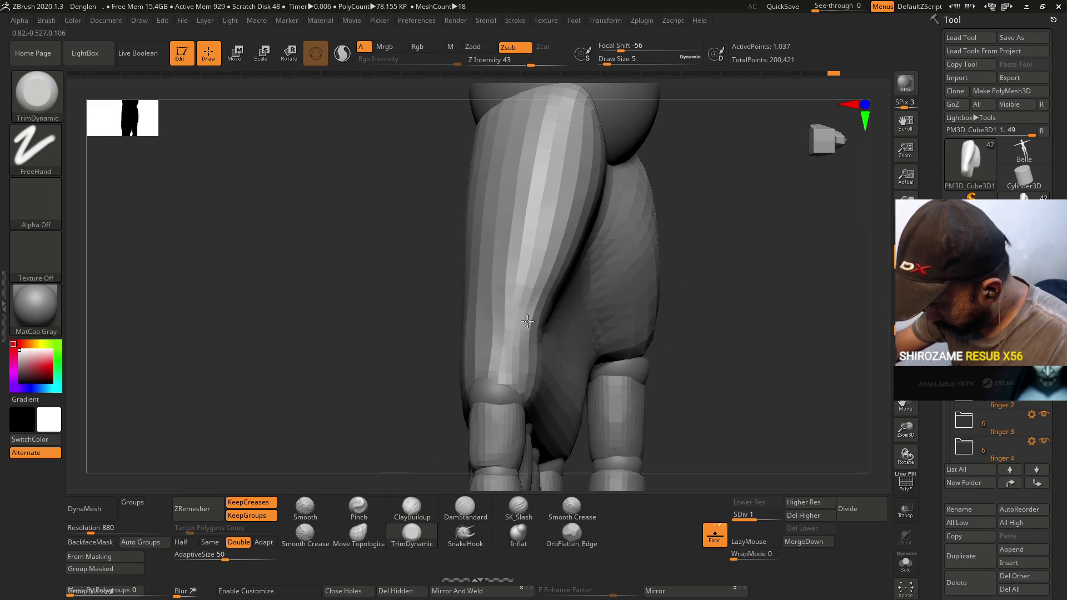
Delete the higher subdivision levels, work around the thumb and palm, then frame hand and forearm.
{"action": "left_click", "coordinate": [806, 515]}
{"action": "mouse_move", "coordinate": [510, 314]}
{"action": "right_mouse_down"}
{"action": "mouse_move", "coordinate": [558, 282]}
{"action": "mouse_move", "coordinate": [497, 322]}
{"action": "mouse_move", "coordinate": [533, 317]}
{"action": "mouse_move", "coordinate": [493, 210]}
{"action": "right_mouse_up"}
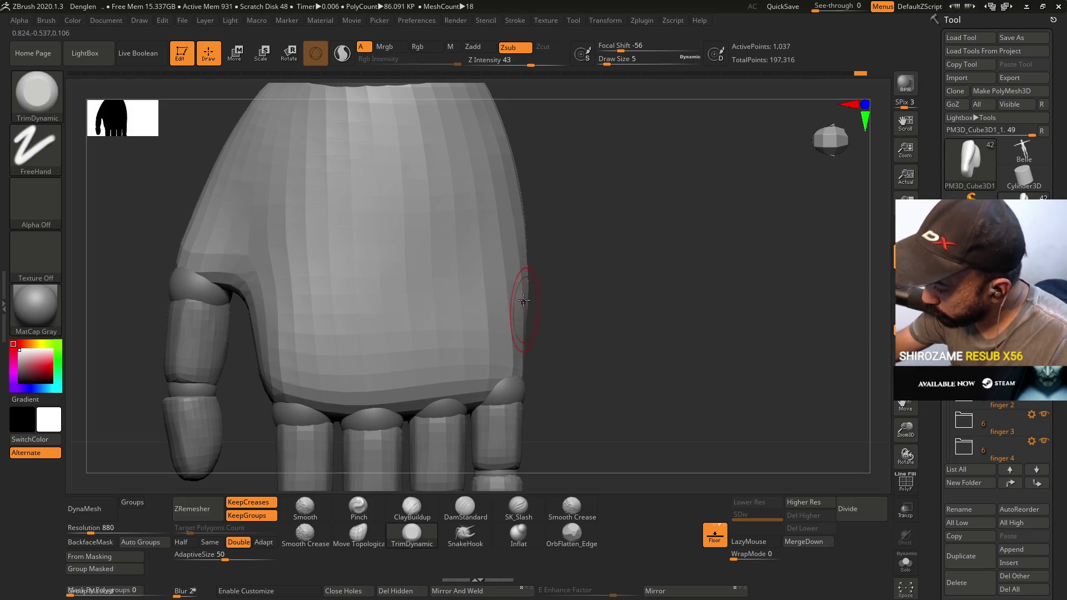
{"action": "right_click_drag", "start_coordinate": [523, 300], "coordinate": [493, 281]}
{"action": "right_click_drag", "start_coordinate": [504, 367], "coordinate": [477, 248]}
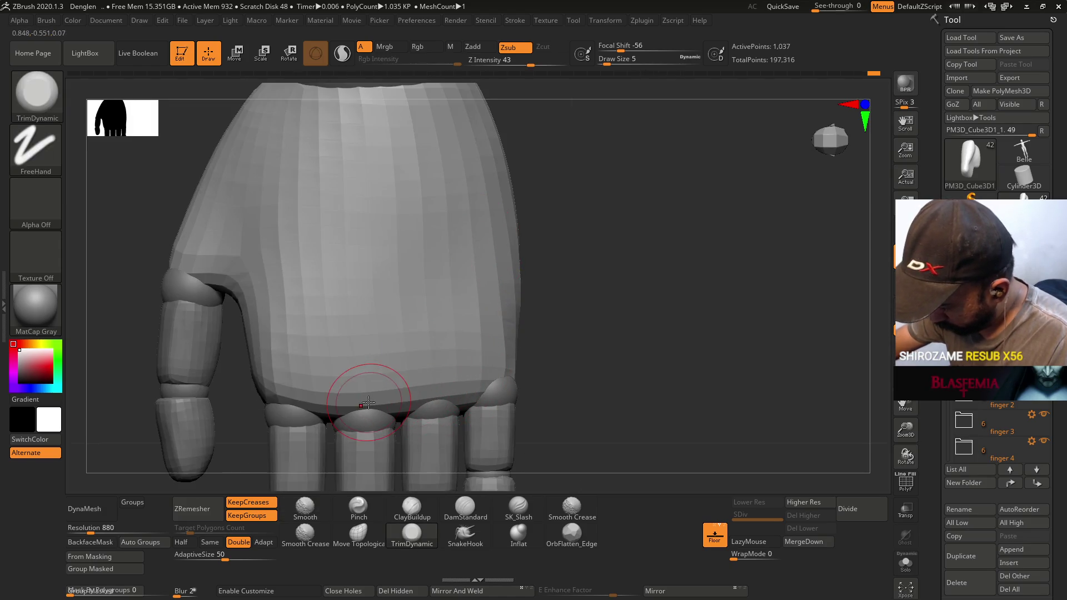
{"action": "right_click_drag", "start_coordinate": [260, 387], "coordinate": [254, 379]}
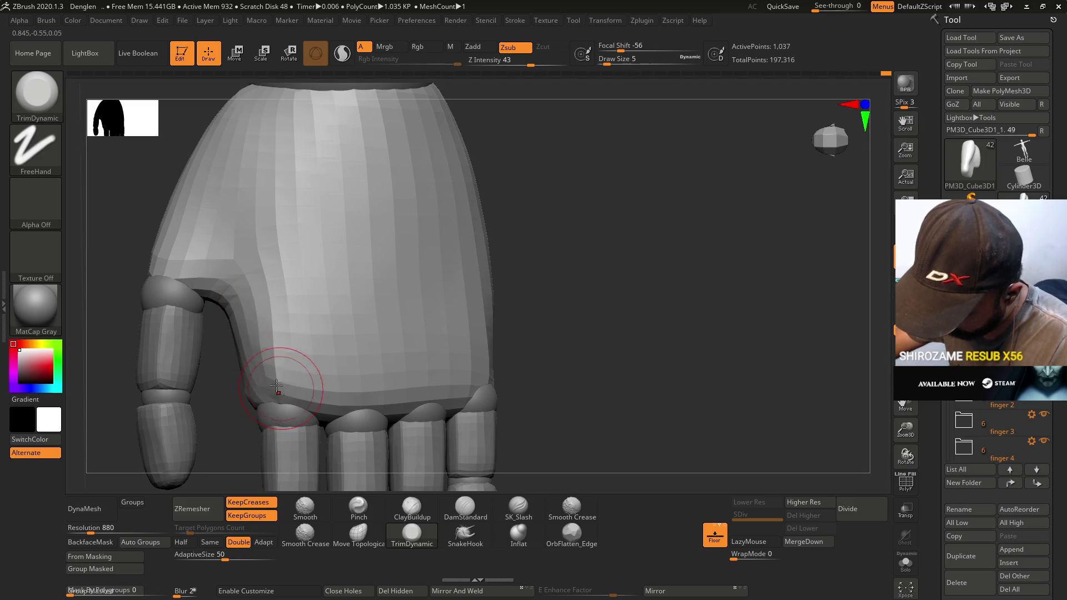
{"action": "right_click_drag", "start_coordinate": [278, 381], "coordinate": [352, 372]}
{"action": "key", "text": "f"}
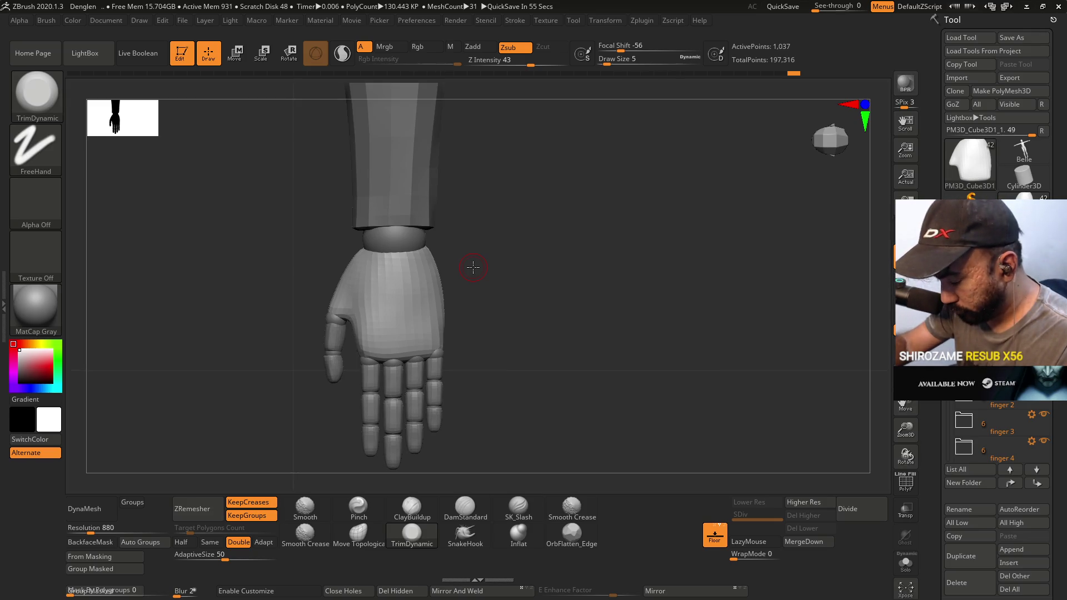
Select the Move Topological brush and shrink its draw size to 5.
{"action": "key", "text": "b"}
{"action": "key", "text": "m"}
{"action": "key", "text": "t"}
{"action": "left_click_drag", "start_coordinate": [372, 267], "coordinate": [434, 395], "text": "alt"}
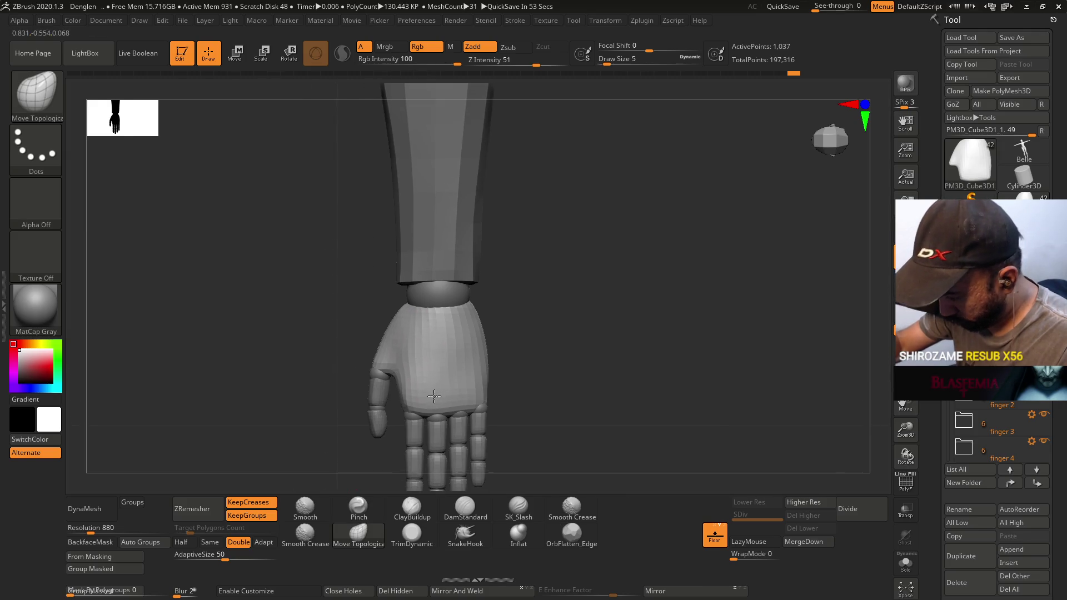
{"action": "mouse_move", "coordinate": [350, 389]}
{"action": "left_mouse_down"}
{"action": "mouse_move", "coordinate": [369, 393]}
{"action": "mouse_move", "coordinate": [400, 337]}
{"action": "mouse_move", "coordinate": [405, 429]}
{"action": "mouse_move", "coordinate": [417, 400]}
{"action": "left_mouse_up"}
{"action": "key", "text": "s"}
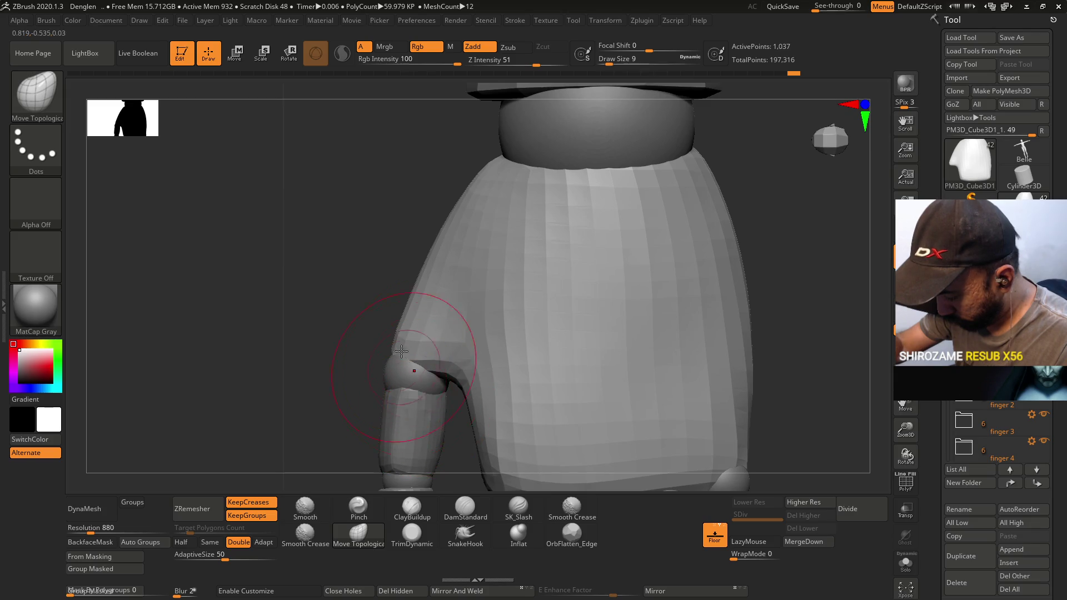
{"action": "mouse_move", "coordinate": [404, 333]}
{"action": "left_mouse_down"}
{"action": "mouse_move", "coordinate": [413, 305]}
{"action": "mouse_move", "coordinate": [431, 295]}
{"action": "mouse_move", "coordinate": [417, 295]}
{"action": "mouse_move", "coordinate": [402, 255]}
{"action": "left_mouse_up"}
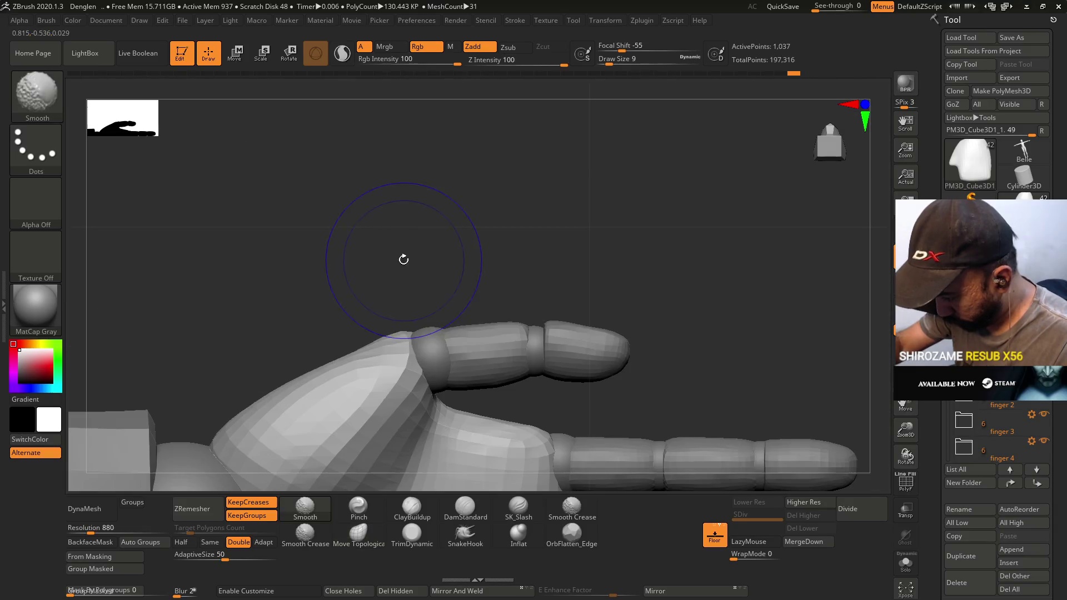
{"action": "key", "text": "bracketleft"}
{"action": "key", "text": "bracketleft"}
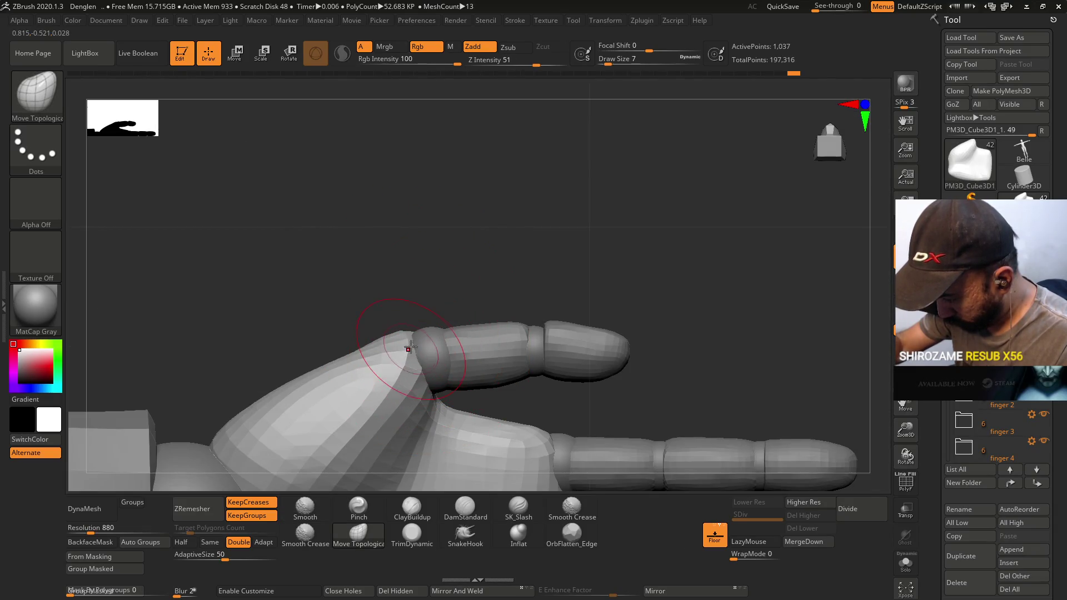
{"action": "key", "text": "bracketleft"}
{"action": "key", "text": "bracketleft"}
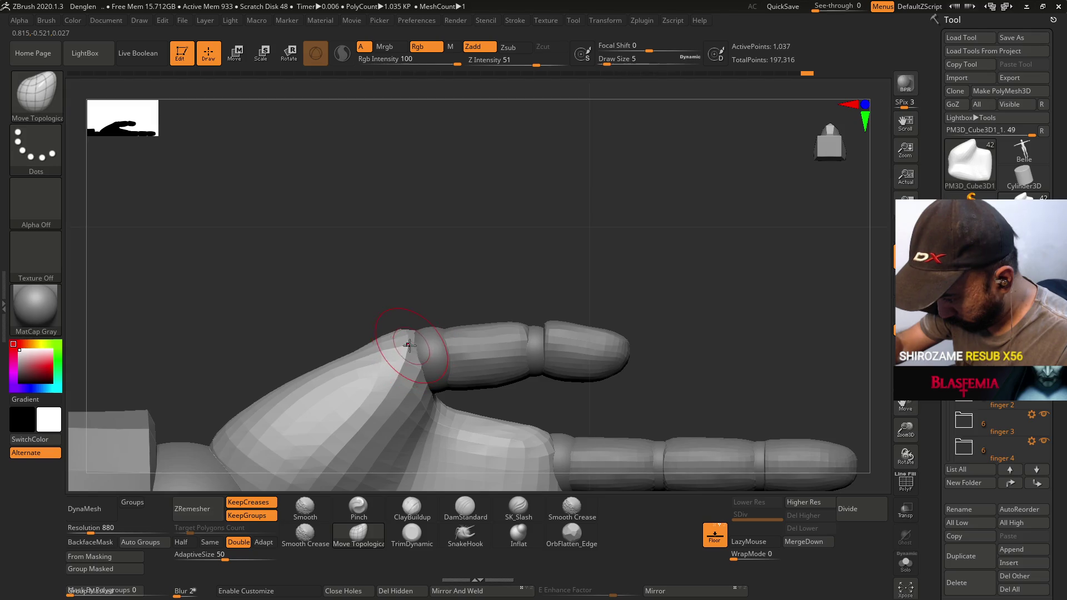
Set the brush focal shift to -78 and line up on the wrist and thumb base.
{"action": "mouse_move", "coordinate": [441, 308]}
{"action": "left_mouse_down"}
{"action": "mouse_move", "coordinate": [423, 388]}
{"action": "mouse_move", "coordinate": [448, 415]}
{"action": "mouse_move", "coordinate": [412, 426]}
{"action": "mouse_move", "coordinate": [421, 324]}
{"action": "left_mouse_up"}
{"action": "key", "text": "space"}
{"action": "mouse_move", "coordinate": [489, 289]}
{"action": "left_mouse_down"}
{"action": "mouse_move", "coordinate": [439, 289]}
{"action": "mouse_move", "coordinate": [433, 345]}
{"action": "mouse_move", "coordinate": [430, 330]}
{"action": "left_mouse_up"}
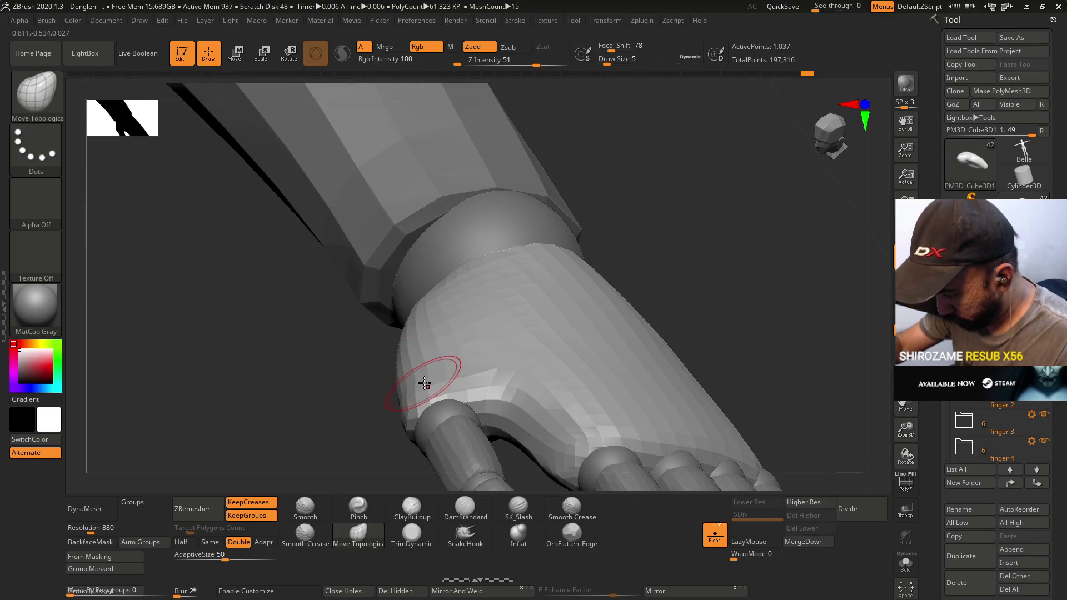
{"action": "key", "text": "space"}
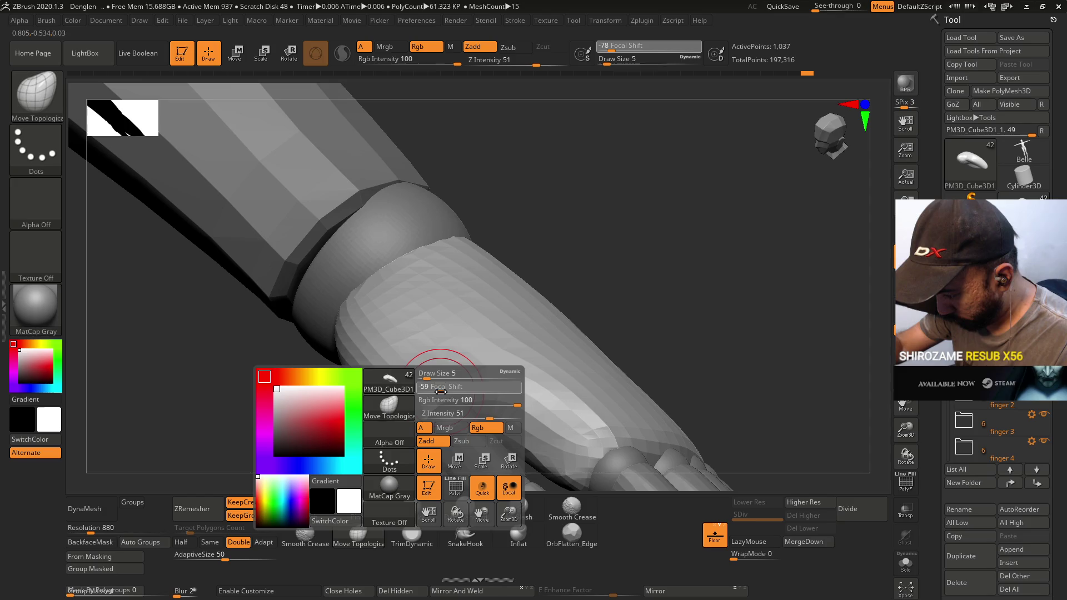